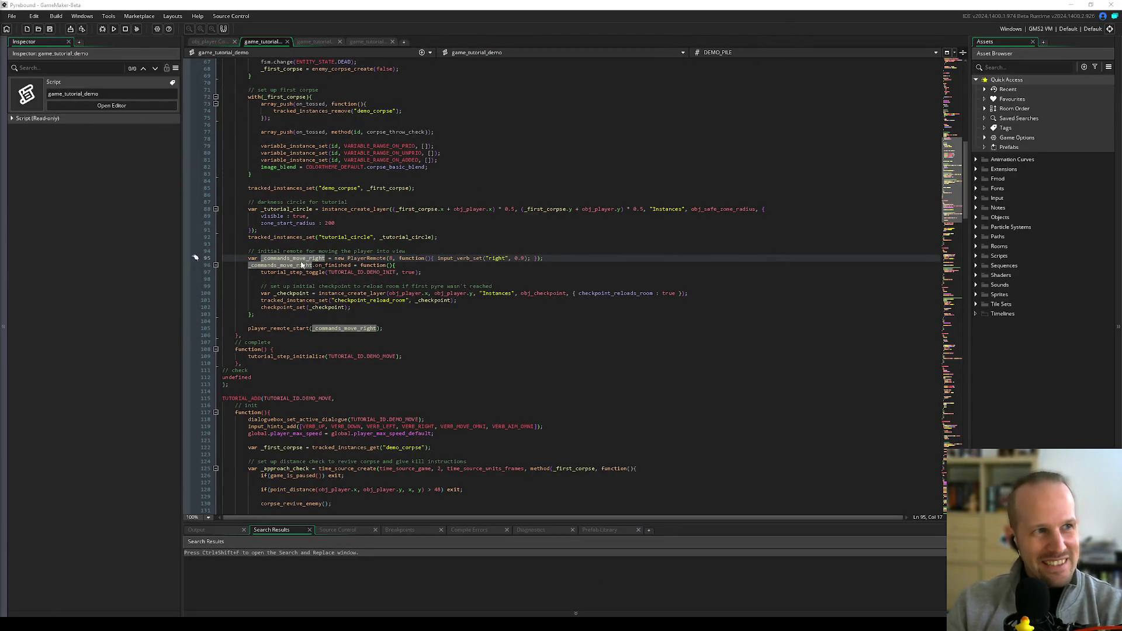
- Scroll through game_tutorial_demo, highlighting the uses of input_hints_add and input_hints_clear
click(351, 258)
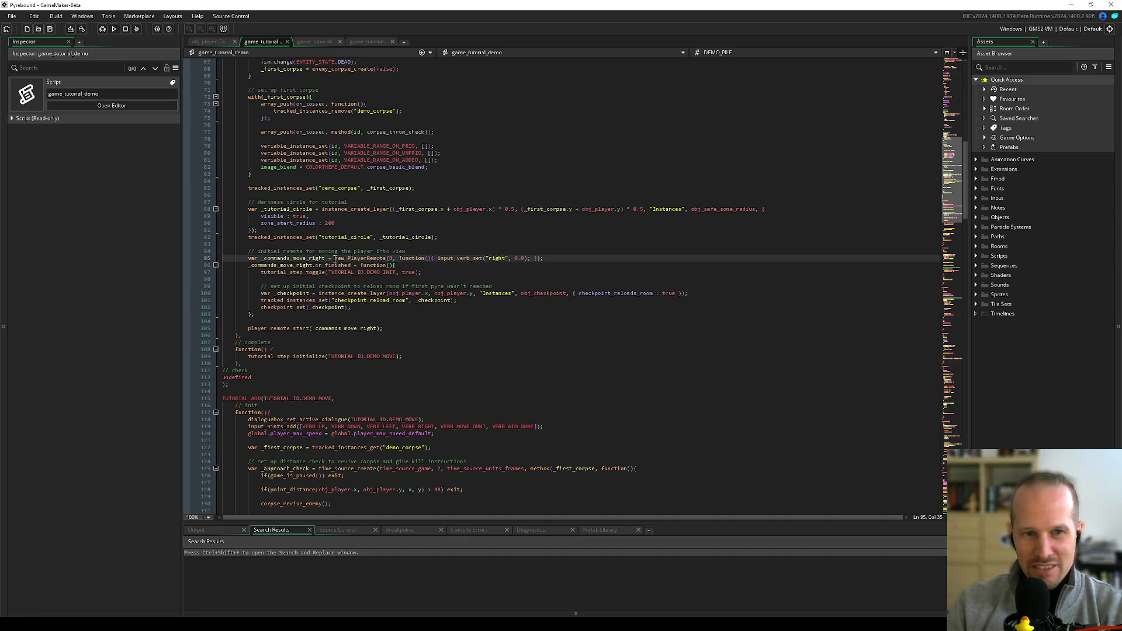
scroll(315, 309, down, 10)
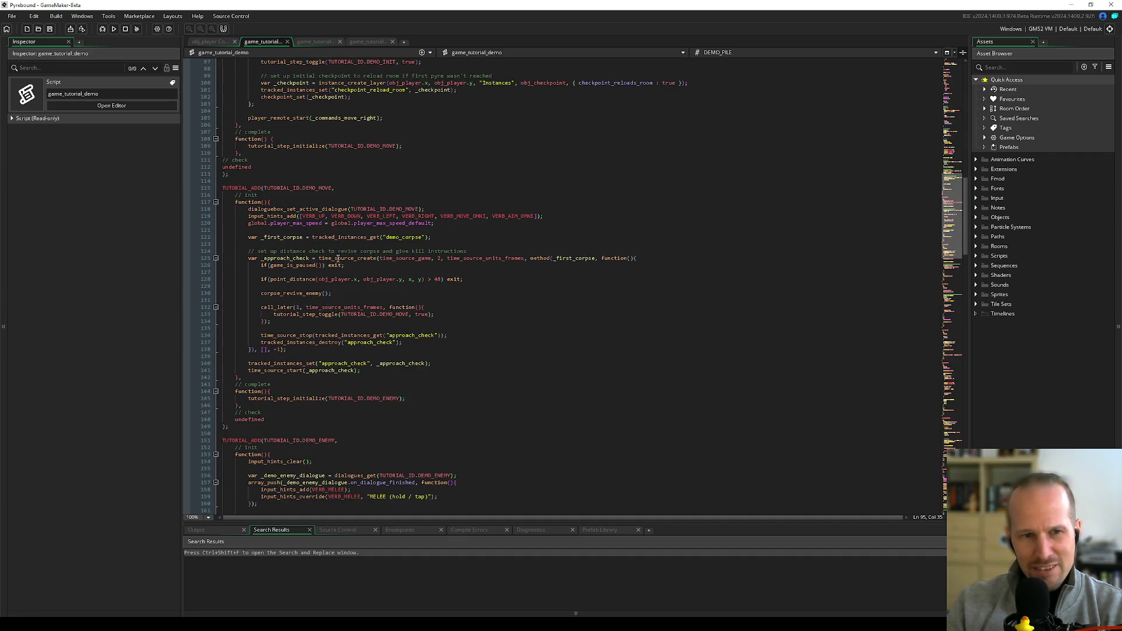
double_click(273, 216)
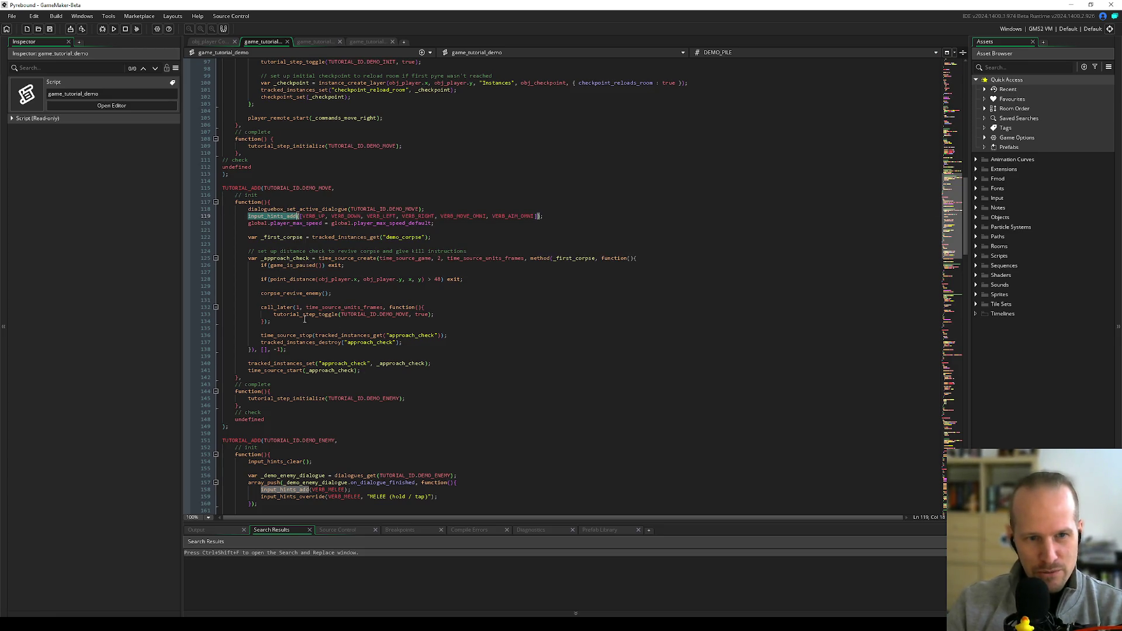
scroll(291, 300, down, 5)
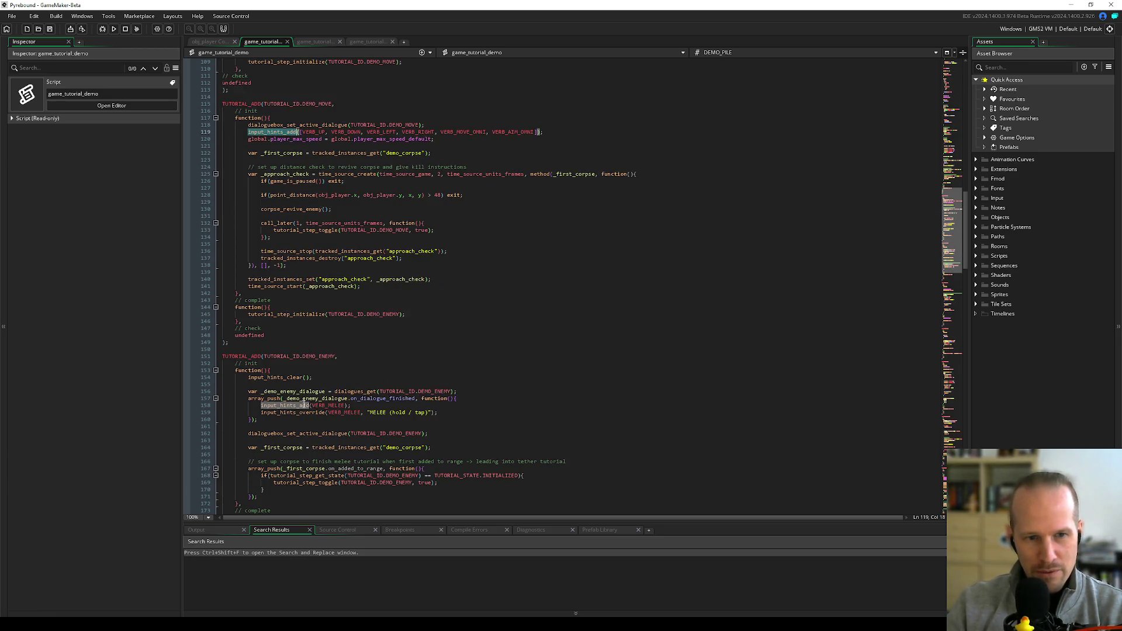
scroll(309, 408, down, 5)
click(248, 252)
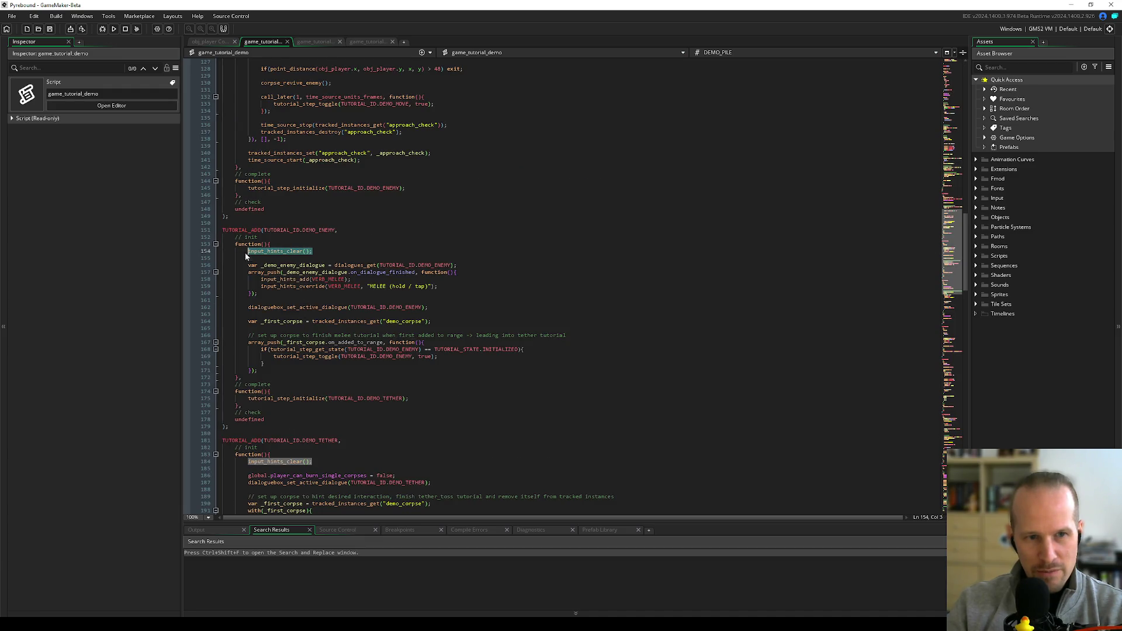
scroll(310, 313, down, 20)
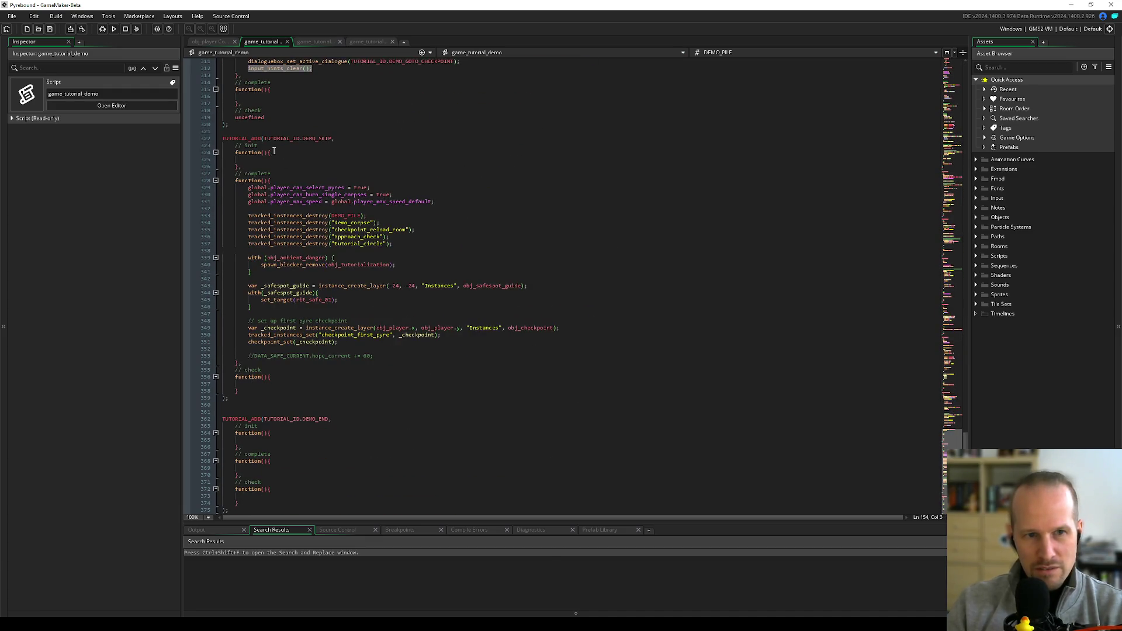
- Paste clipboard code into the DEMO_SKIP step, then move back up to the first step
click(293, 187)
key(ctrl+v)
scroll(299, 230, up, 20)
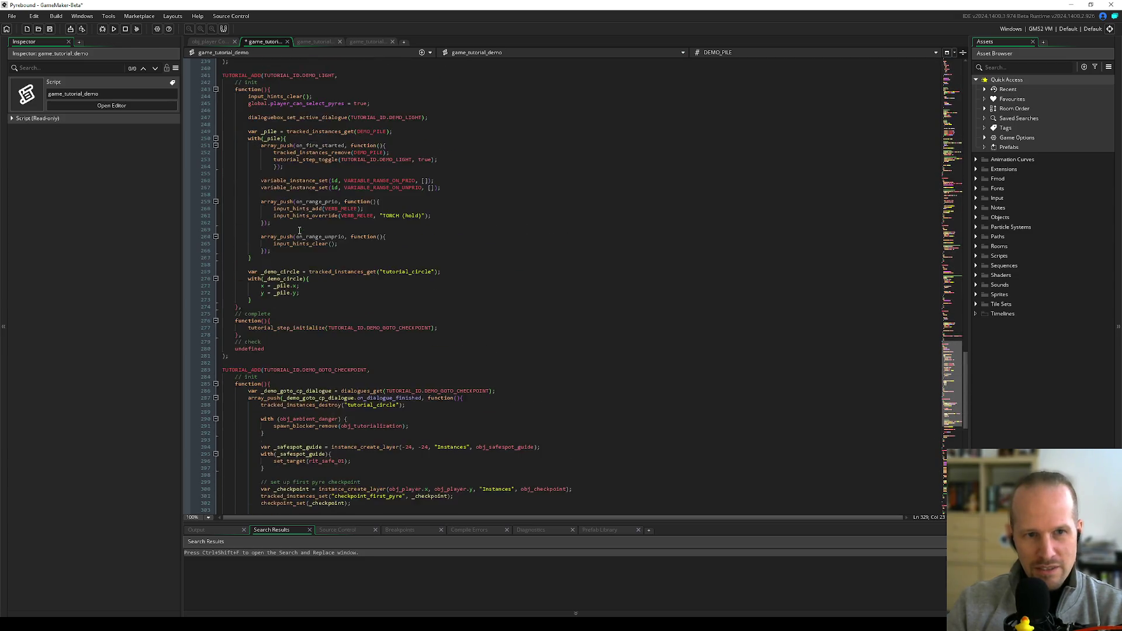
scroll(299, 230, up, 20)
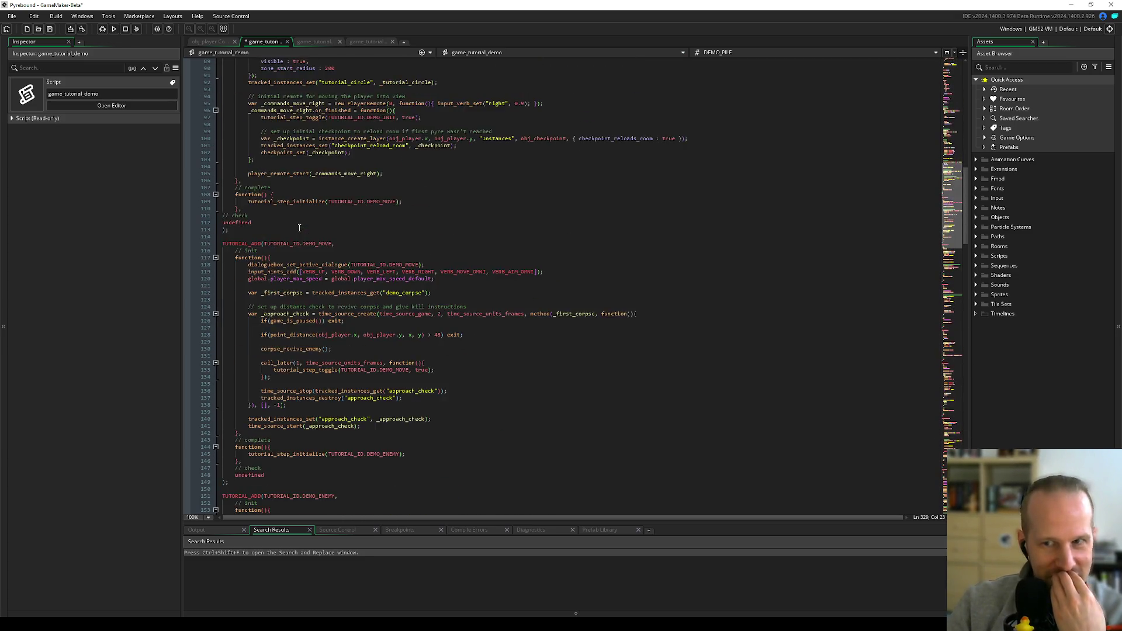
scroll(299, 227, up, 6)
click(357, 301)
scroll(357, 303, down, 6)
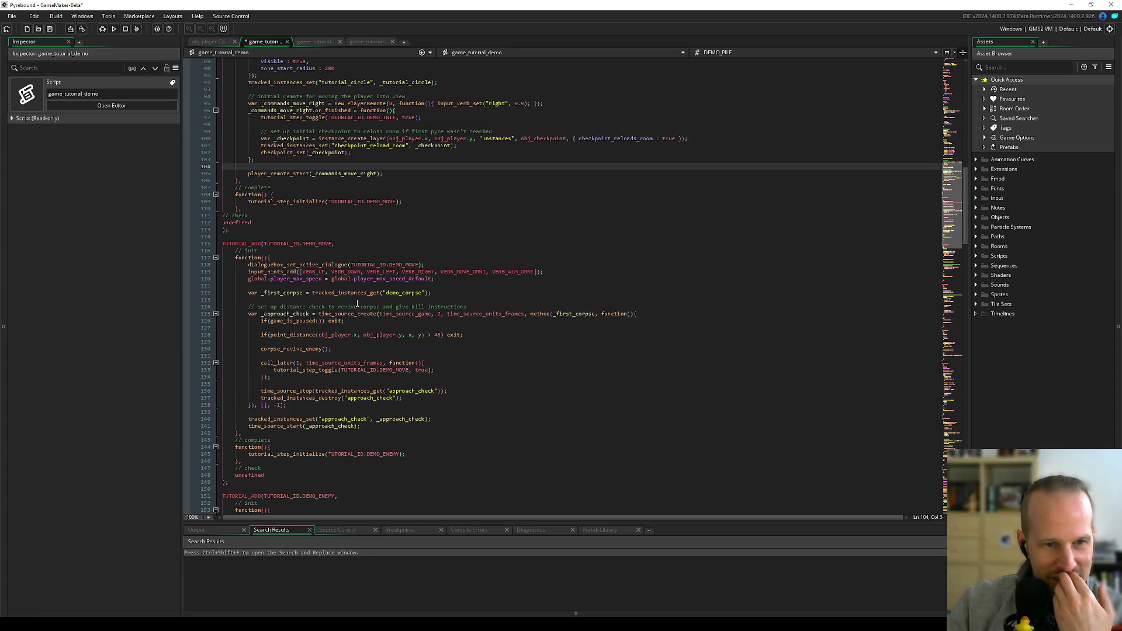
click(261, 236)
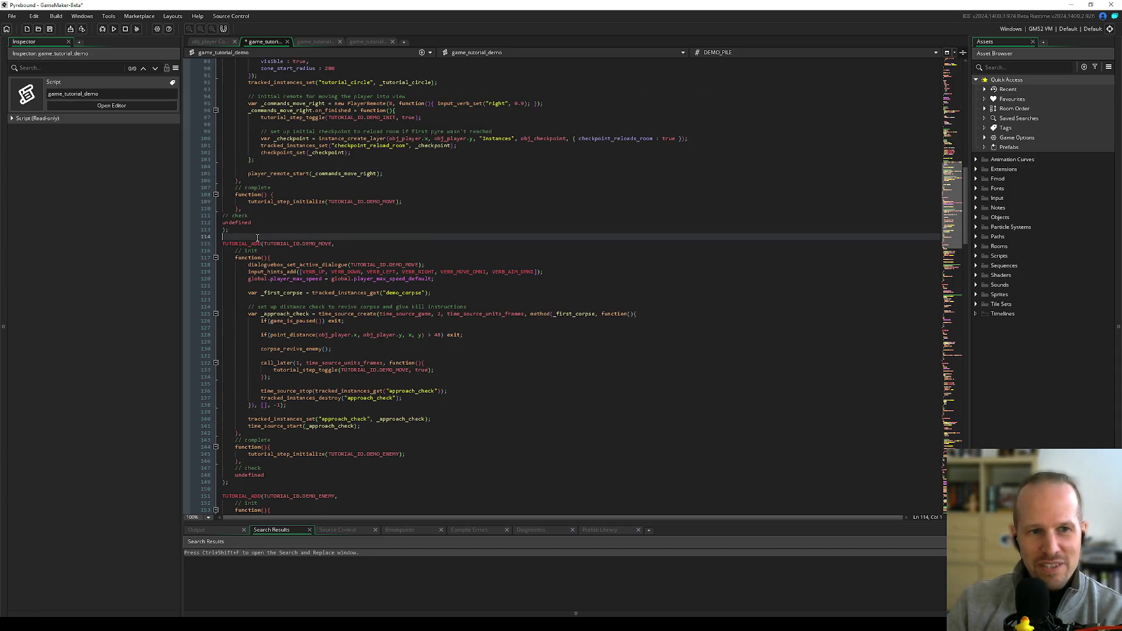
scroll(257, 237, down, 4)
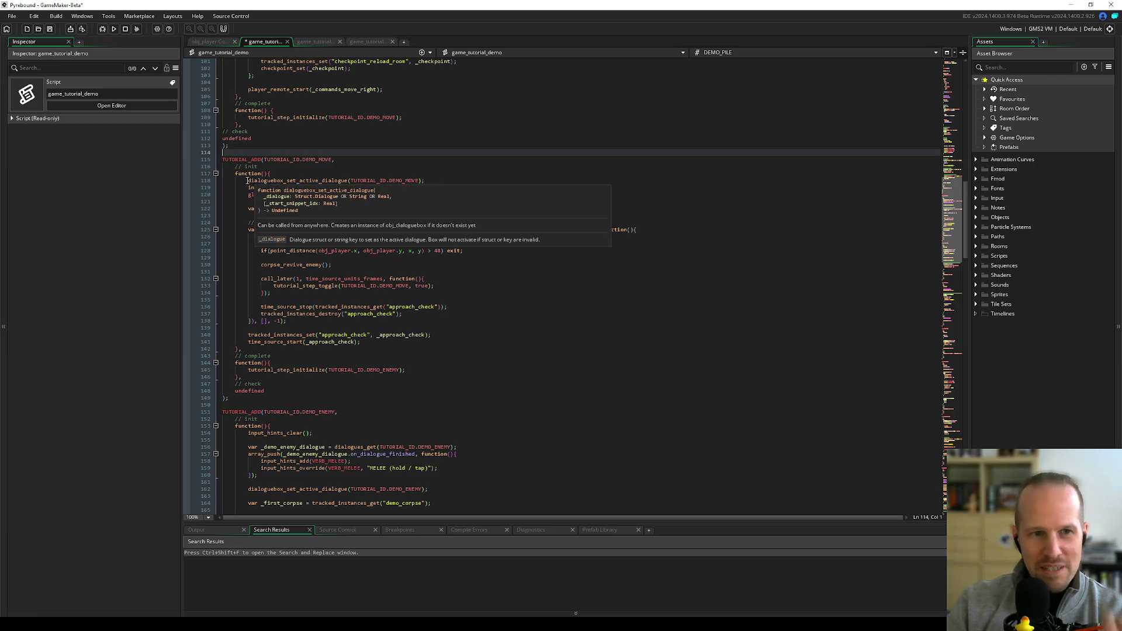
mouse_move(248, 180)
mouse_down()
mouse_move(271, 208)
mouse_move(265, 292)
mouse_move(318, 361)
mouse_move(324, 343)
mouse_up()
click(374, 343)
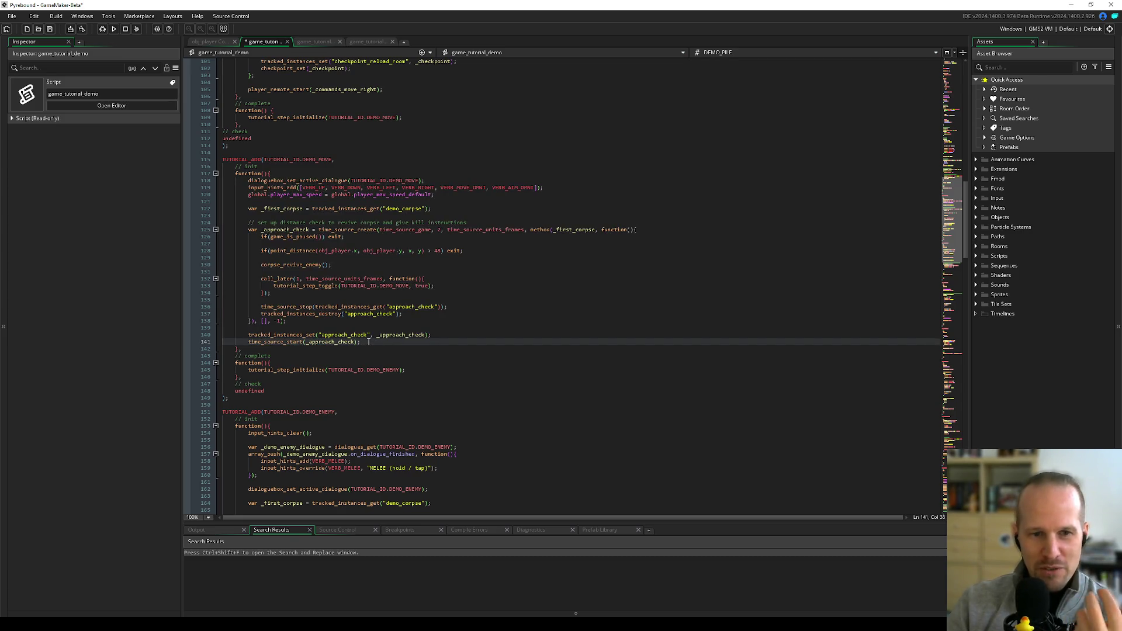
mouse_move(369, 342)
mouse_down()
mouse_move(275, 285)
mouse_move(248, 181)
mouse_up()
click(248, 181)
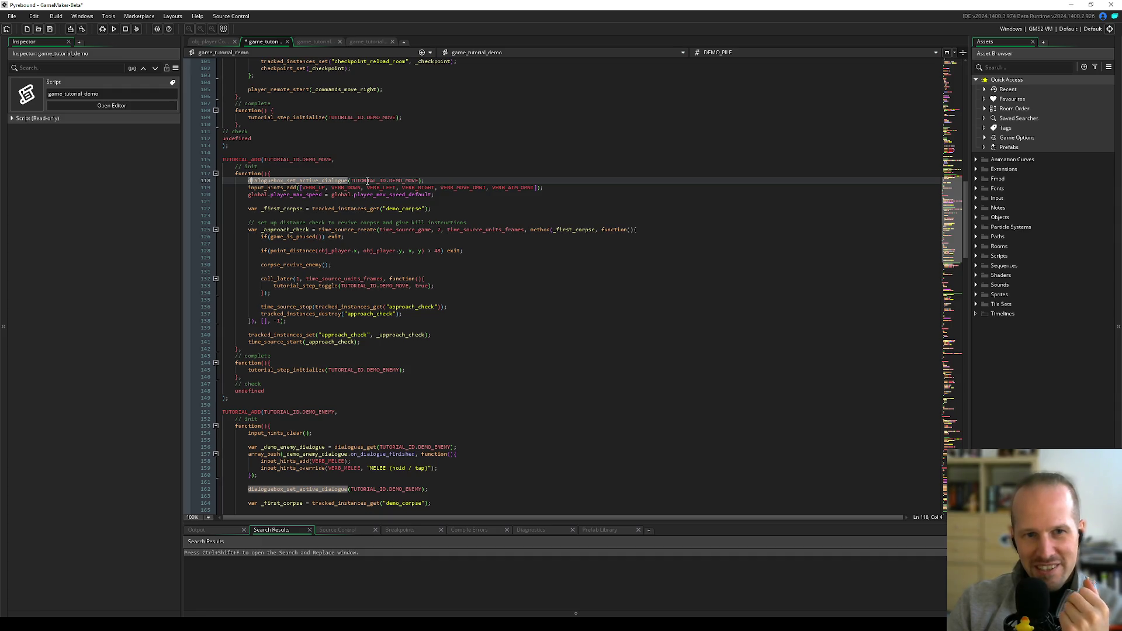
click(304, 180)
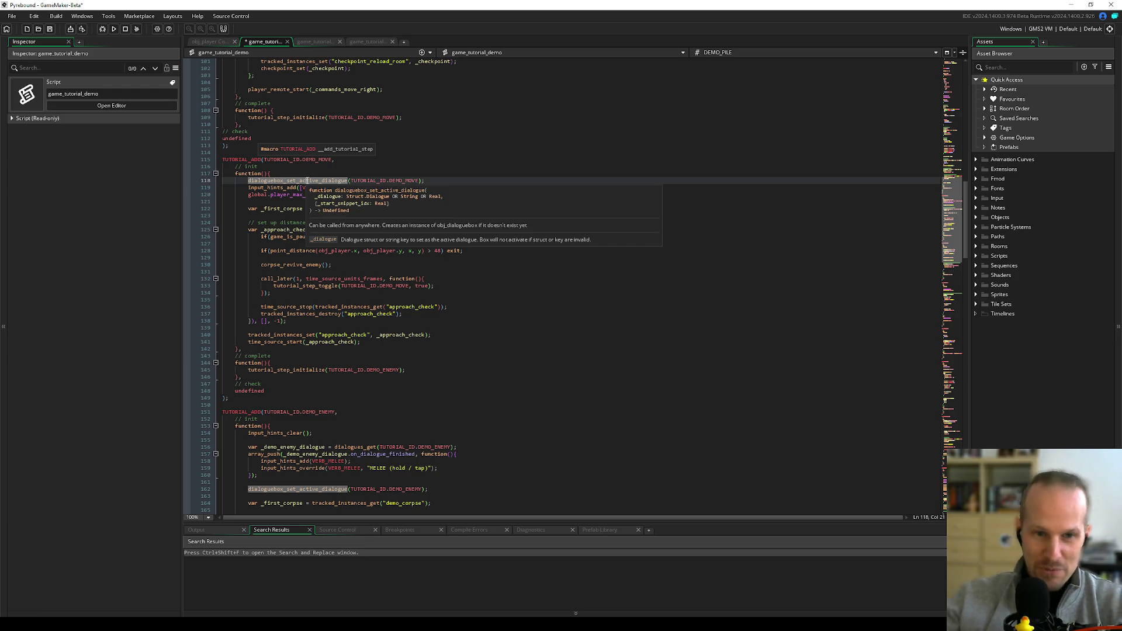
click(360, 202)
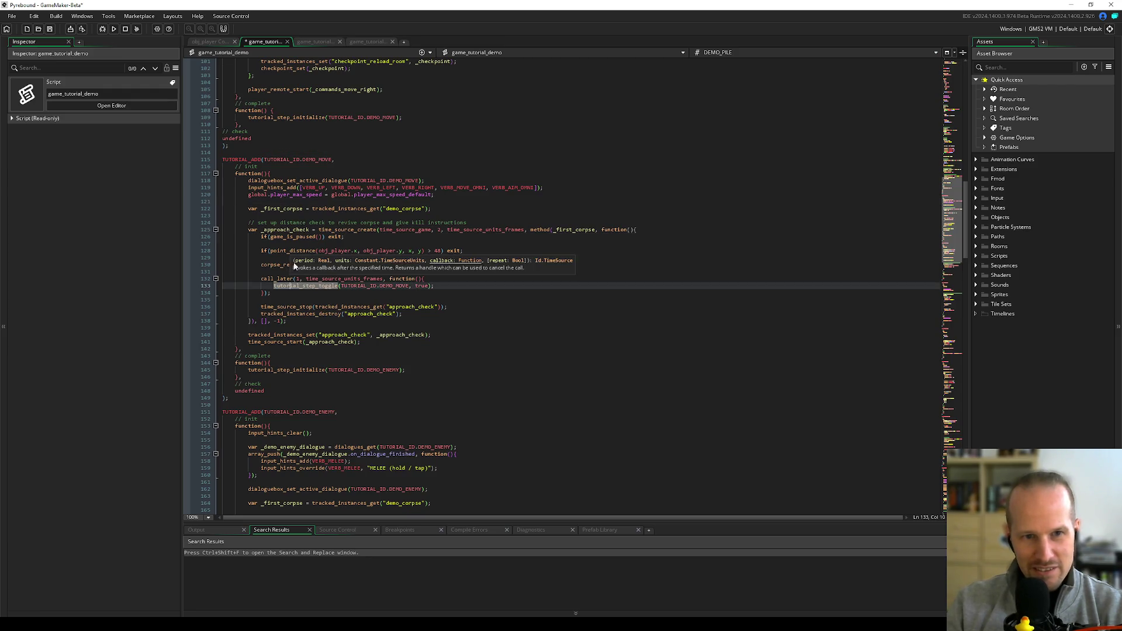
double_click(284, 230)
double_click(387, 314)
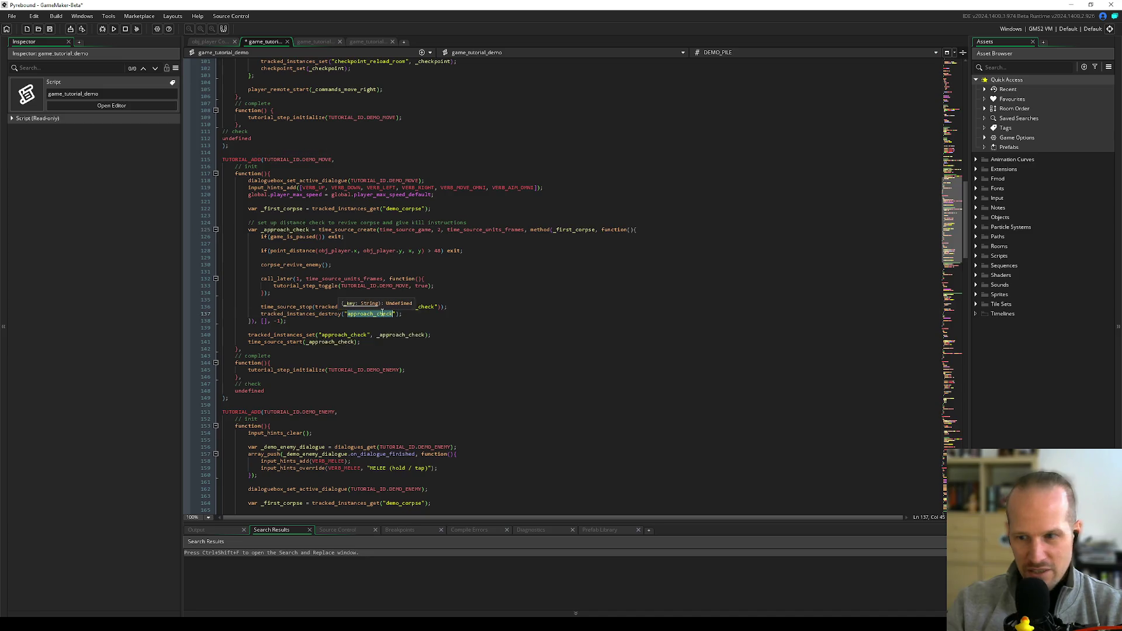
scroll(345, 275, down, 20)
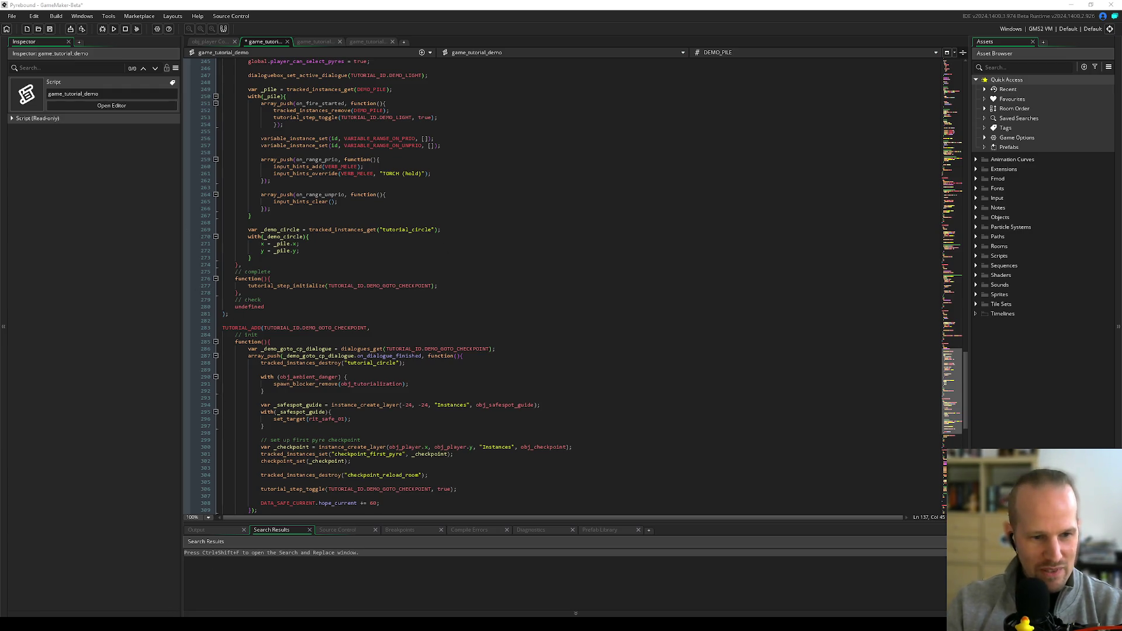
mouse_move(187, 623)
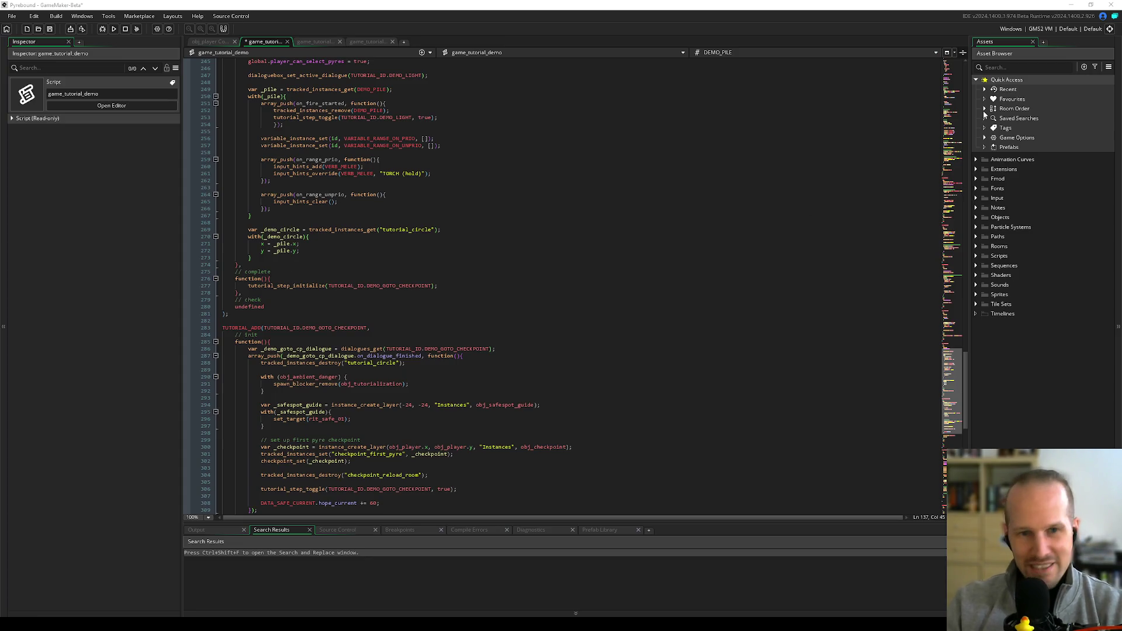
click(492, 228)
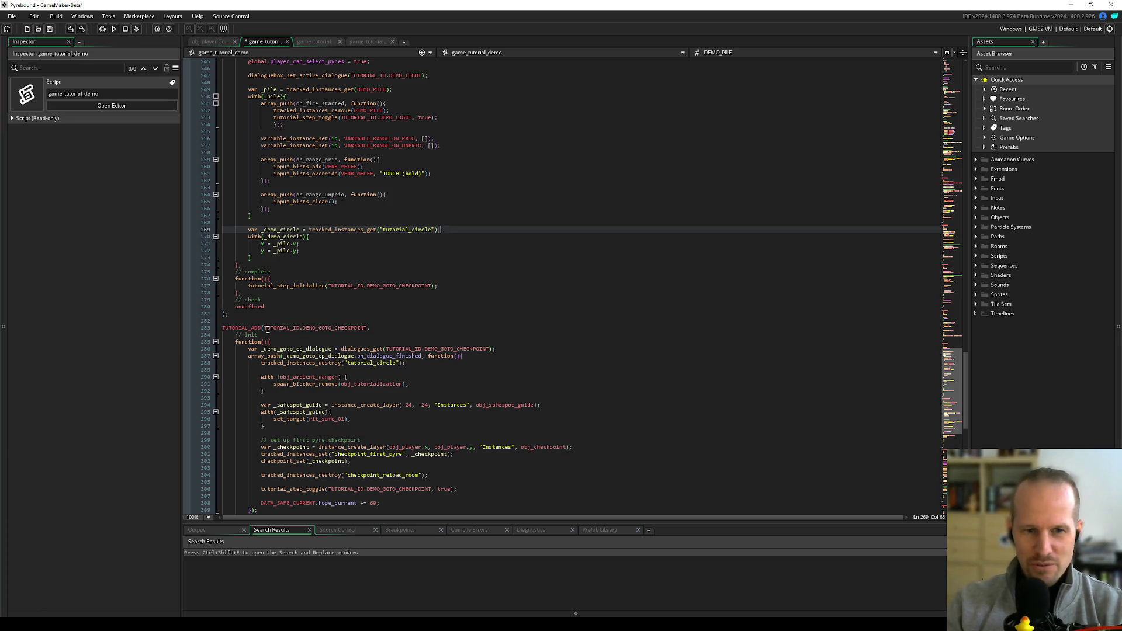
double_click(442, 308)
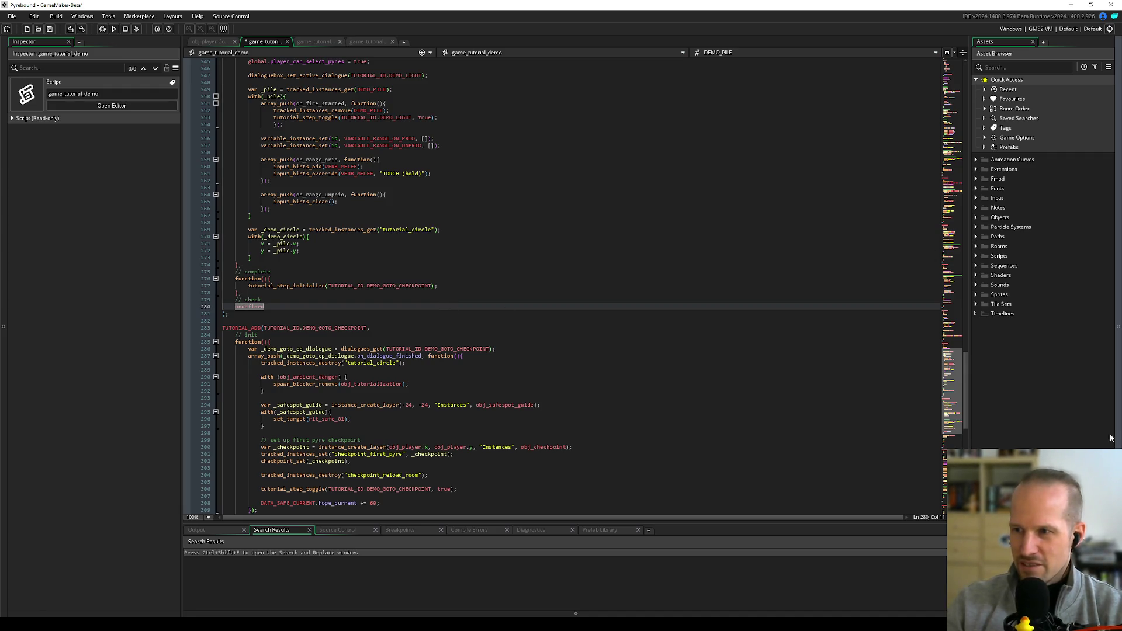
click(240, 264)
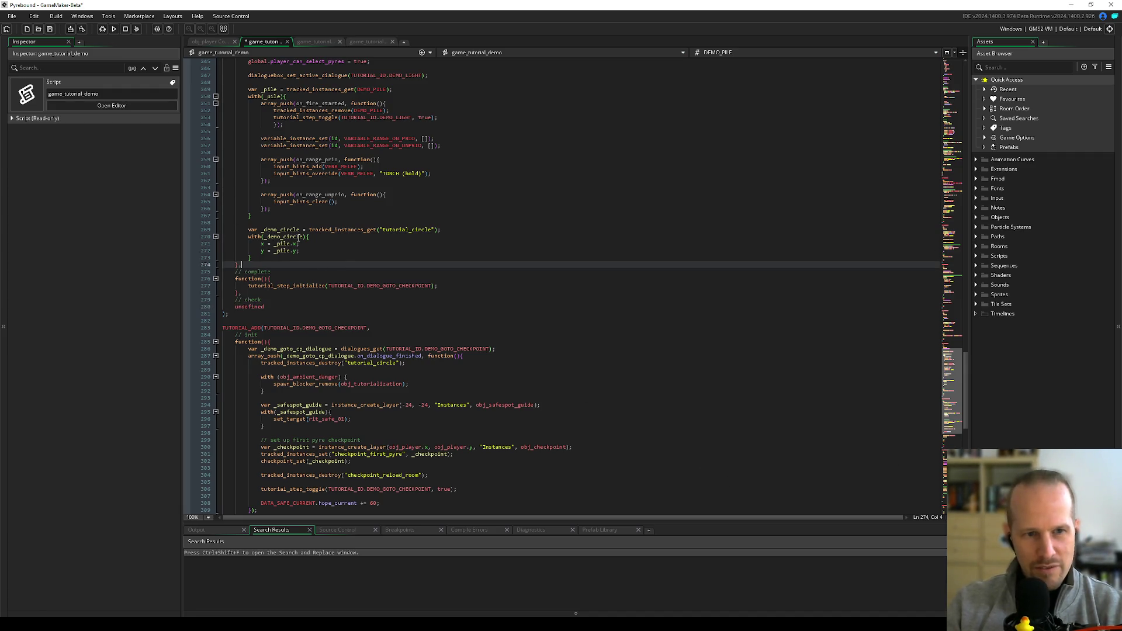
scroll(300, 237, up, 4)
click(360, 244)
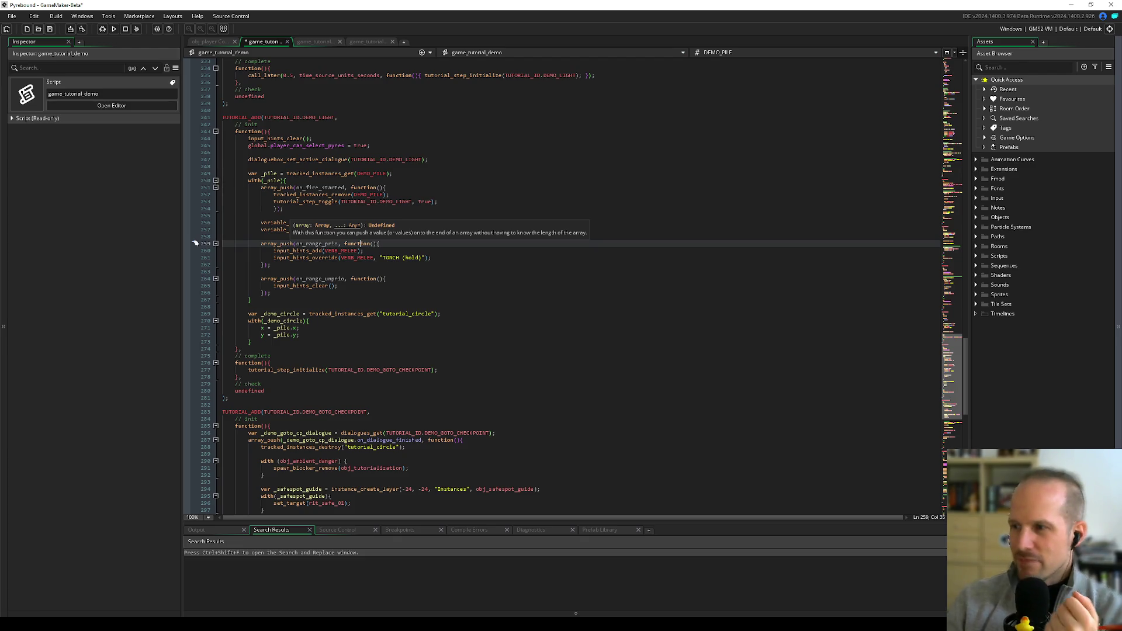
click(308, 295)
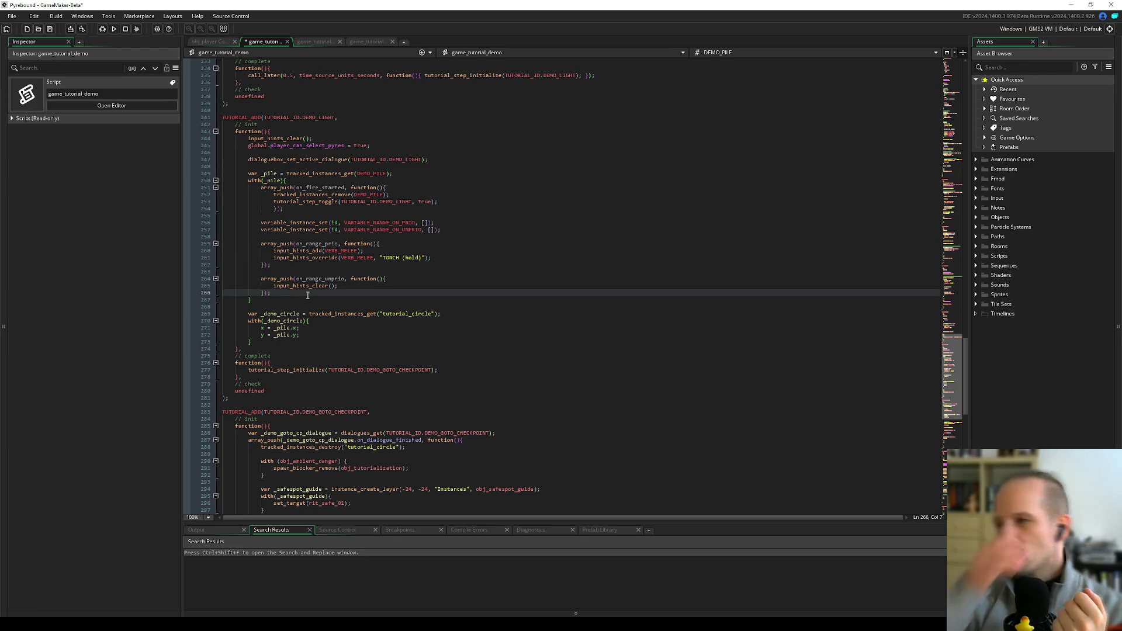
click(280, 347)
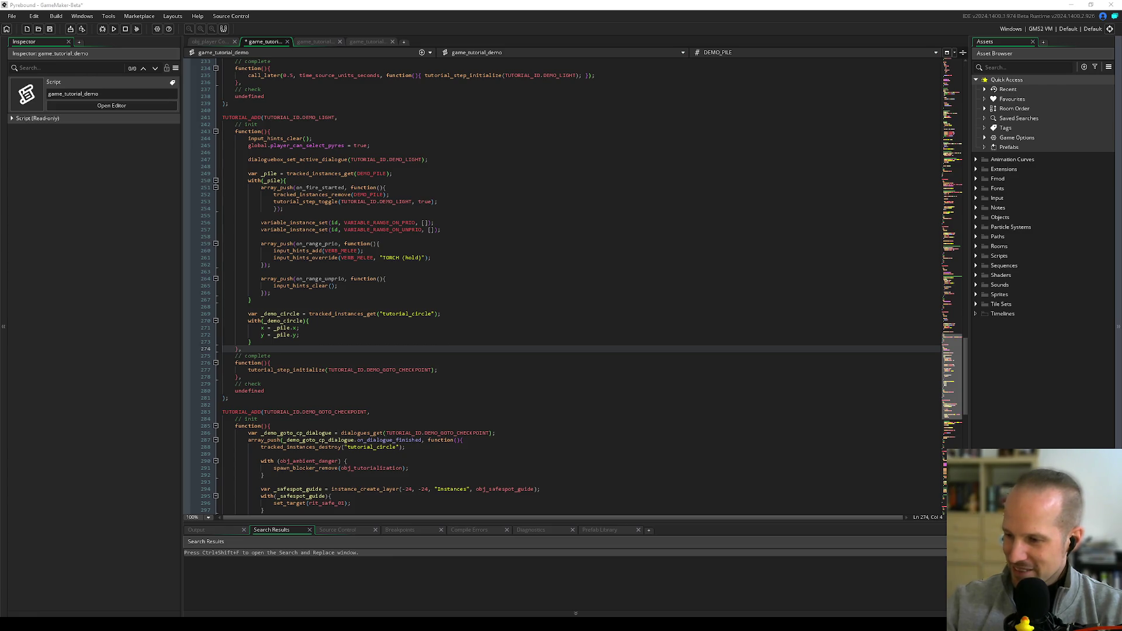
- Select the pile_aim_enabled = true statement in the init code near line 273
key(Up)
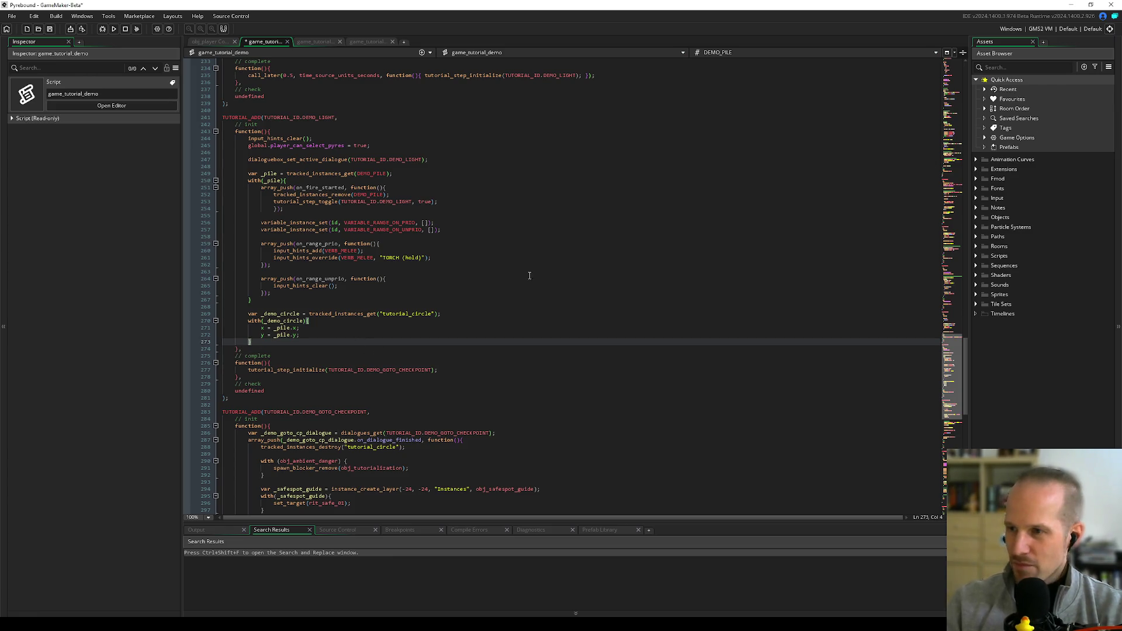
click(349, 357)
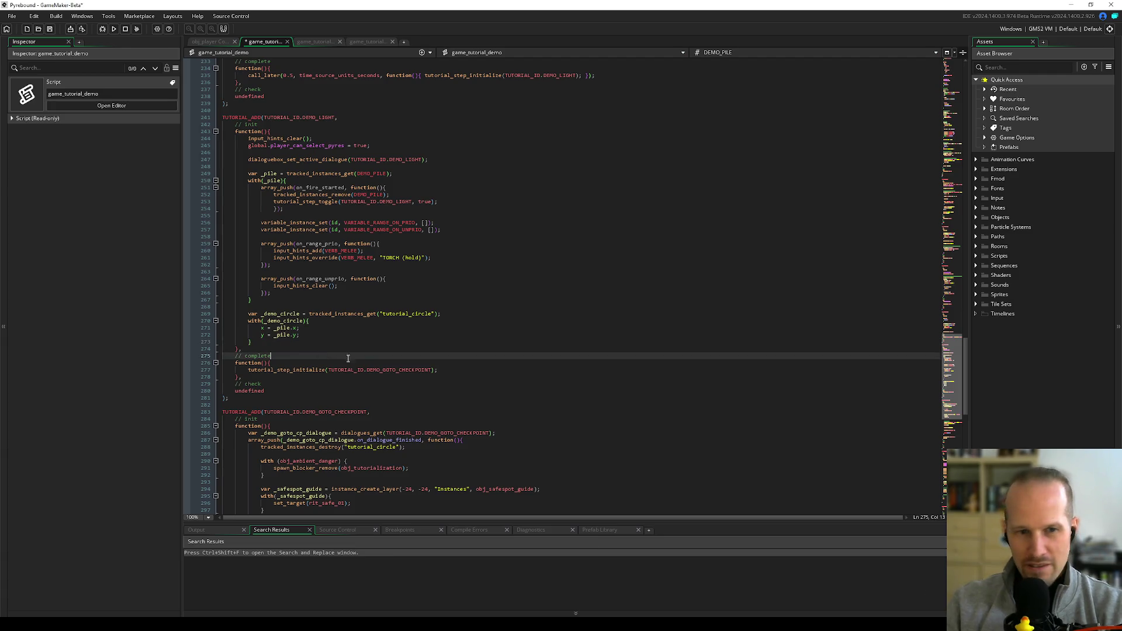
click(381, 342)
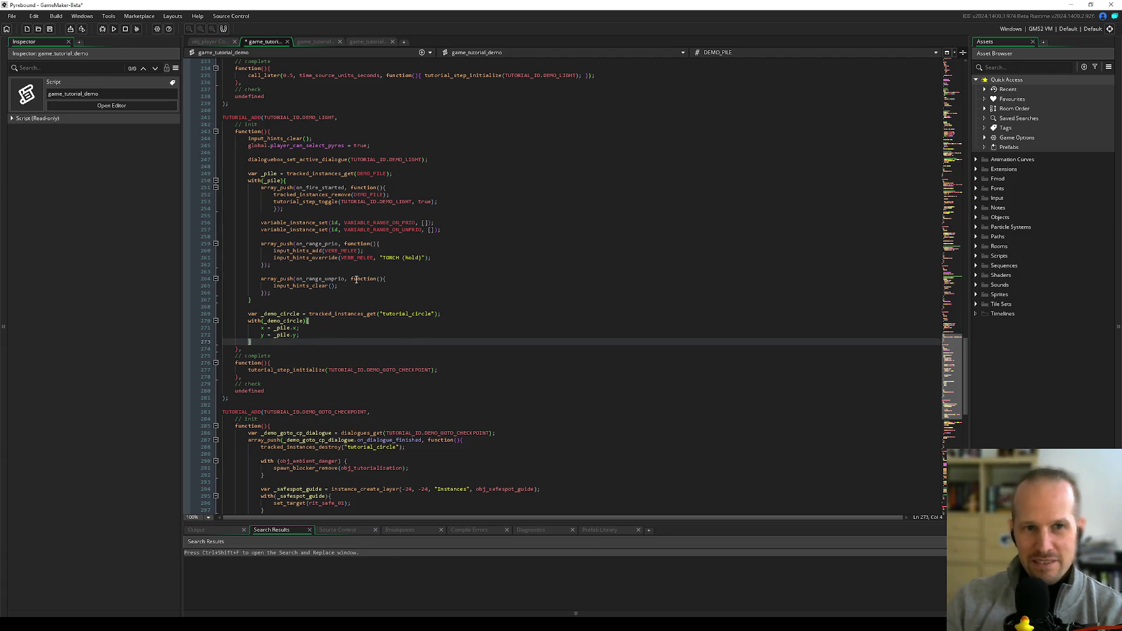
scroll(356, 280, up, 10)
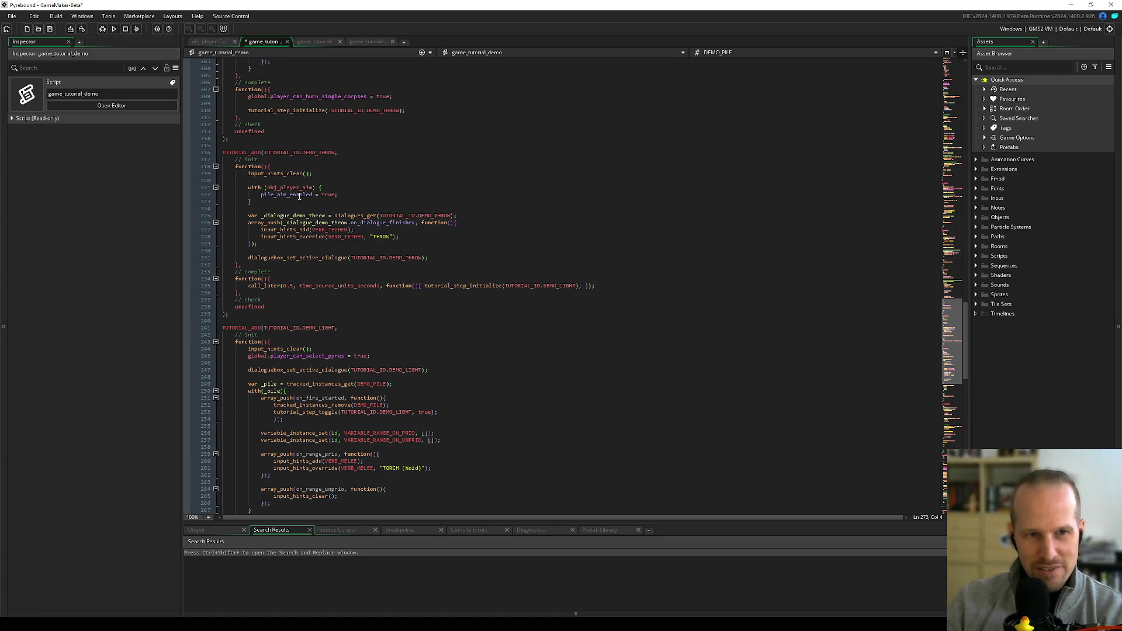
drag(338, 195, 248, 188)
key(ctrl+c)
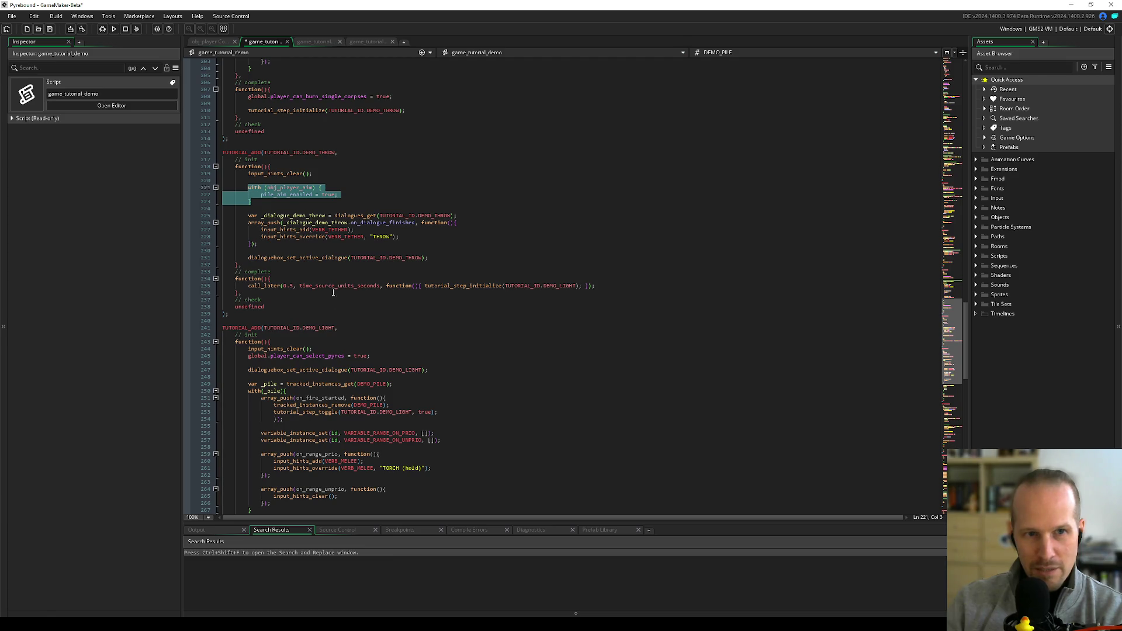
scroll(355, 331, down, 20)
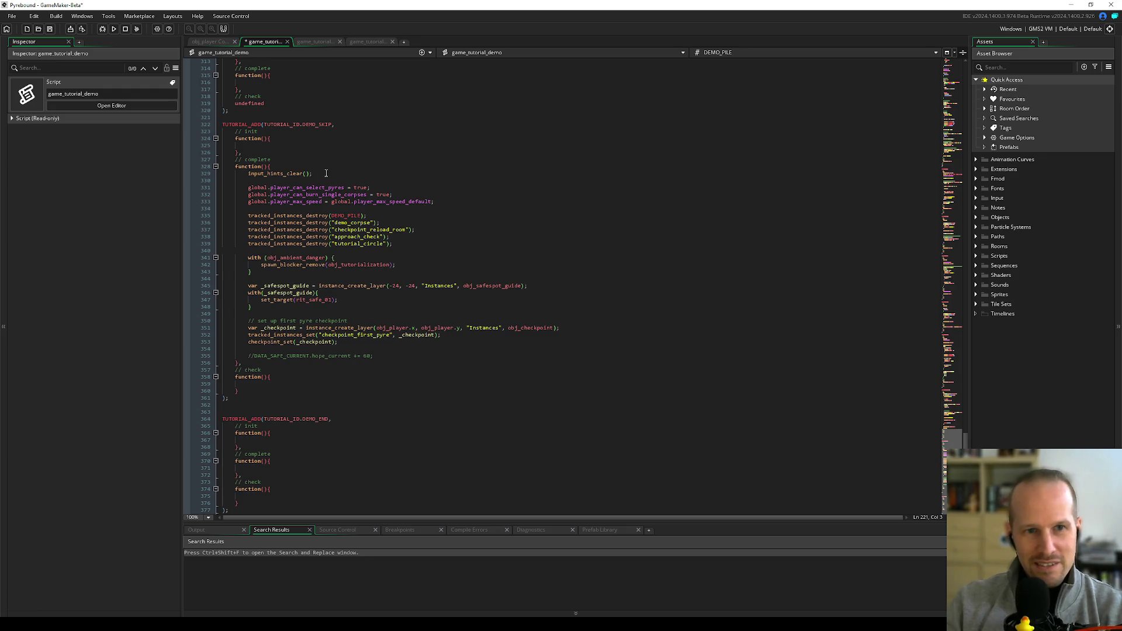
- Paste the with (obj_player_aim) { pile_aim_enabled = true; } block after DEMO_SKIP's input_hints_clear()
click(351, 174)
key(Return)
key(Return)
key(ctrl+v)
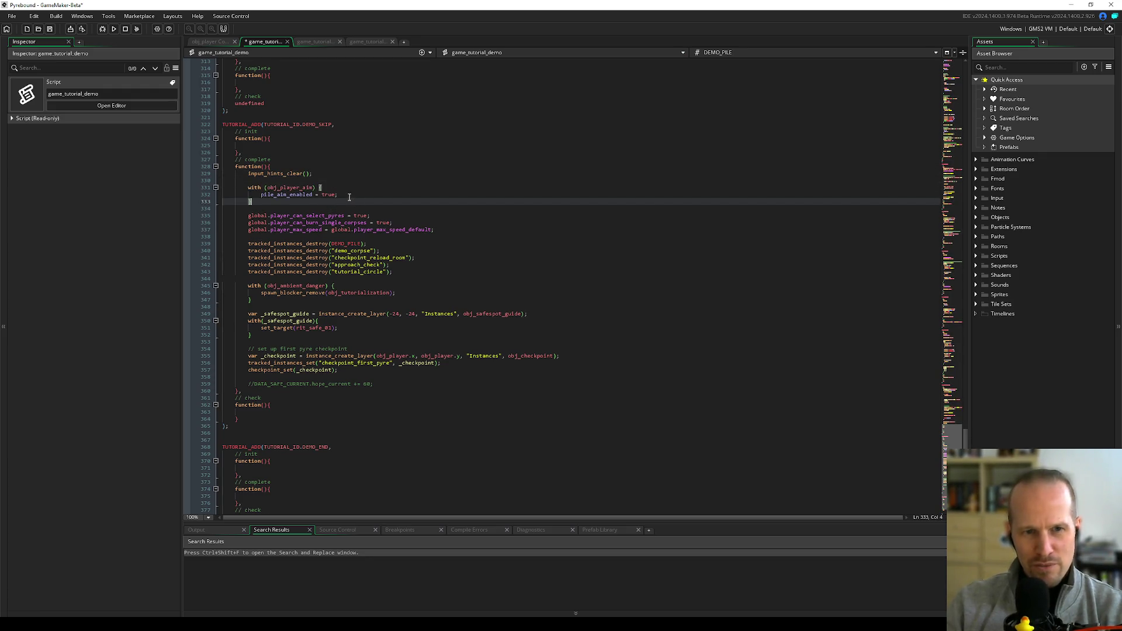
drag(350, 196, 260, 195)
double_click(283, 194)
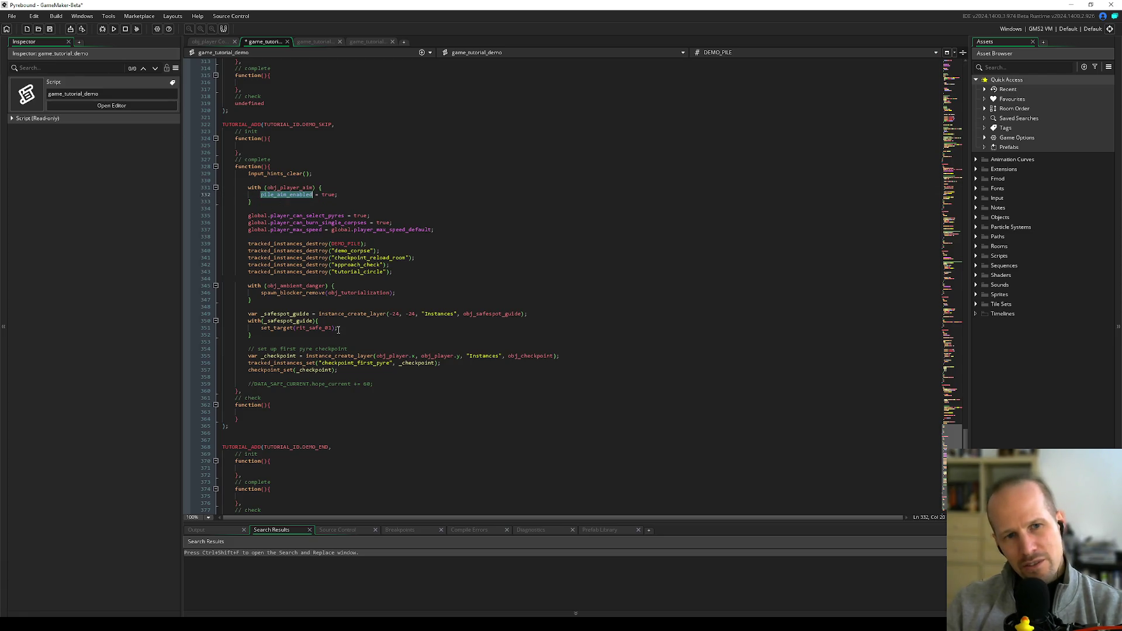
click(303, 202)
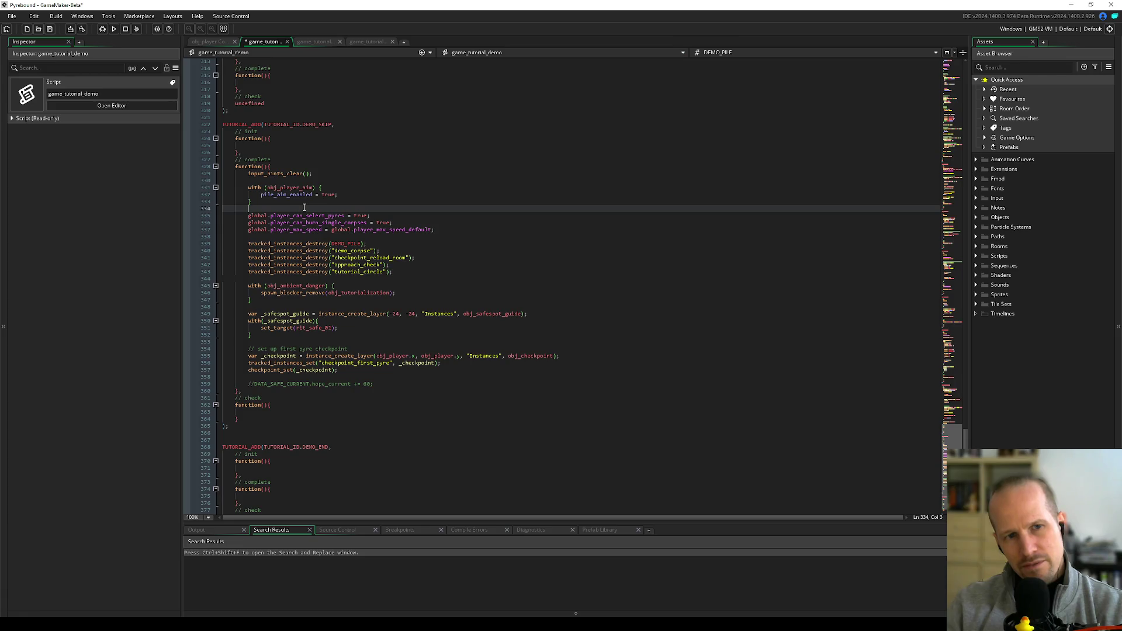
scroll(315, 287, up, 12)
scroll(315, 287, up, 8)
click(323, 237)
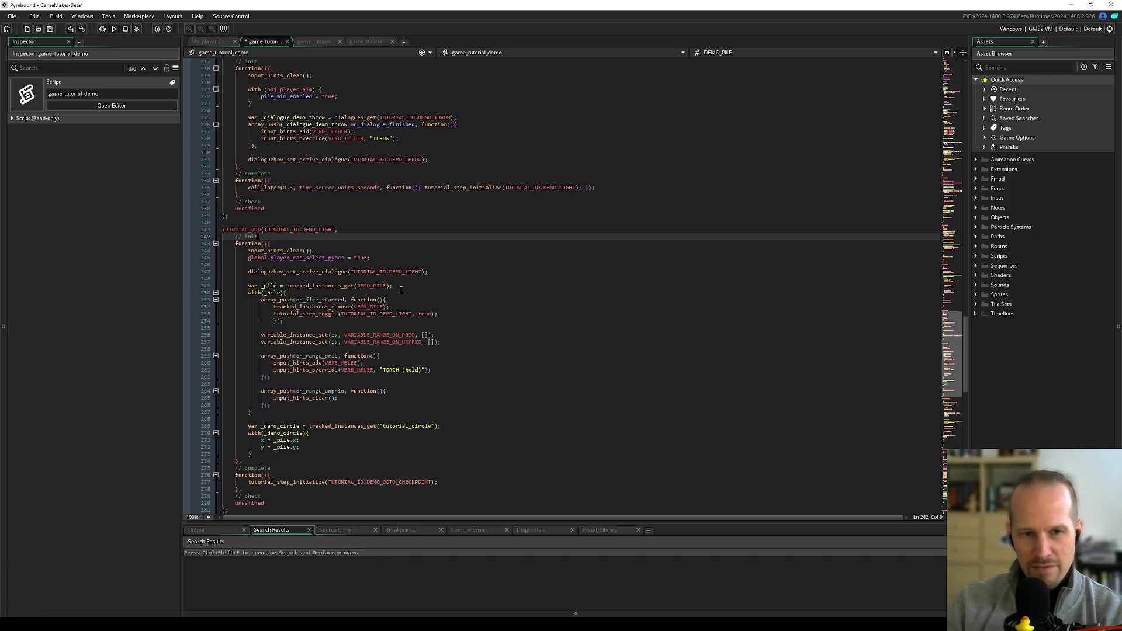
click(407, 327)
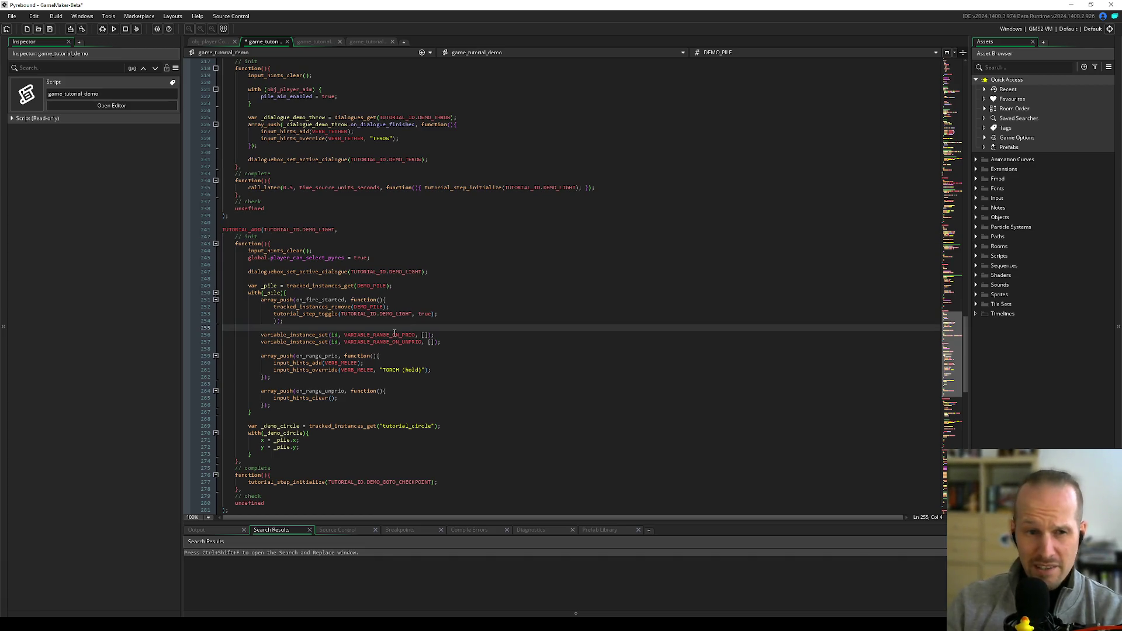
mouse_move(318, 315)
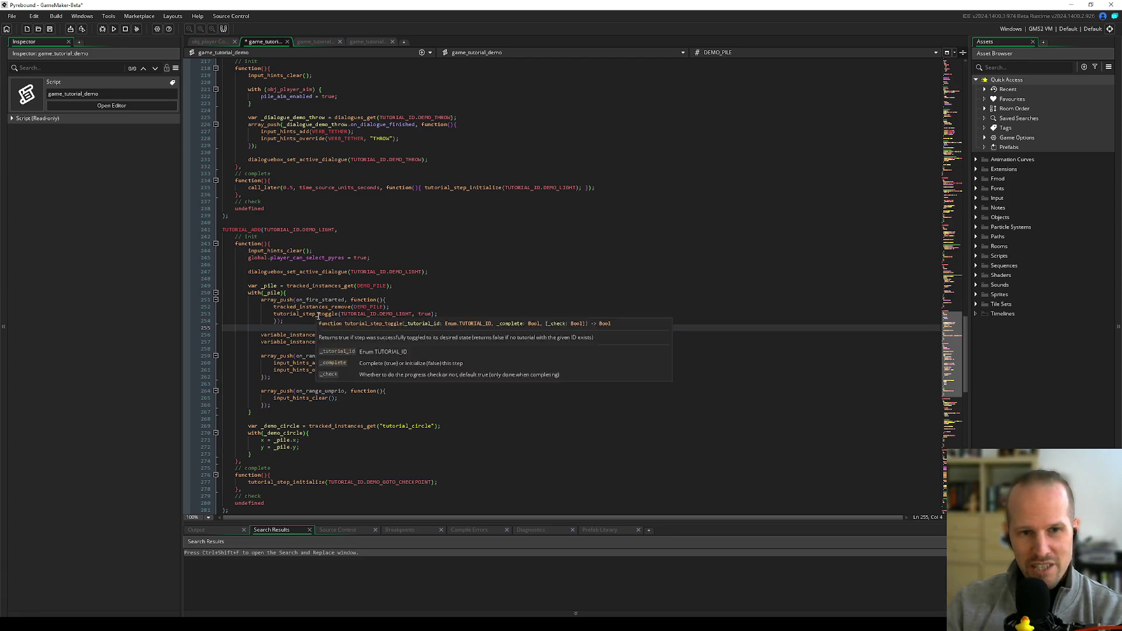
click(470, 343)
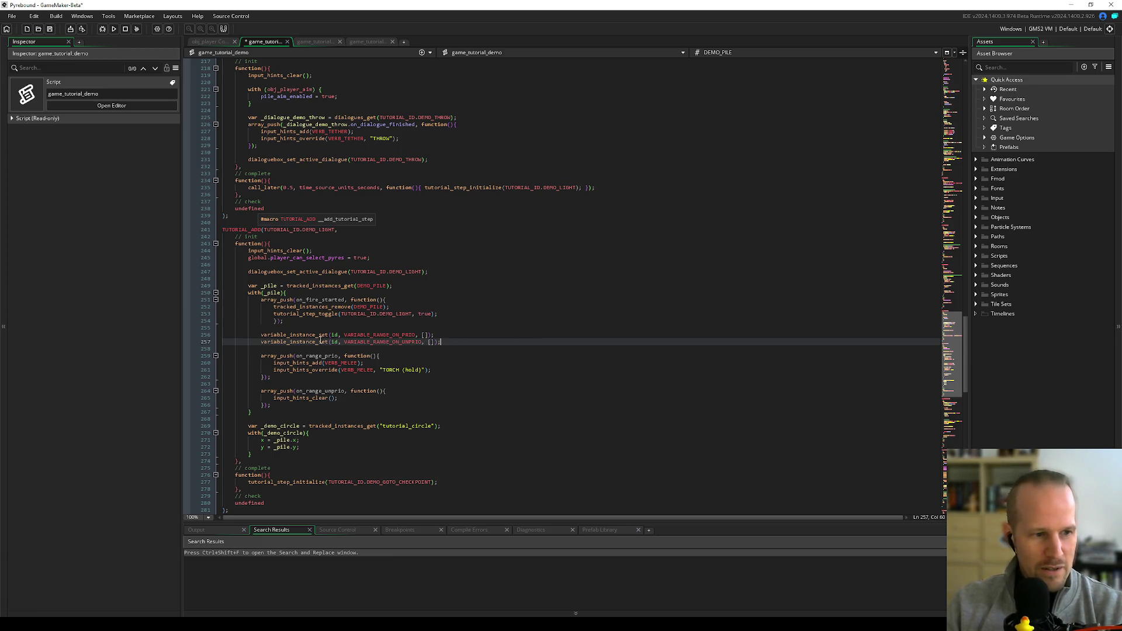
click(341, 322)
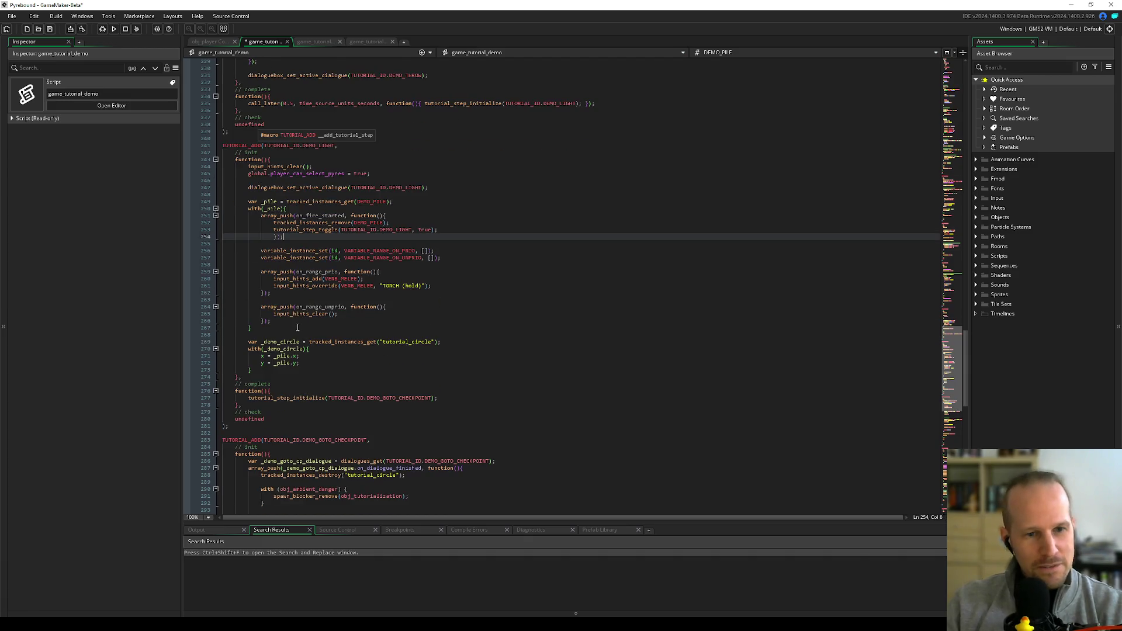
scroll(326, 376, down, 4)
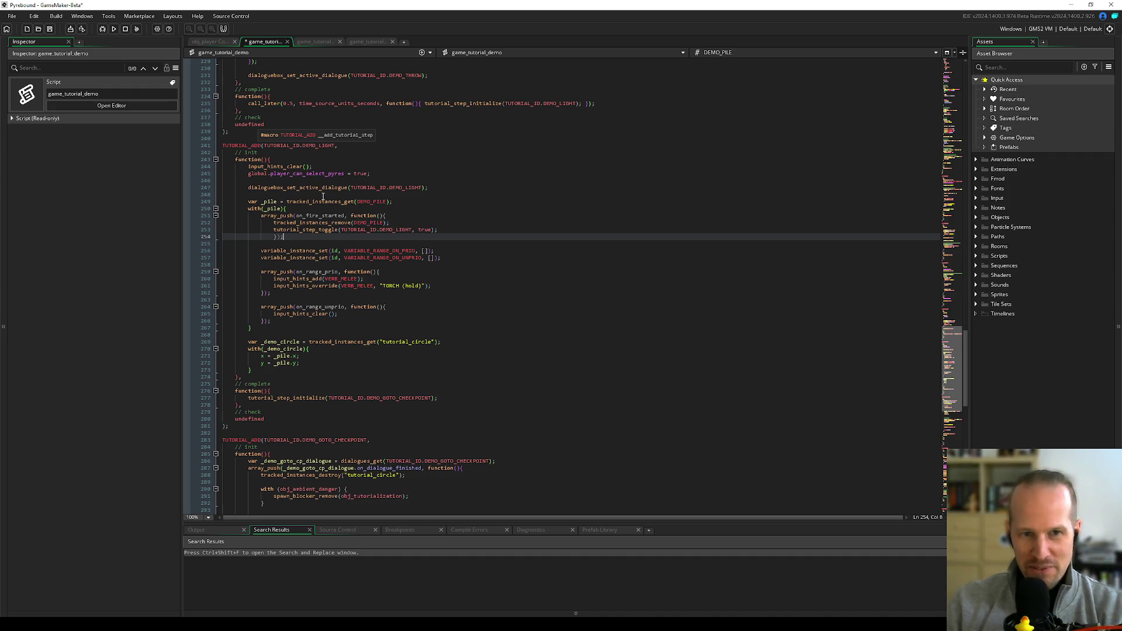
click(275, 196)
double_click(287, 188)
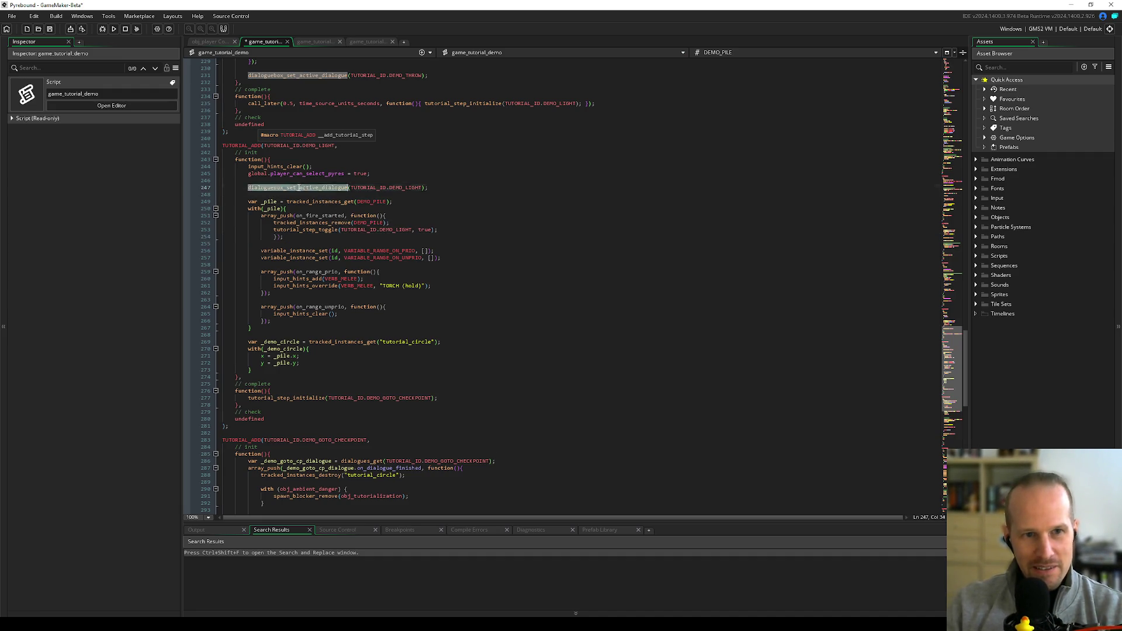
click(271, 356)
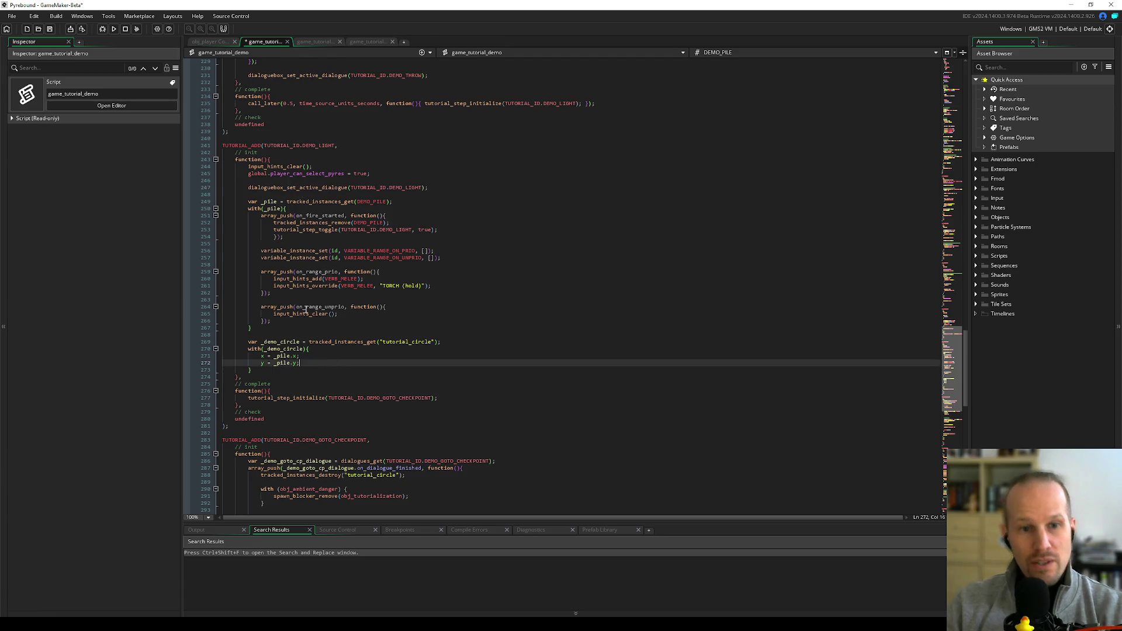
scroll(328, 304, up, 10)
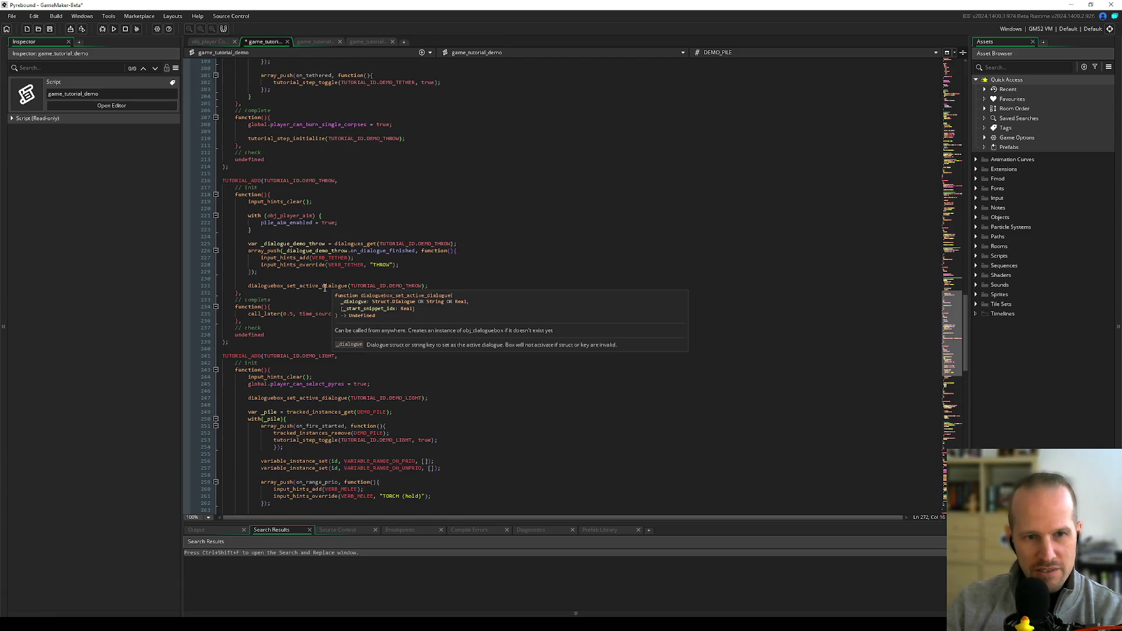
double_click(286, 285)
key(ctrl+c)
- Paste dialoguebox_set_active_dialogue on a new line after input_hints_clear() in DEMO_SKIP
scroll(388, 342, down, 15)
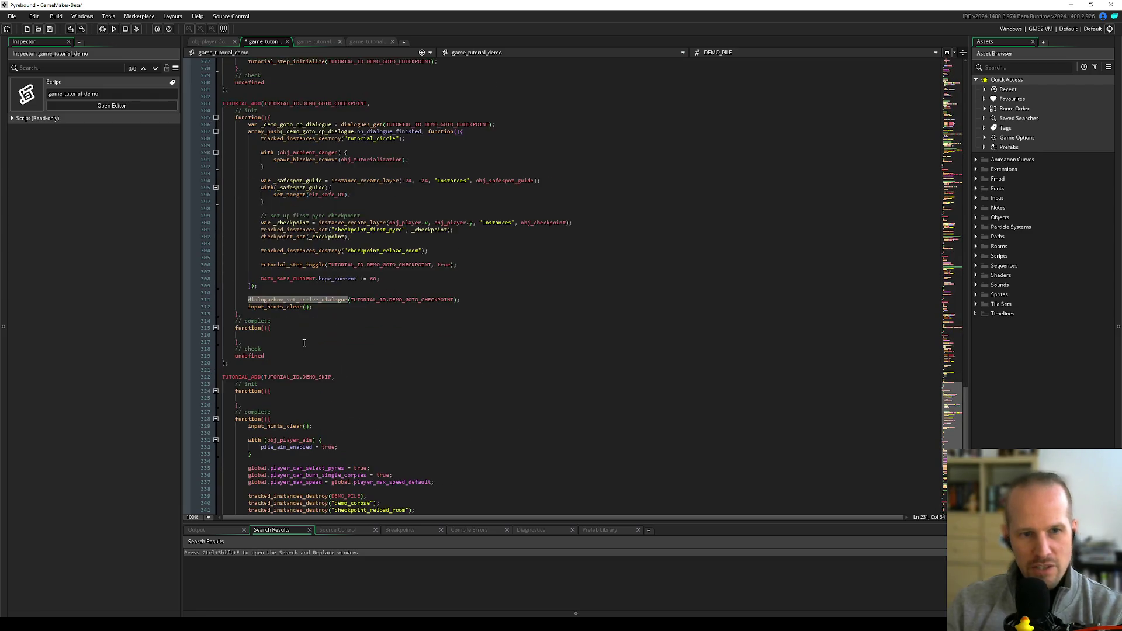
scroll(258, 351, down, 6)
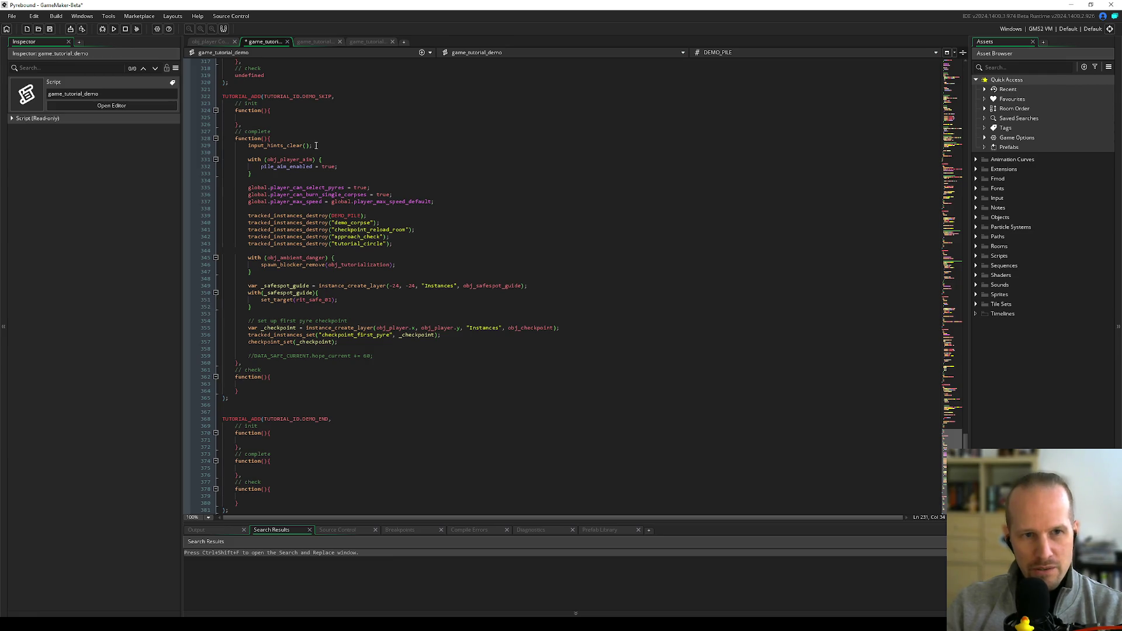
click(362, 145)
key(Return)
key(ctrl+v)
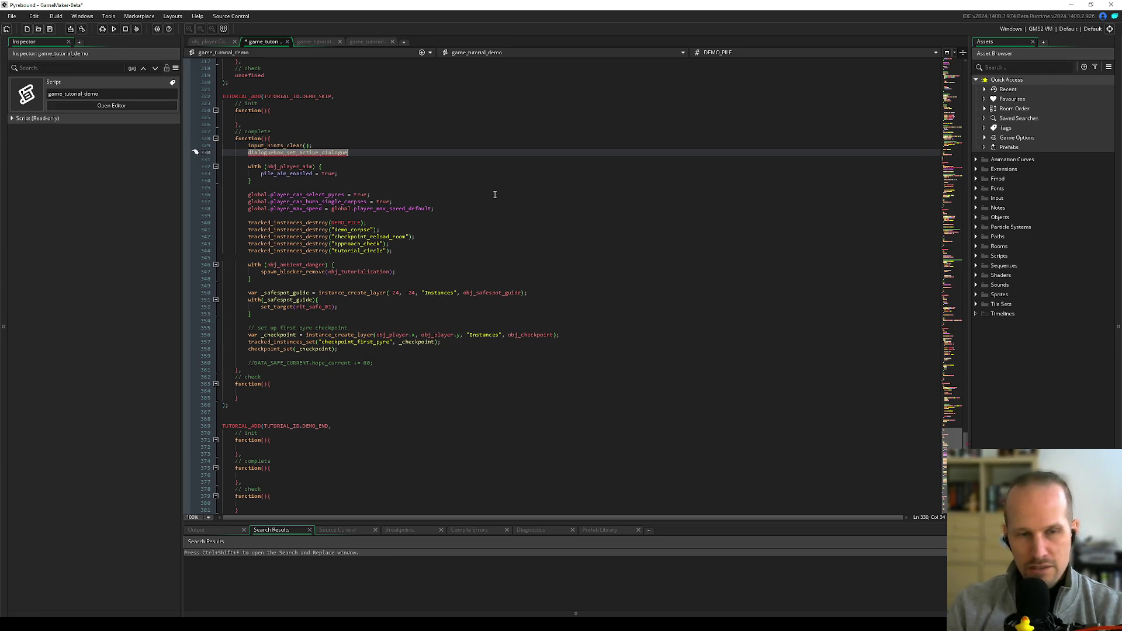
- Change it to dialoguebox_set_inactive(); via autocomplete, save, and jump to its definition
key(shift+Left)
key(shift+Left)
key(shift+Left)
key(shift+Left)
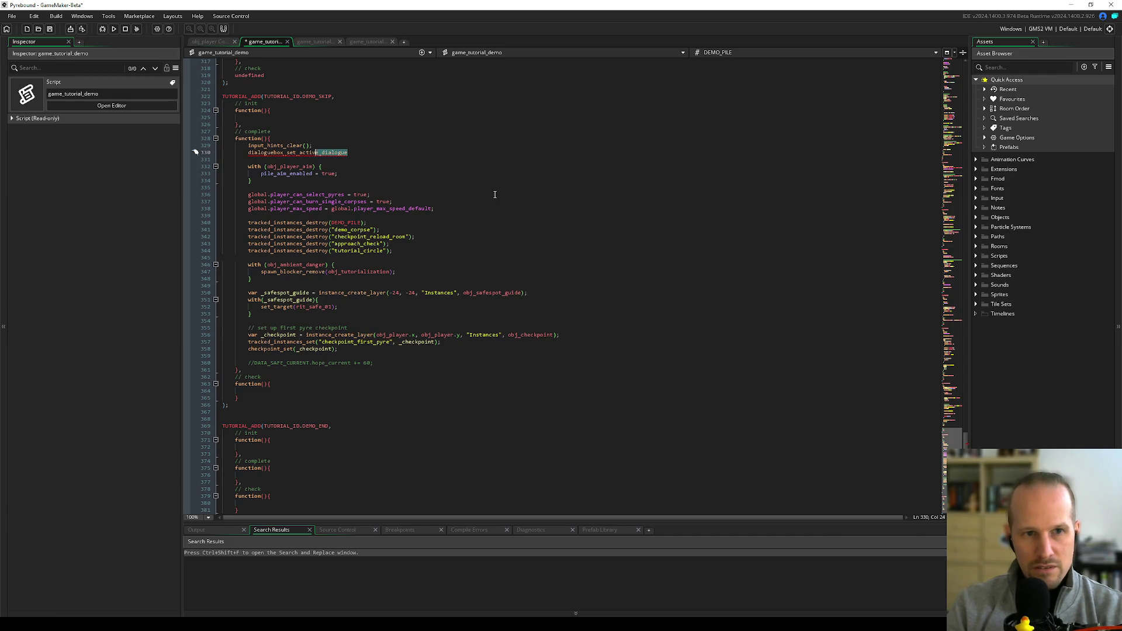
key(BackSpace)
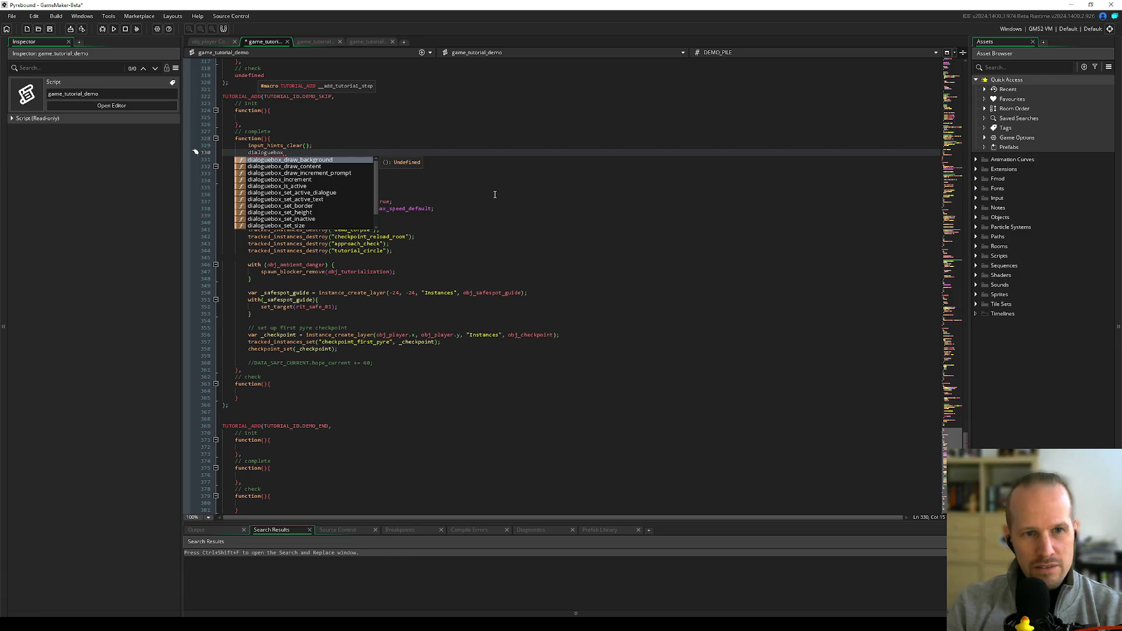
key(Down)
key(Down)
key(Down)
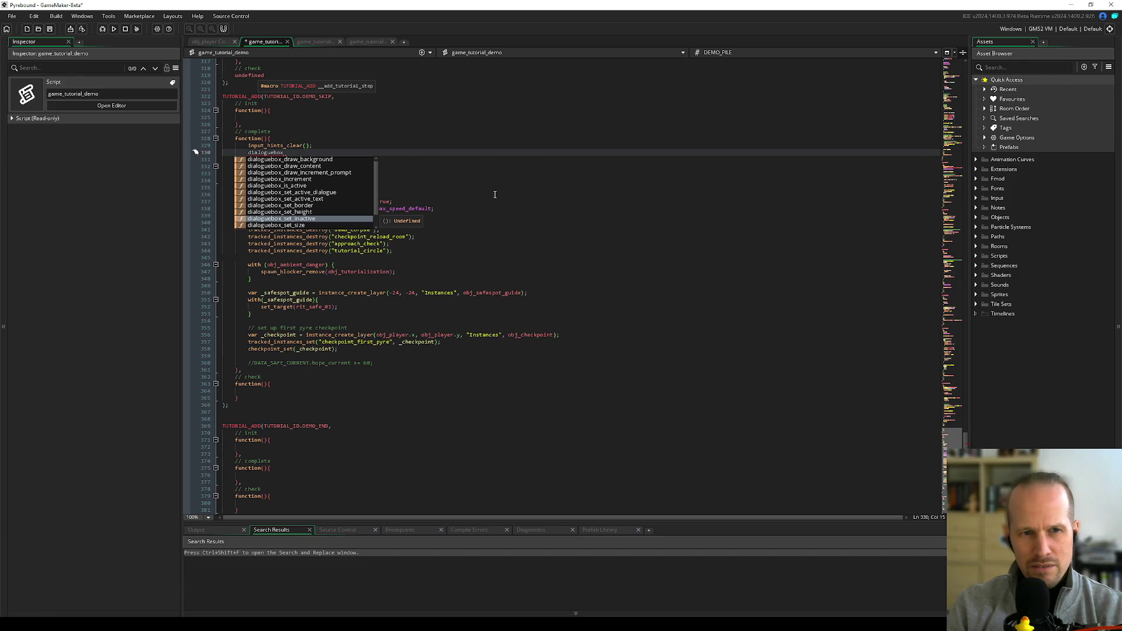
key(Down)
key(Down)
key(Down)
key(Up)
key(Up)
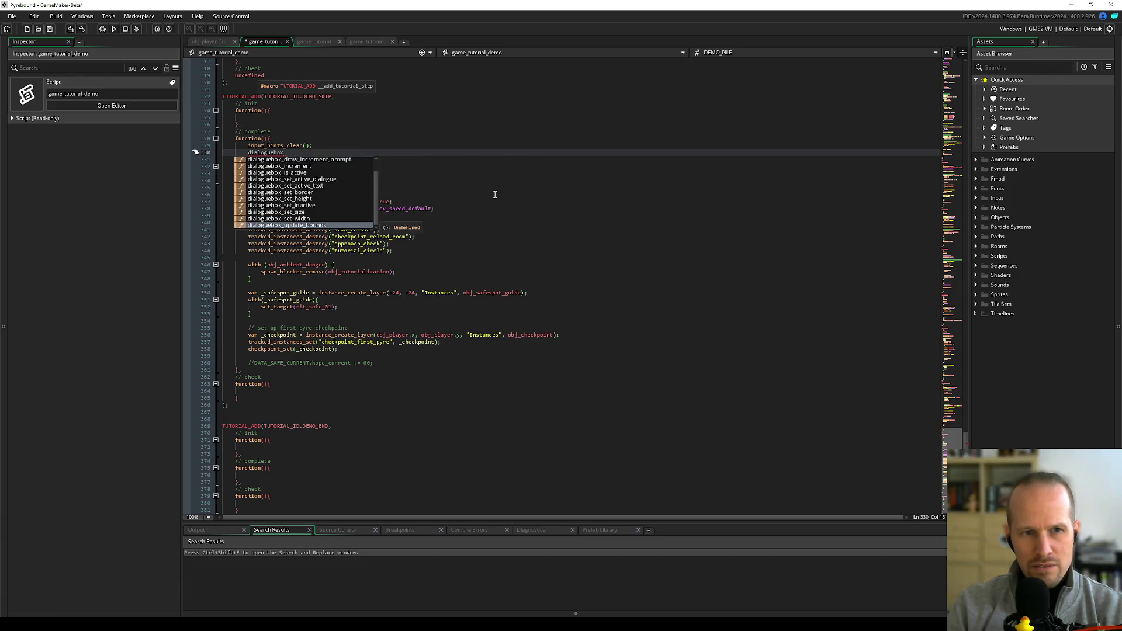
key(Up)
key(Return)
text(;)
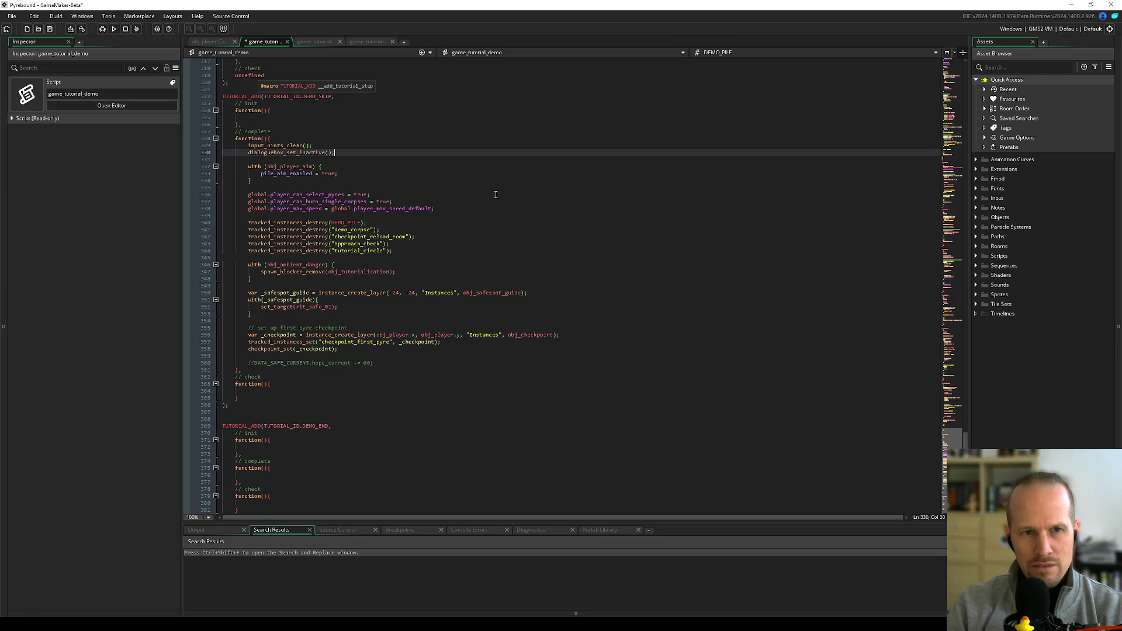
key(ctrl+s)
key(F12)
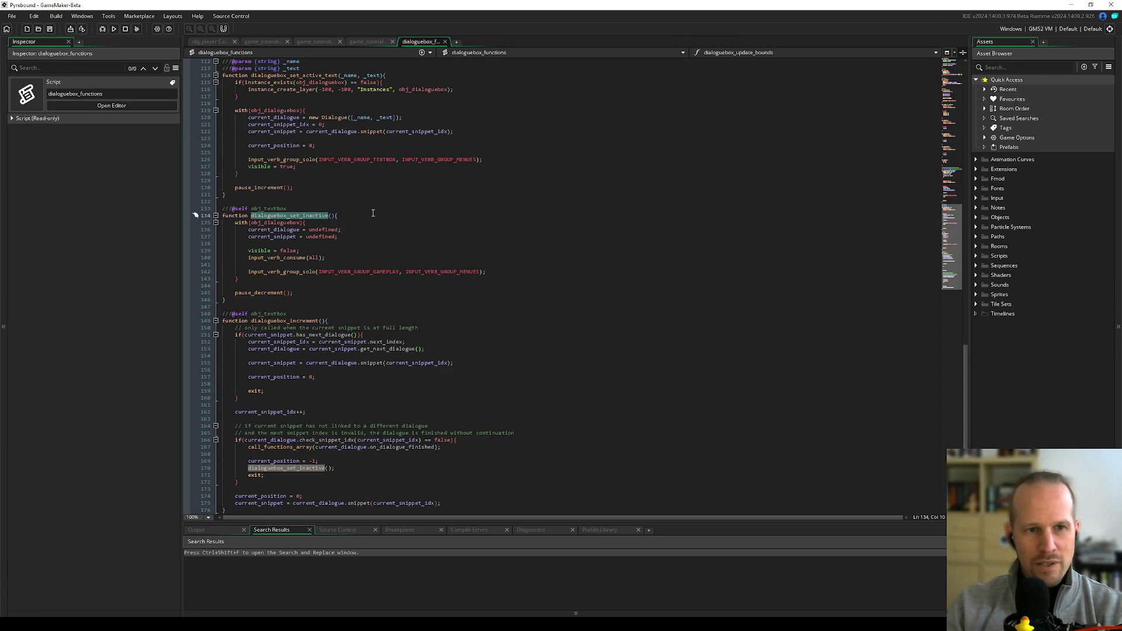
- Inspect dialoguebox_set_inactive's code, highlighting current_dialogue and INPUT_VERB_GROUP_MENUES
click(351, 250)
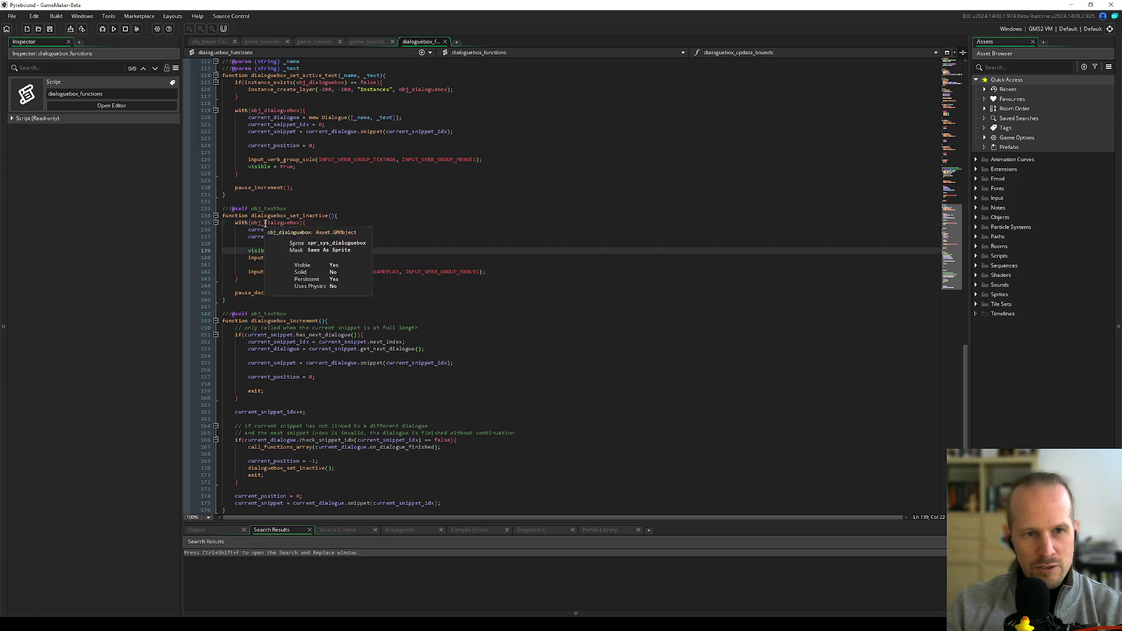
click(263, 231)
key(Down)
key(Down)
key(Down)
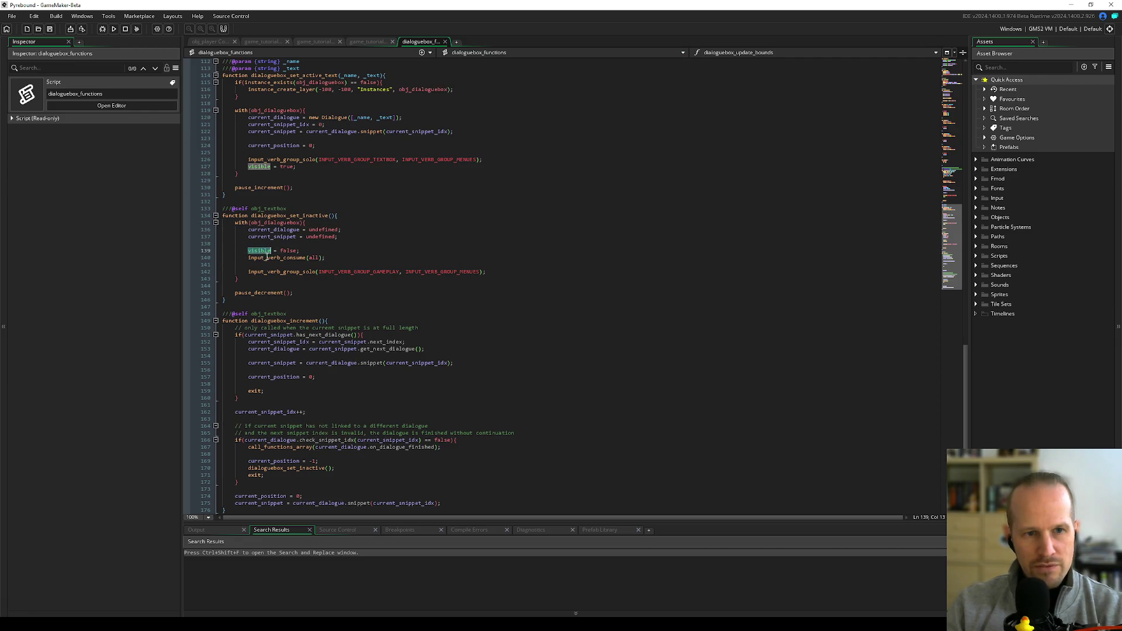
key(ctrl+Right)
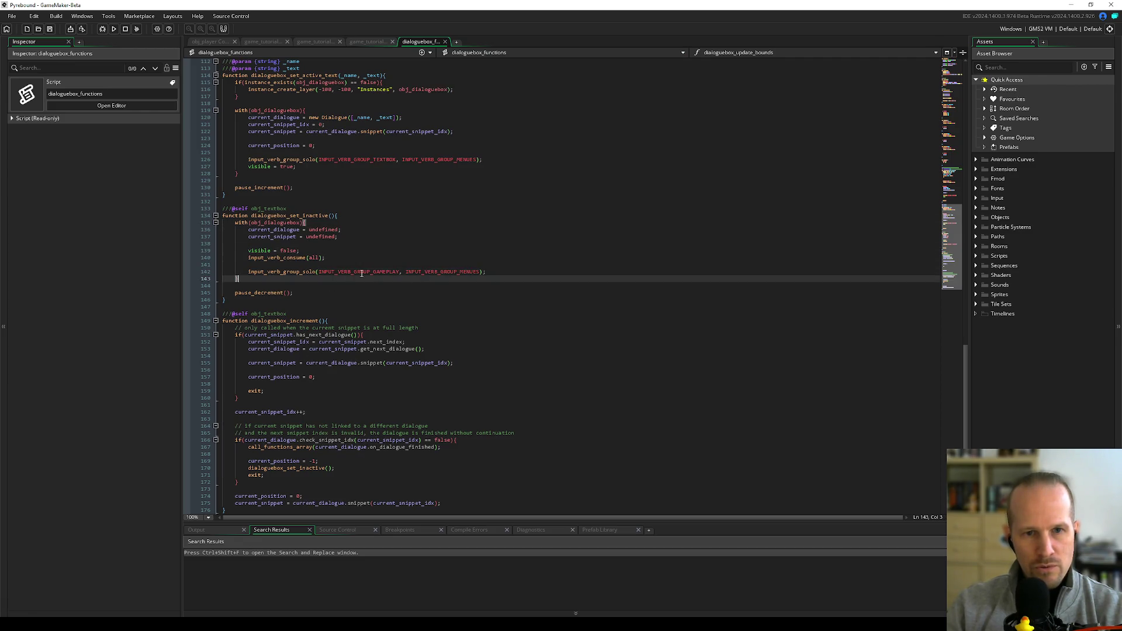
double_click(442, 272)
click(491, 273)
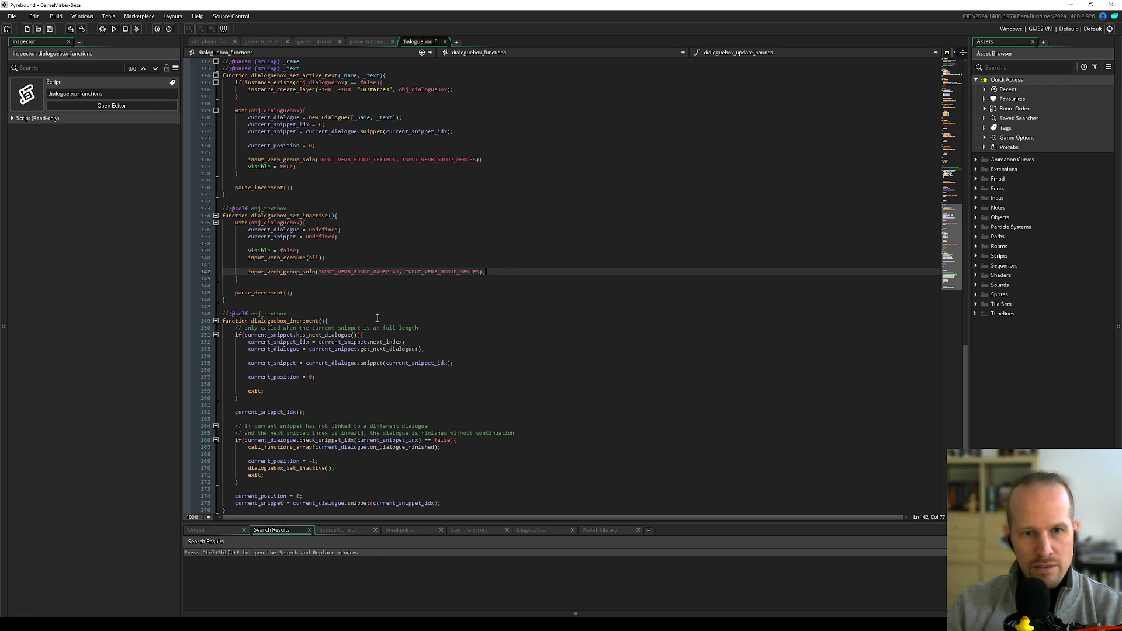
- Look at pause_decrement in PauseUtils, then close PauseUtils and dialoguebox_functions to return to game_tutorial_demo
middle_click(259, 293)
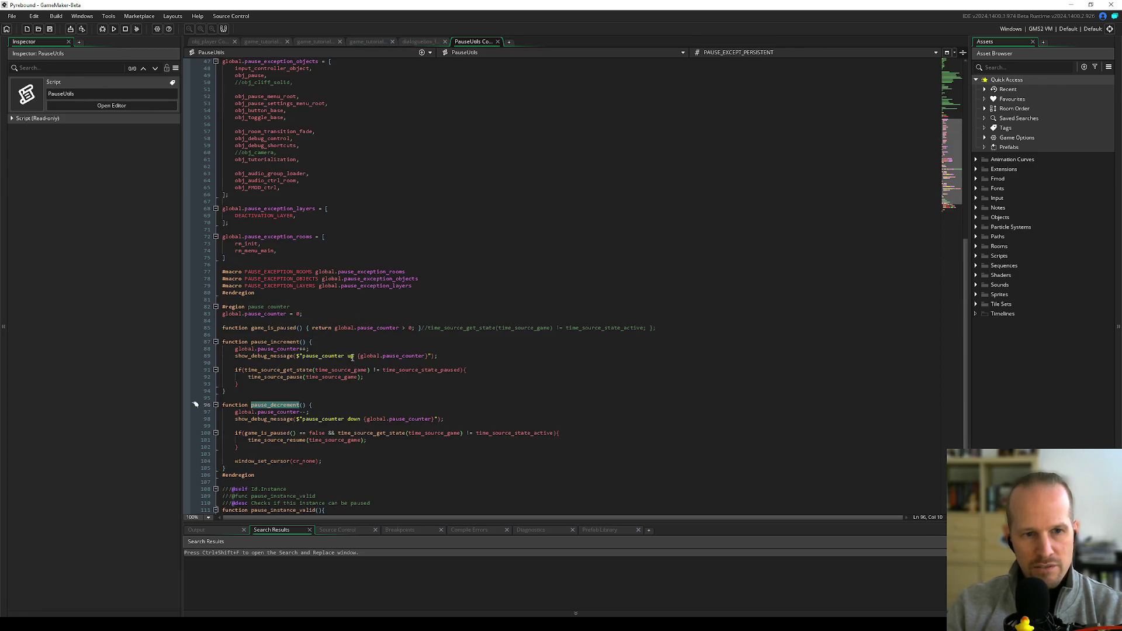
click(497, 42)
click(445, 42)
click(338, 250)
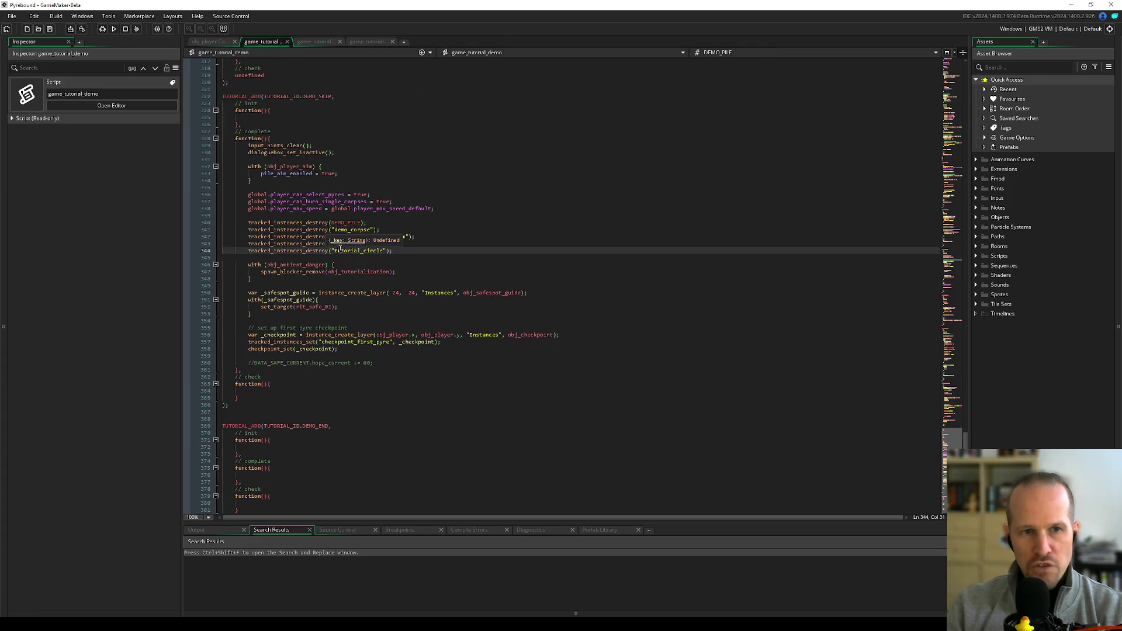
- Review lines 254–274 of game_tutorial_demo, then open dialoguebox_set_active_dialogue's definition in dialoguebox_functions
scroll(302, 240, up, 10)
scroll(298, 236, up, 5)
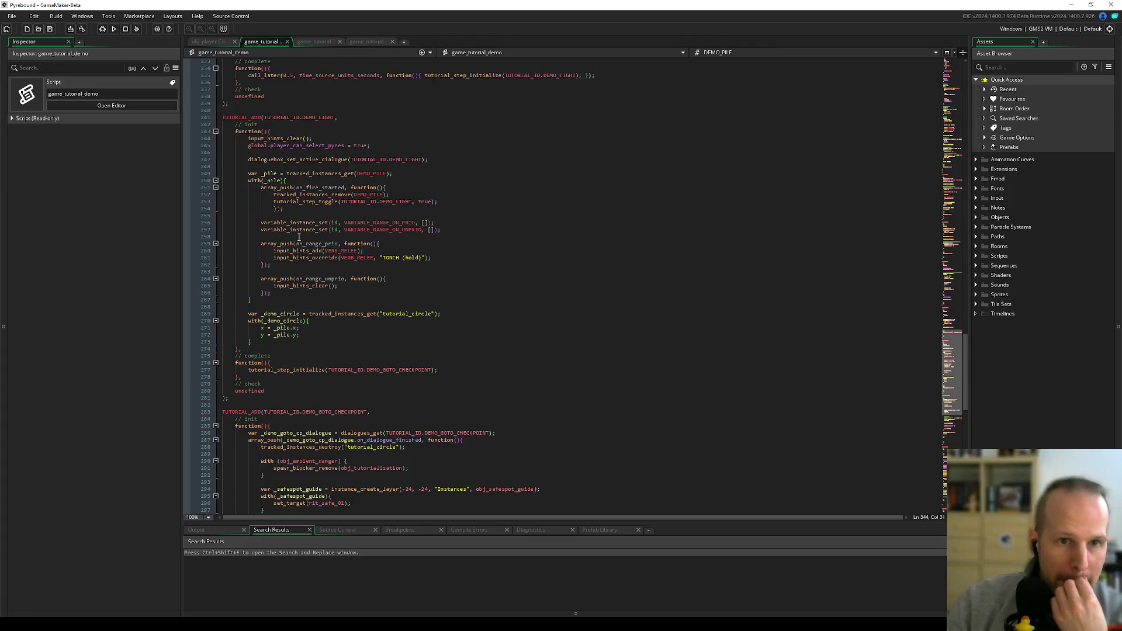
click(325, 214)
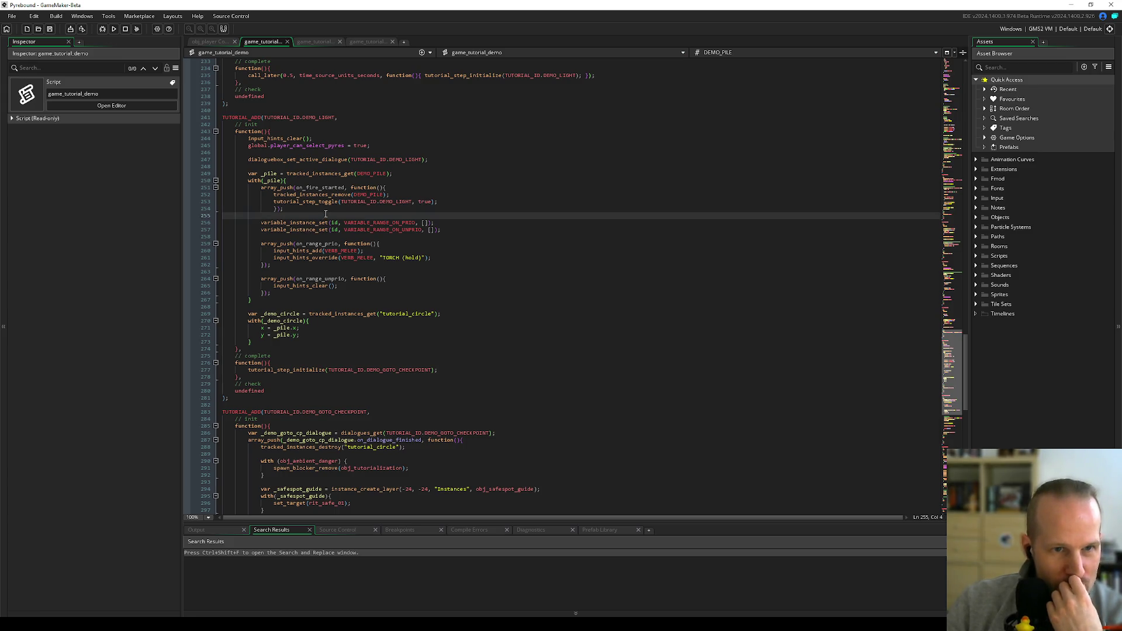
mouse_move(348, 200)
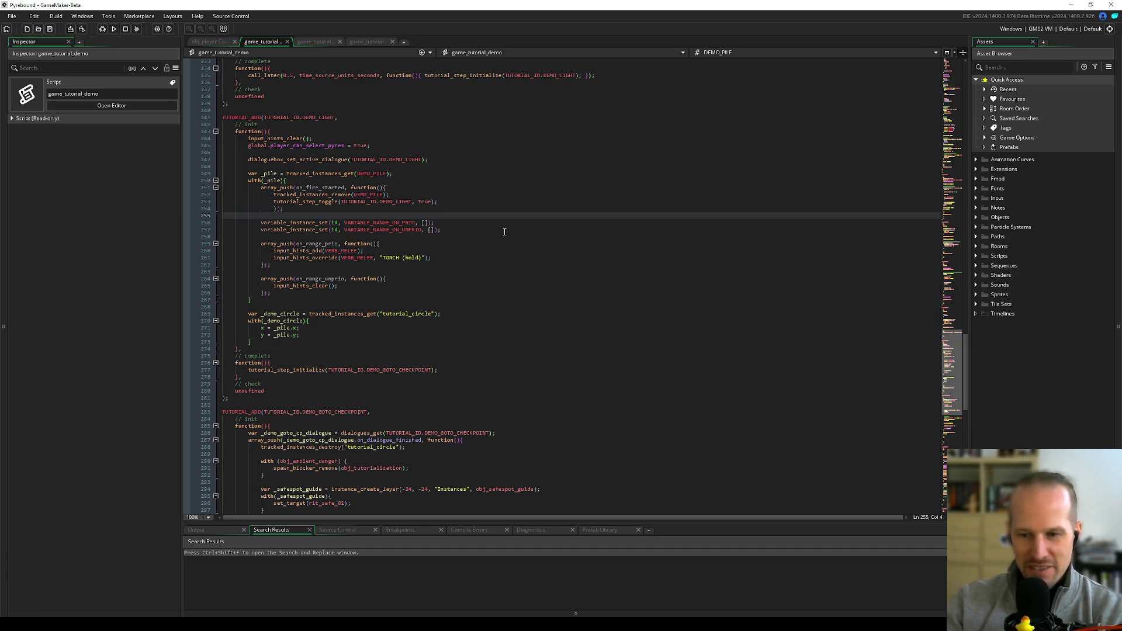
click(303, 347)
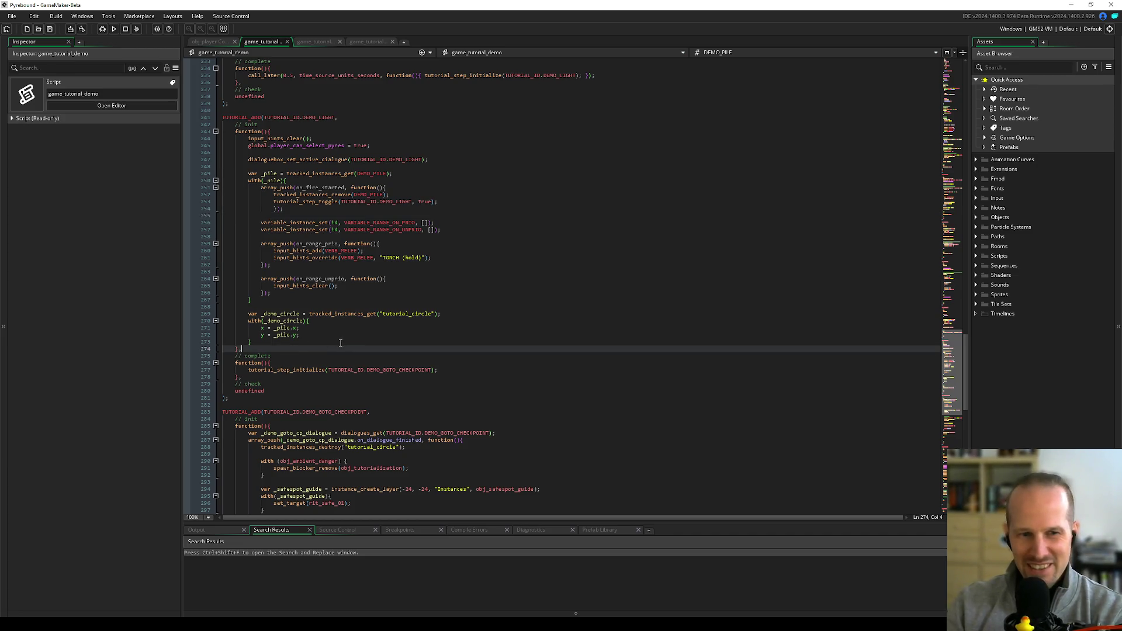
click(341, 342)
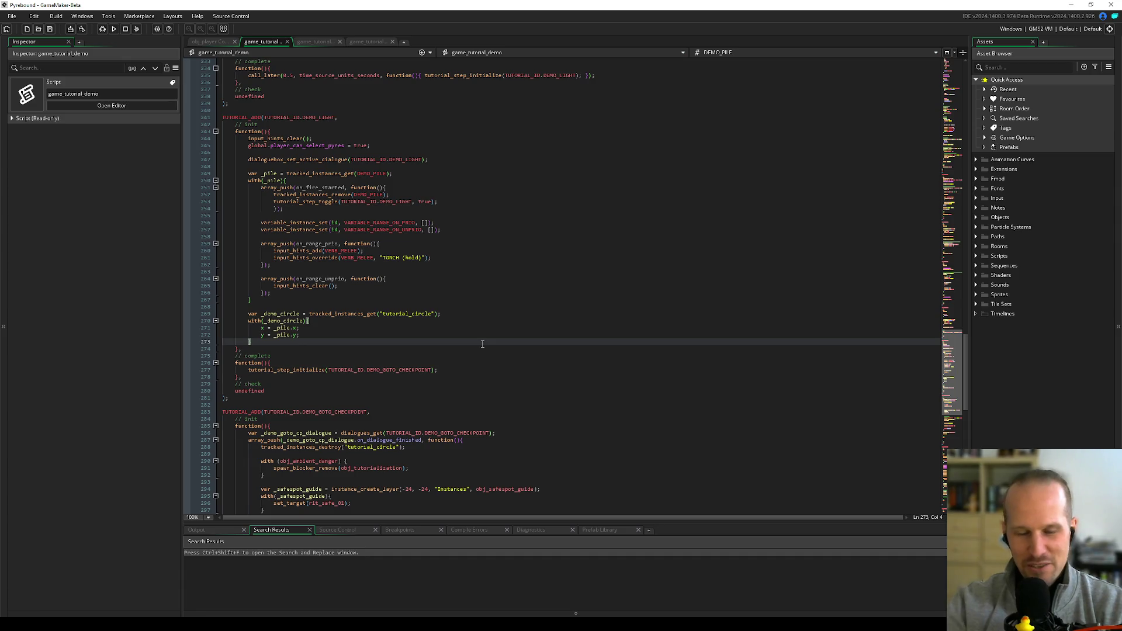
click(451, 330)
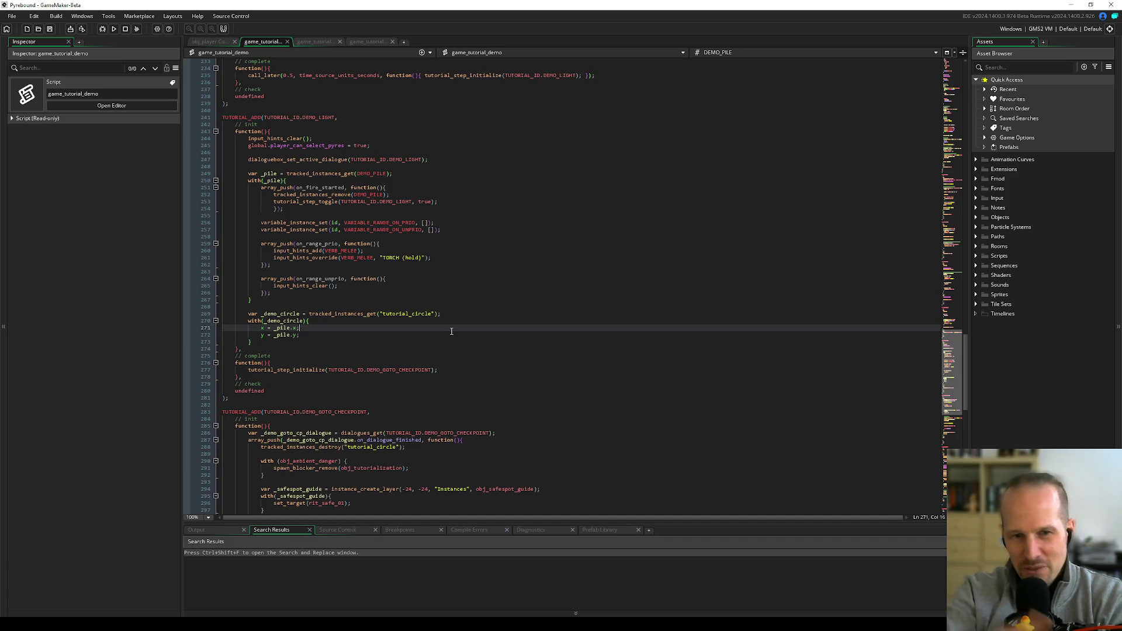
click(313, 300)
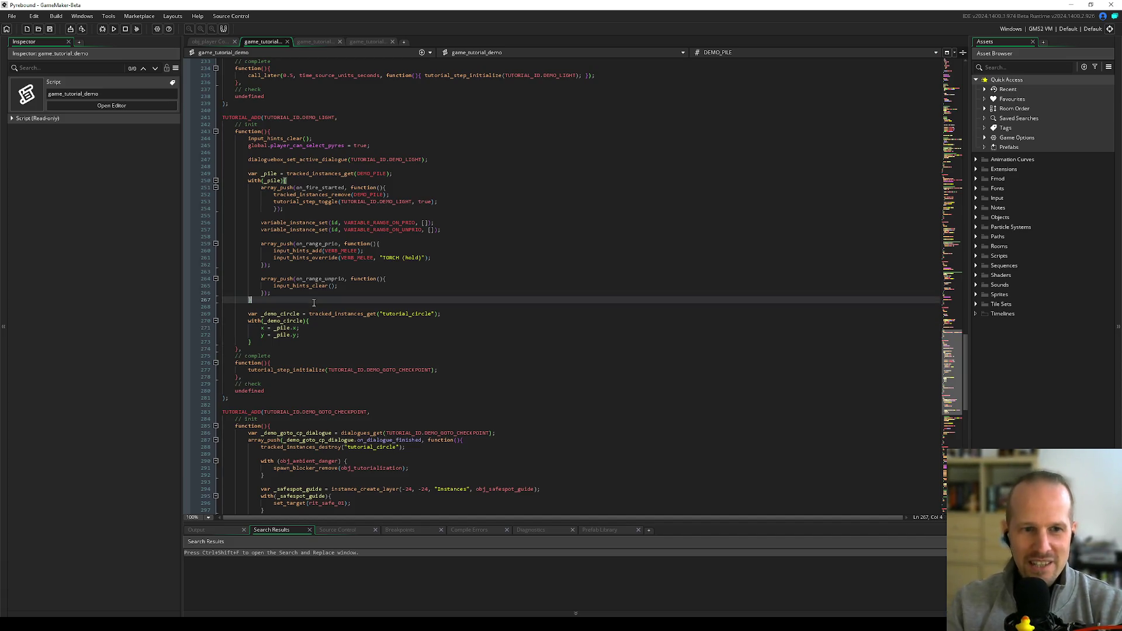
key(Down)
click(308, 208)
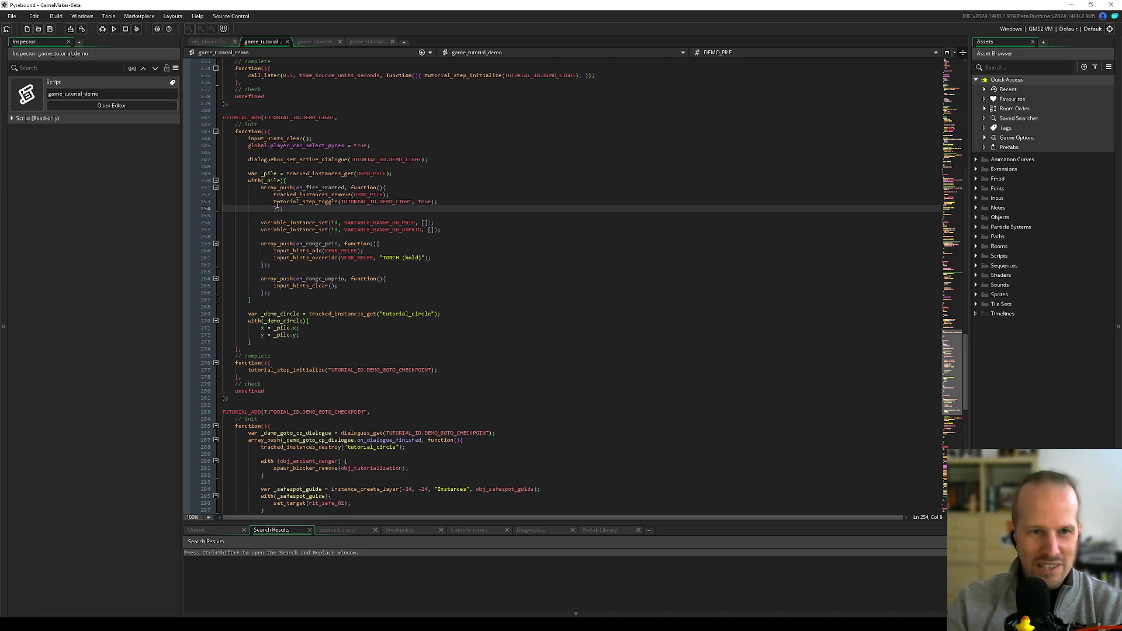
click(282, 174)
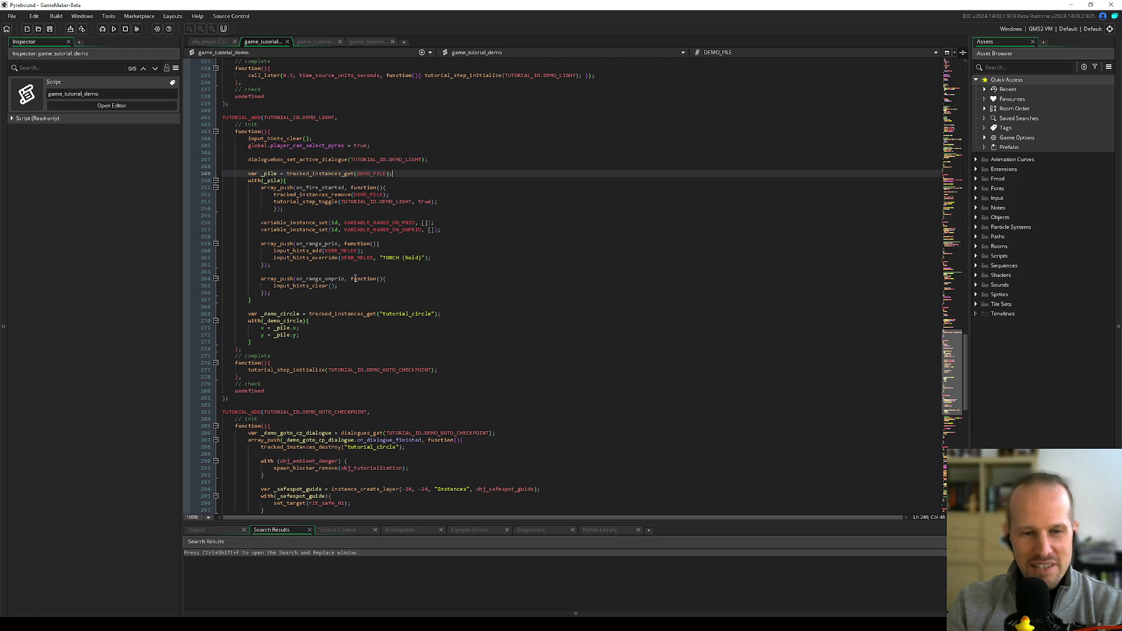
click(300, 343)
click(290, 348)
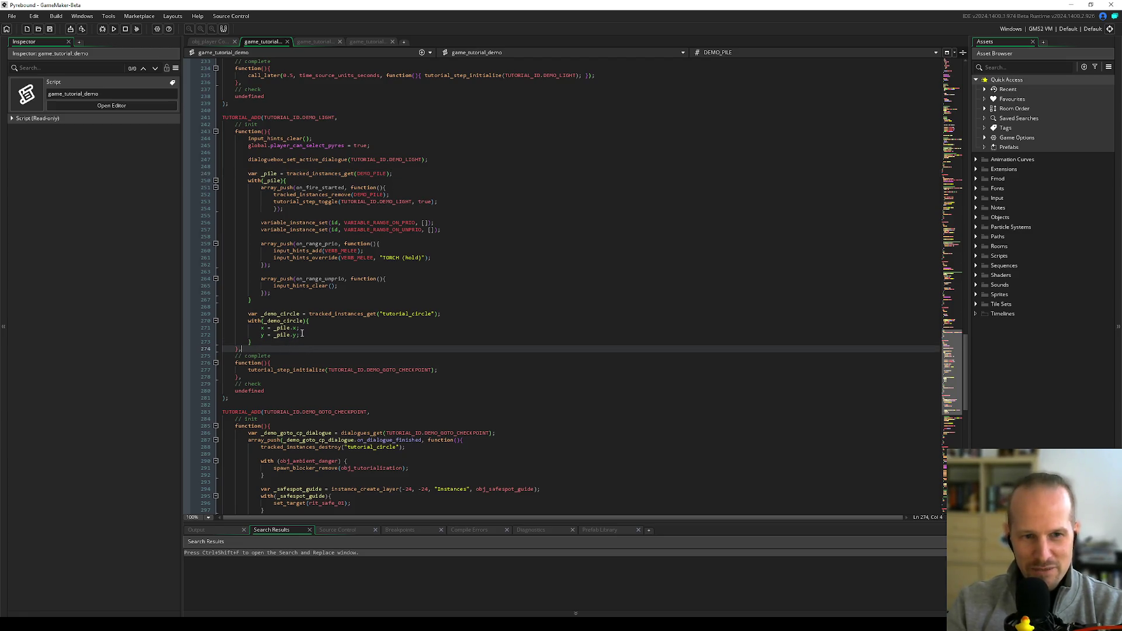
middle_click(282, 163)
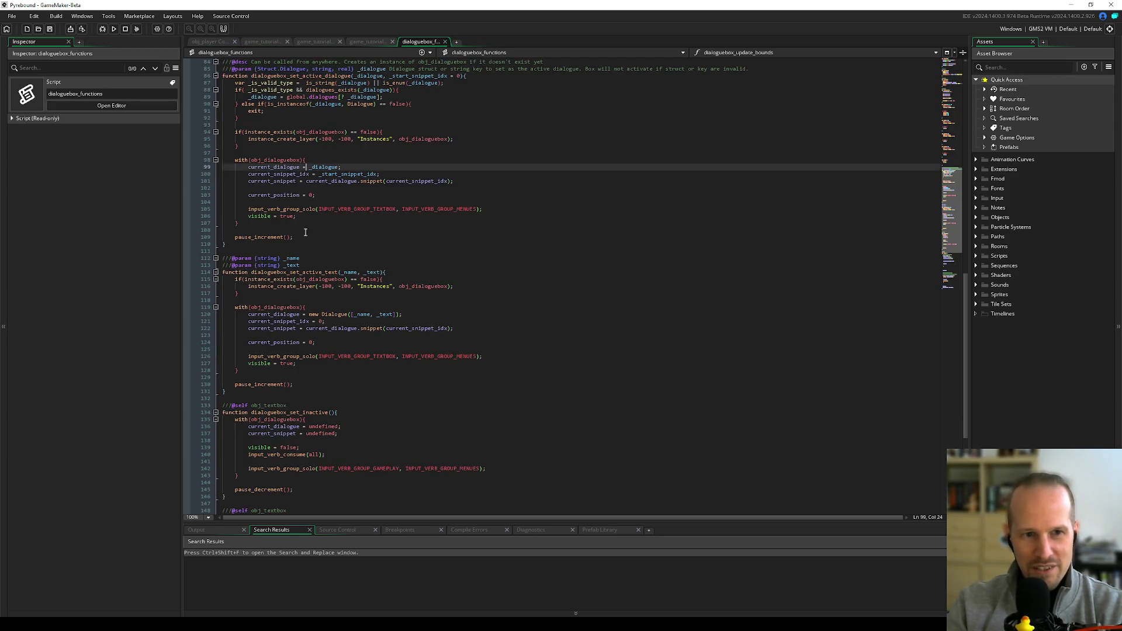
- Close dialoguebox_functions and return to game_tutorial_demo at line 272
scroll(298, 233, down, 4)
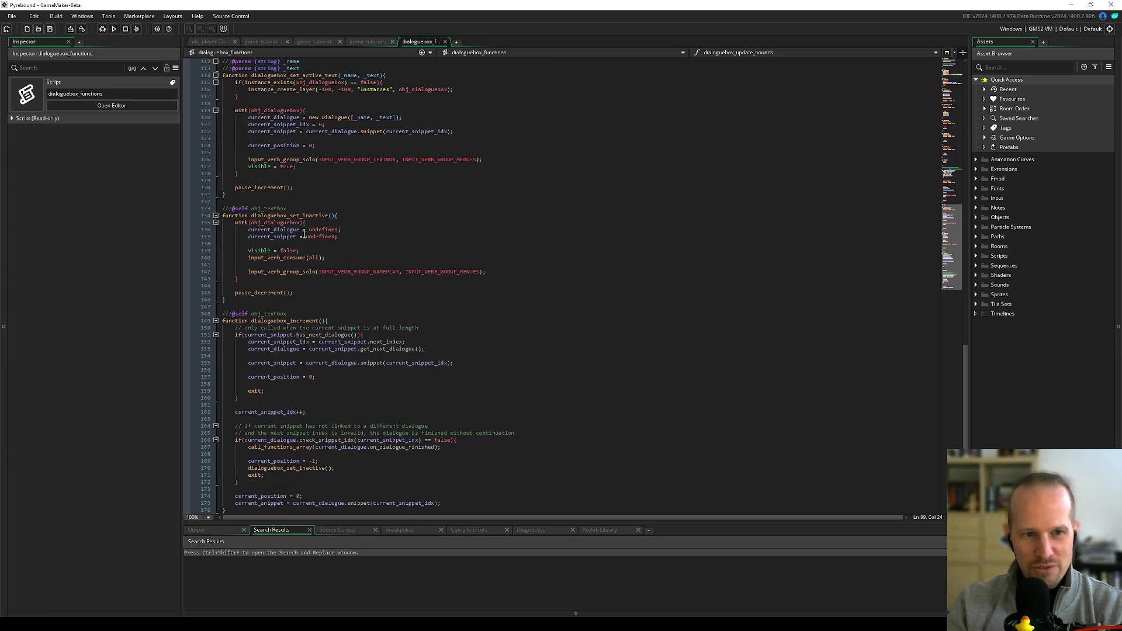
middle_click(402, 41)
click(298, 338)
- Scroll down past the set_target call to the empty DEMO_SKIP init function
scroll(299, 348, down, 6)
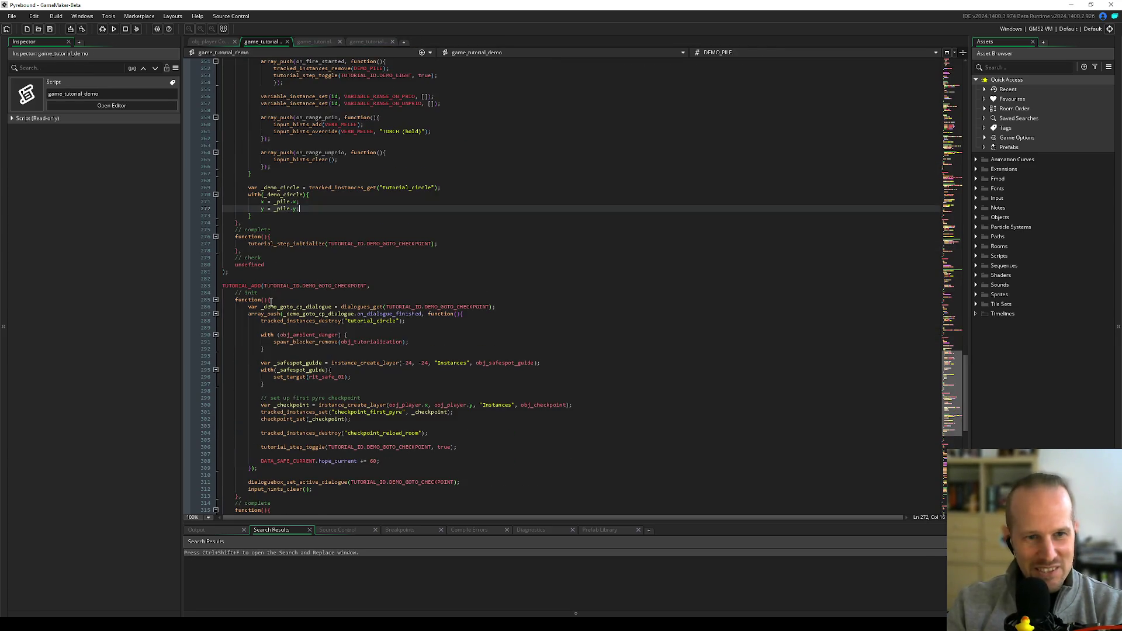
click(270, 250)
scroll(272, 338, down, 4)
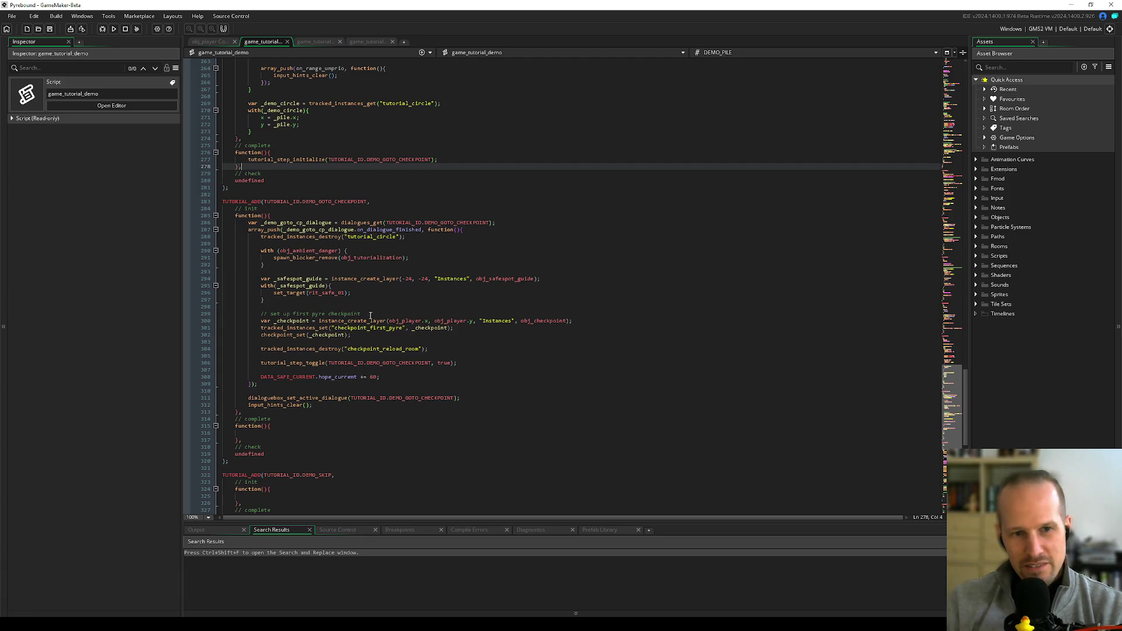
click(263, 308)
double_click(343, 292)
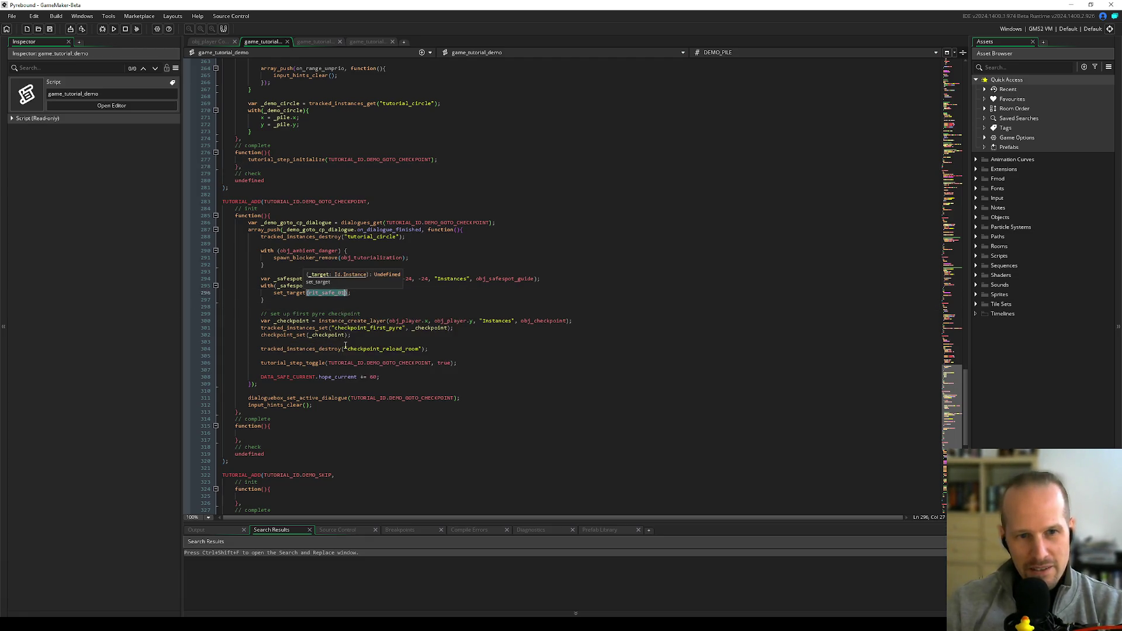
click(278, 218)
scroll(280, 287, down, 15)
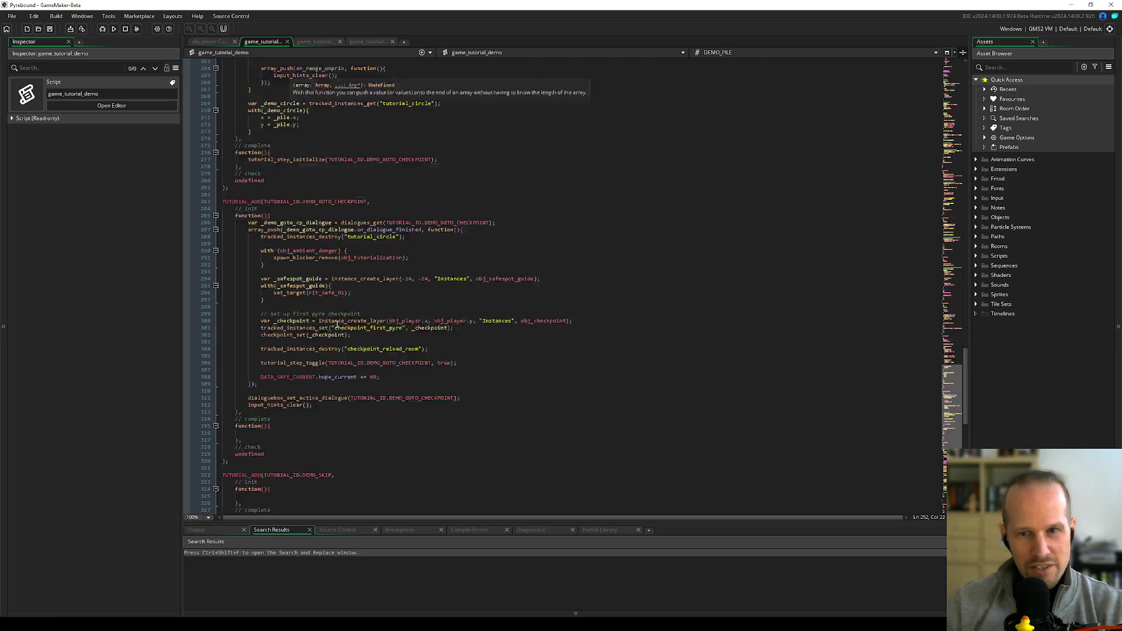
click(252, 111)
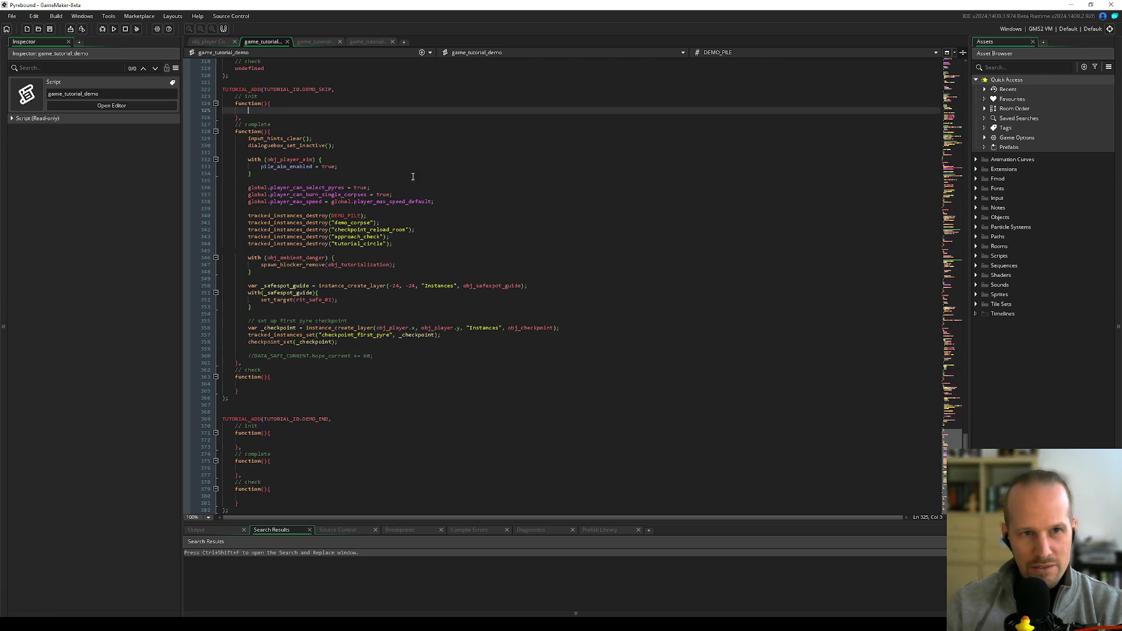
scroll(307, 242, up, 6)
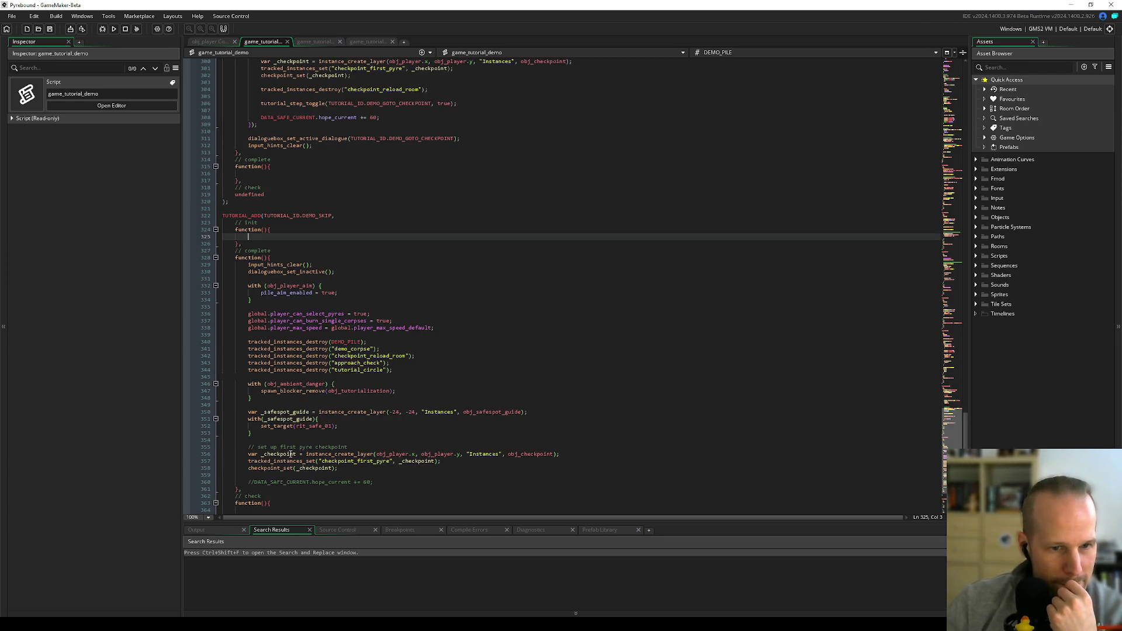
click(314, 334)
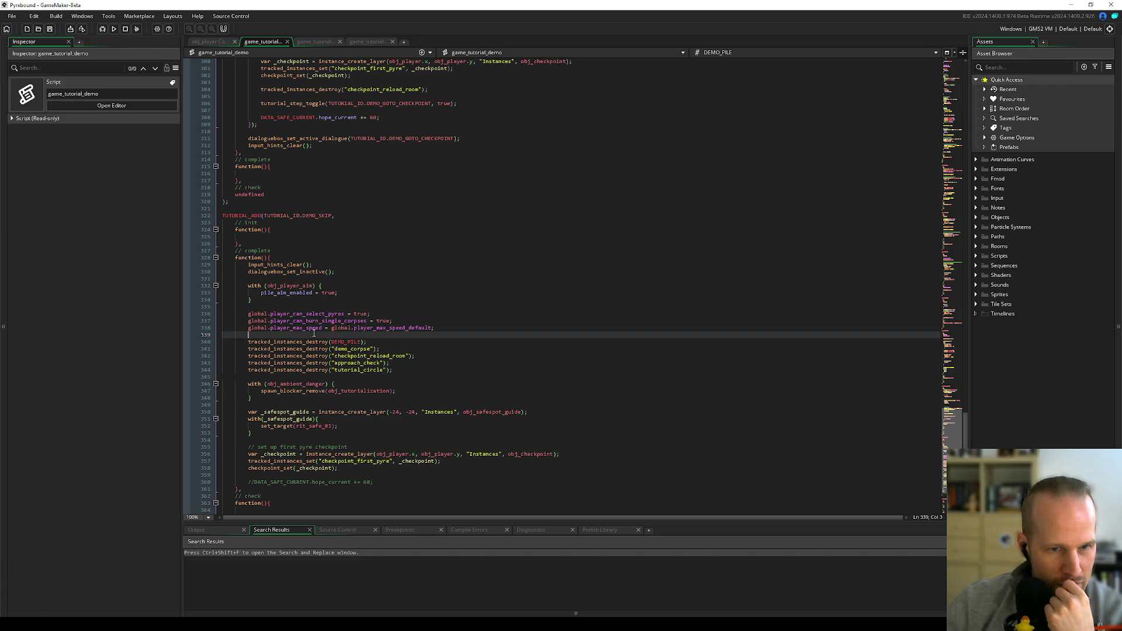
click(276, 235)
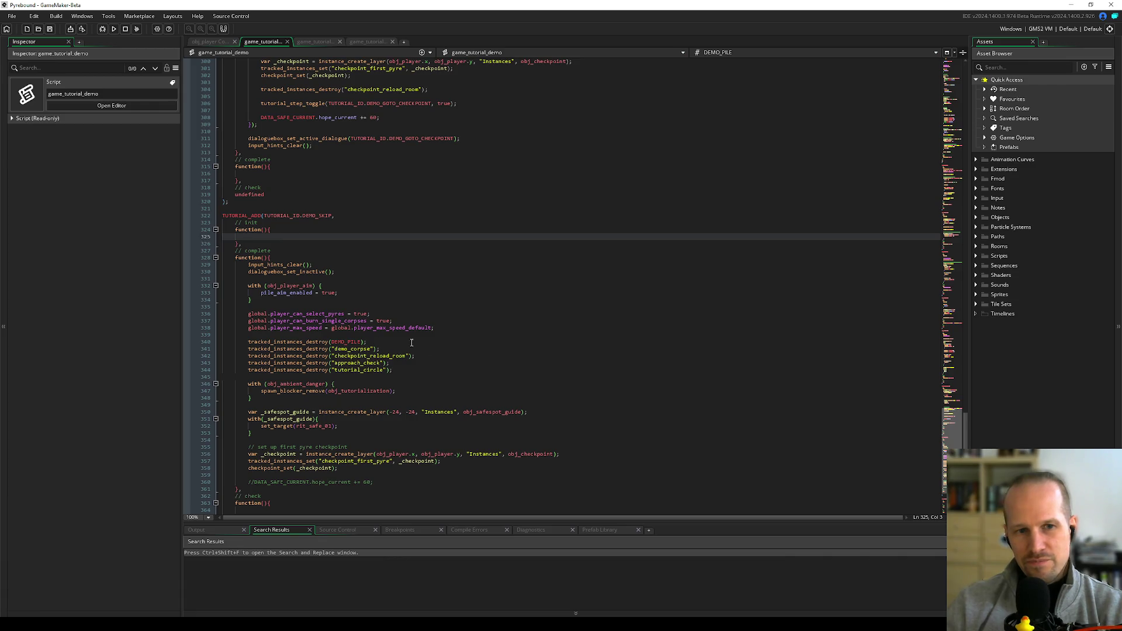
drag(254, 264, 409, 398)
scroll(409, 397, down, 4)
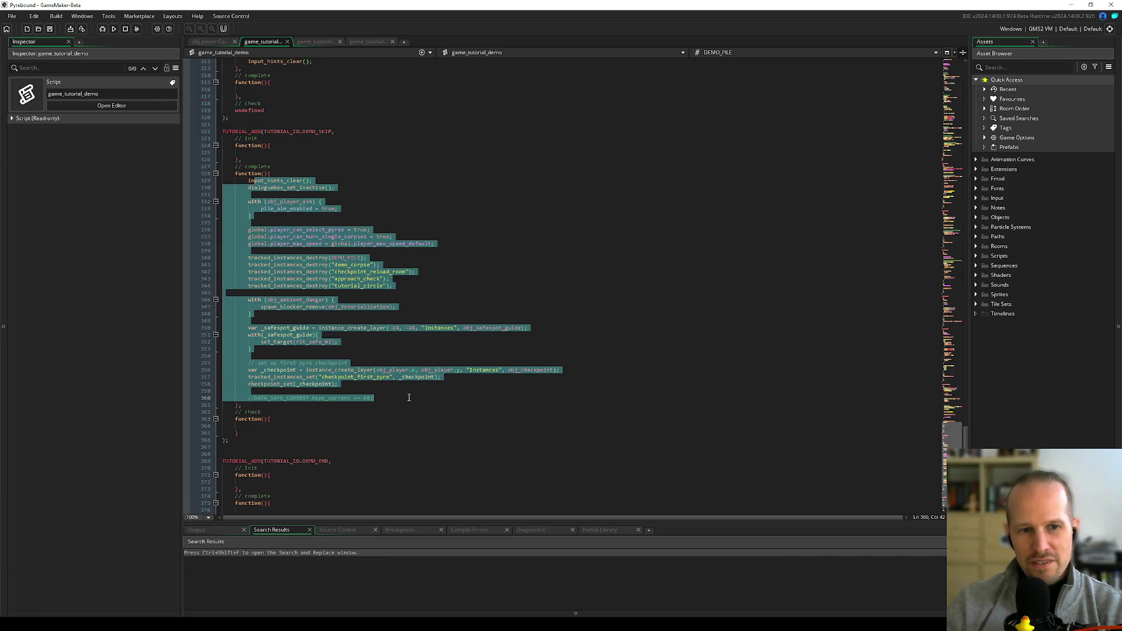
- Delete the //DATA_SAFE_CURRENT.hope_current += 60; line and its blank line, then save
click(412, 396)
key(shift+Home)
key(BackSpace)
key(BackSpace)
key(BackSpace)
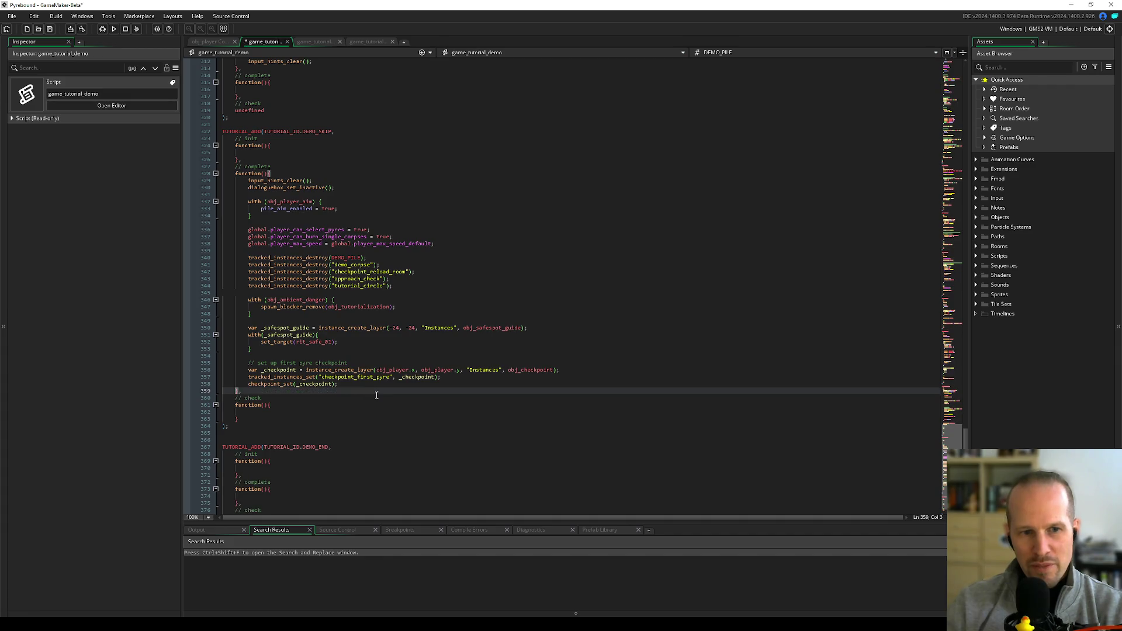
key(ctrl+s)
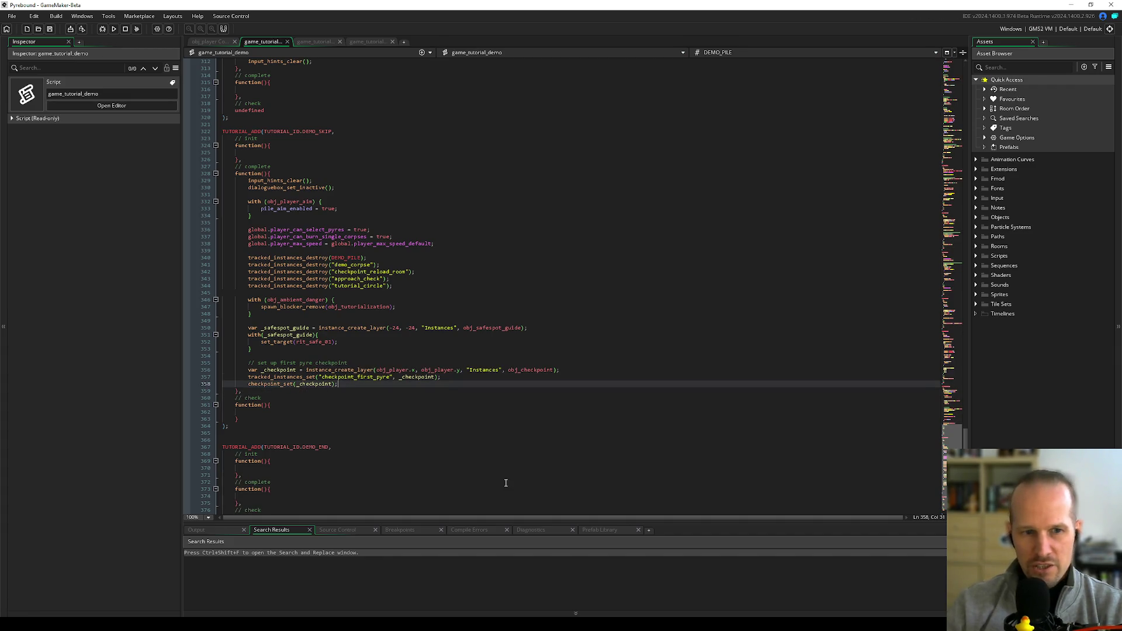
- Review the DEMO_SKIP completion code: tracked_instances_destroy lines, obj_ambient_danger block and _safespot_guide
mouse_move(277, 183)
mouse_down()
mouse_move(397, 274)
mouse_move(351, 383)
mouse_move(295, 326)
mouse_move(294, 186)
mouse_up()
click(351, 384)
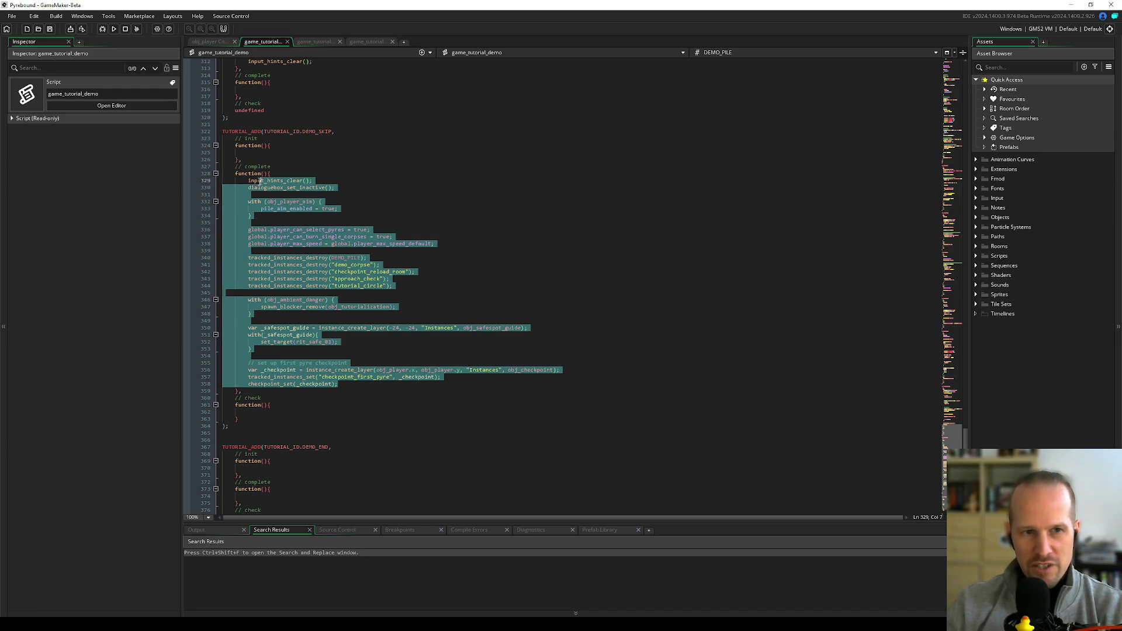
click(294, 188)
click(406, 292)
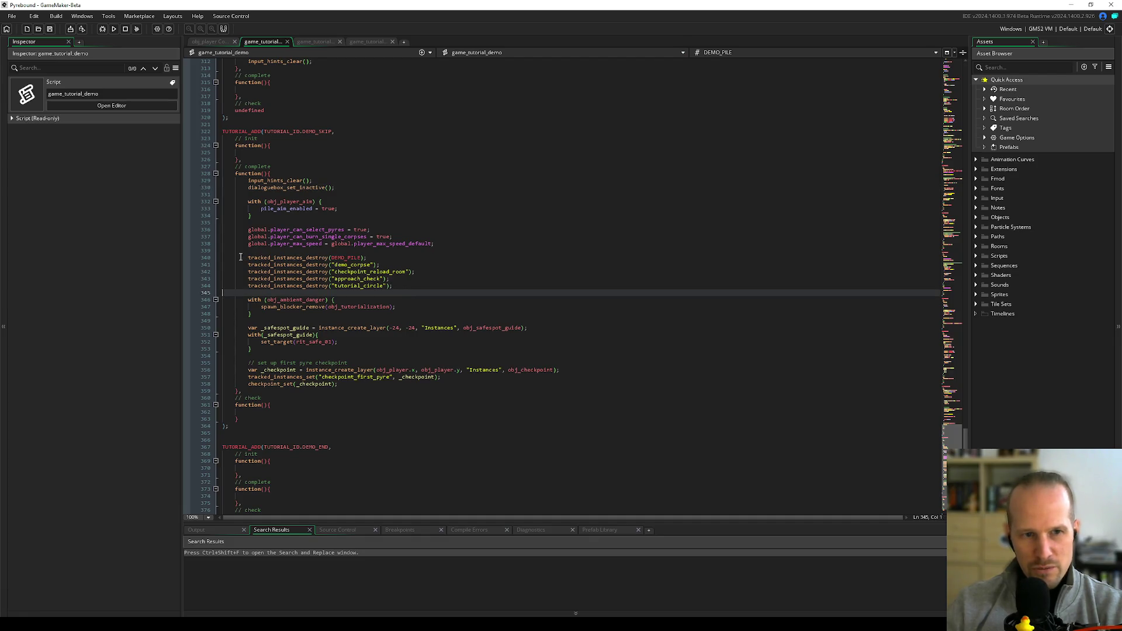
drag(241, 258, 392, 286)
click(402, 288)
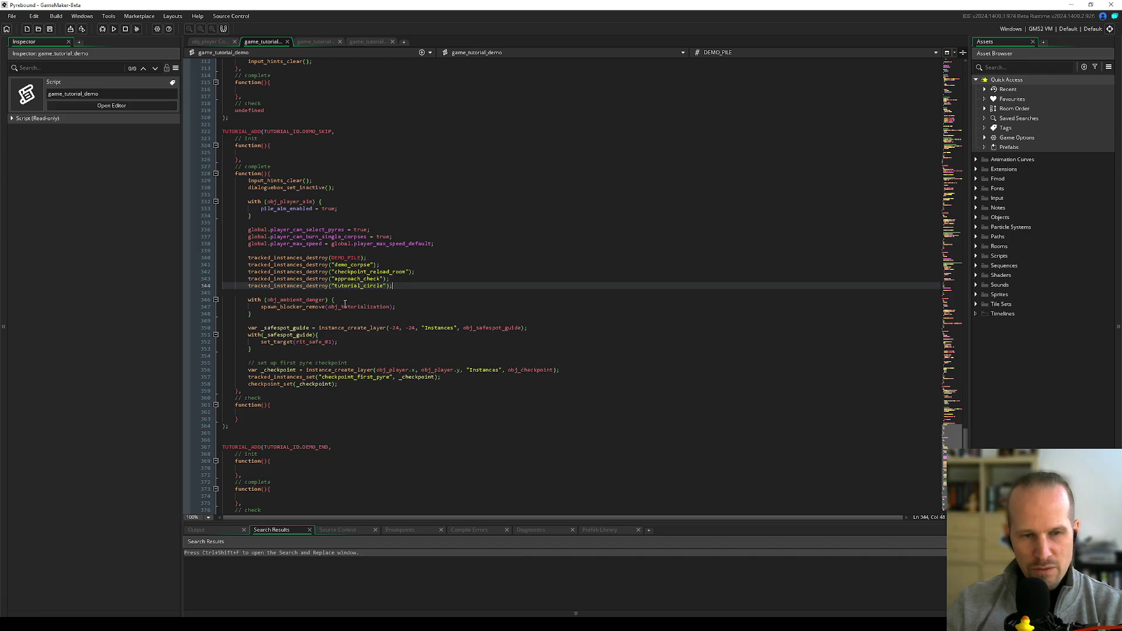
drag(250, 299, 251, 313)
click(252, 314)
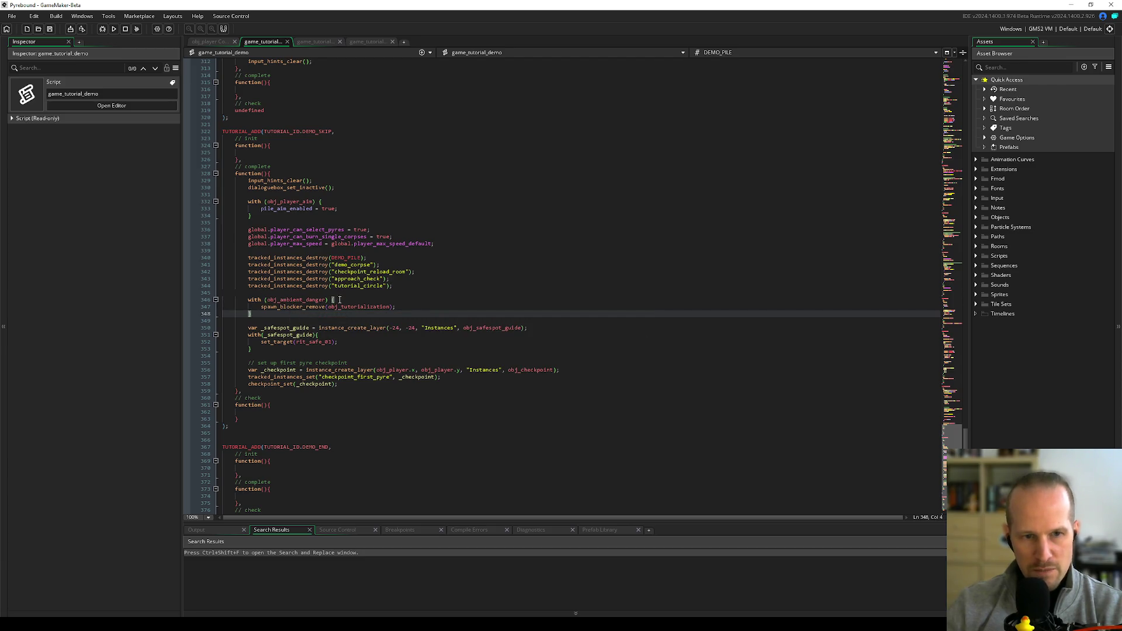
double_click(297, 299)
click(248, 321)
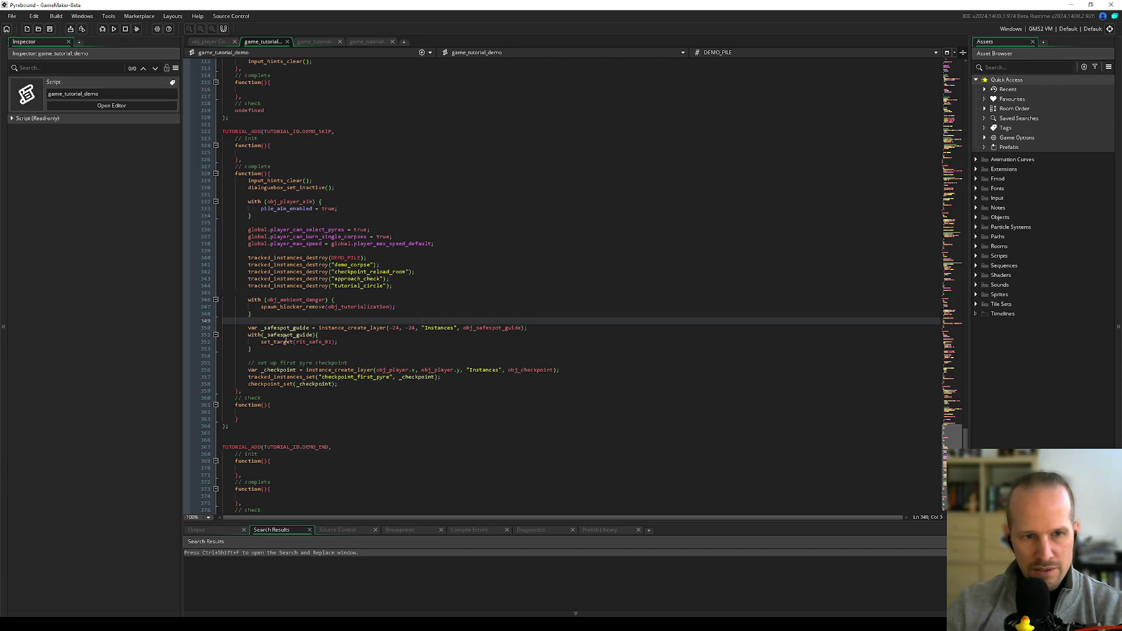
click(271, 328)
double_click(285, 329)
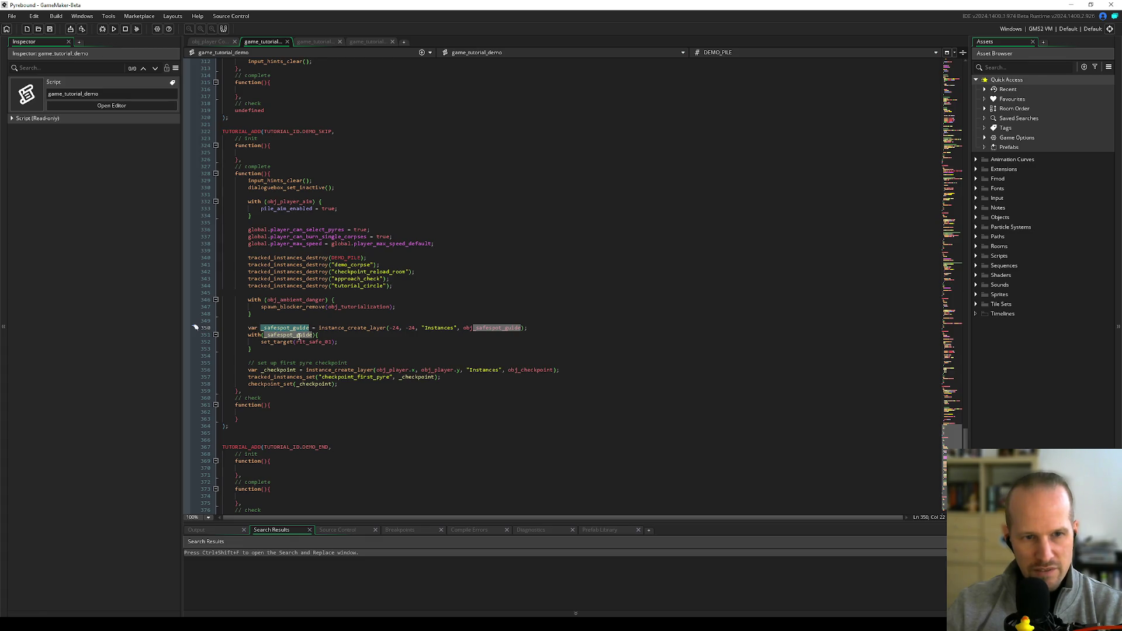
- On line 356, wrap the checkpoint's x as max(obj_player.x, 256)
click(283, 351)
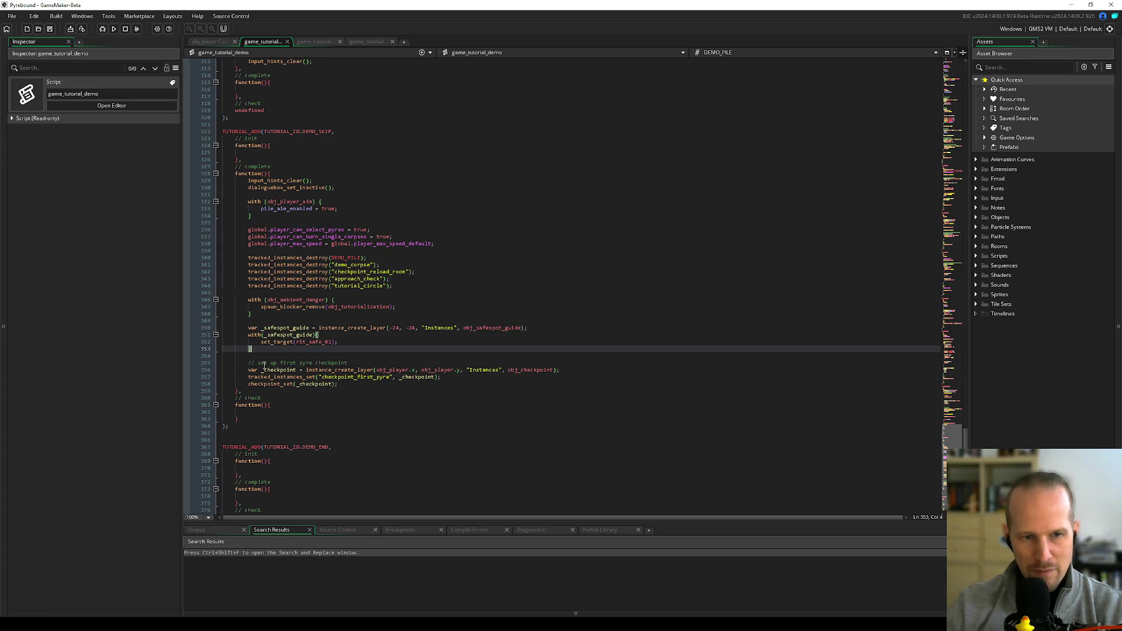
click(341, 384)
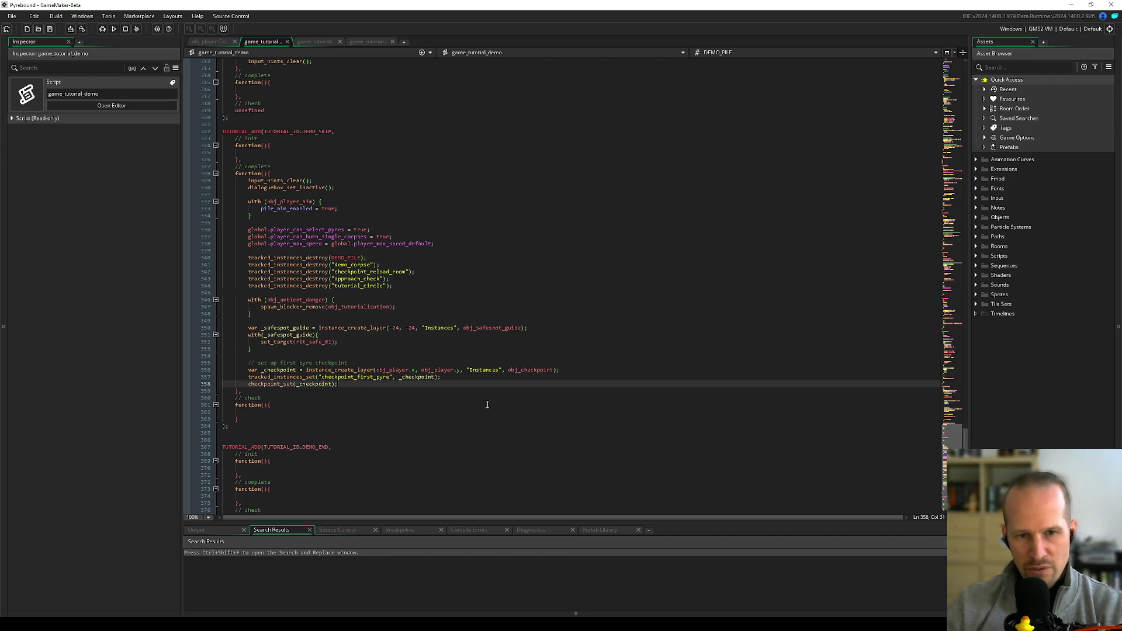
double_click(391, 370)
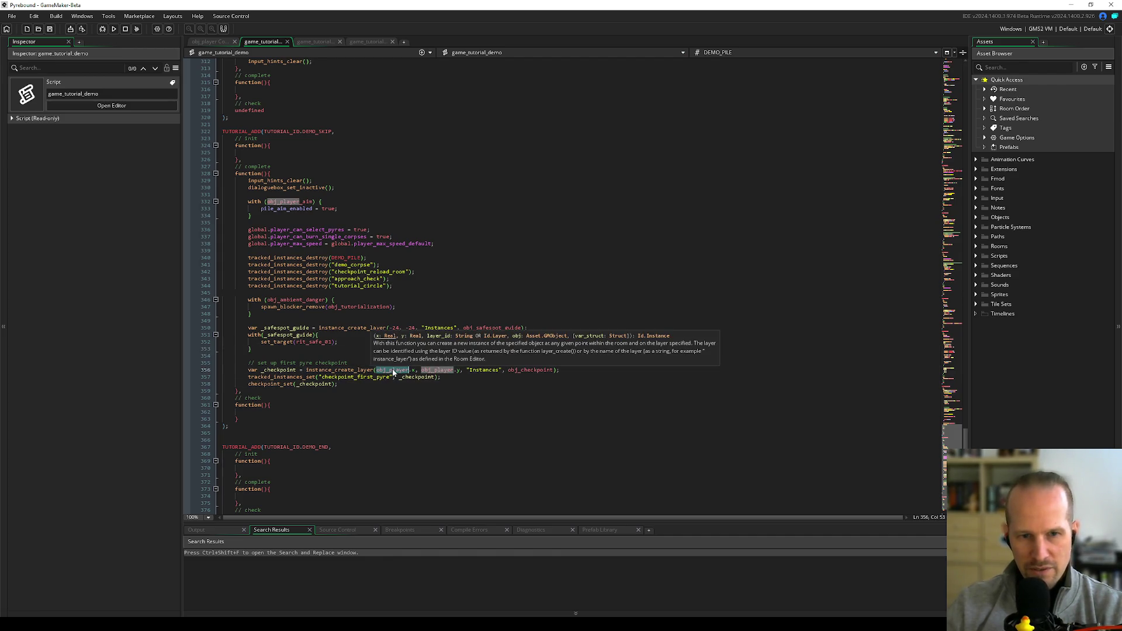
click(454, 372)
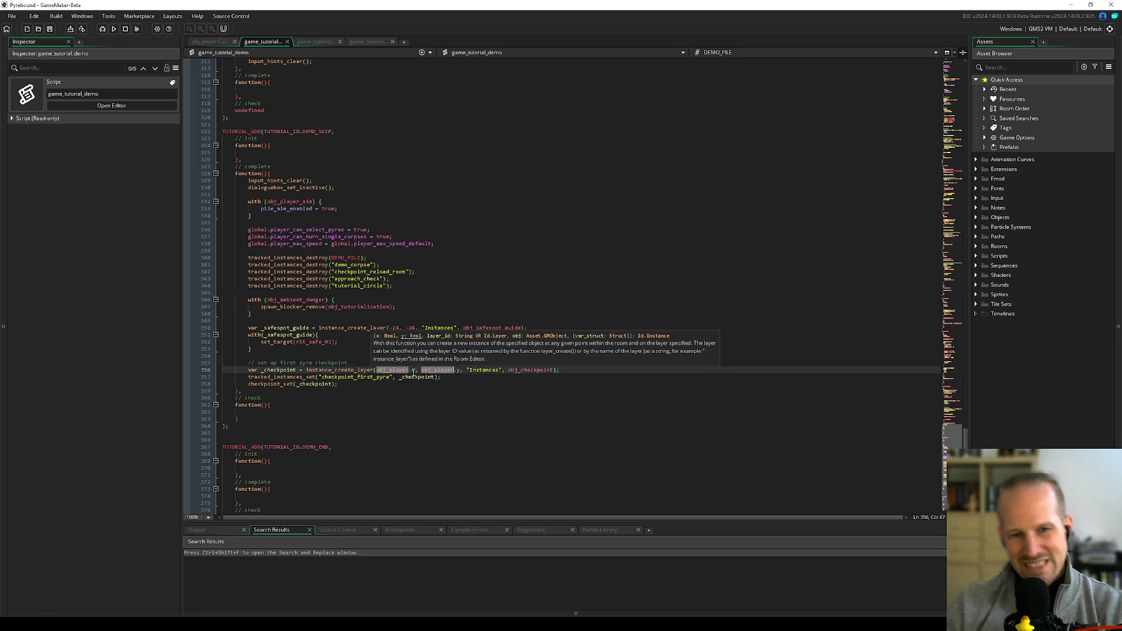
click(413, 371)
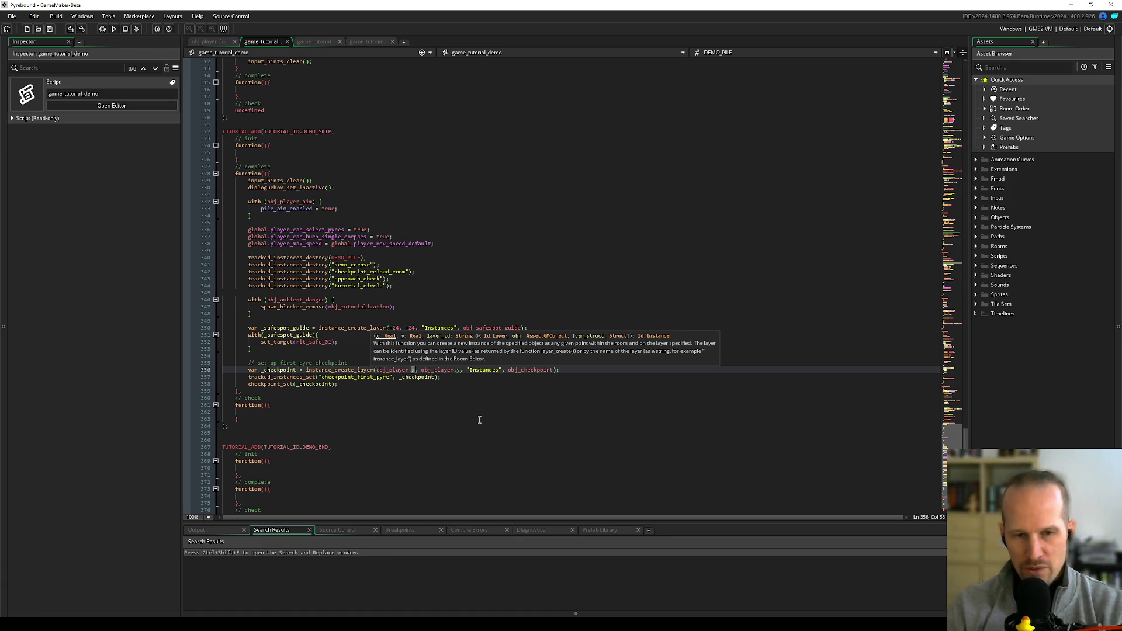
key(ctrl+Left)
key(ctrl+Left)
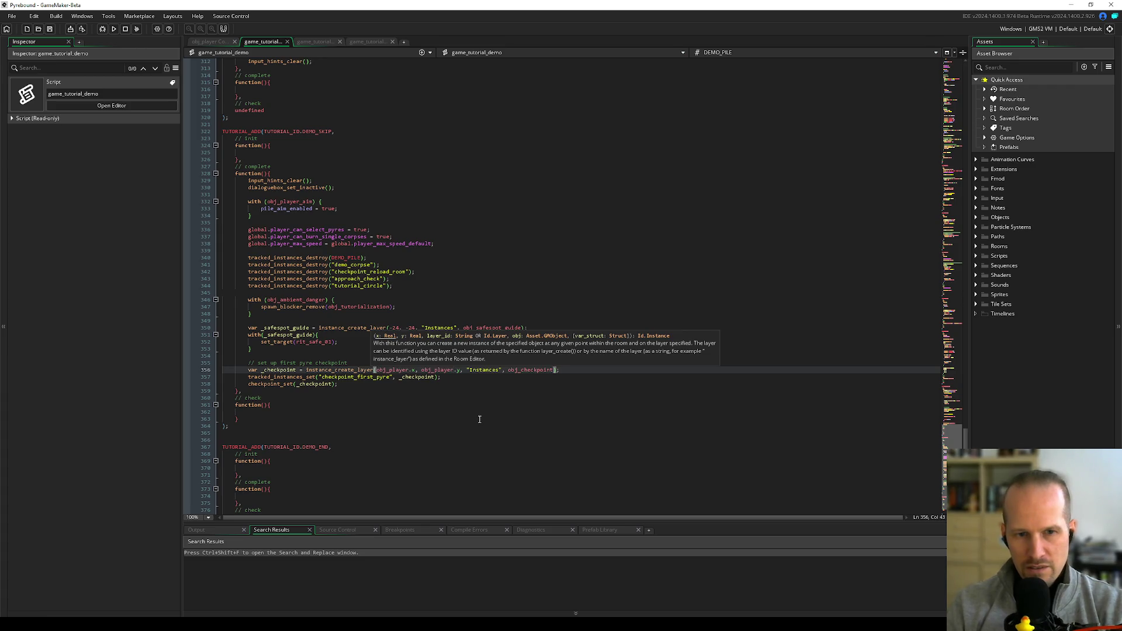
text(max()
key(ctrl+Right)
key(ctrl+Right)
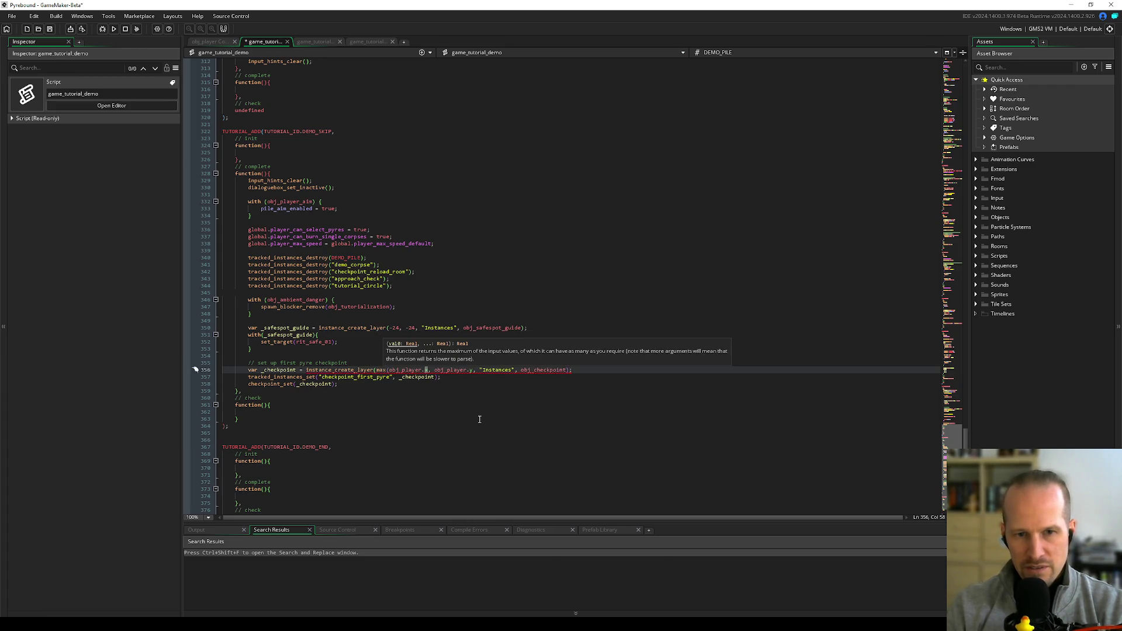
text(, )
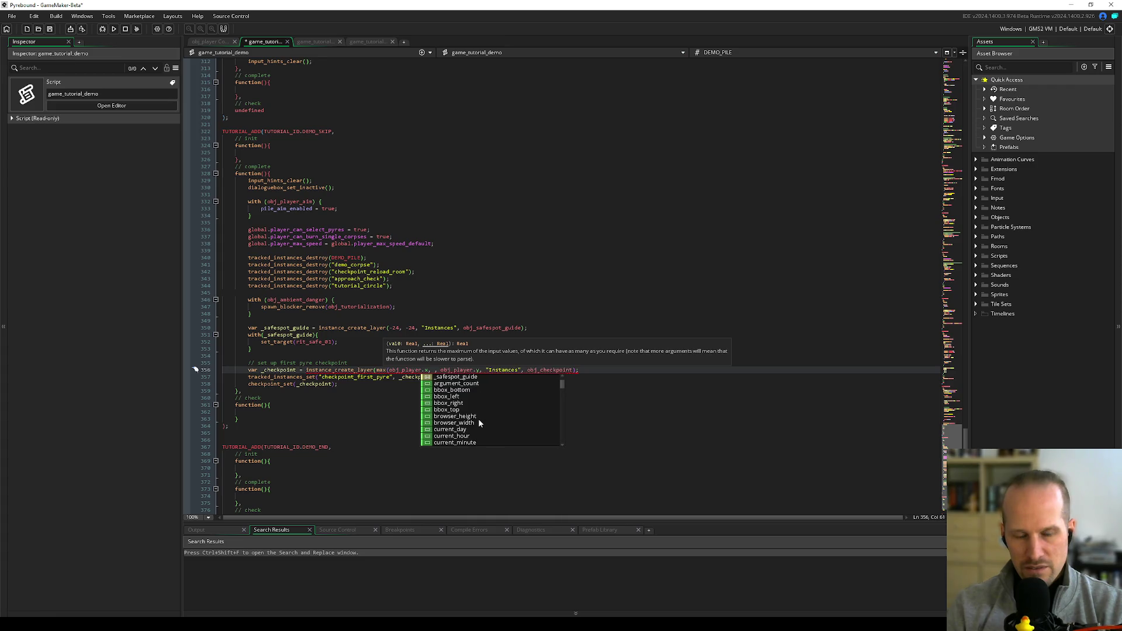
text(256))
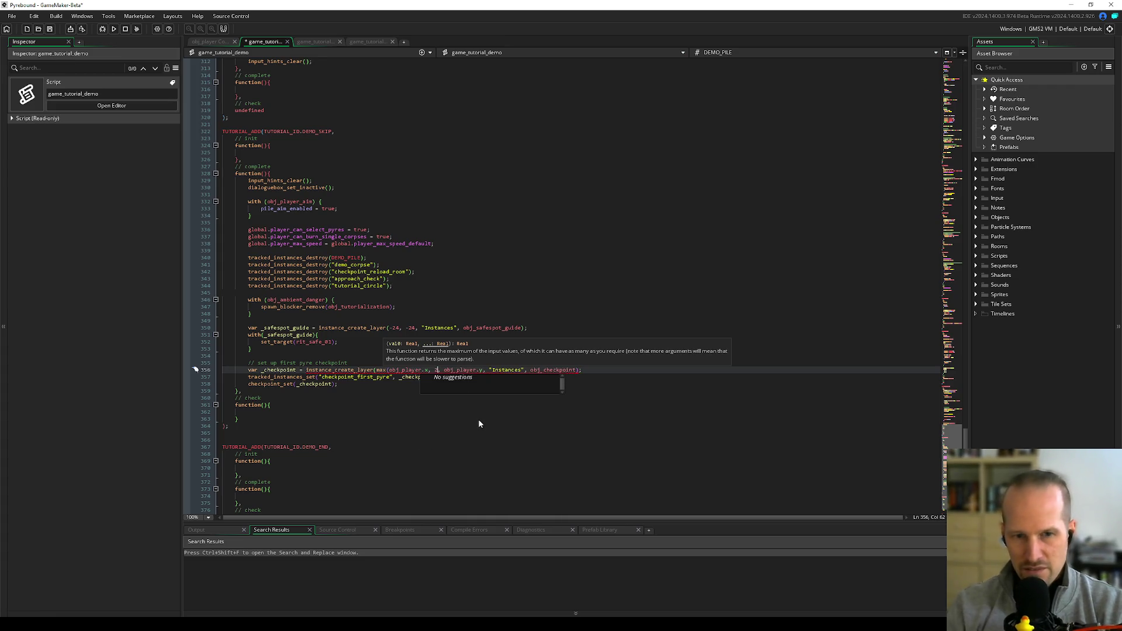
- Save the script and open checkpoint_set's definition
key(ctrl+s)
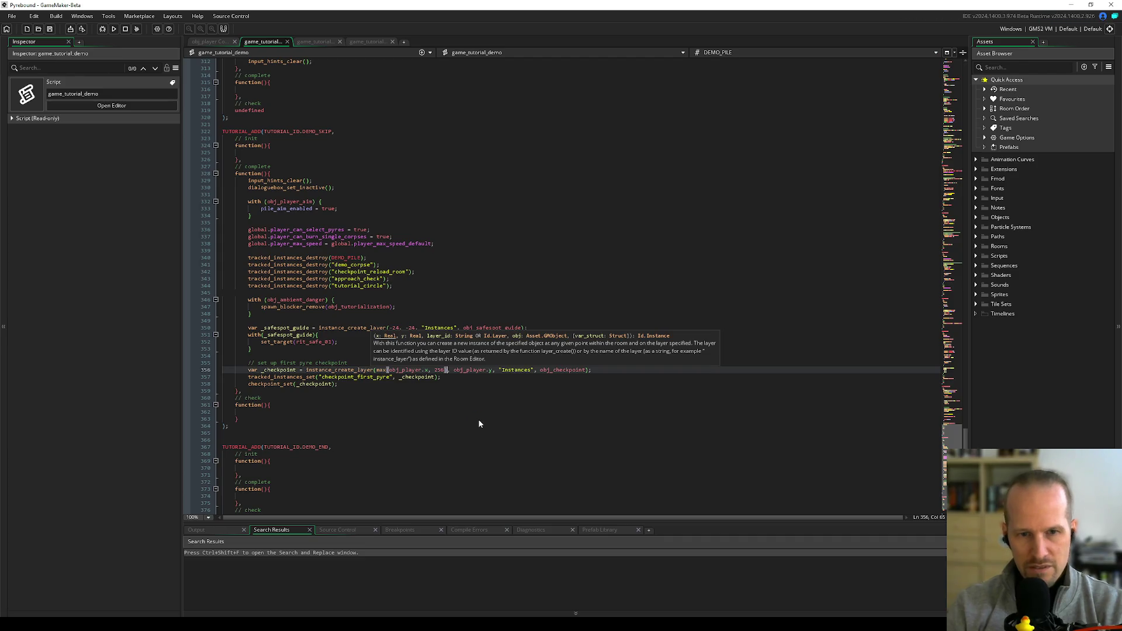
key(Down)
key(Down)
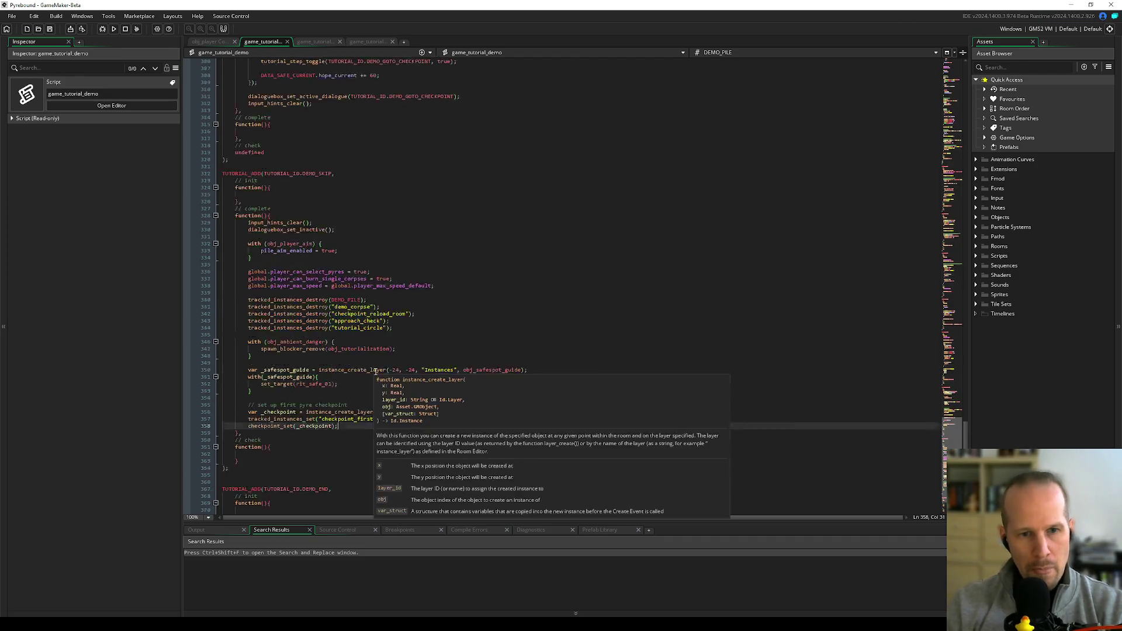
scroll(385, 362, up, 4)
scroll(456, 402, down, 2)
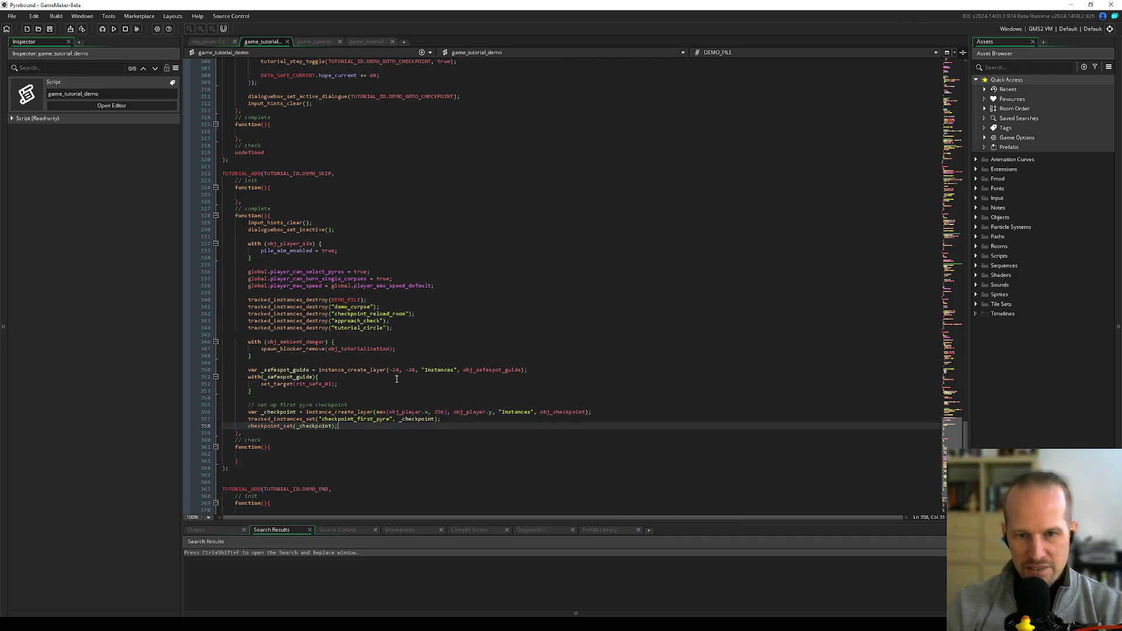
click(489, 404)
double_click(577, 412)
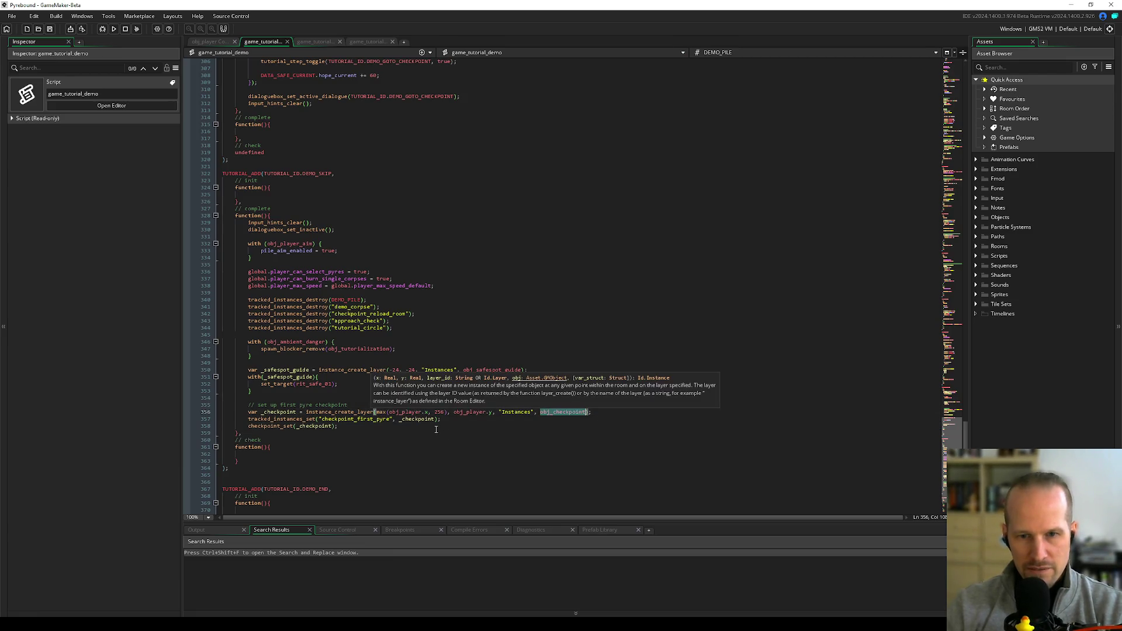
key(Down)
key(Down)
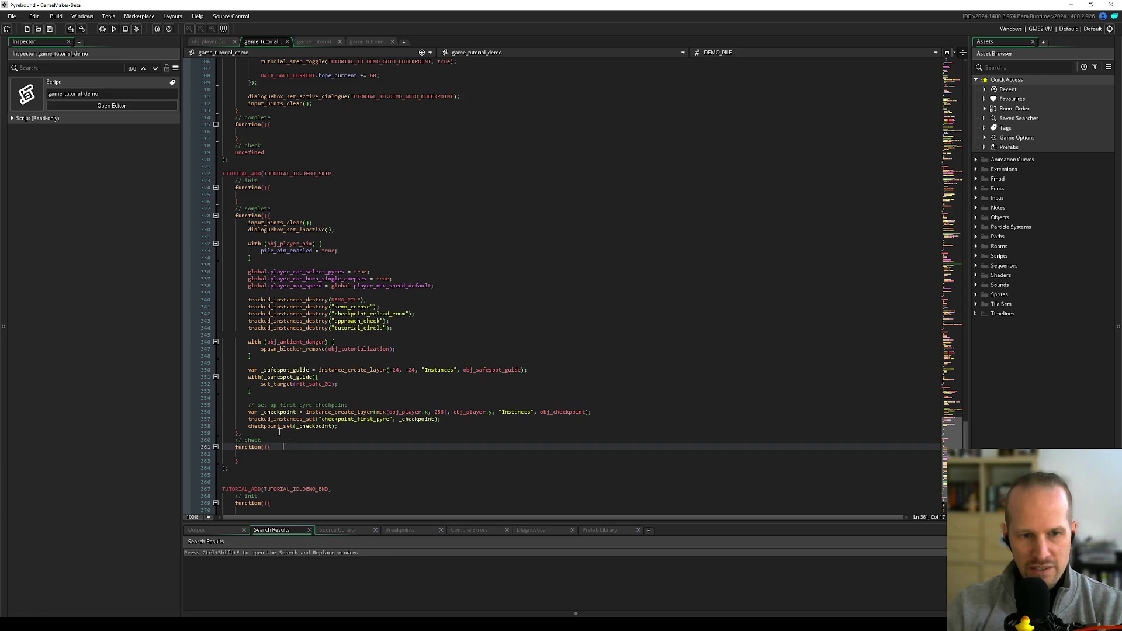
middle_click(282, 428)
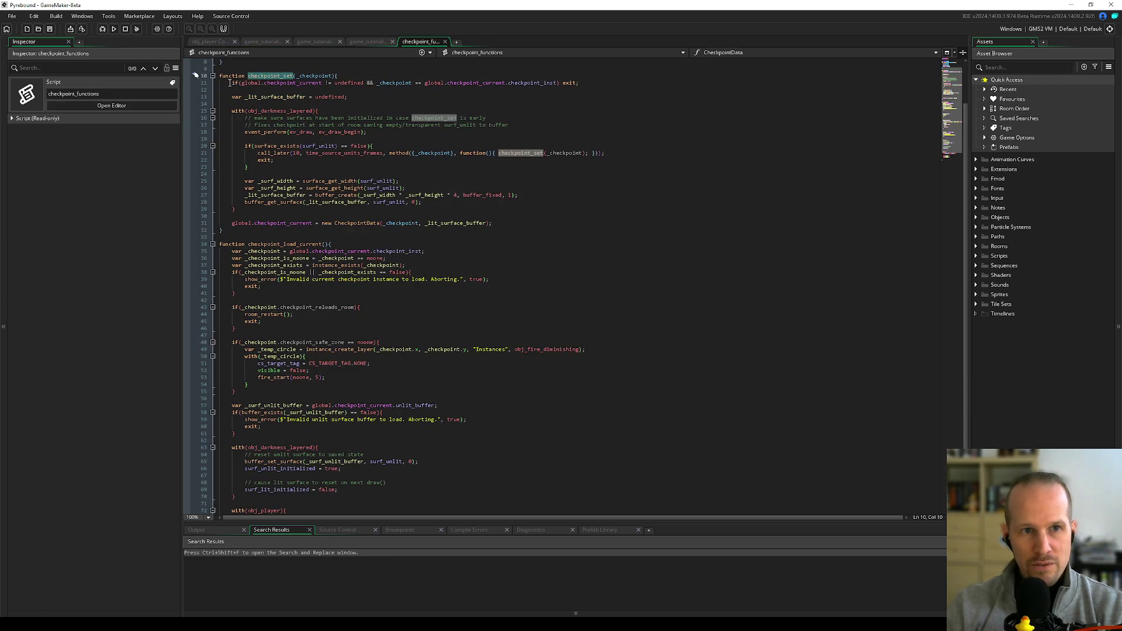
- Read checkpoint_set's surface setup lines and where surf_unlit is used
drag(229, 82, 234, 215)
click(370, 216)
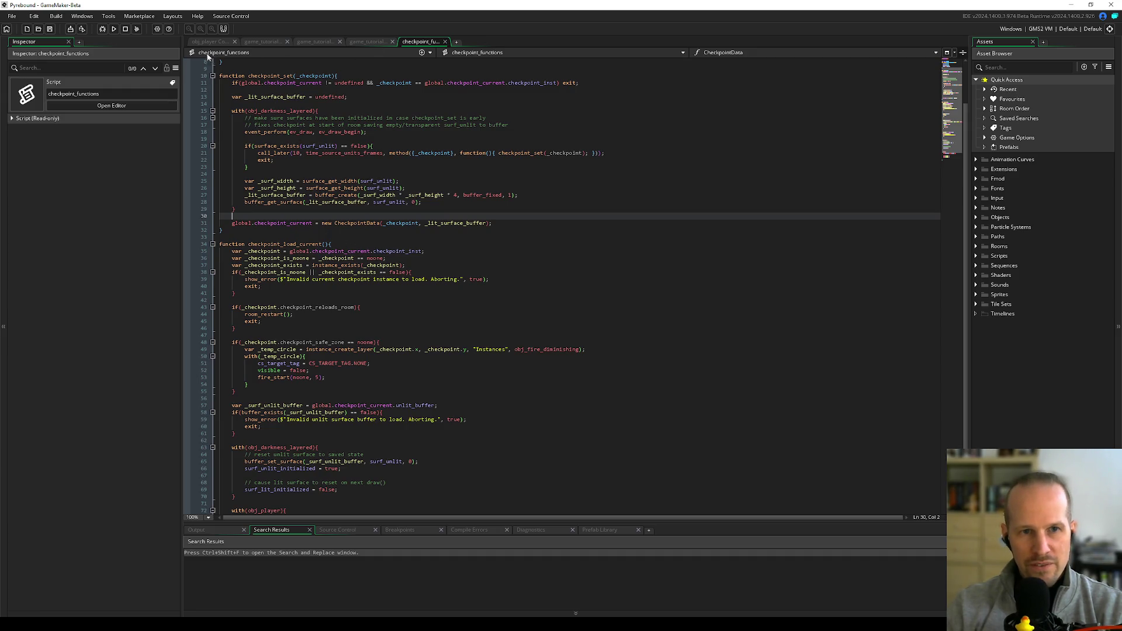
drag(271, 96, 279, 147)
click(378, 180)
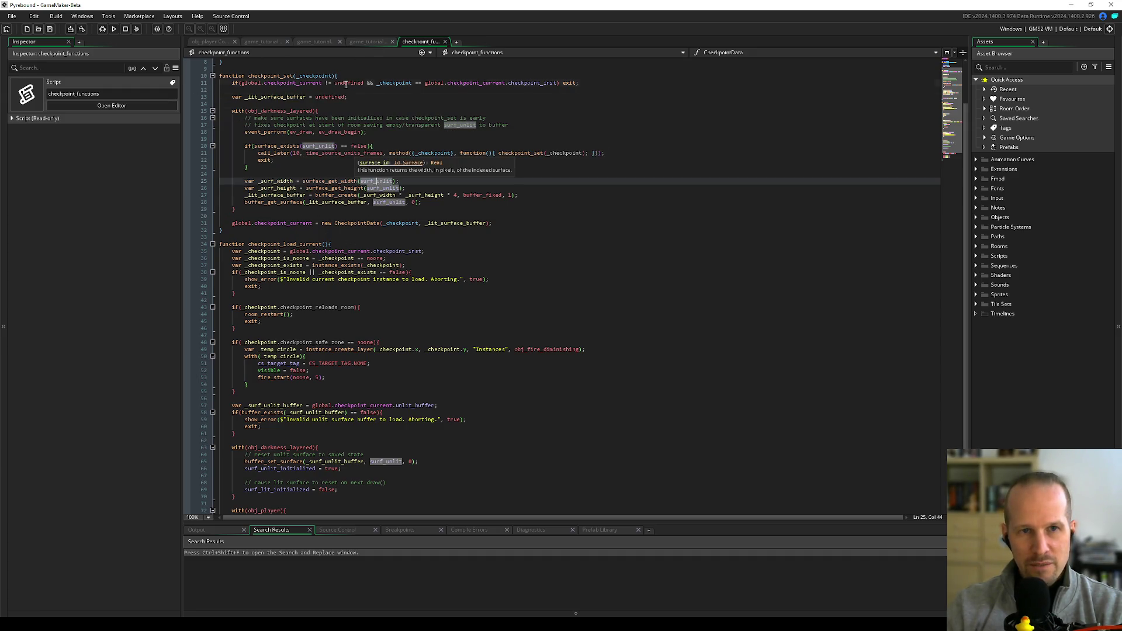
- Glance at obj_player's Create event, then return to game_tutorial_demo around lines 328–332
click(225, 42)
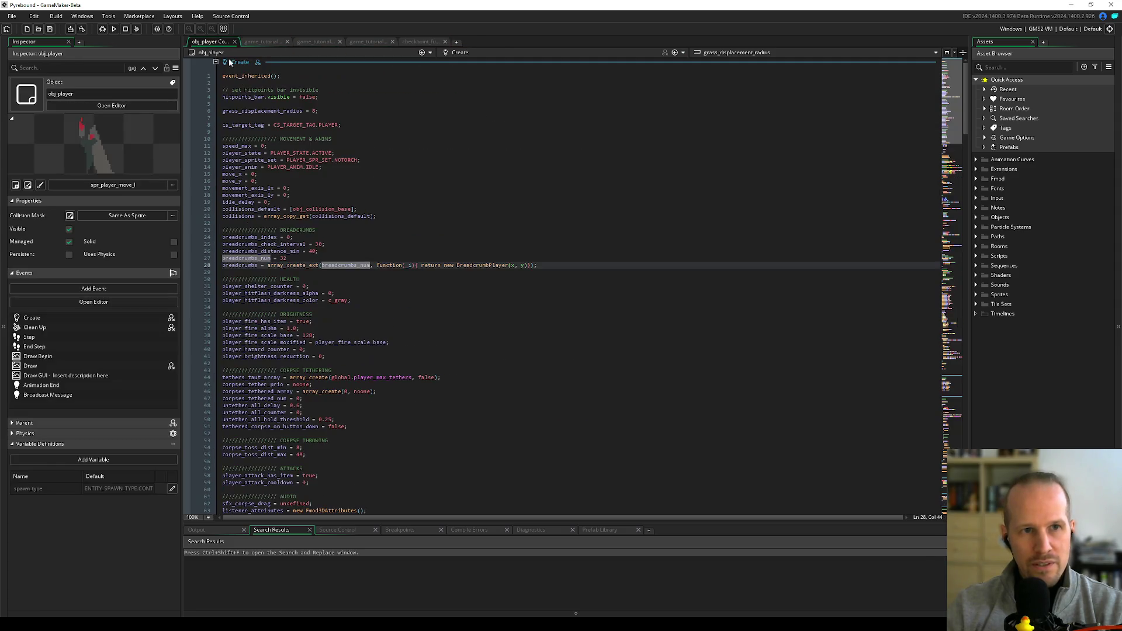
click(282, 223)
click(261, 42)
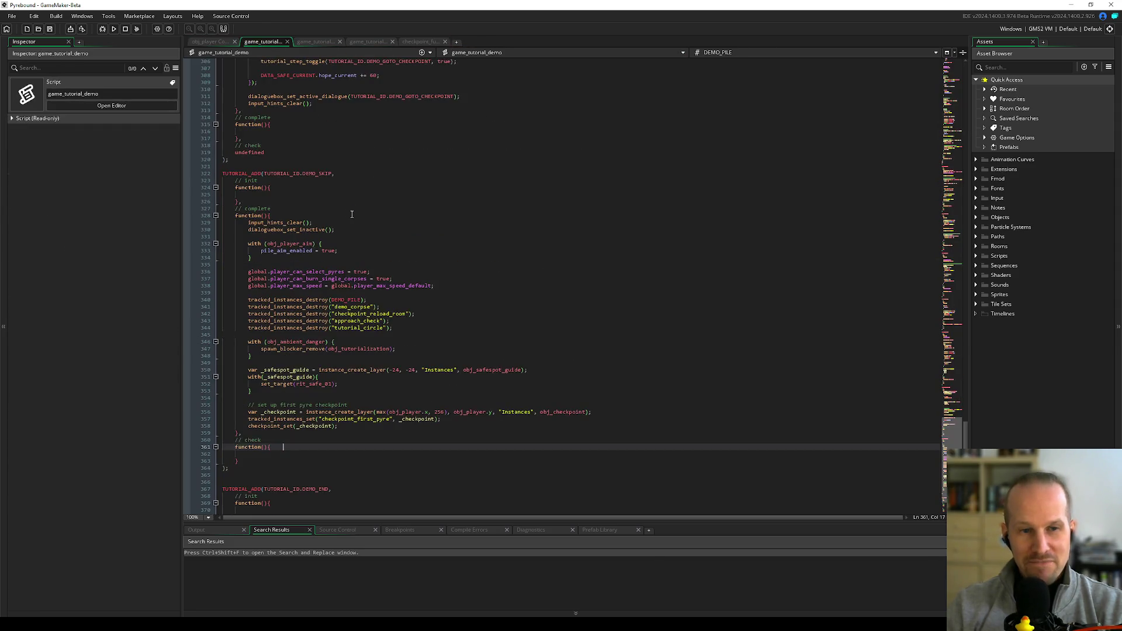
click(352, 214)
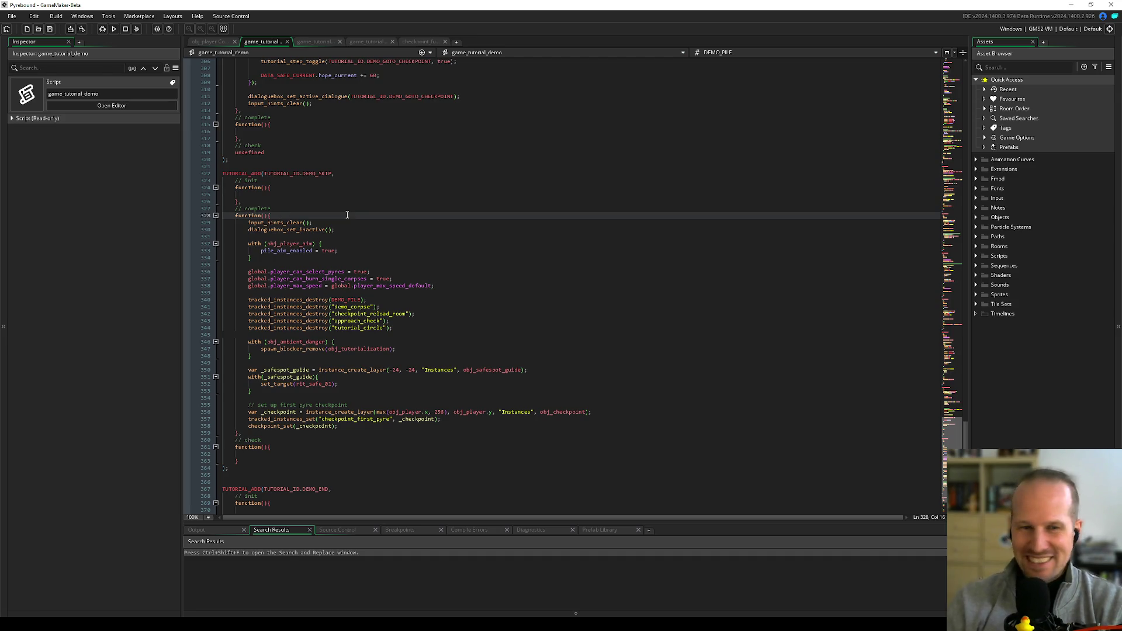
click(362, 242)
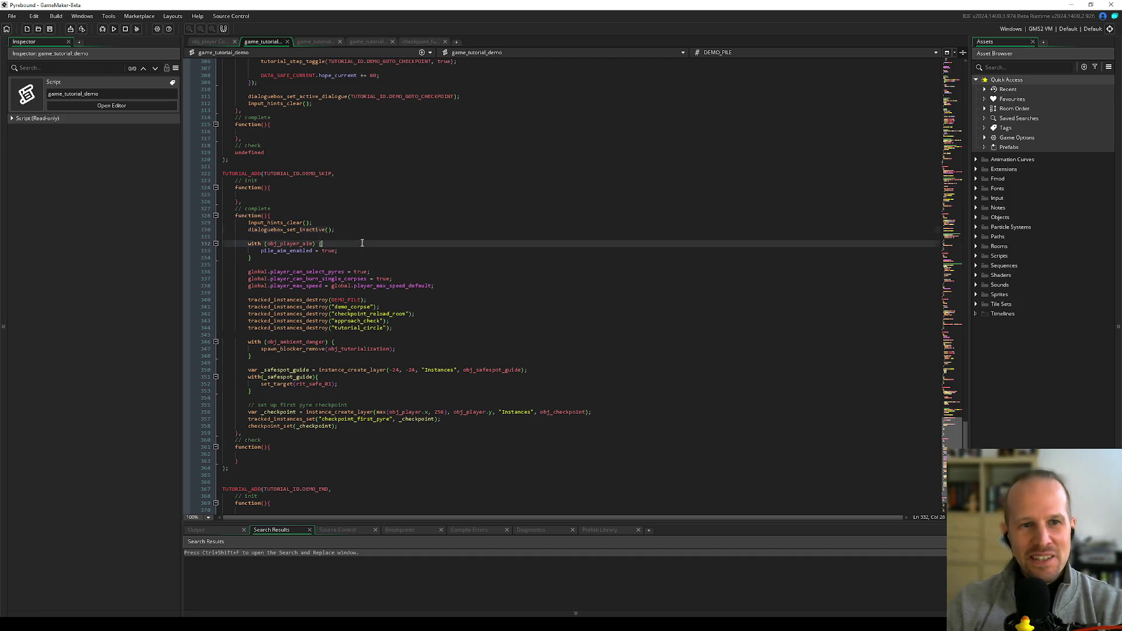
- Run the game, enlarge the Output panel to follow the build log, and play Pyrebound briefly
click(114, 29)
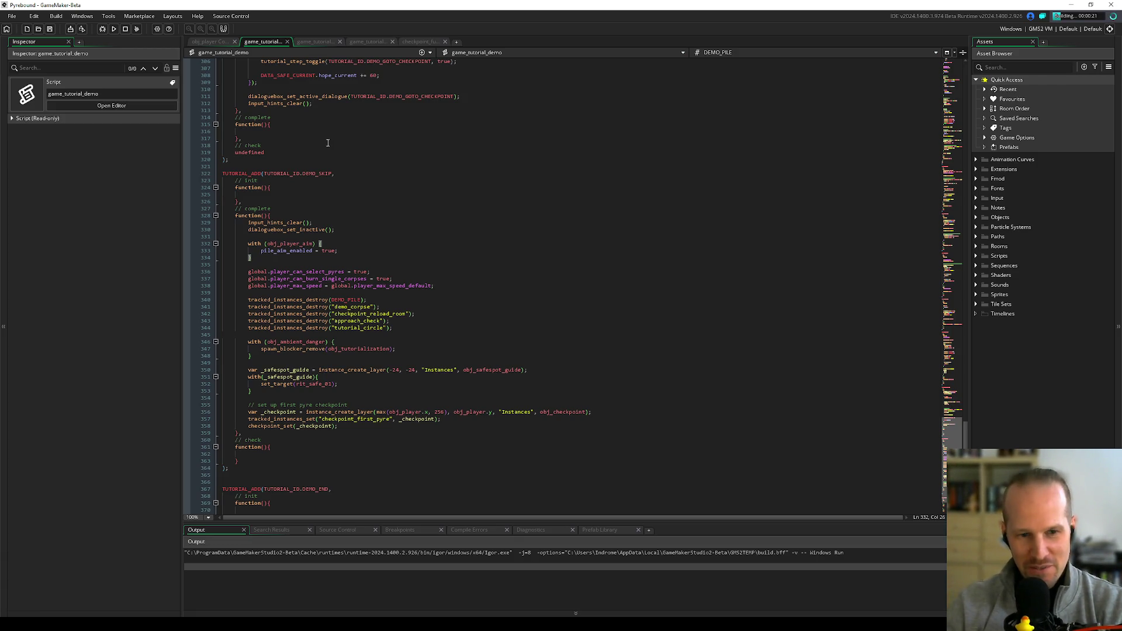
drag(430, 524, 438, 471)
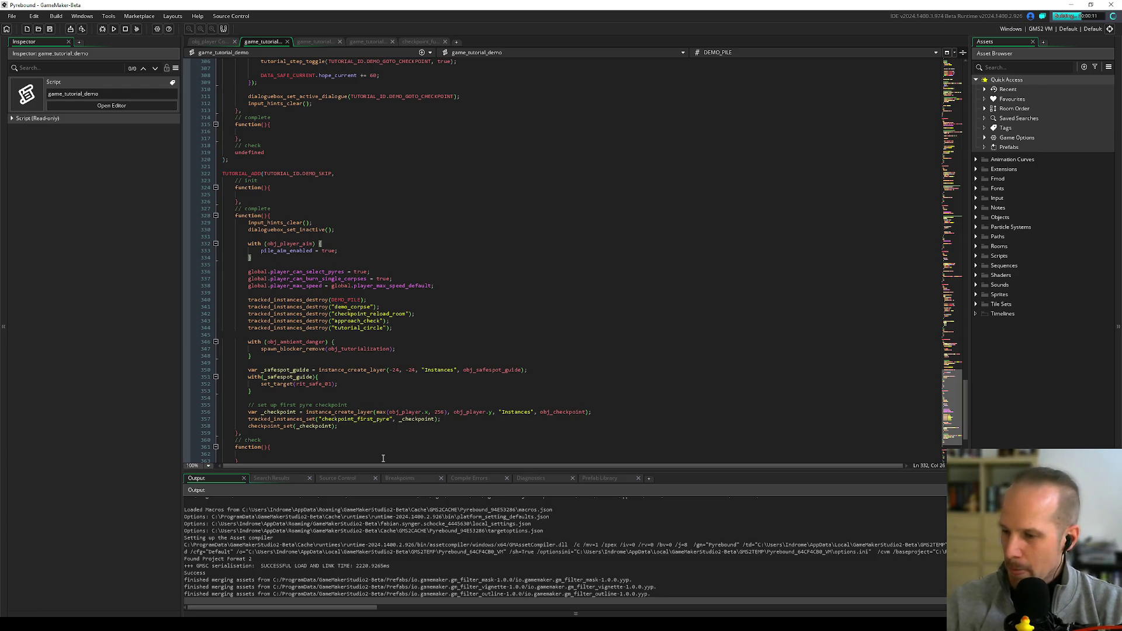
click(288, 398)
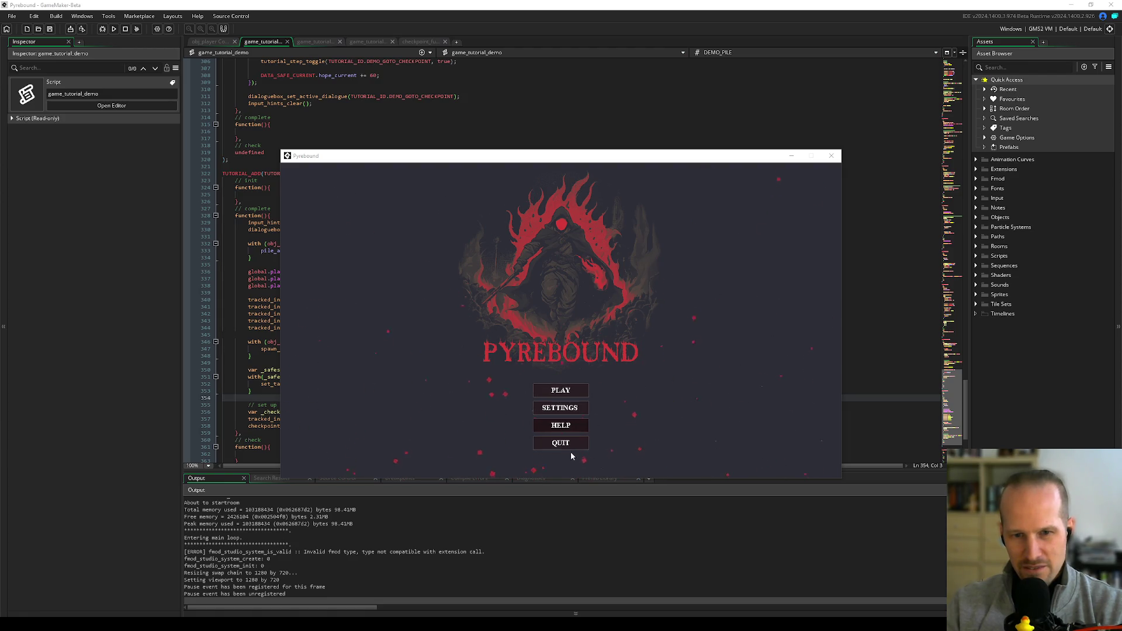
click(567, 388)
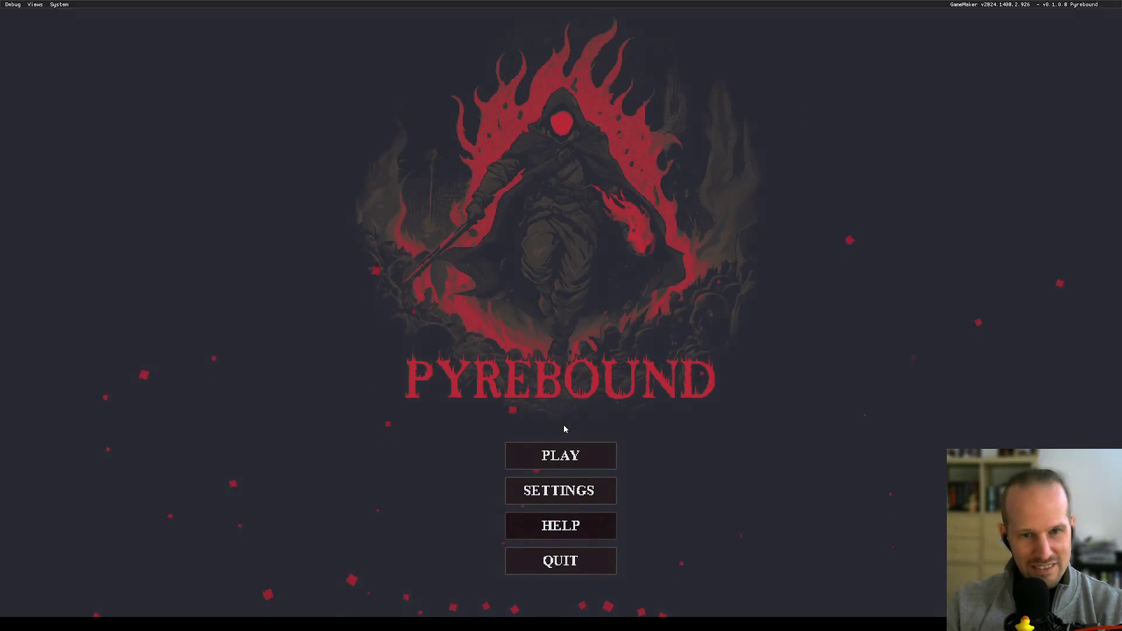
- Turn on Pyrebound's debug overlay, view the globals window's tutorial values, then close it
key(F1)
click(36, 4)
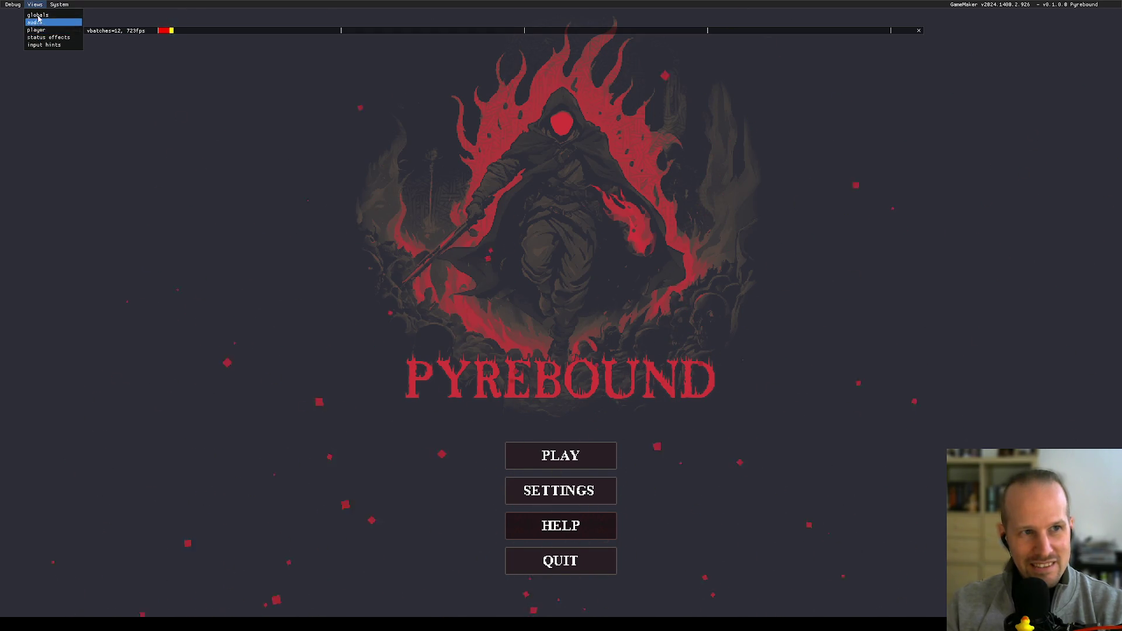
click(38, 16)
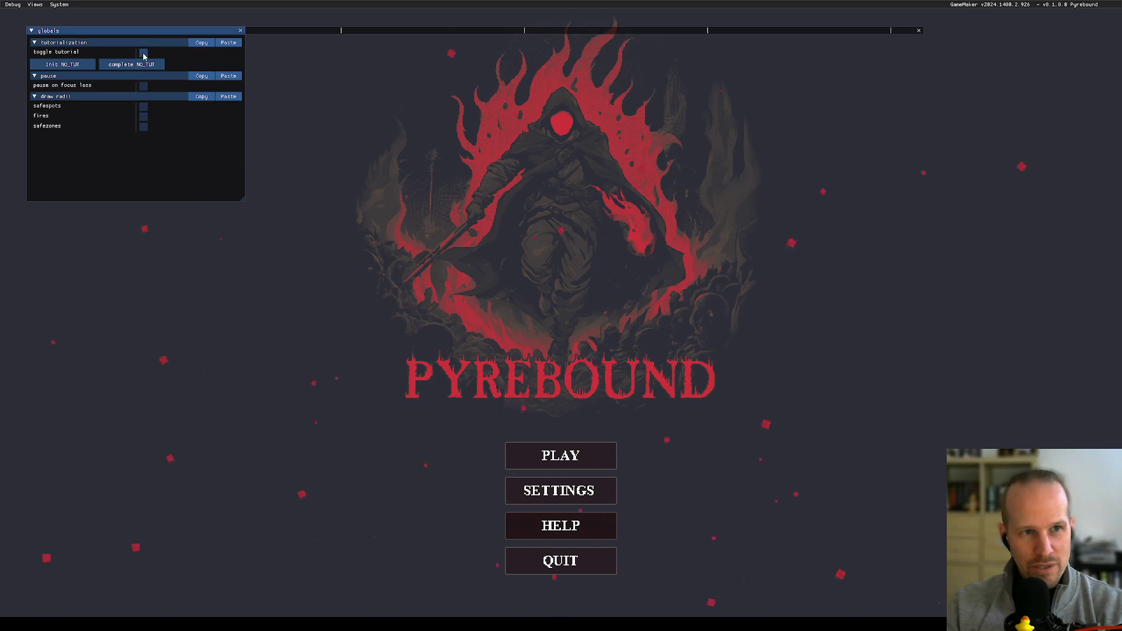
click(240, 30)
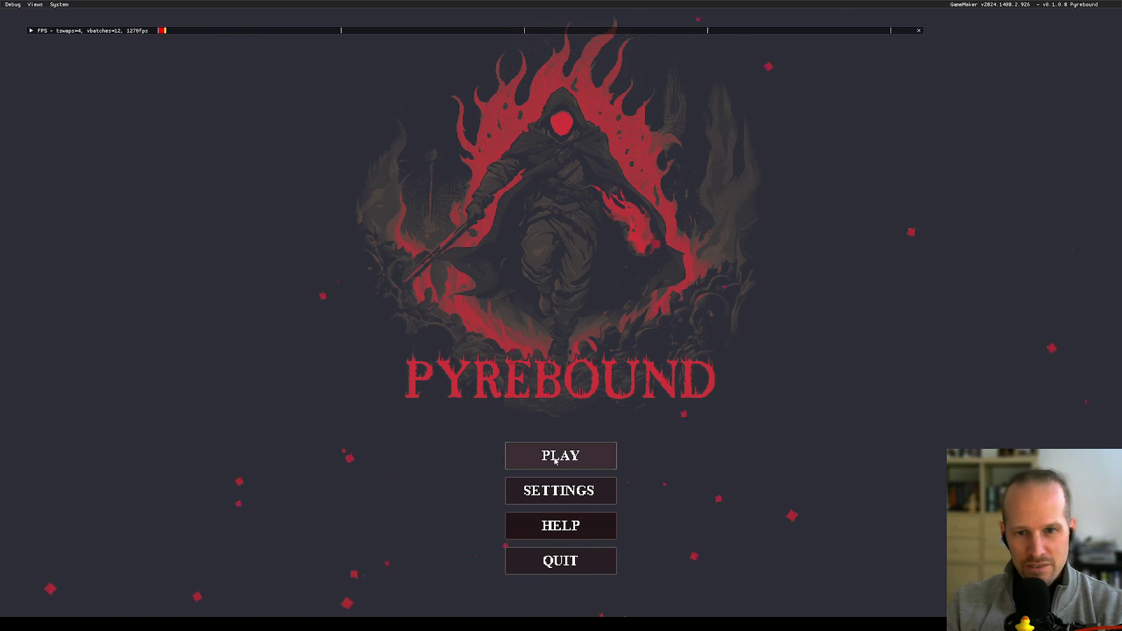
- Start the game from the title screen, then pause and resume it twice
key(Return)
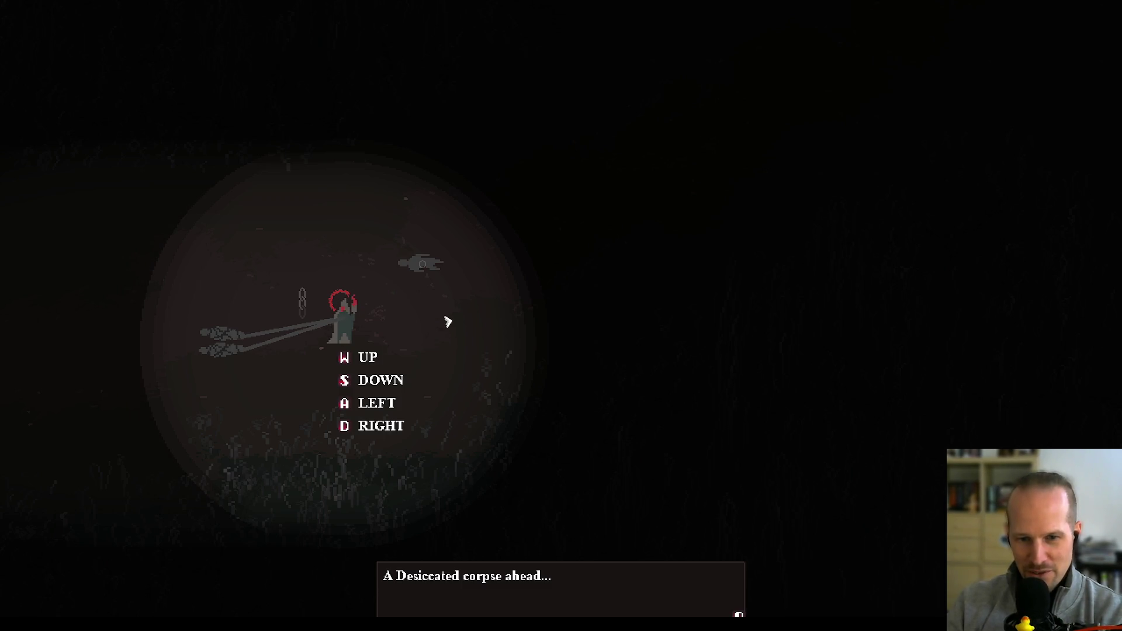
key(Escape)
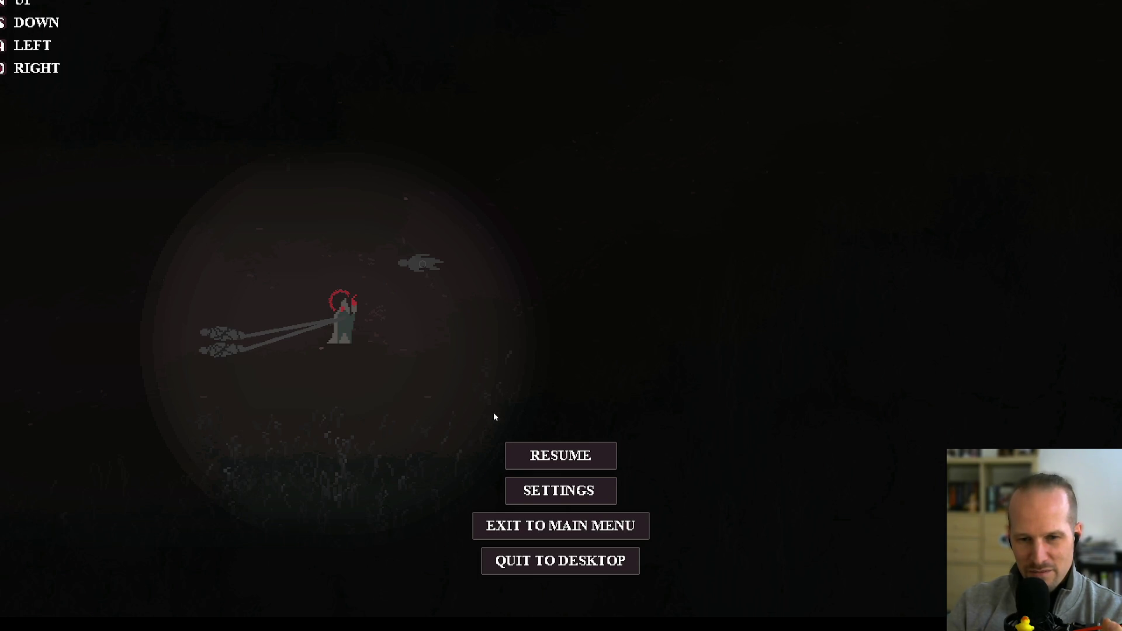
key(Escape)
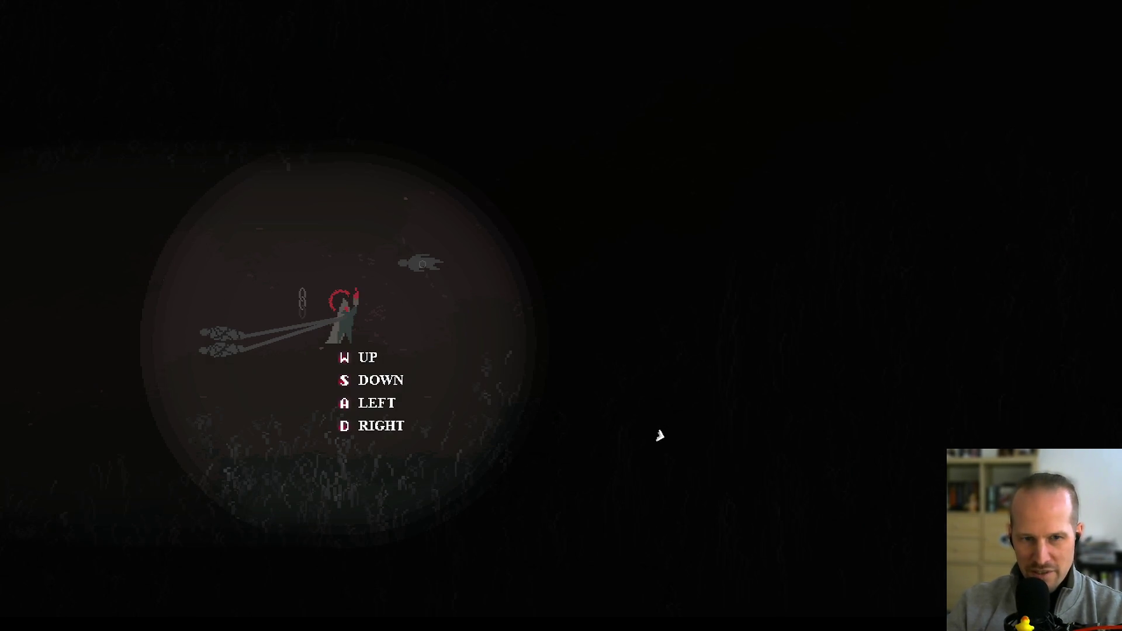
key(Escape)
key(Escape)
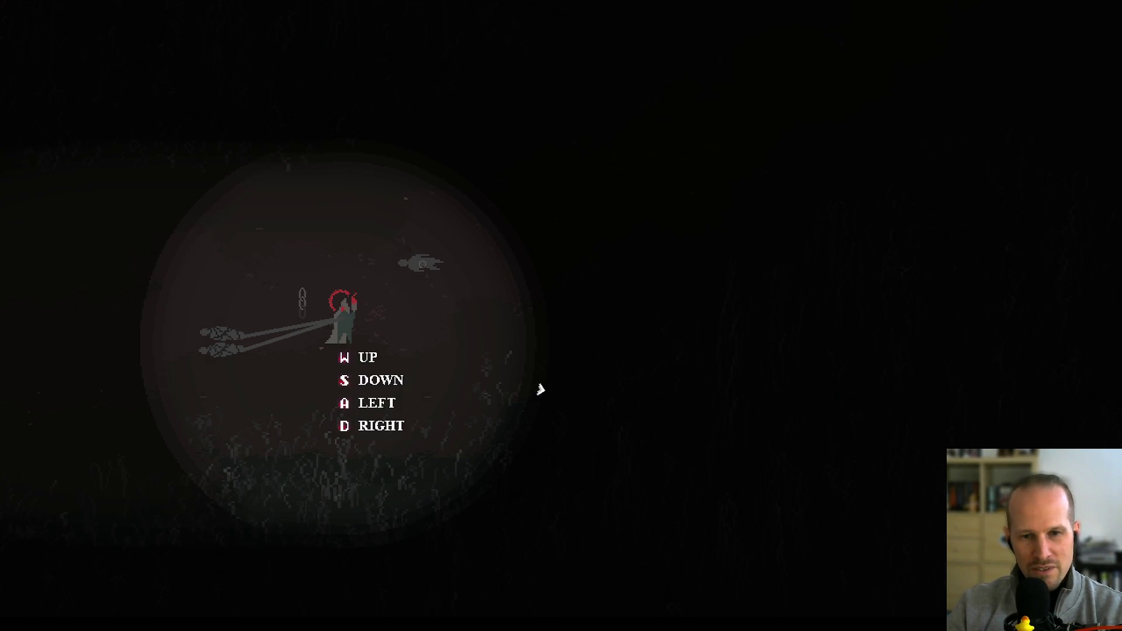
key(Escape)
key(Escape)
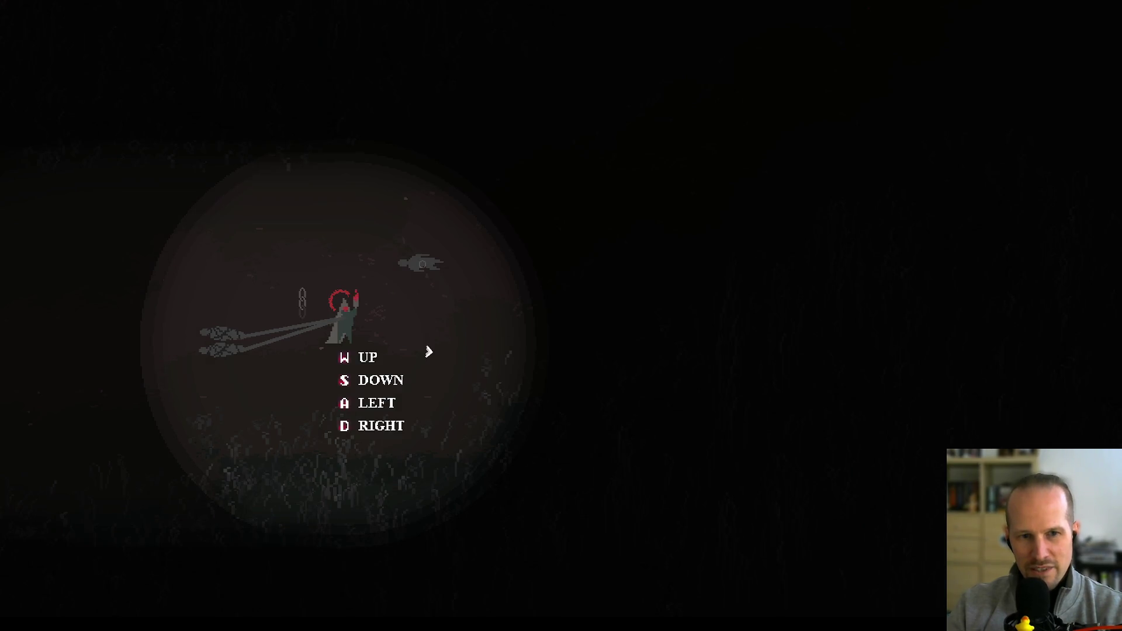
- Move with W/D, melee the risen corpse, advance tutorial messages and drag tethered corpses right
key(w)
key(d)
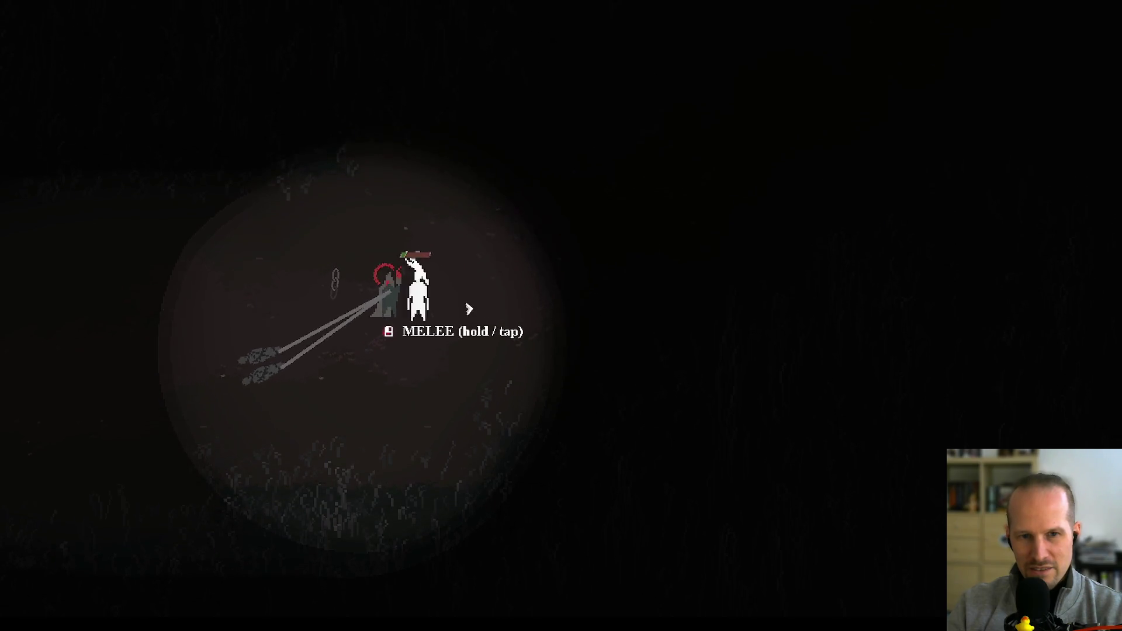
click(378, 317)
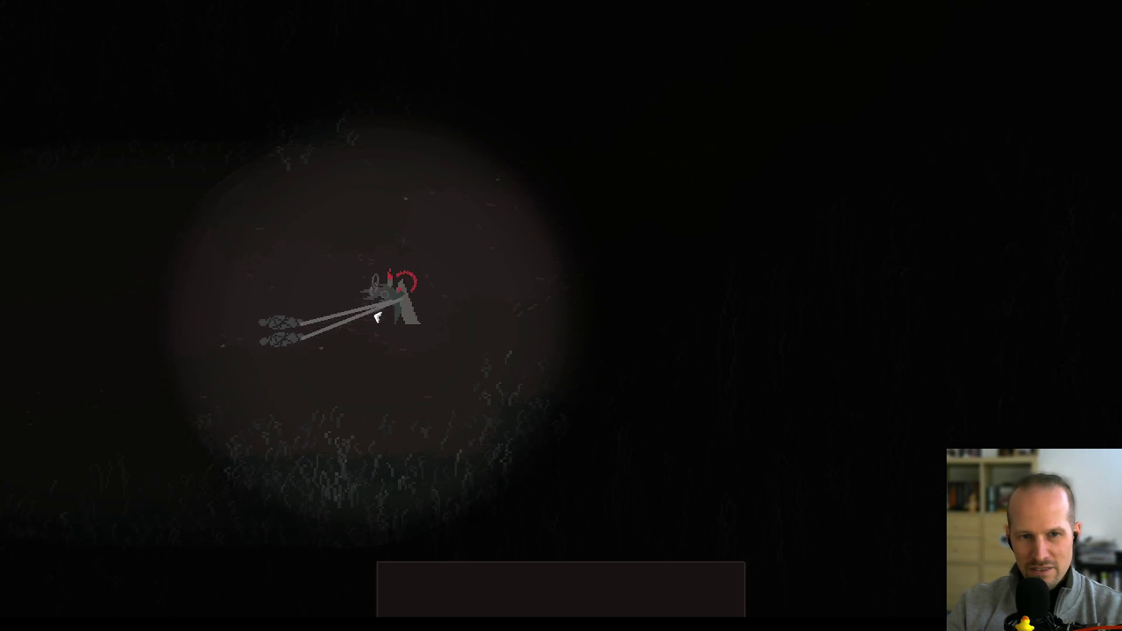
key(F1)
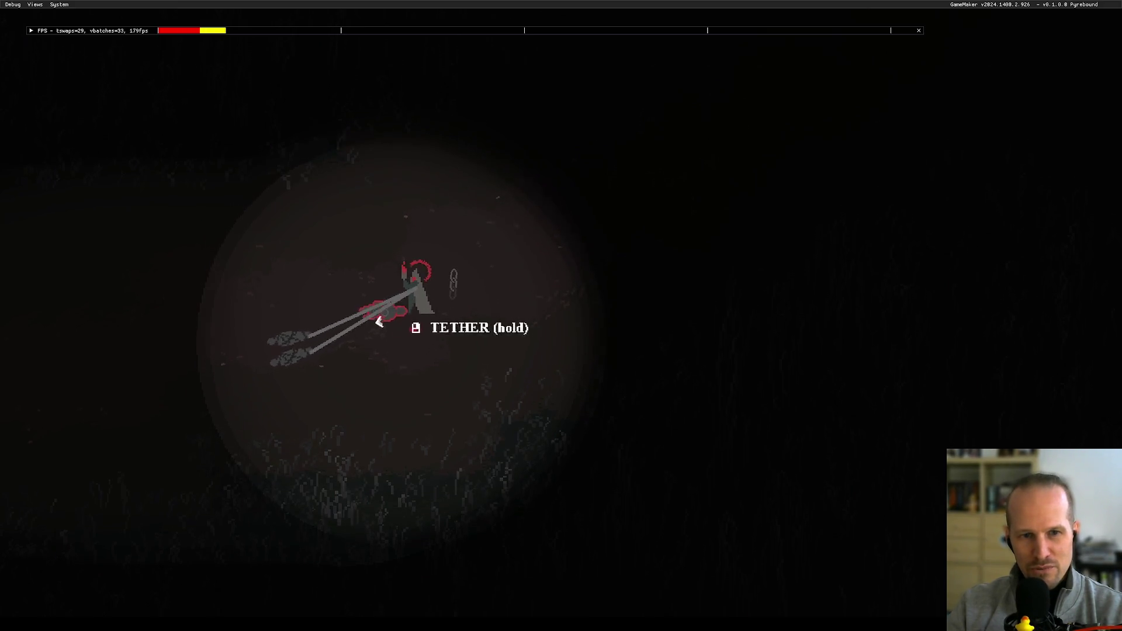
key(e)
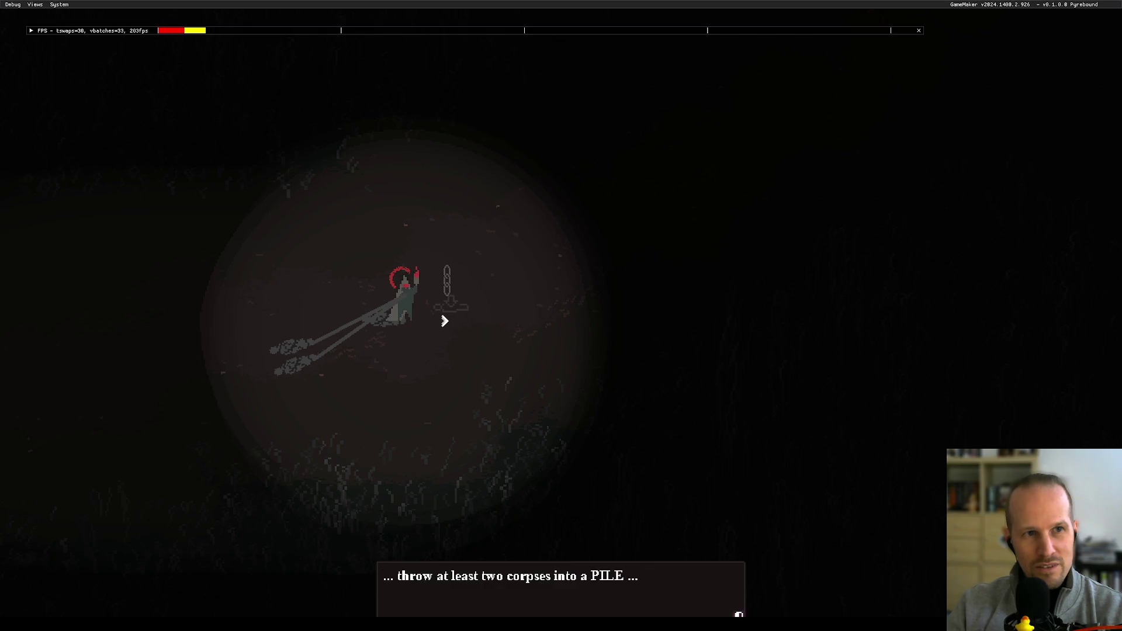
key(e)
key(a)
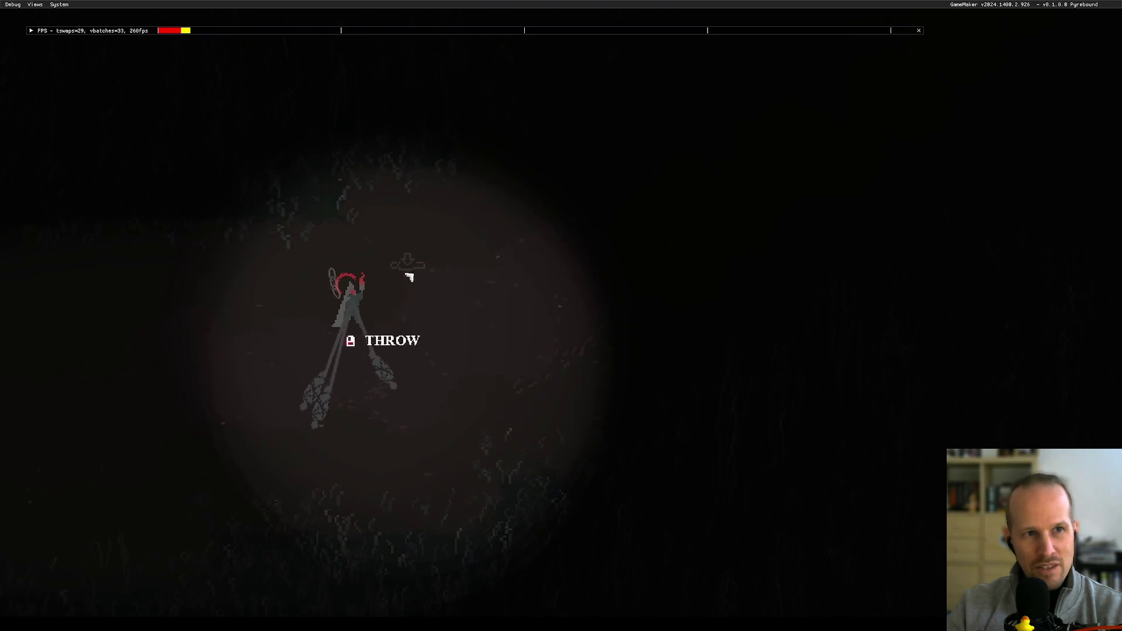
key(d)
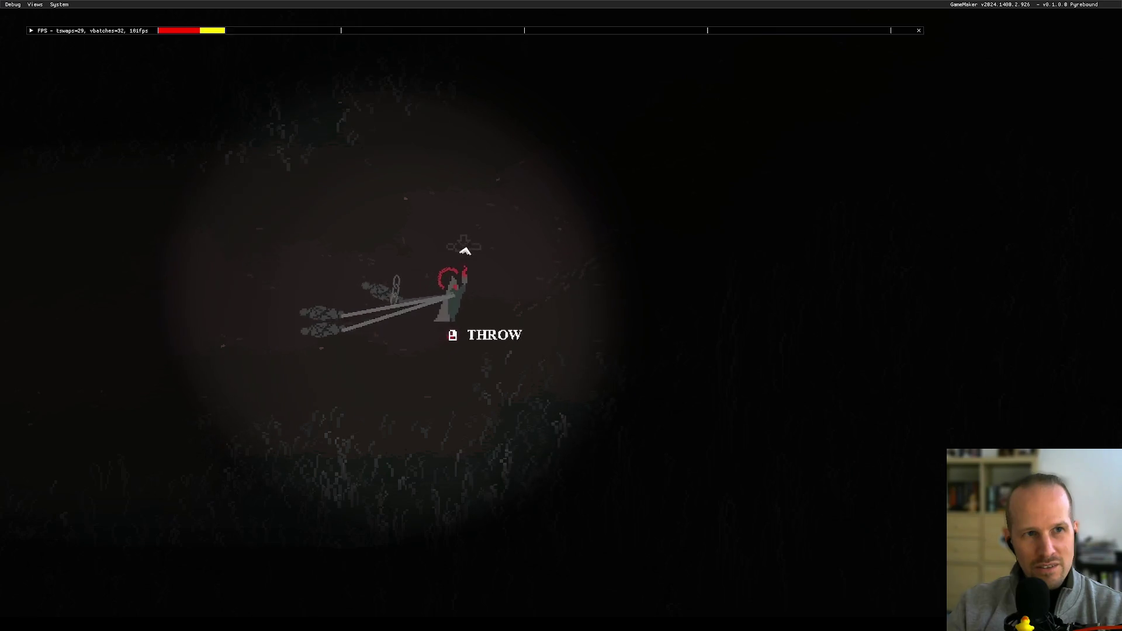
key(d)
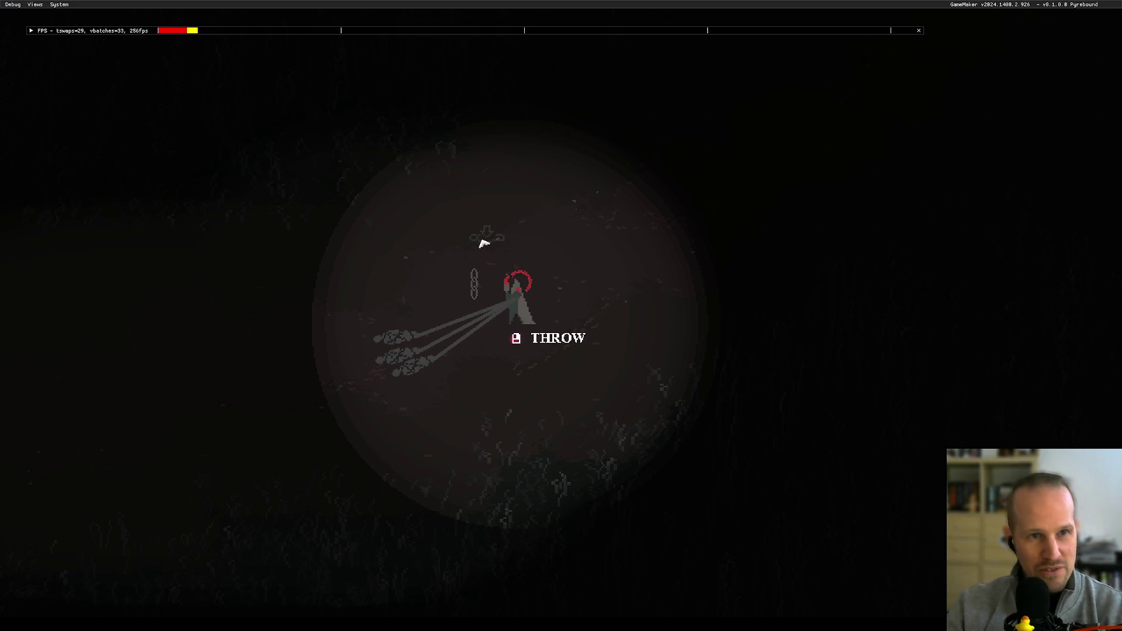
- Expand the debug overlay's FPS panel into a frame-time graph
click(29, 4)
mouse_move(59, 4)
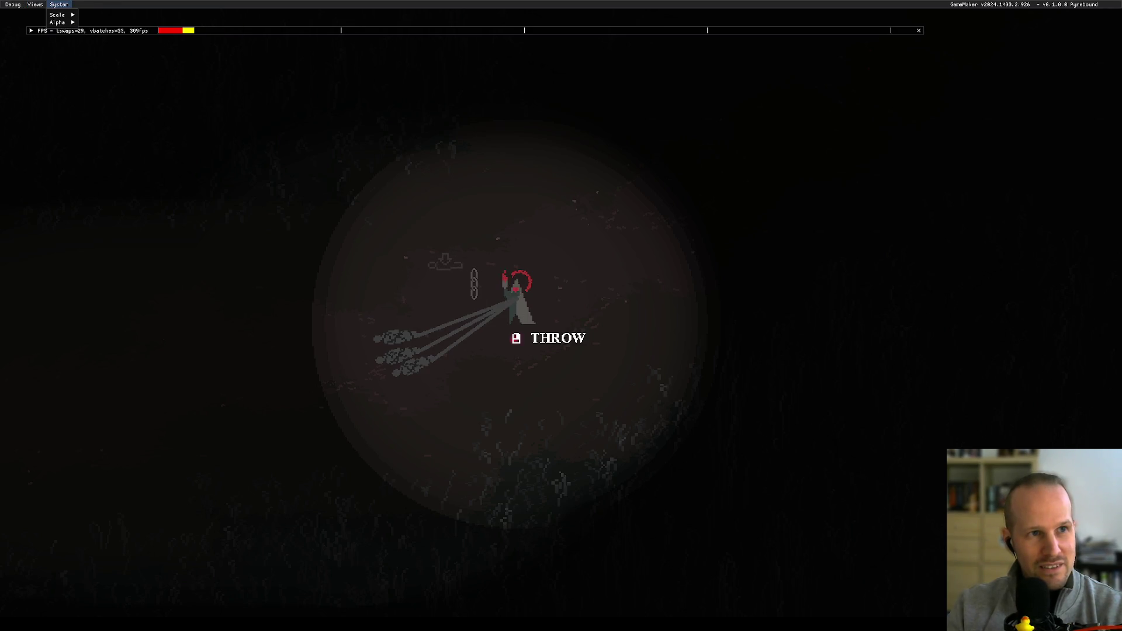
mouse_move(12, 4)
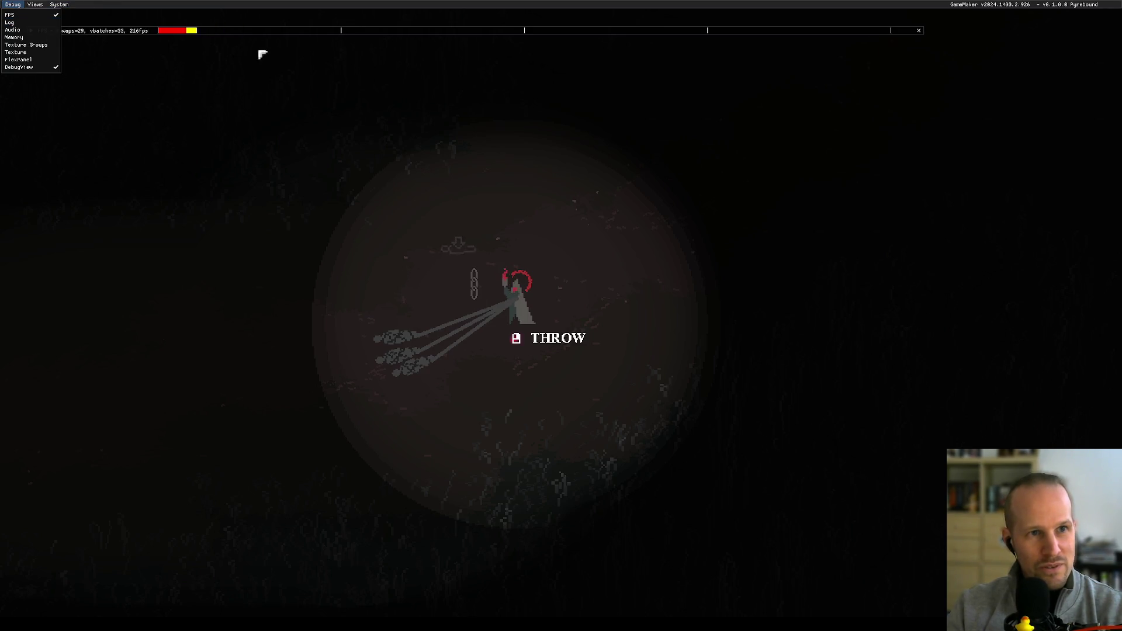
key(Escape)
key(Escape)
click(132, 53)
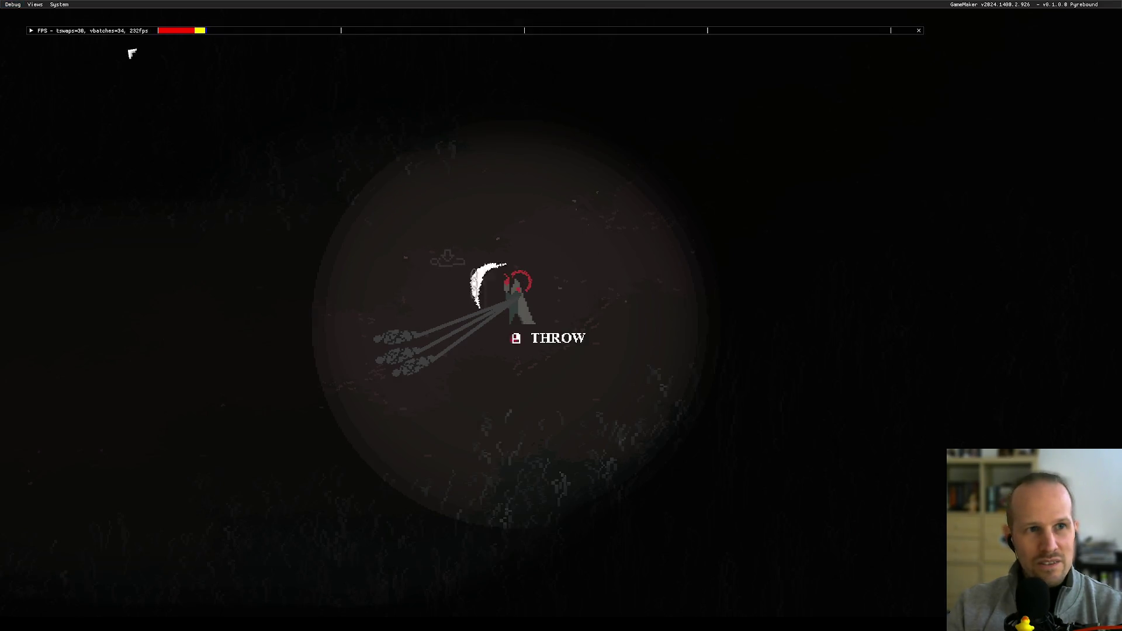
click(32, 31)
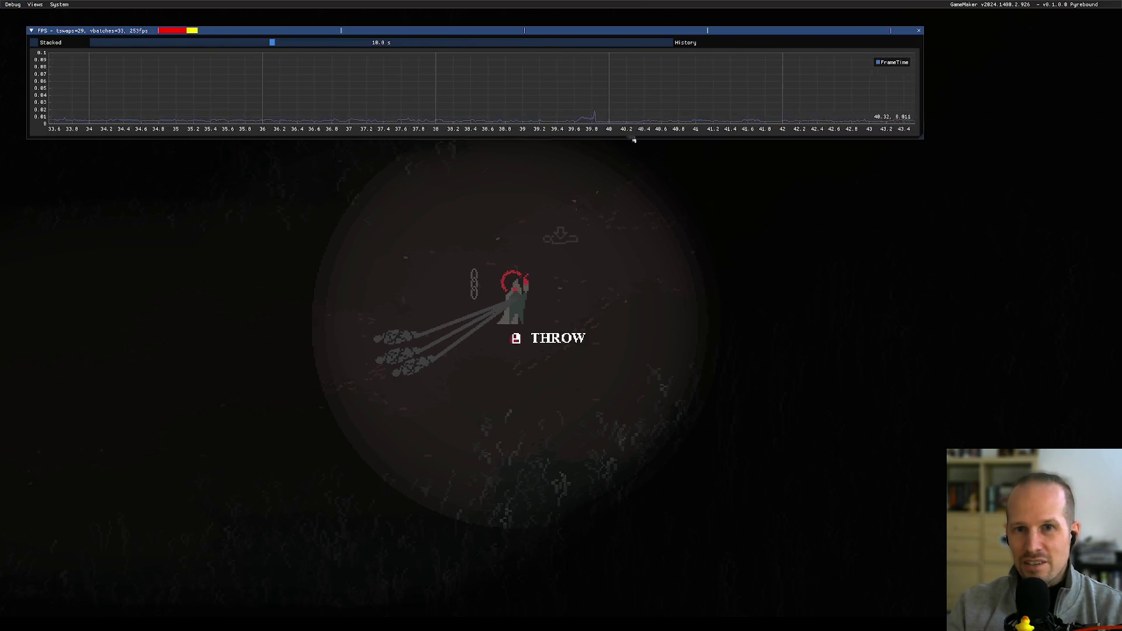
key(a)
key(d)
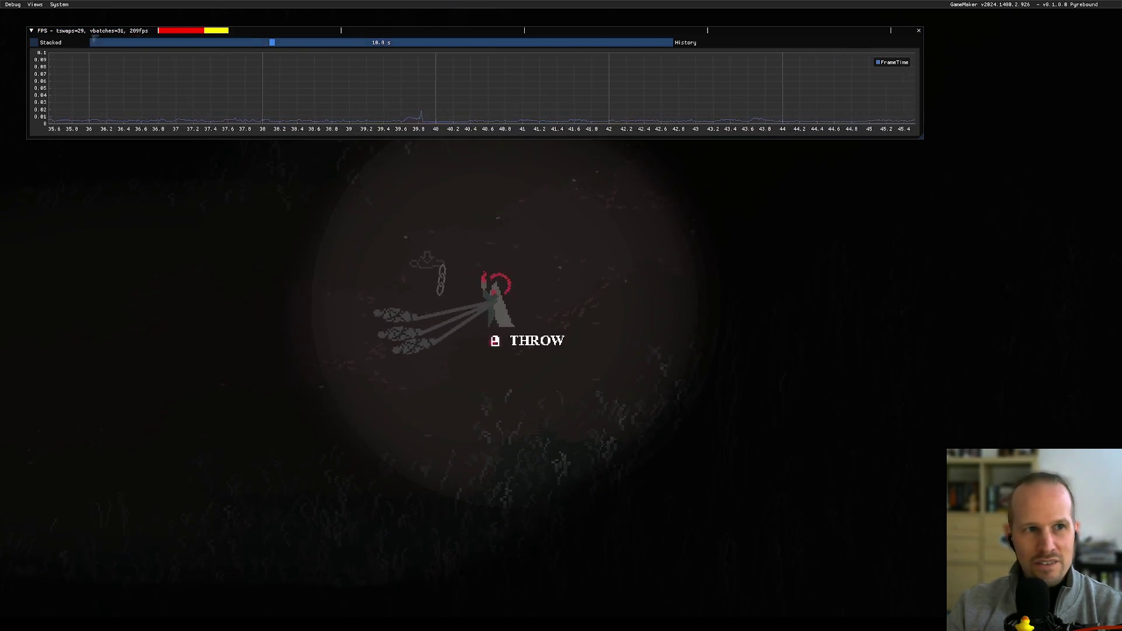
- Open the Memory panel, place it below the graph and enlarge it for garbage collector details
click(9, 7)
click(26, 41)
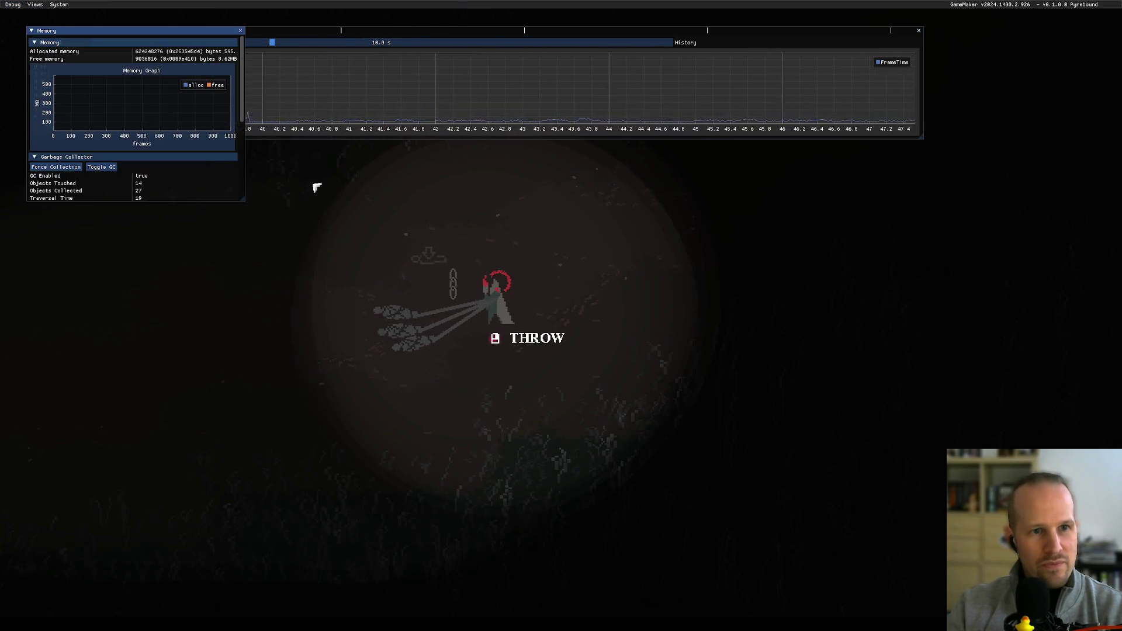
drag(168, 30, 172, 171)
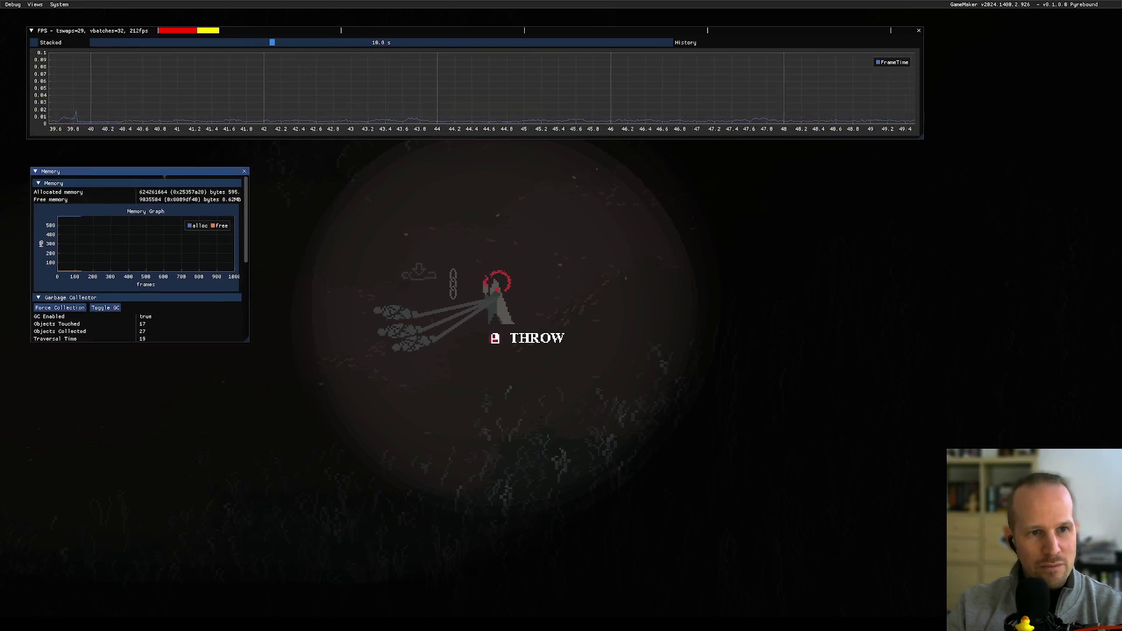
drag(250, 341, 277, 548)
key(d)
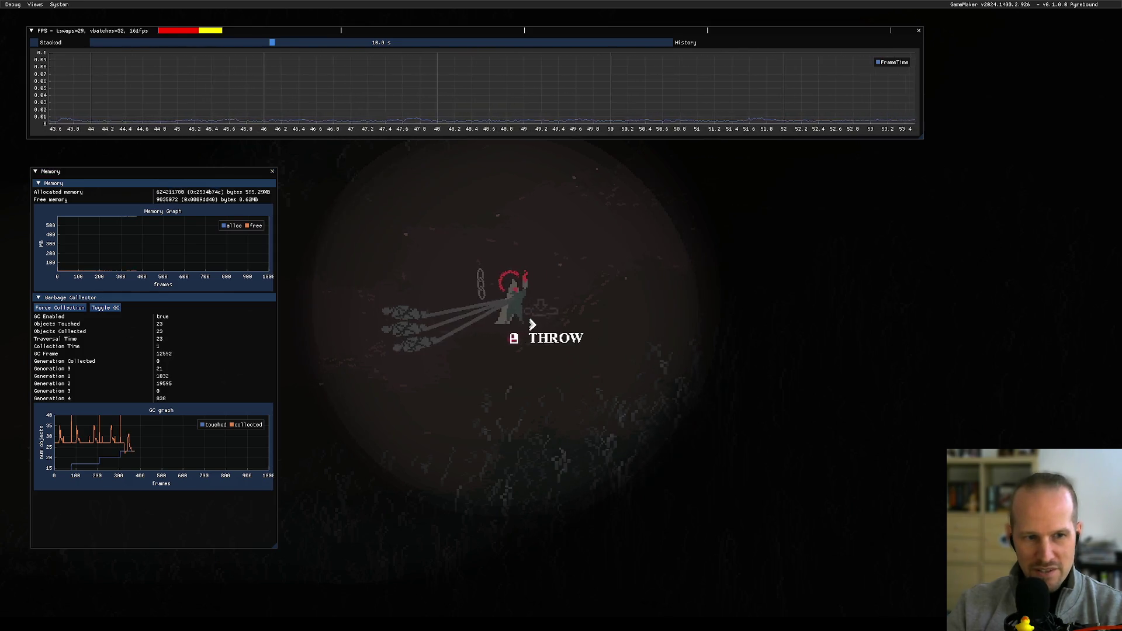
key(d)
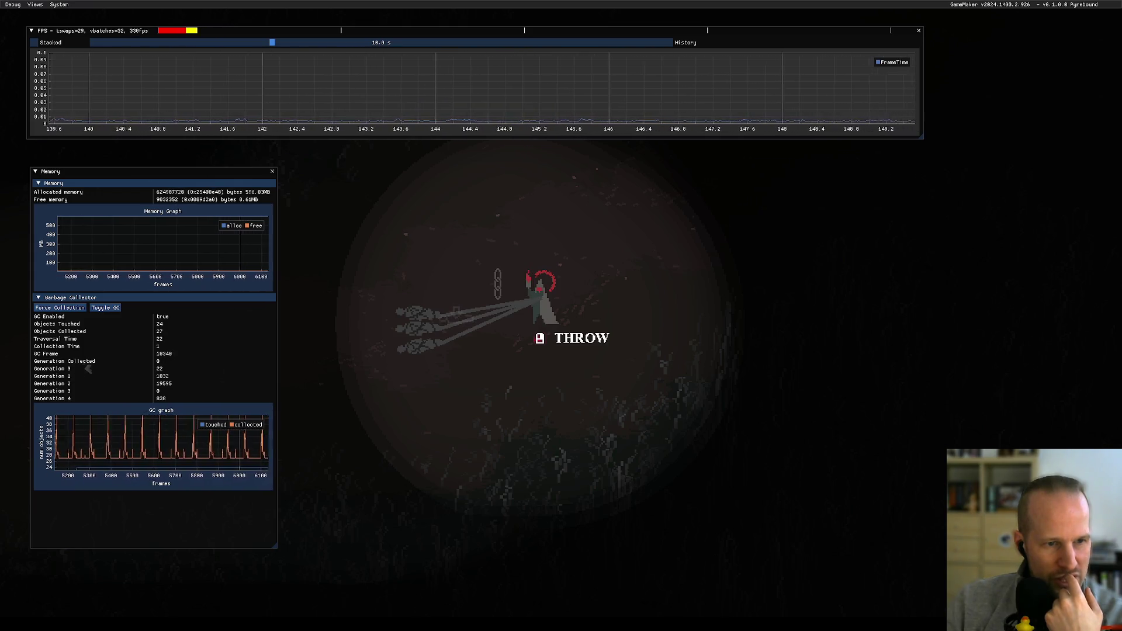
click(156, 362)
- Narrow the Memory panel's label column and toggle garbage collection off and back on
drag(155, 363, 125, 363)
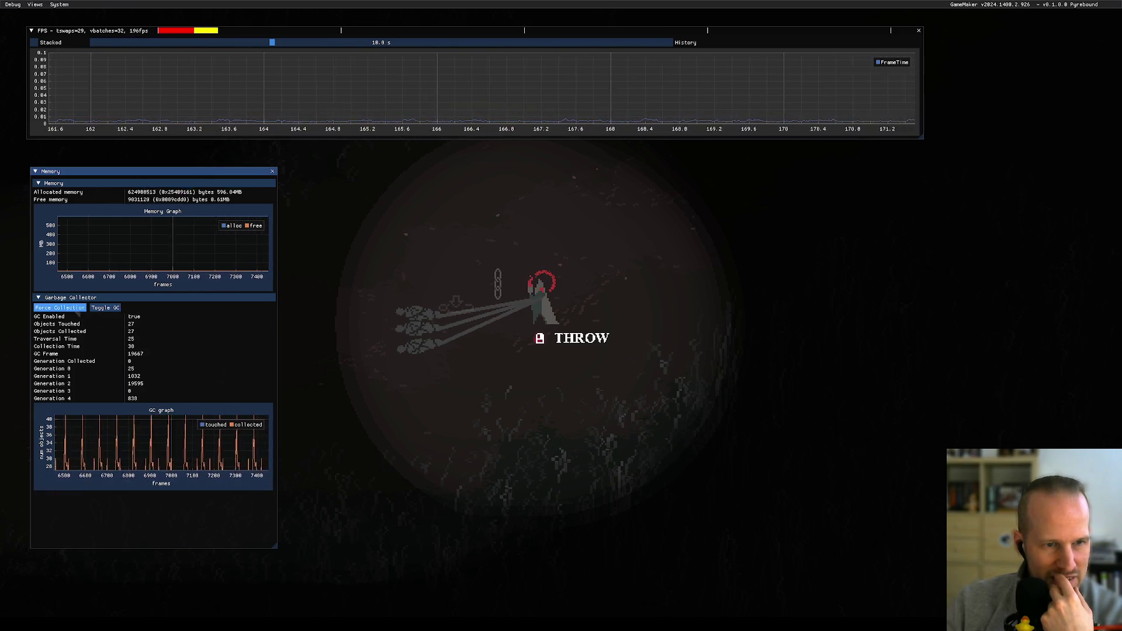
click(103, 312)
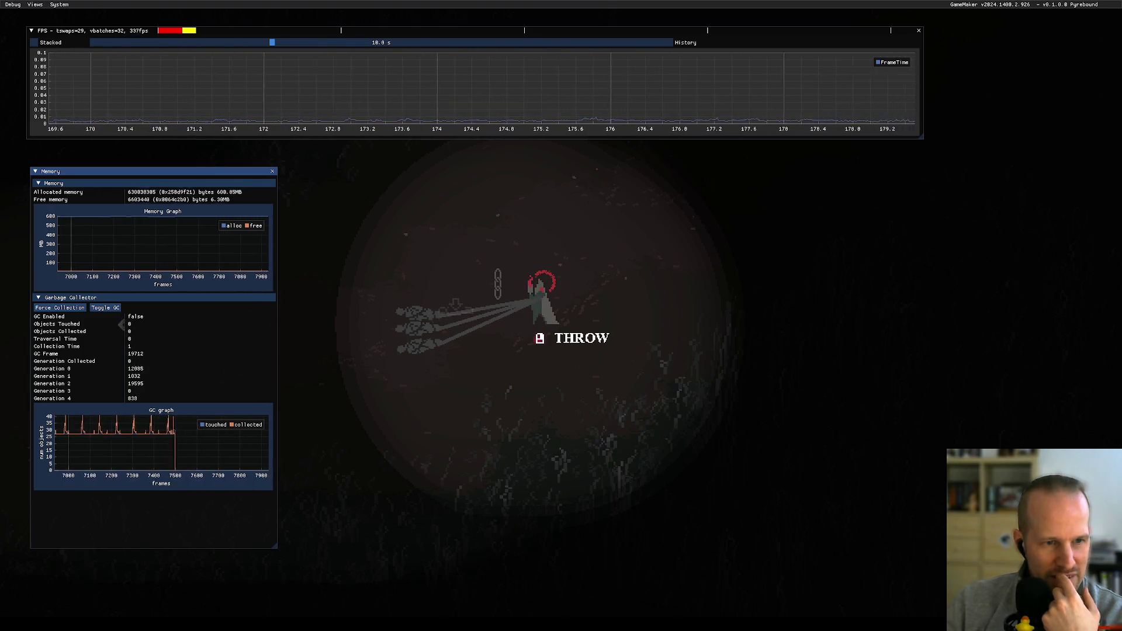
click(105, 308)
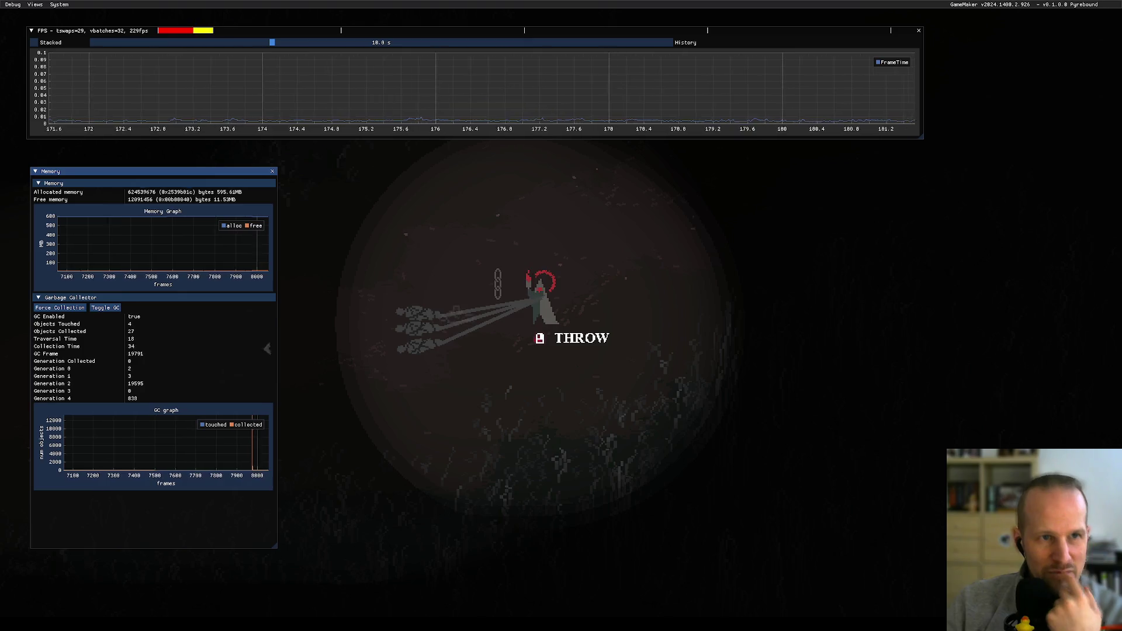
key(d)
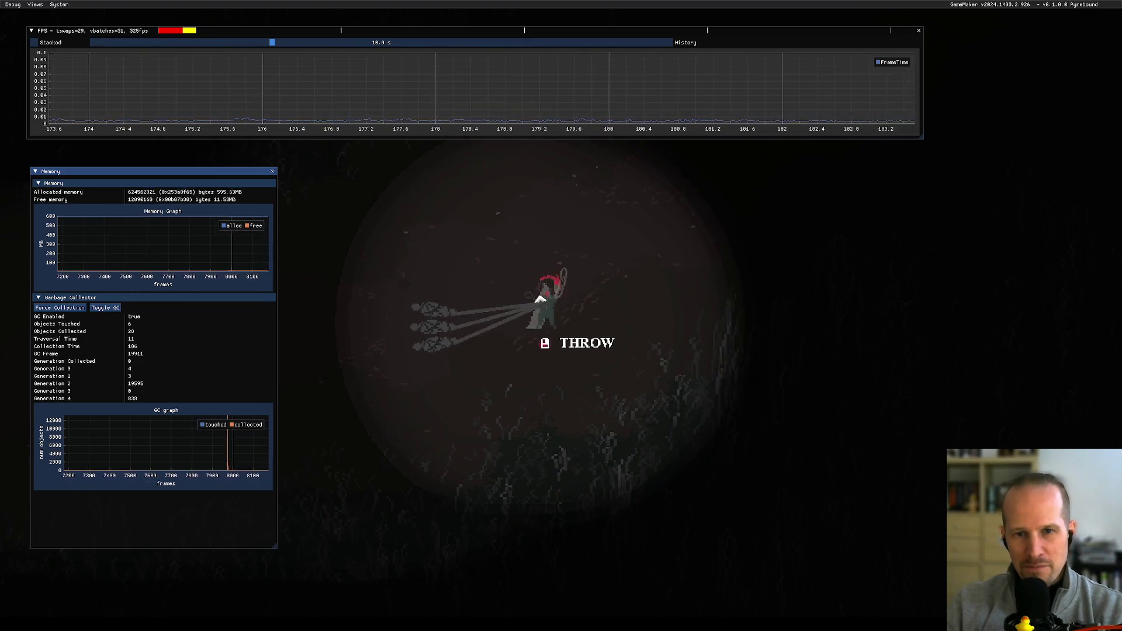
- Hide the debug overlay and quit Pyrebound to desktop from the pause menu
key(F1)
key(Escape)
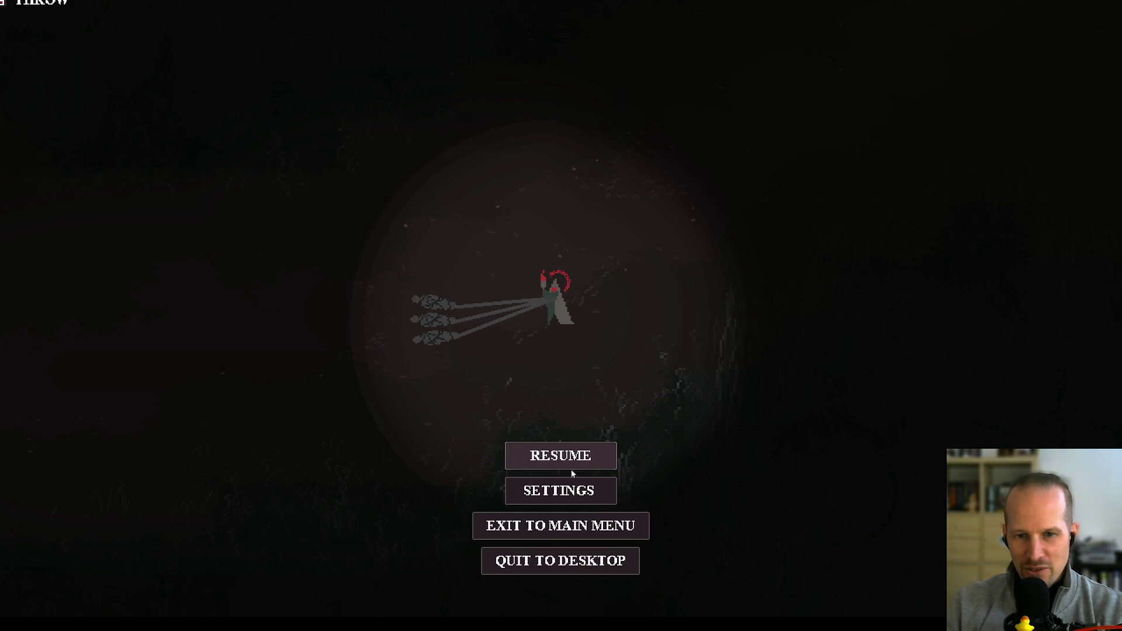
click(597, 569)
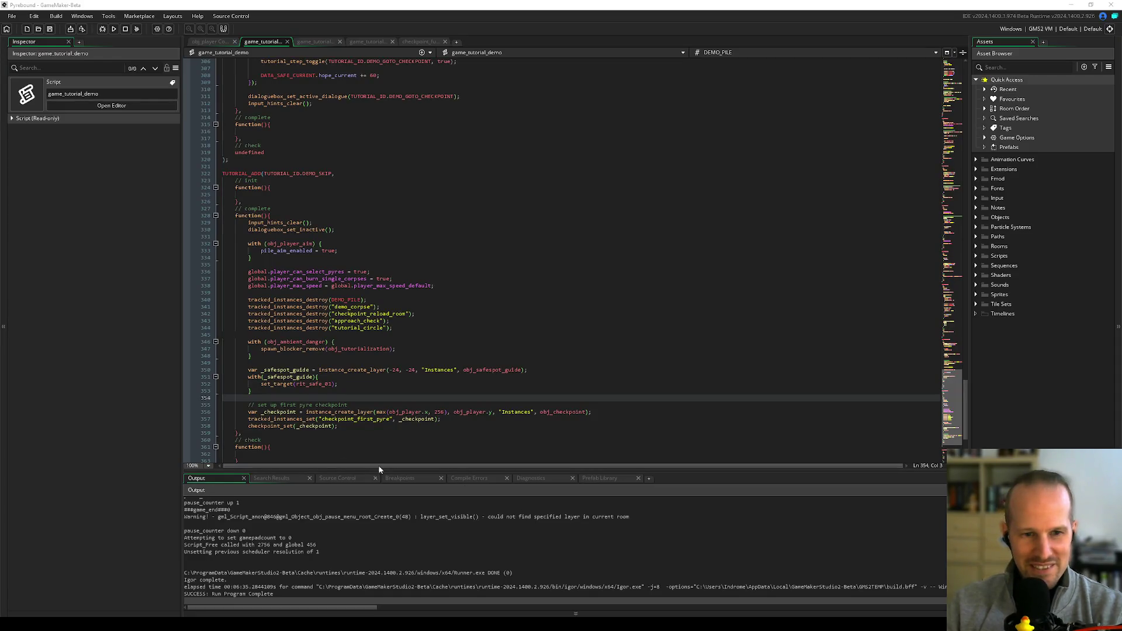
- Look over lines 345–353 of game_tutorial_demo and go to the DEMO_SKIP tutorial step code
click(331, 391)
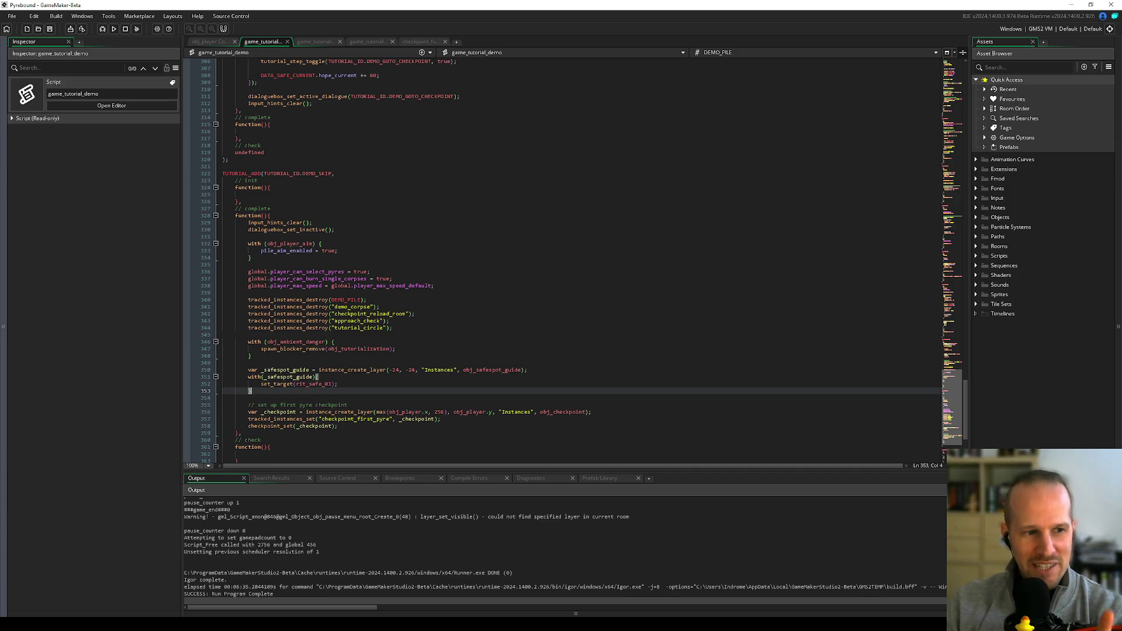
click(396, 334)
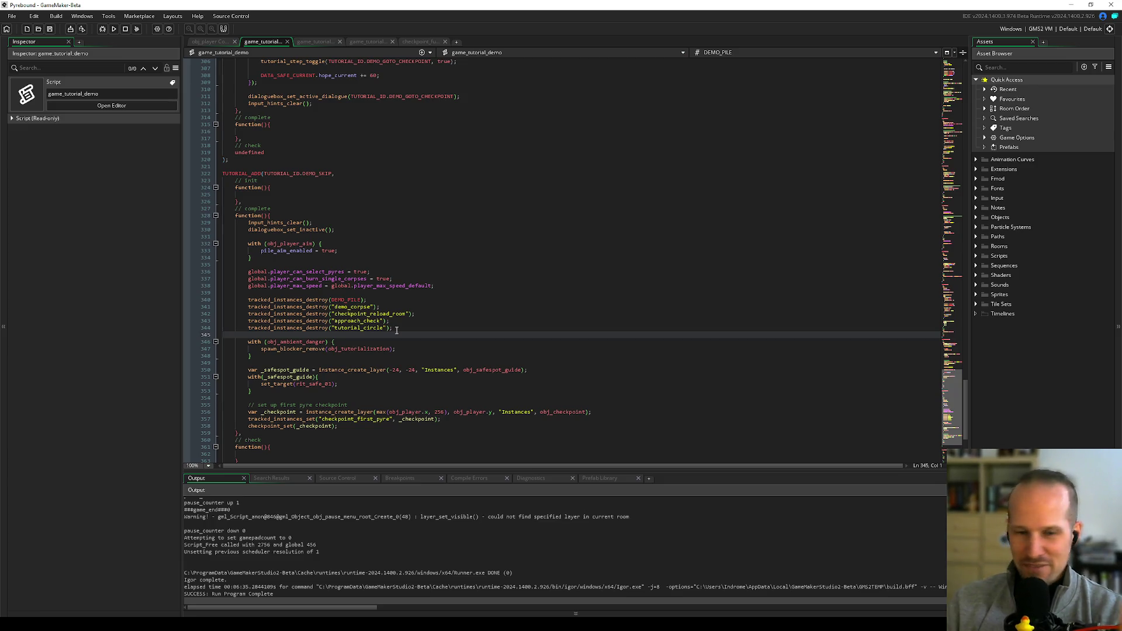
click(422, 349)
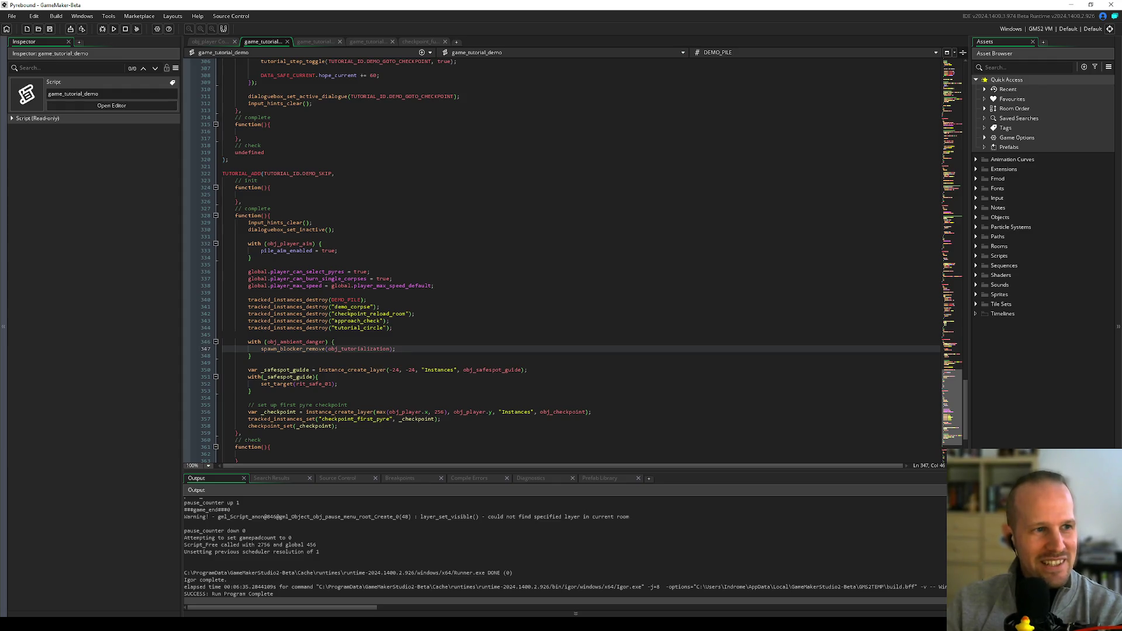
click(426, 191)
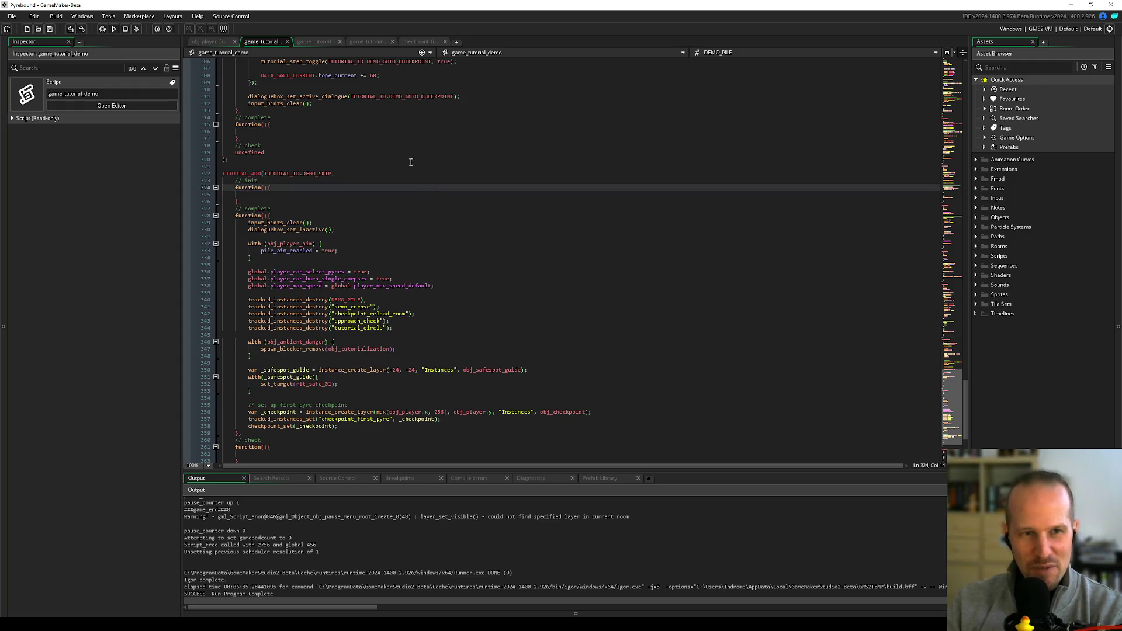
- Open the asset search with Ctrl+T and search for rm_level
click(360, 158)
key(ctrl+t)
text(r)
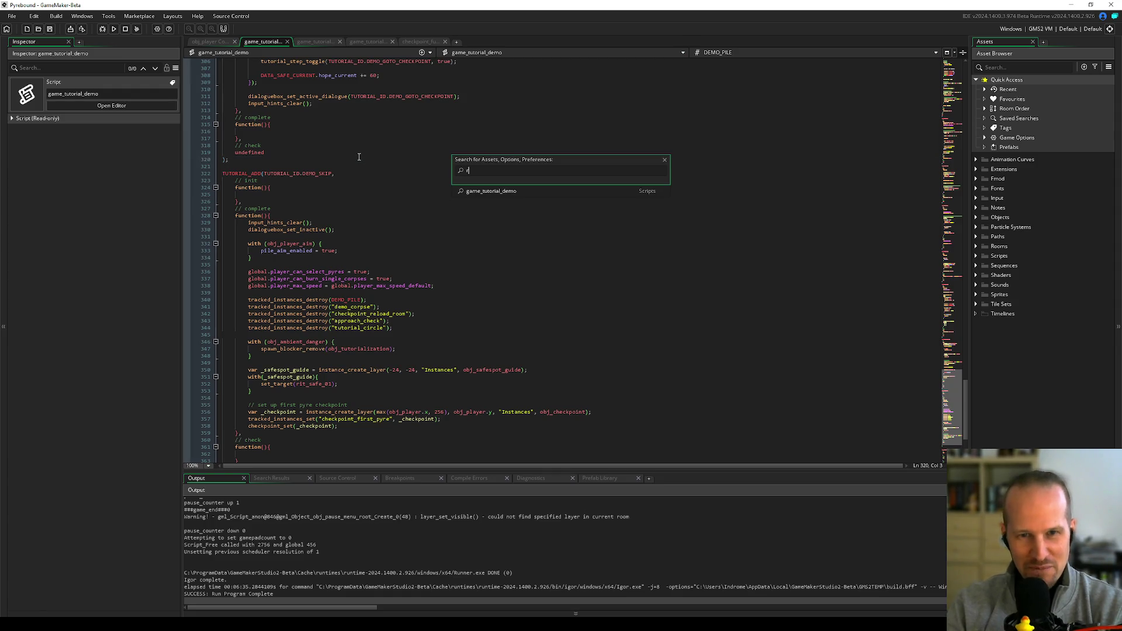
text(m_level)
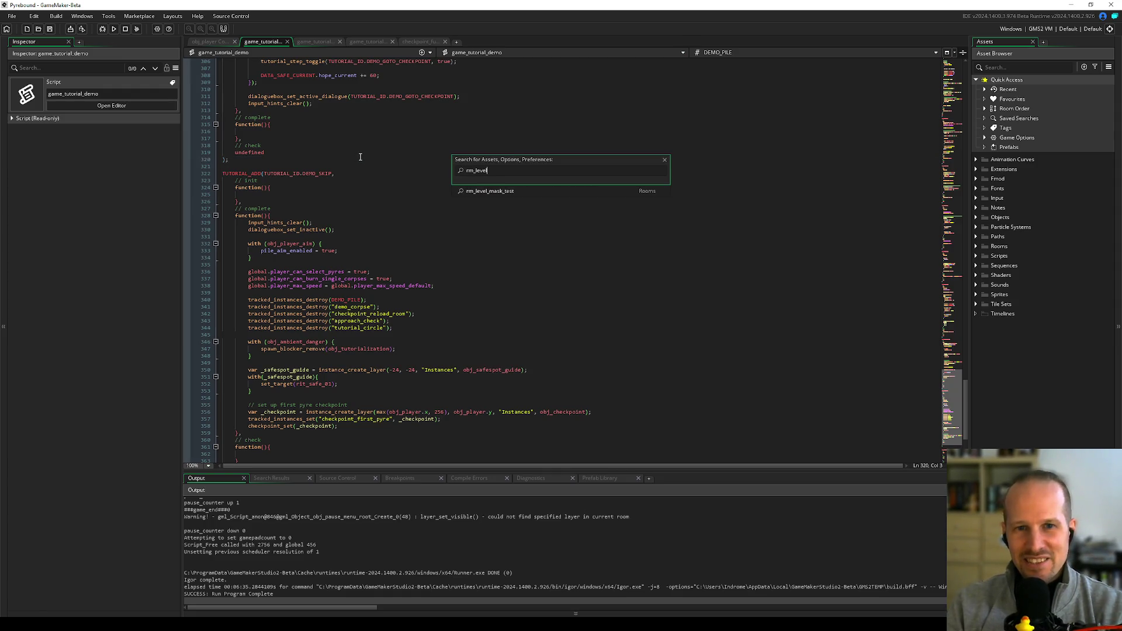
- Open rm_level_mask_test from the search, then search 'rm_mainu' and open rm_menu_main
key(Return)
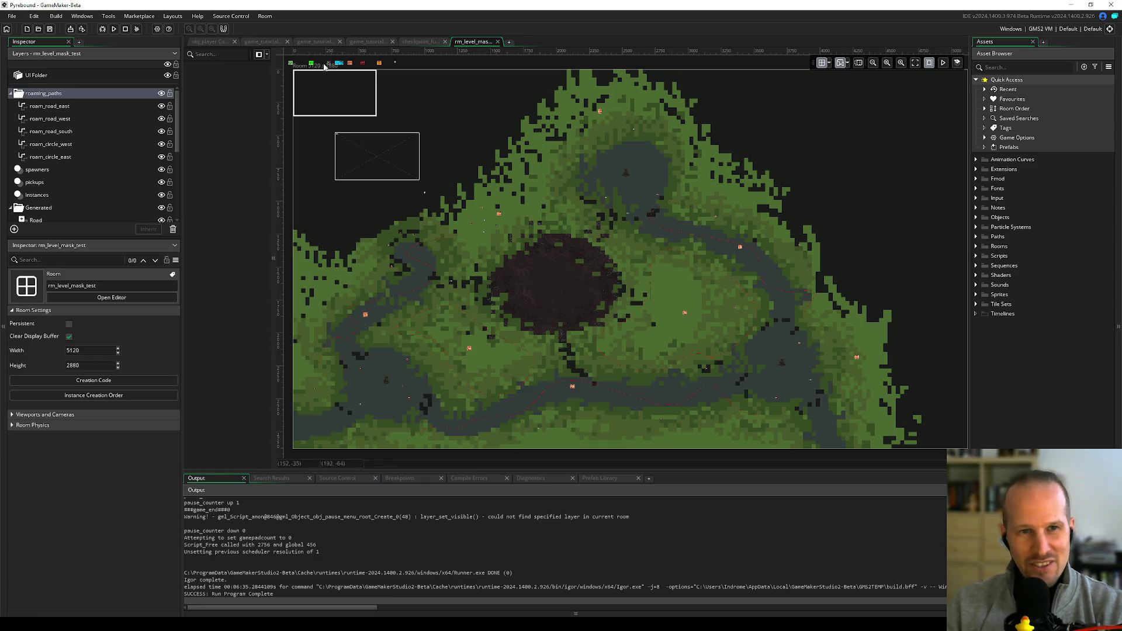
key(ctrl+t)
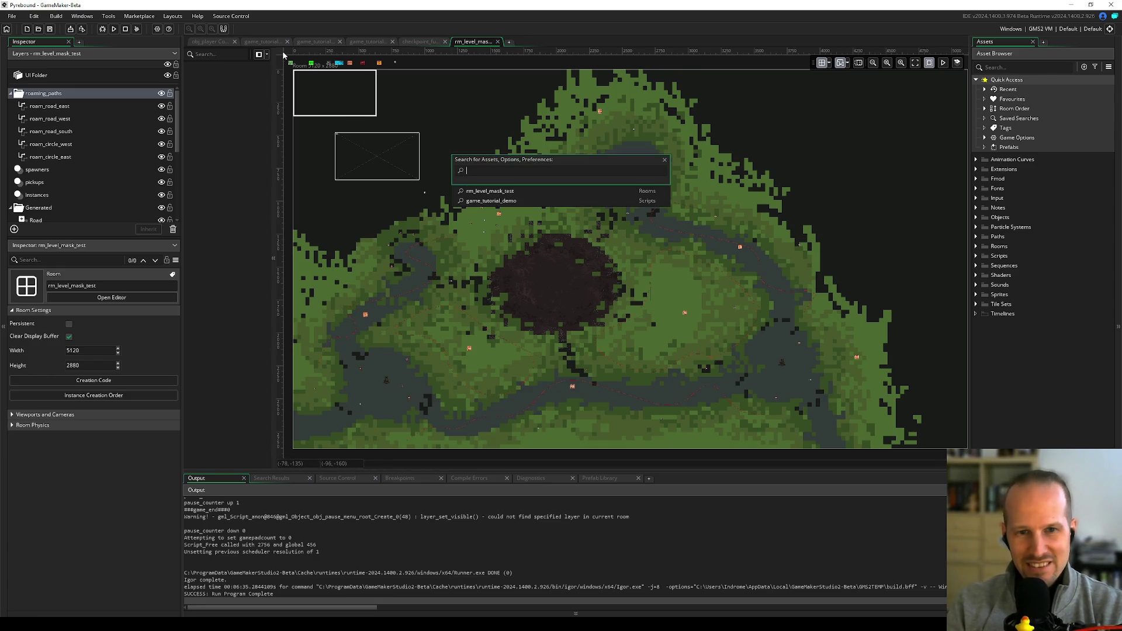
text(rm_ma)
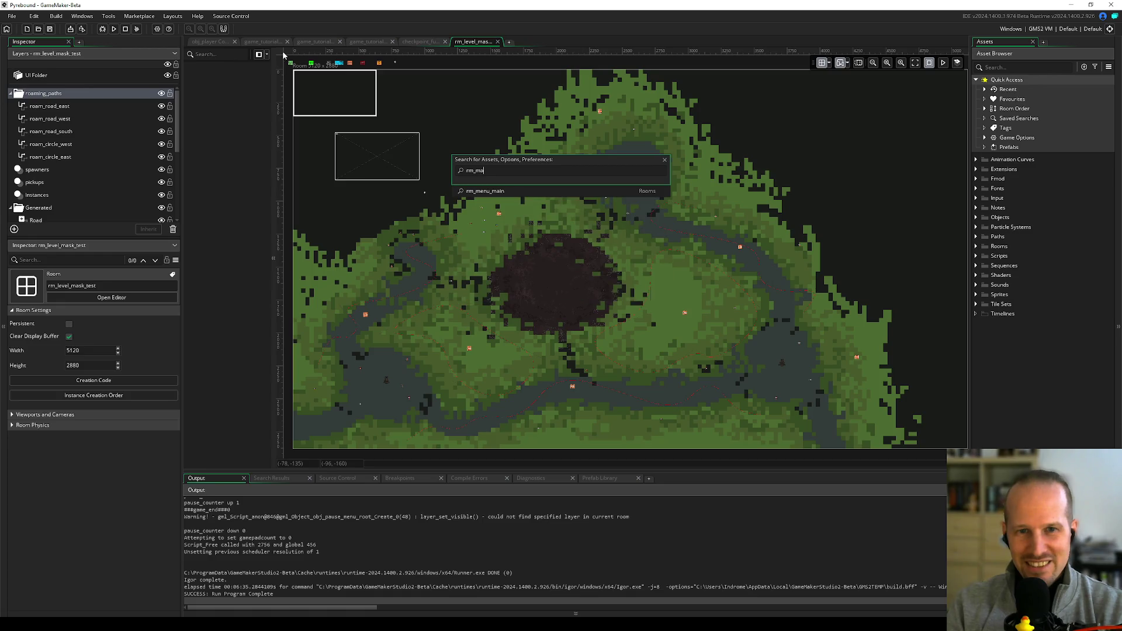
text(inu)
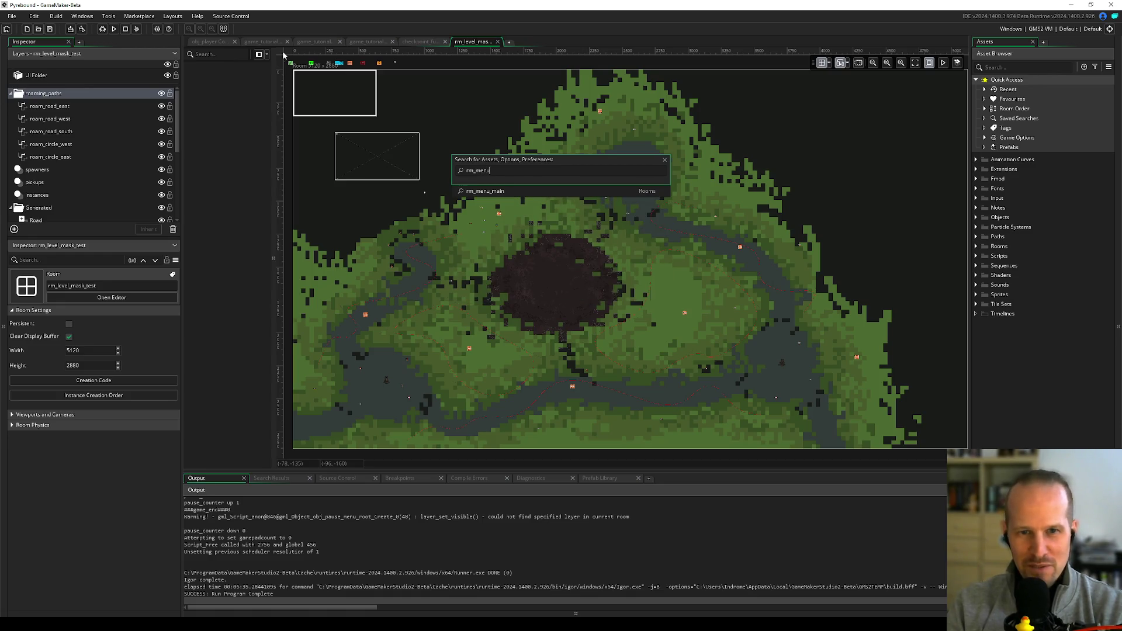
key(Return)
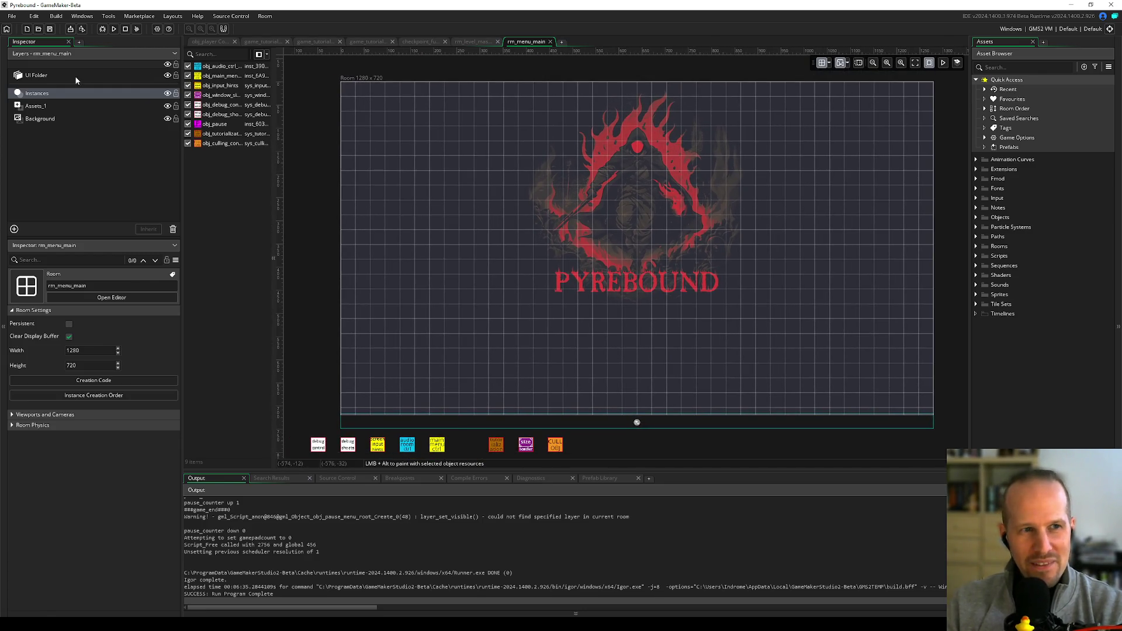
- Show the UI Folder's layer tree and collapse all UI layer branches, from uil_loading_screen to uil_pause_menu
click(78, 76)
drag(274, 181, 402, 181)
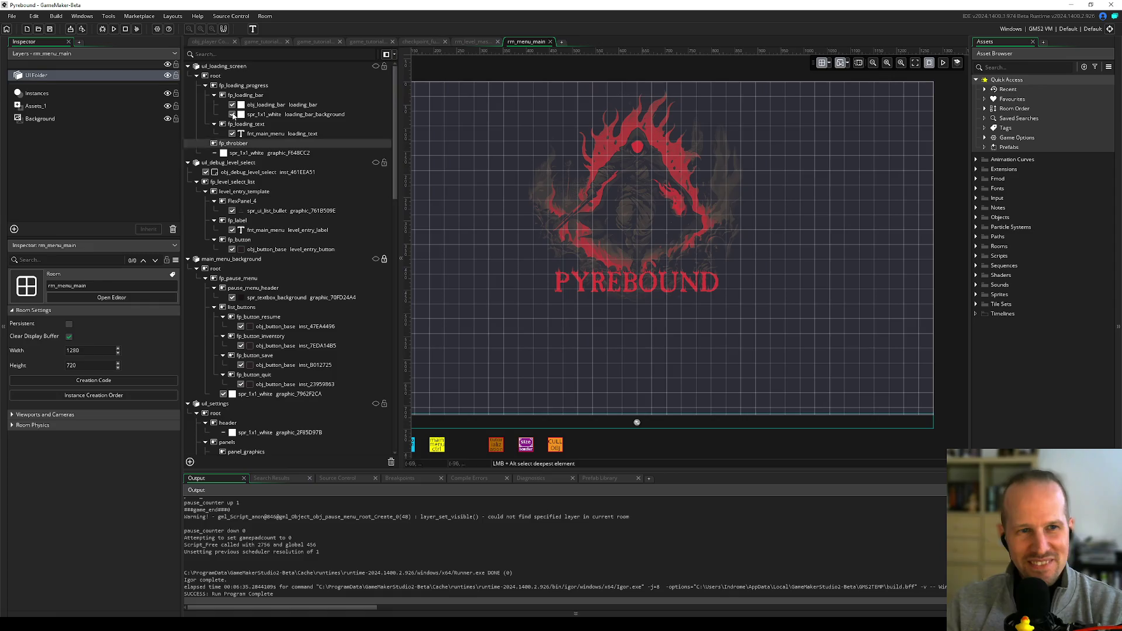
click(189, 66)
click(188, 76)
click(188, 85)
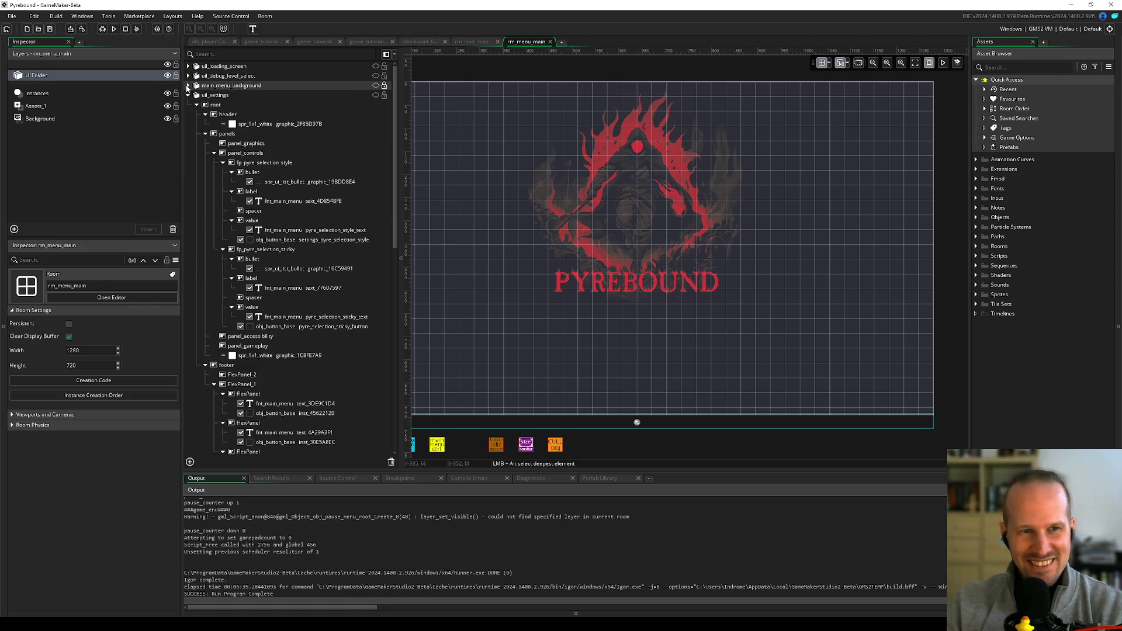
click(188, 95)
click(187, 105)
click(188, 115)
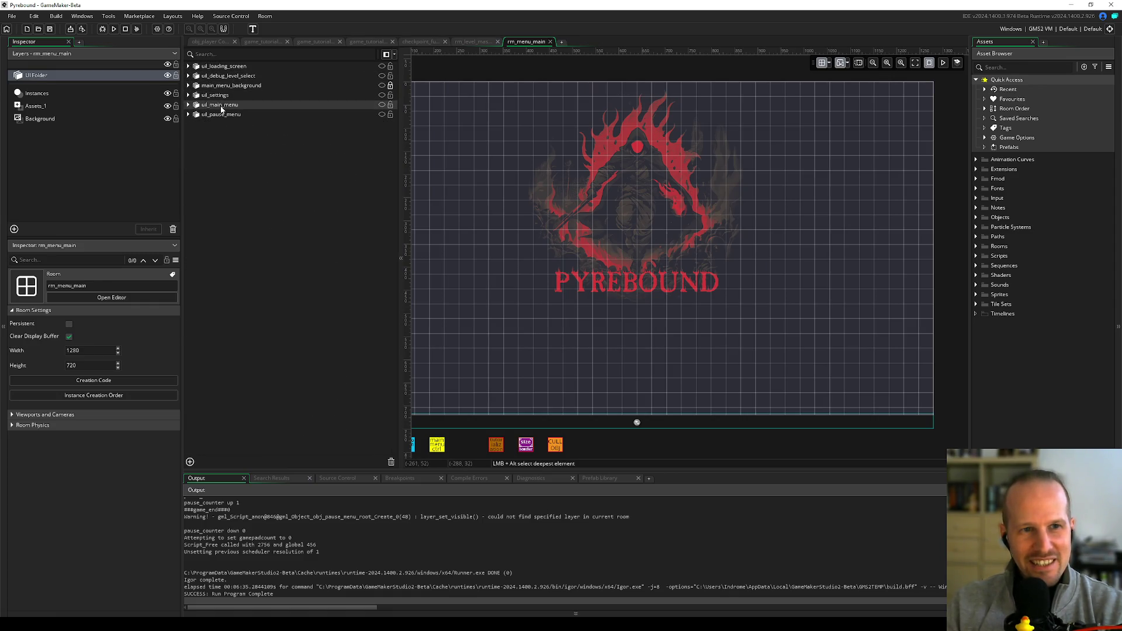
drag(399, 225, 337, 232)
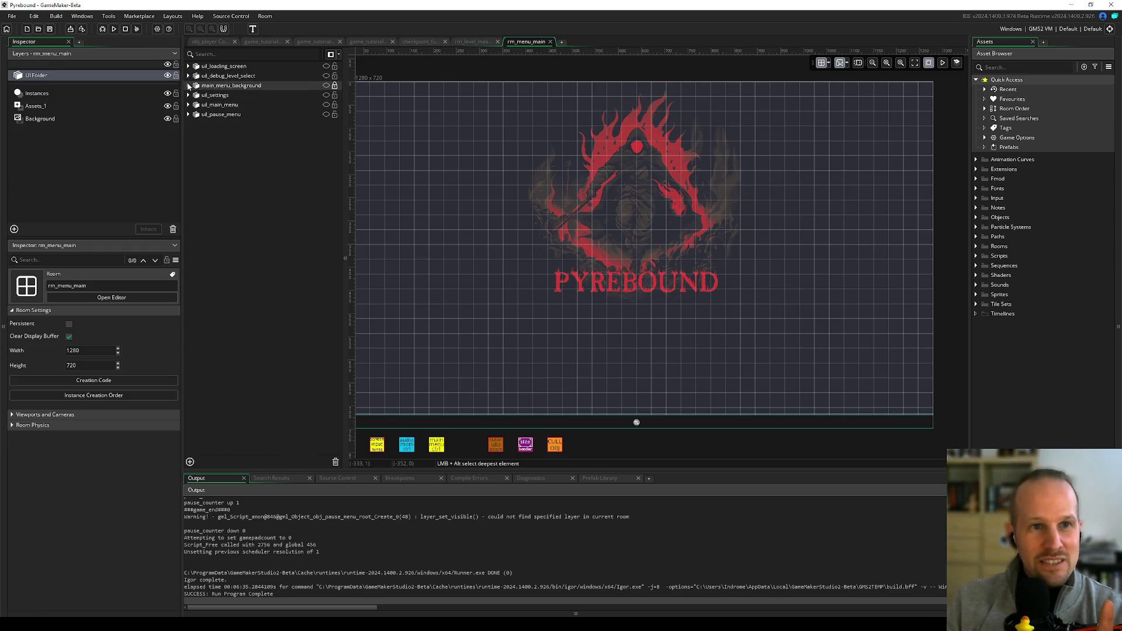
- Expand uil_pause_menu, make it visible on the canvas and select button_resume_panel
click(188, 113)
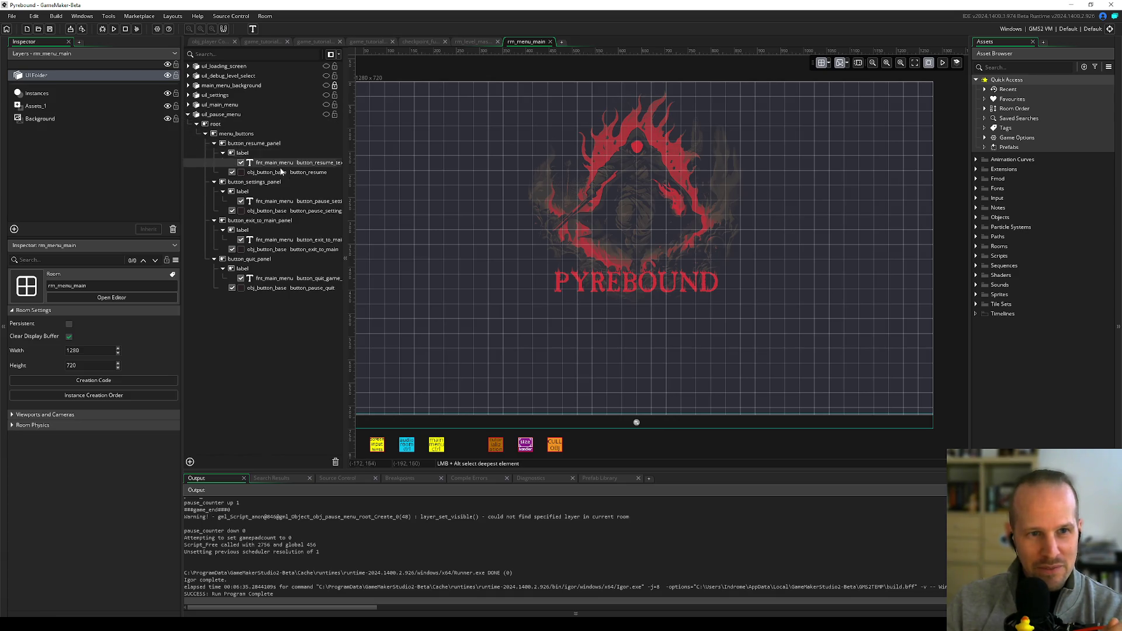
drag(344, 238, 383, 238)
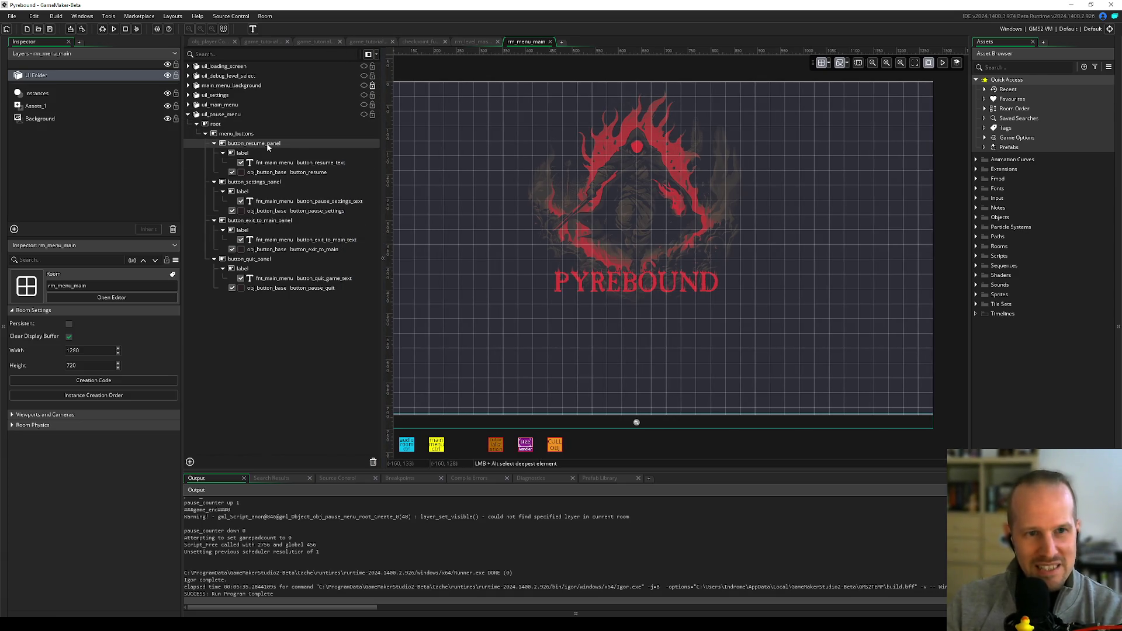
click(267, 145)
click(363, 114)
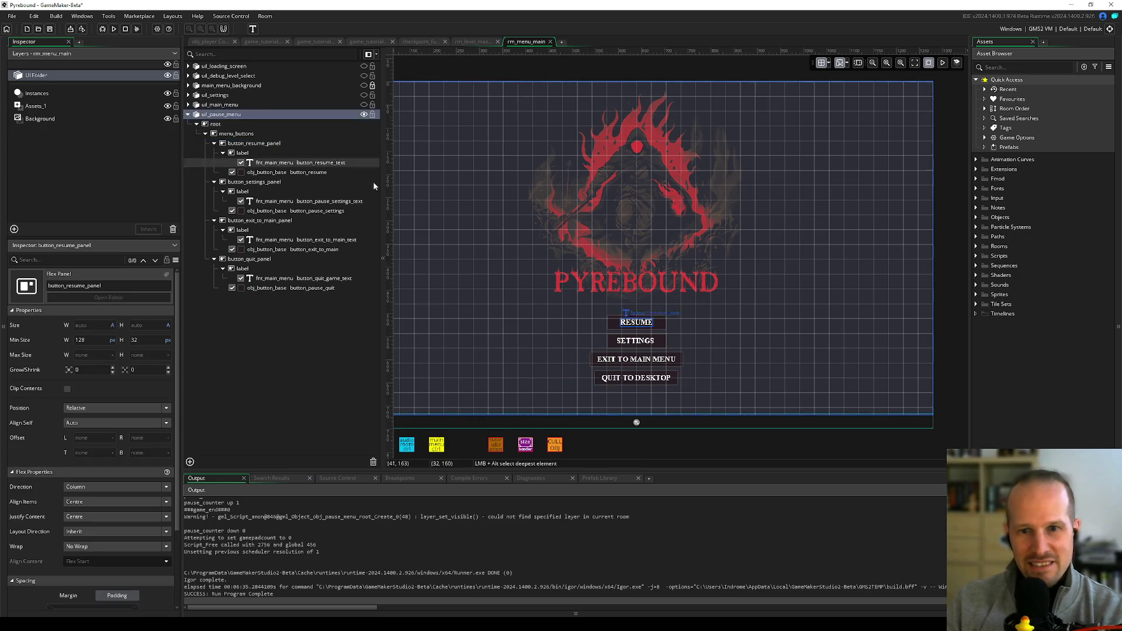
- Duplicate button_resume_panel with Ctrl+D and rename the top copy button_skip_tutorial_panel
click(253, 146)
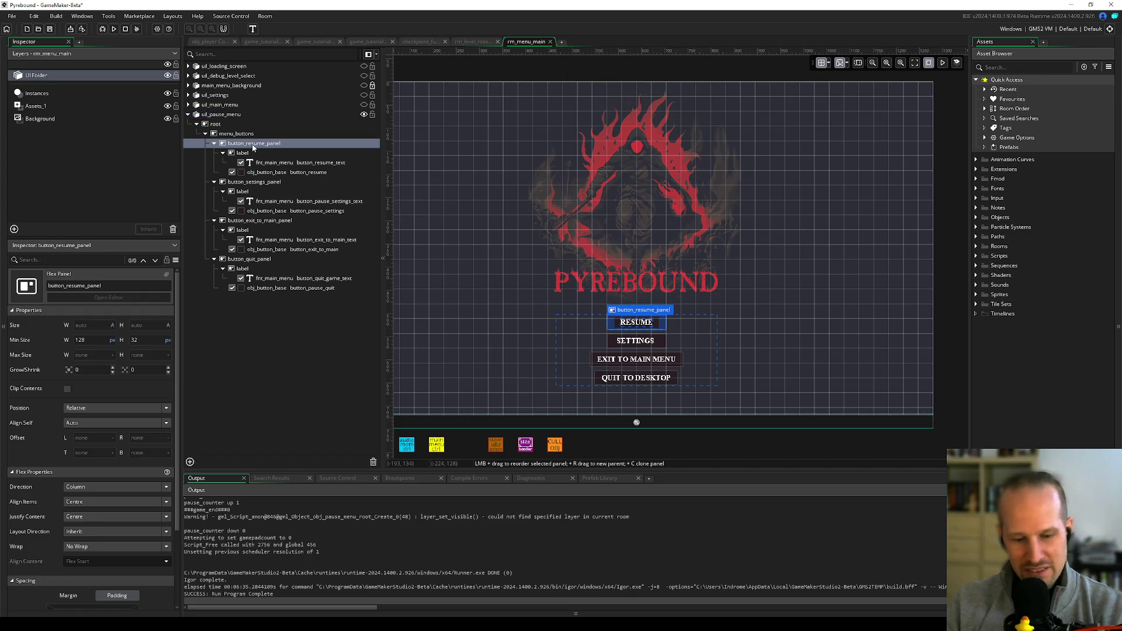
key(ctrl+d)
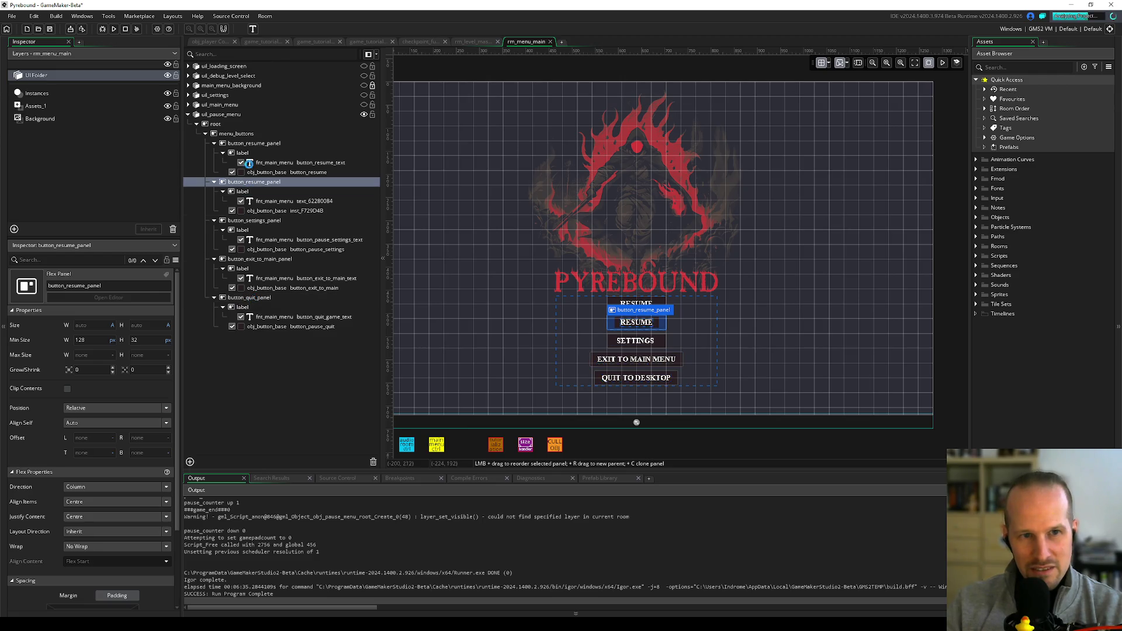
click(252, 145)
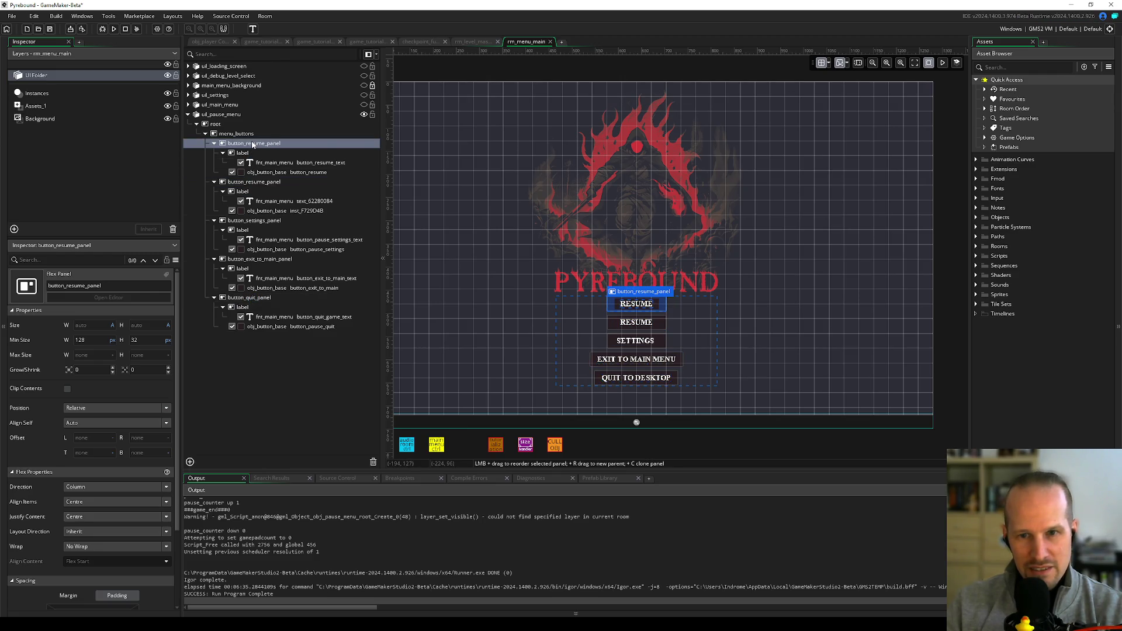
click(213, 143)
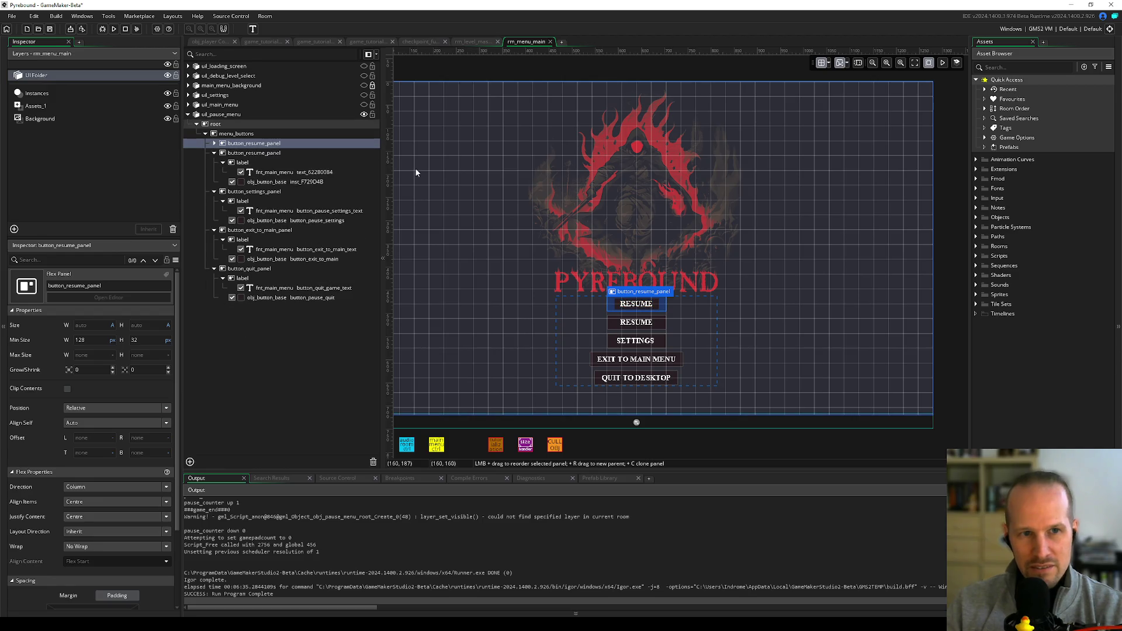
click(214, 143)
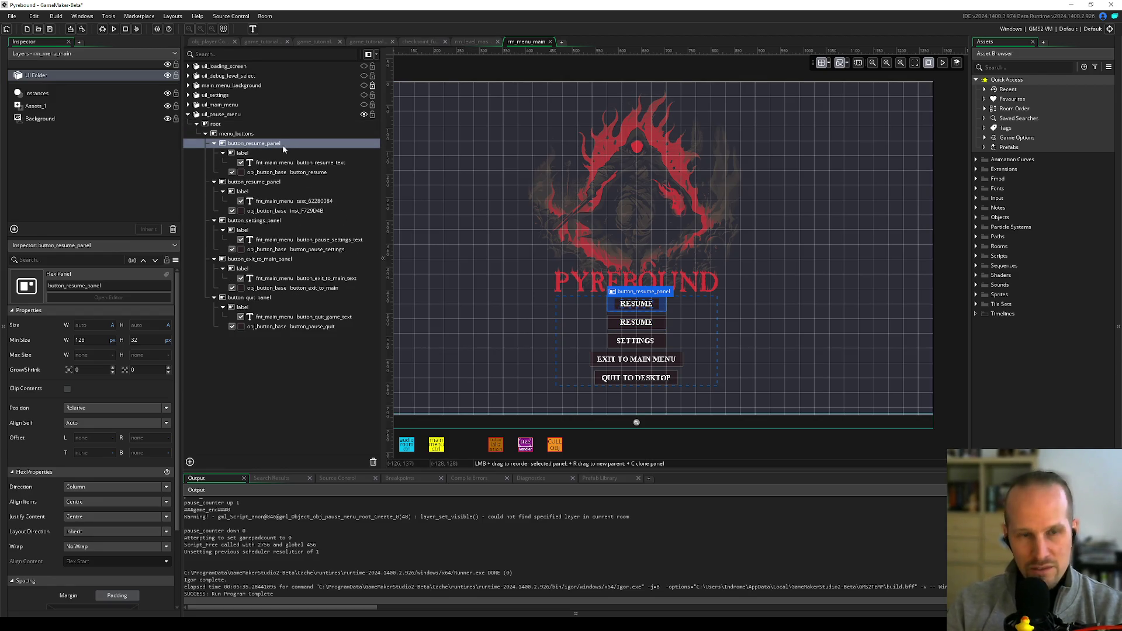
double_click(282, 145)
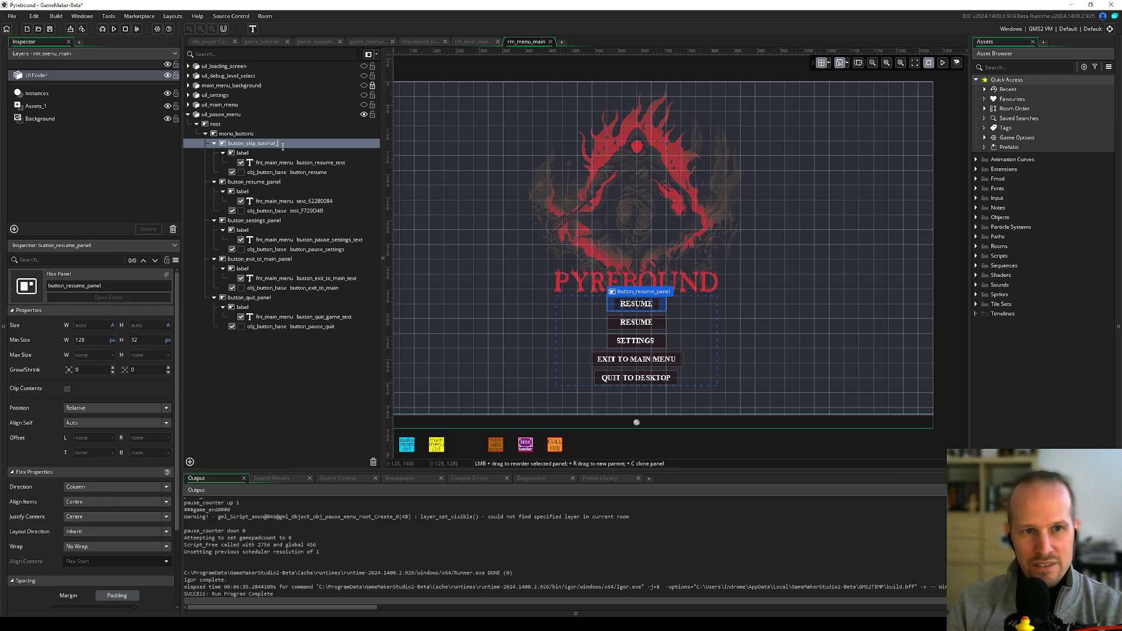
text(panel)
key(Return)
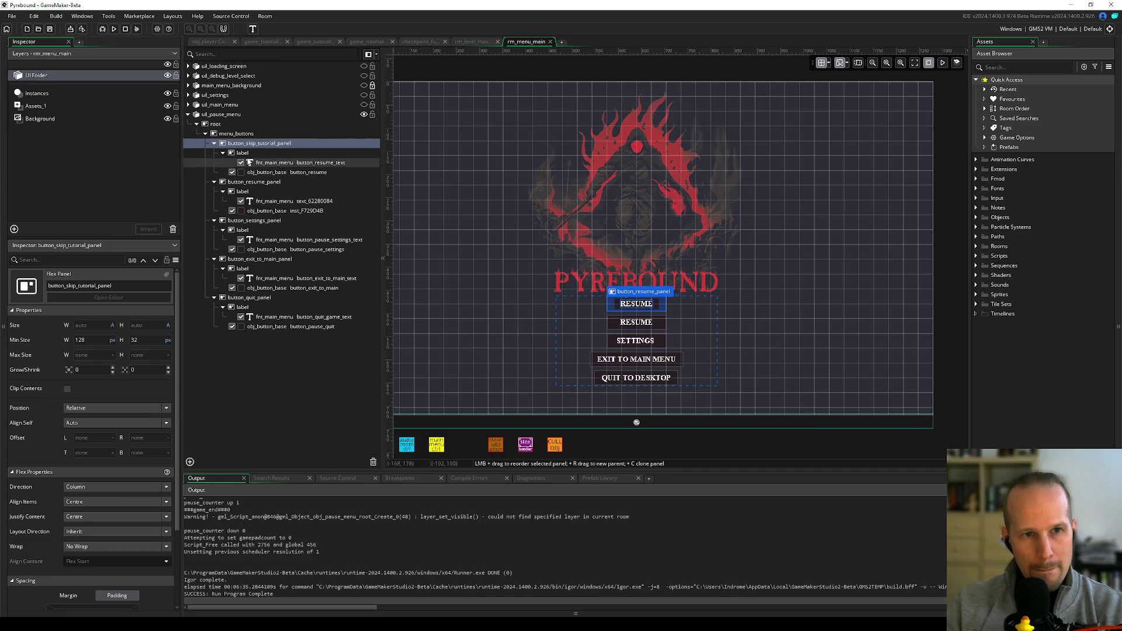
double_click(295, 163)
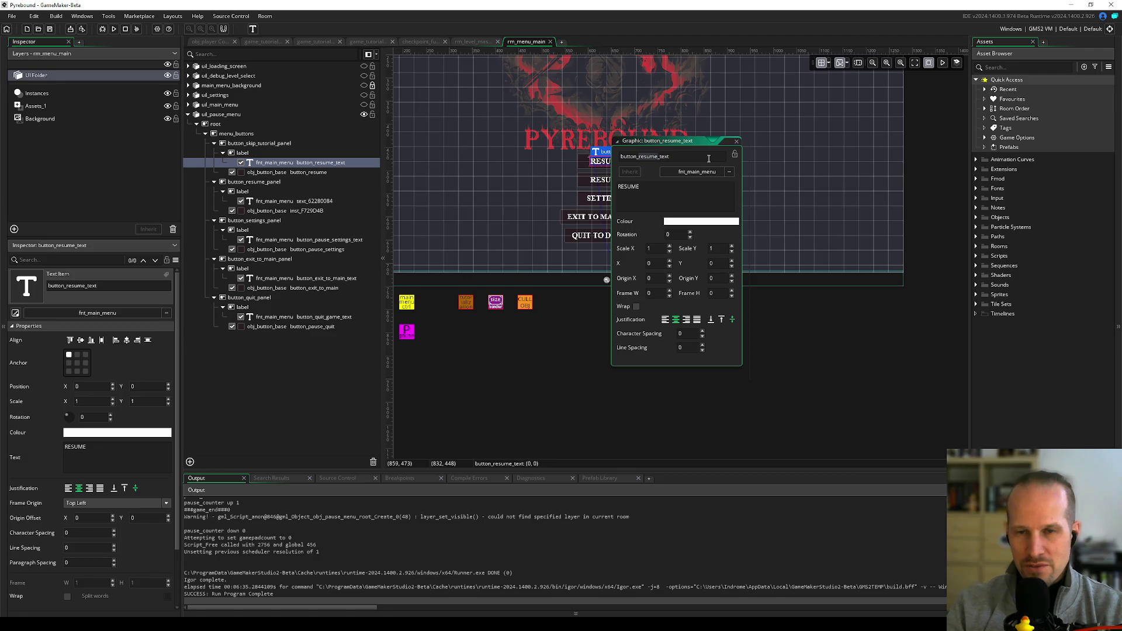
- Name the label button_skip_tutorial_text and the button instance button_skip_tutorial, then close both popups
text(skip_)
text(tutorial)
key(Return)
click(293, 174)
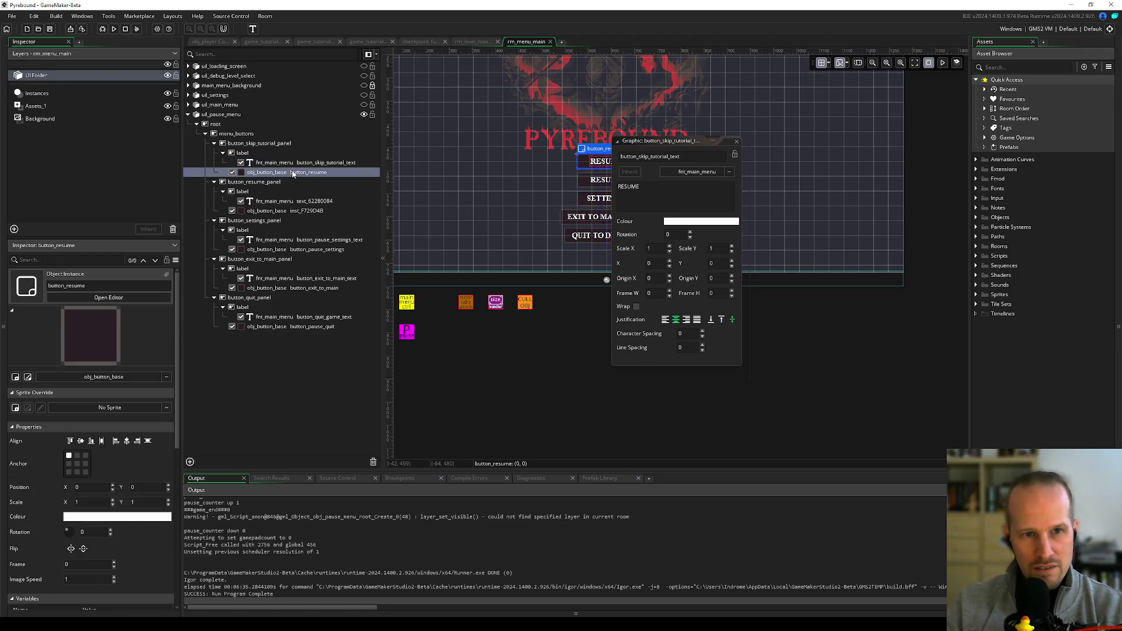
double_click(299, 173)
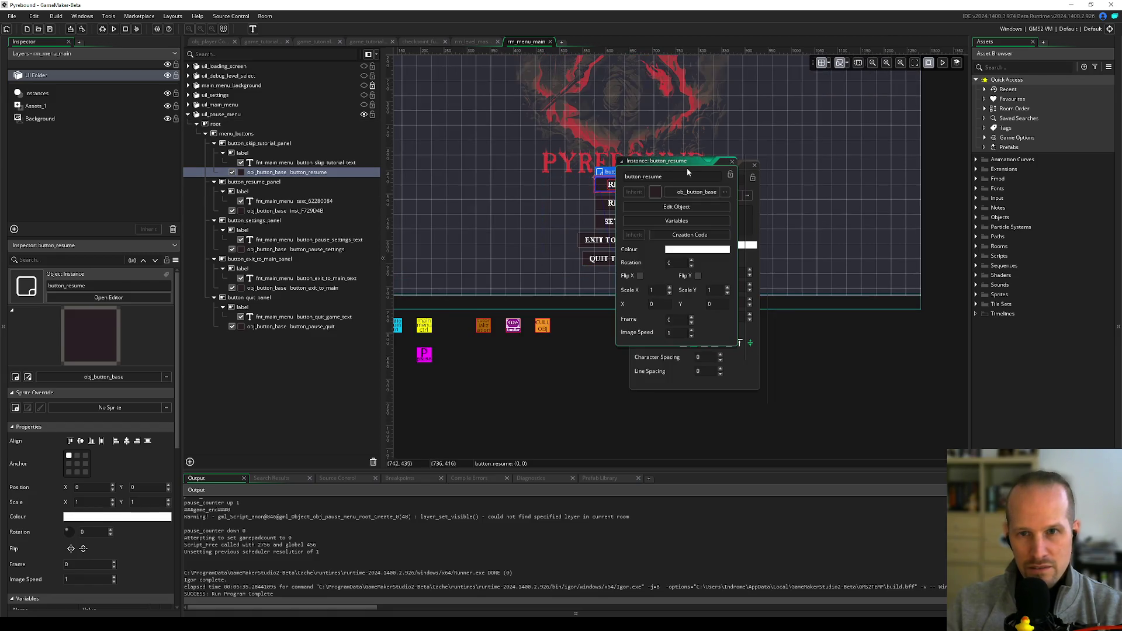
drag(647, 163, 506, 165)
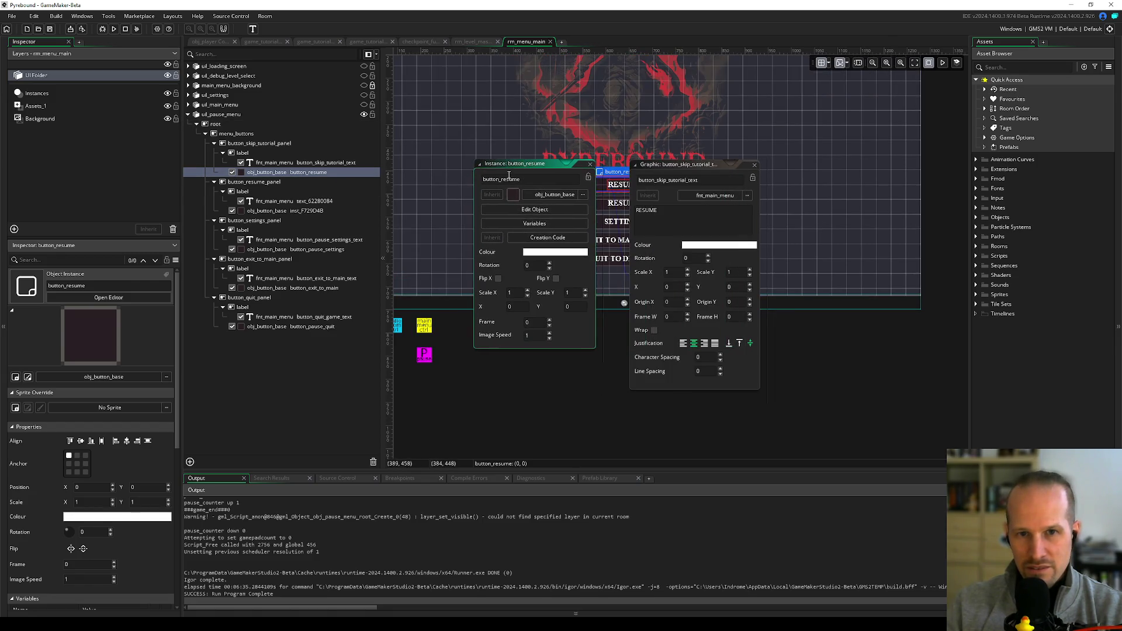
key(BackSpace)
key(BackSpace)
key(BackSpace)
text(skip)
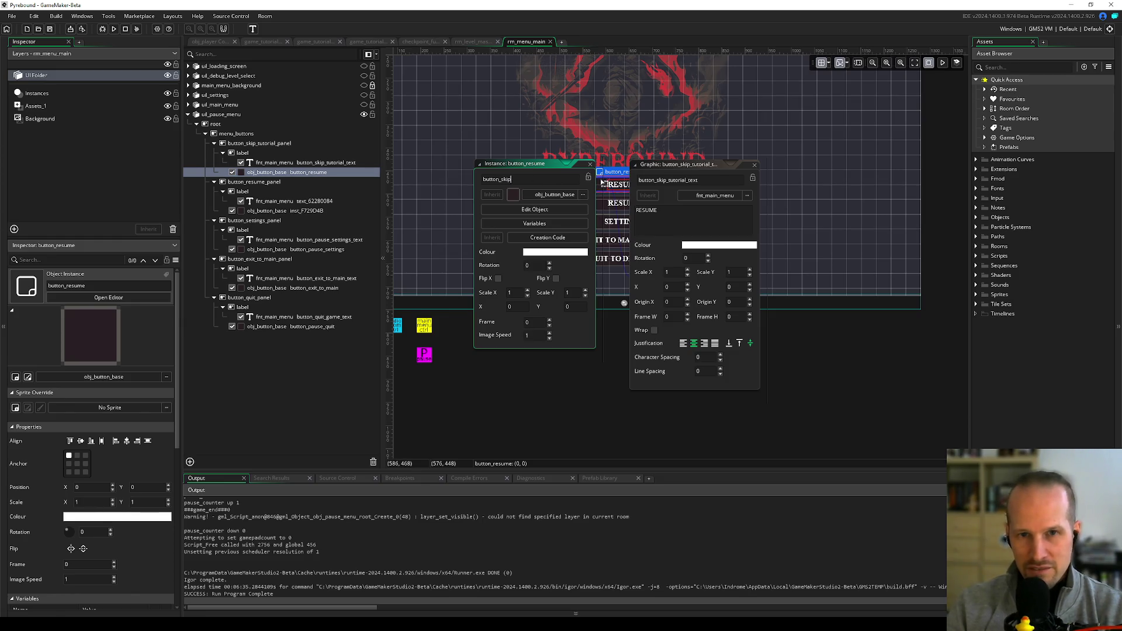
text(_tutorial)
key(Return)
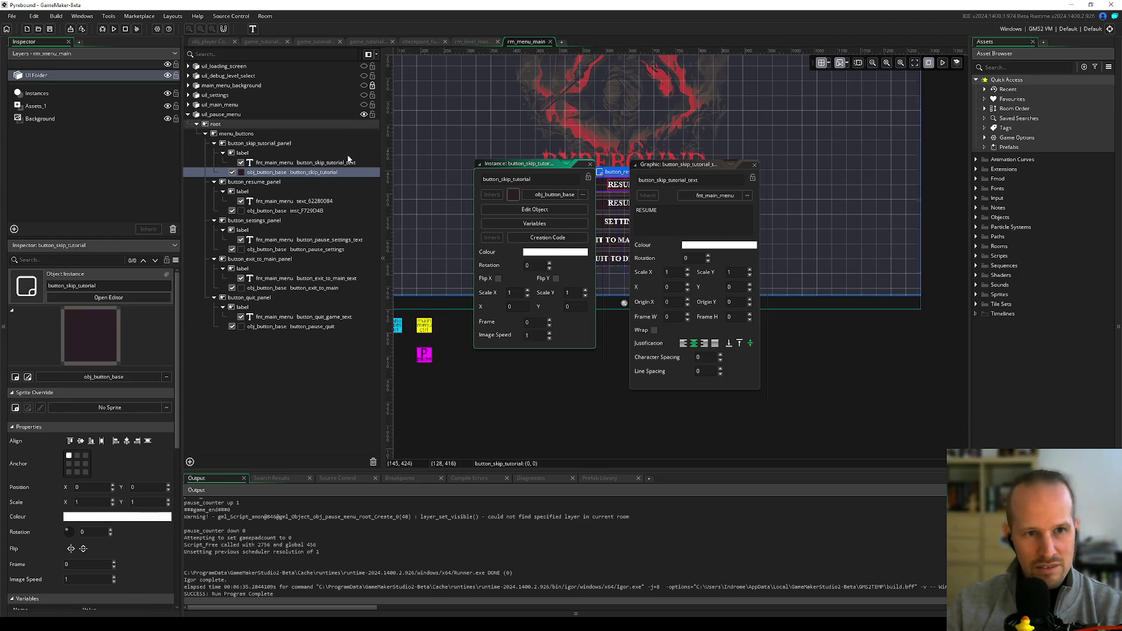
click(590, 164)
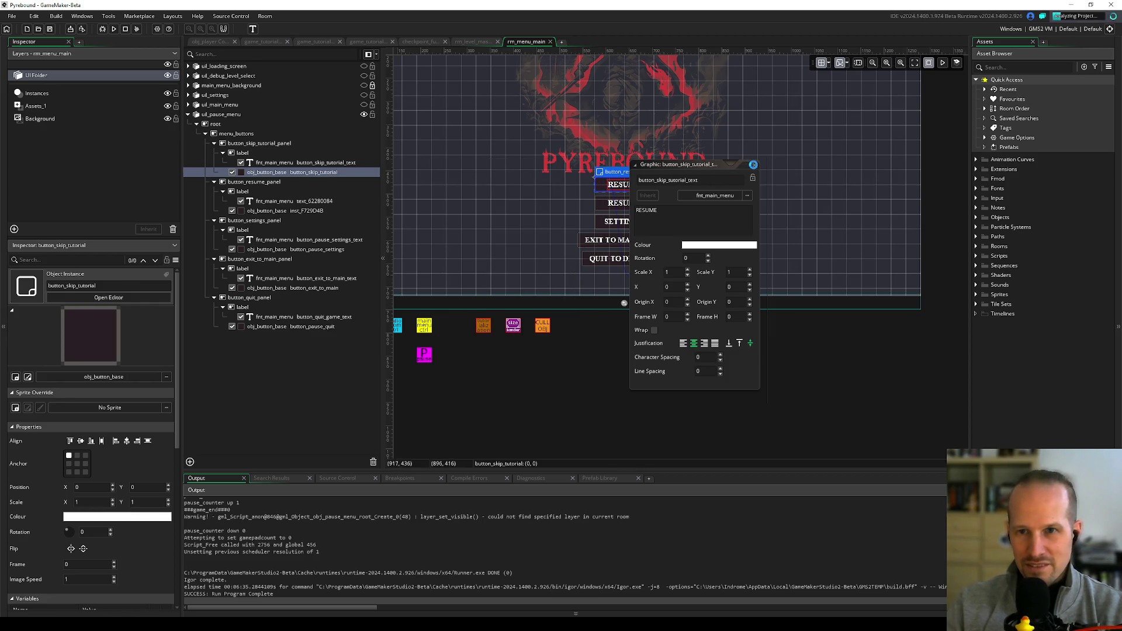
click(754, 165)
click(318, 163)
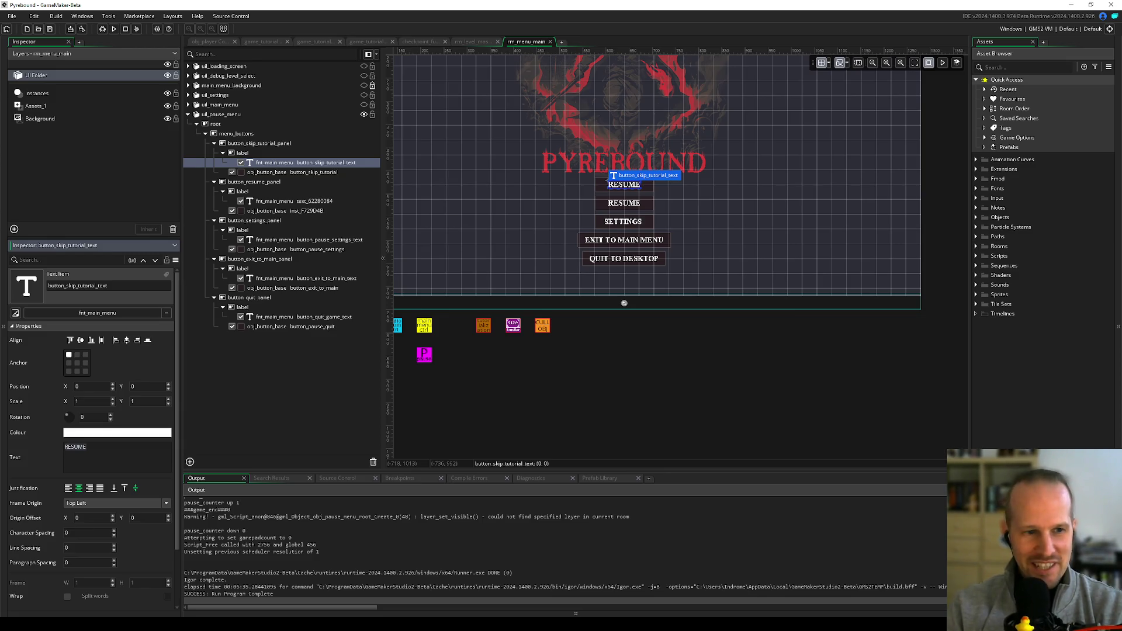
- Replace the button label text RESUME with SKIP TUTORIAL
text(SKIP)
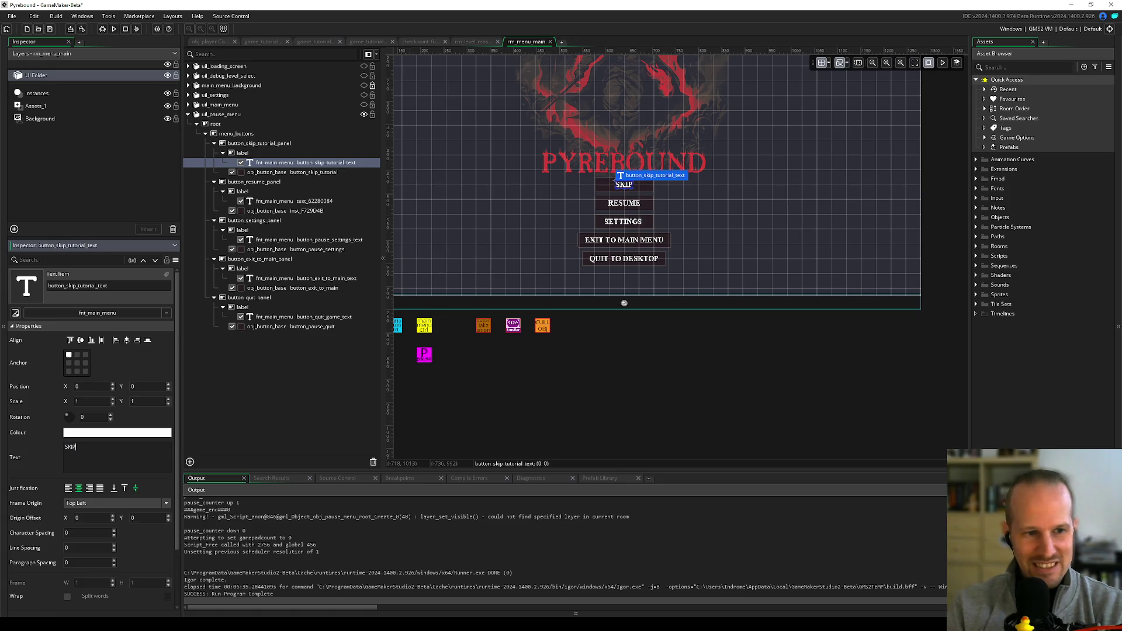
text( TUTORIAL)
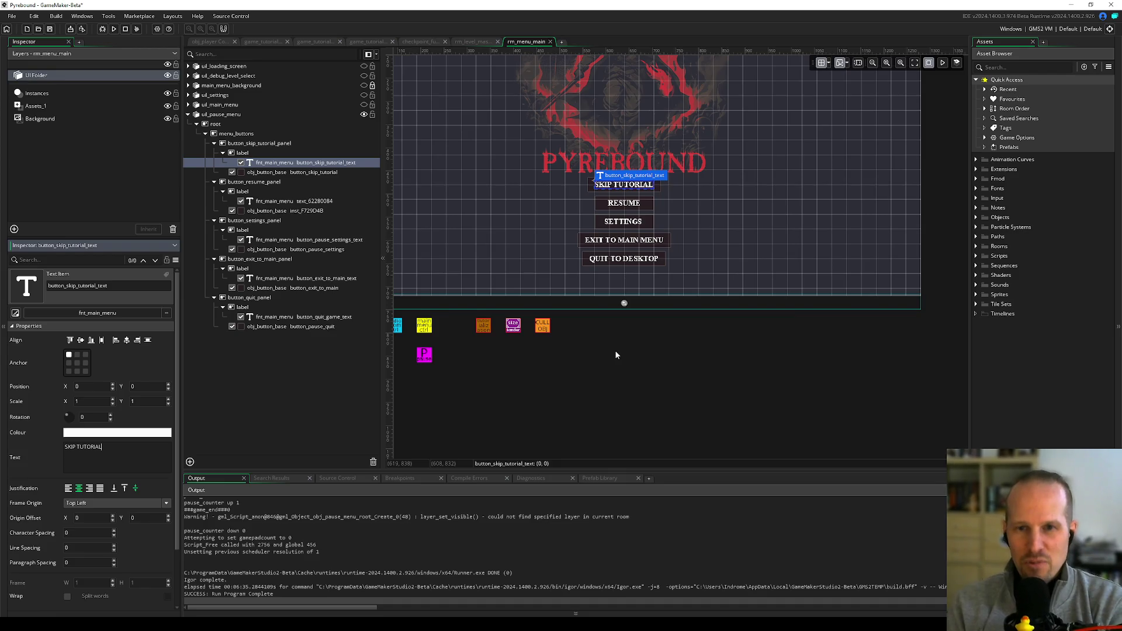
click(319, 362)
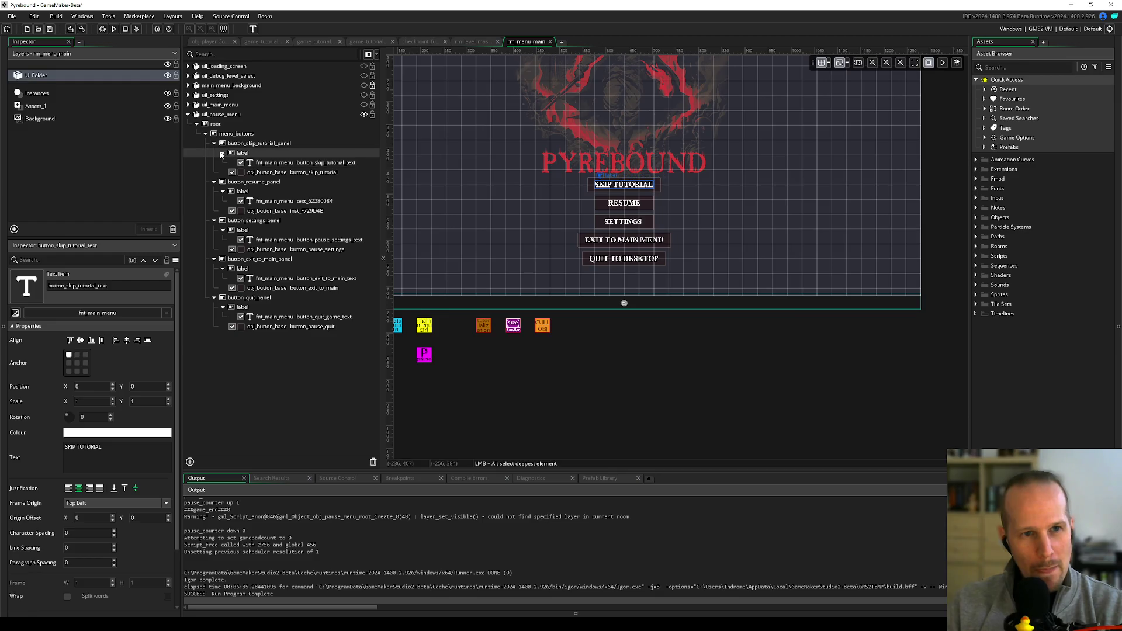
- Select the button_skip_tutorial instance and widen the Inspector panel
click(303, 172)
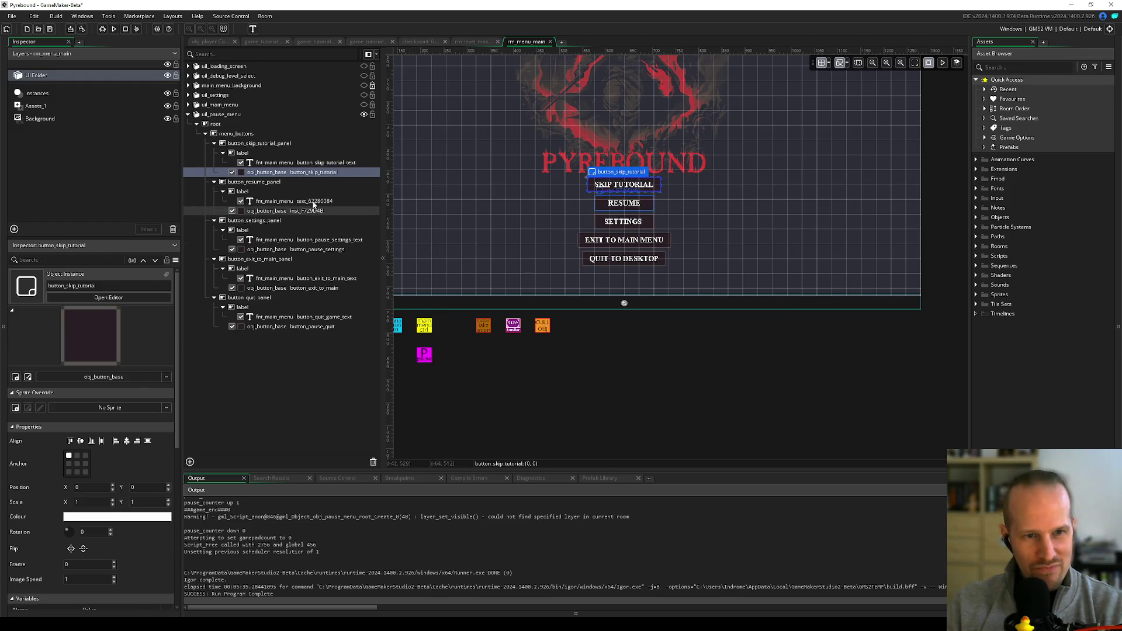
click(324, 163)
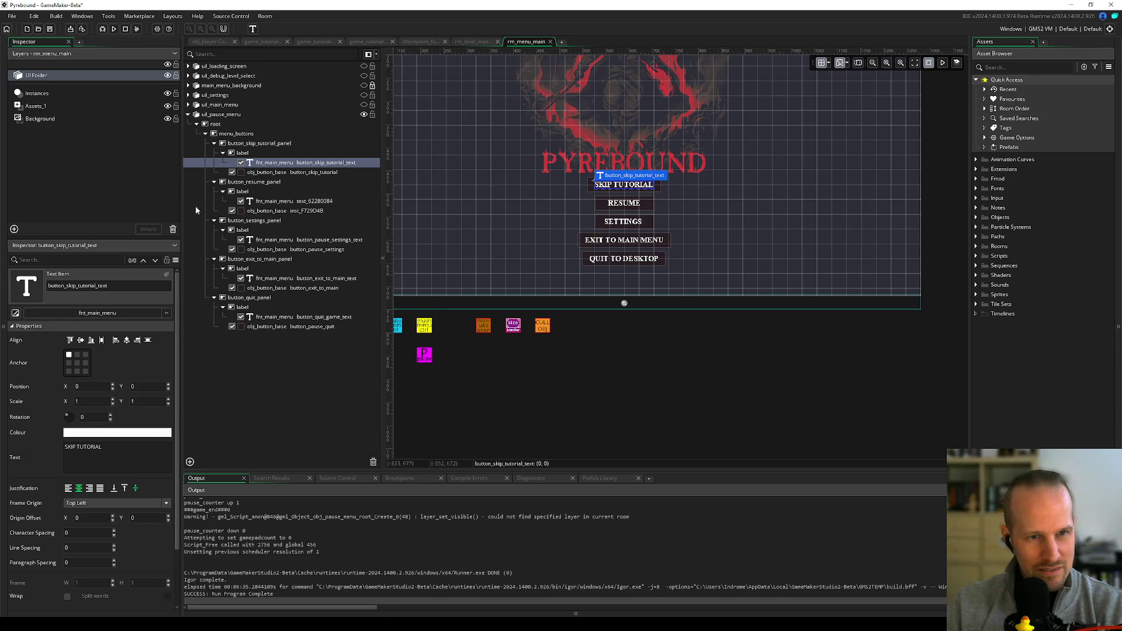
click(310, 172)
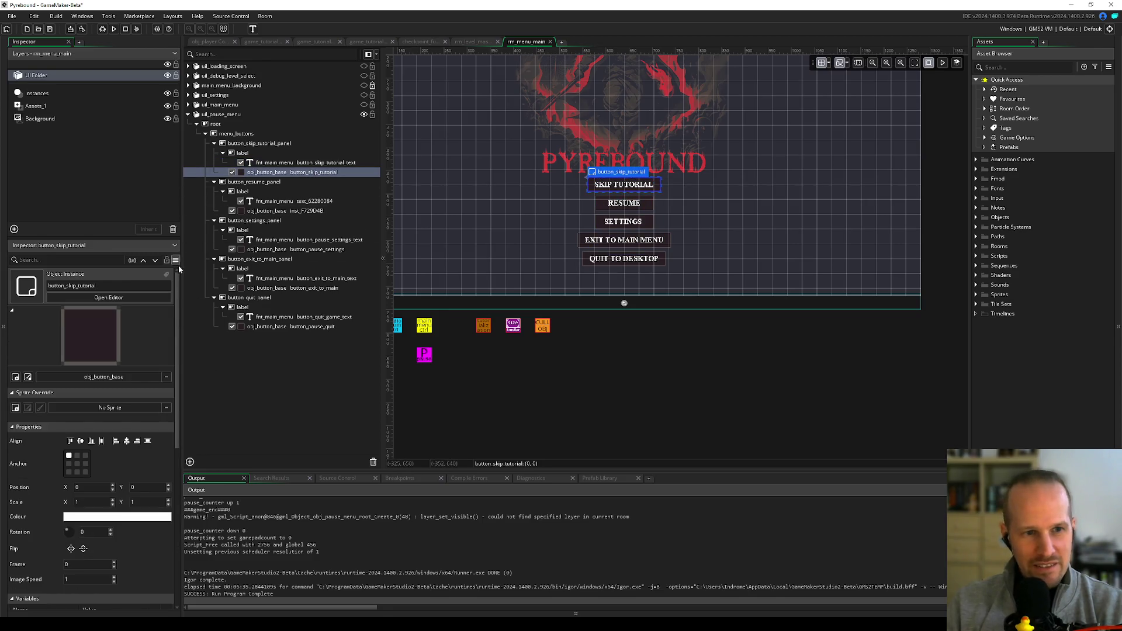
drag(178, 309, 202, 314)
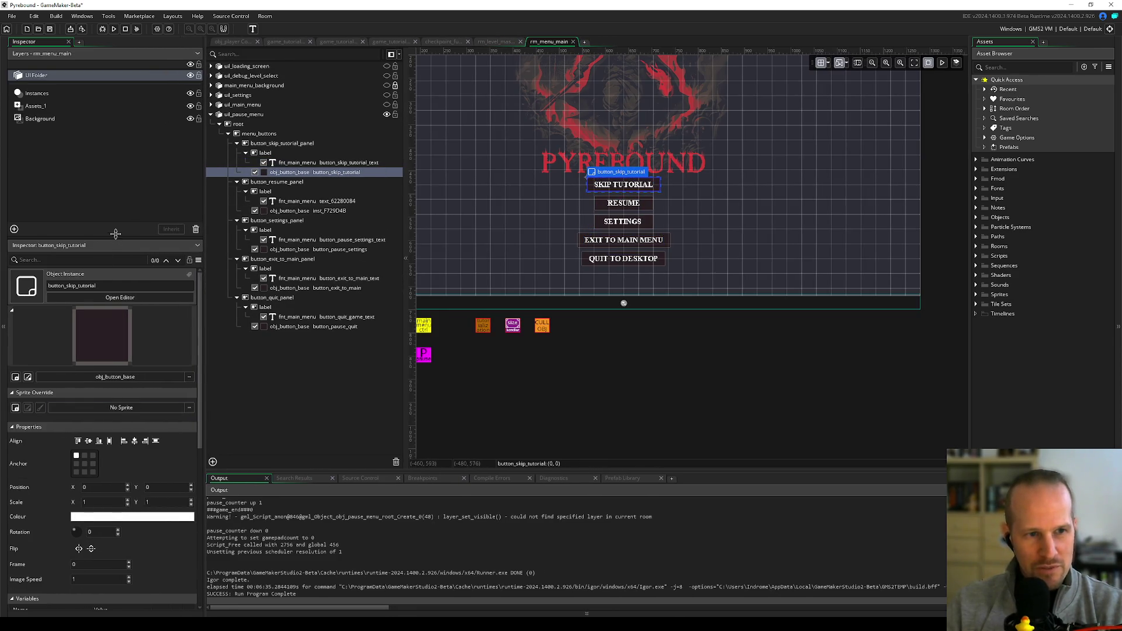
drag(115, 233, 115, 157)
scroll(110, 465, down, 3)
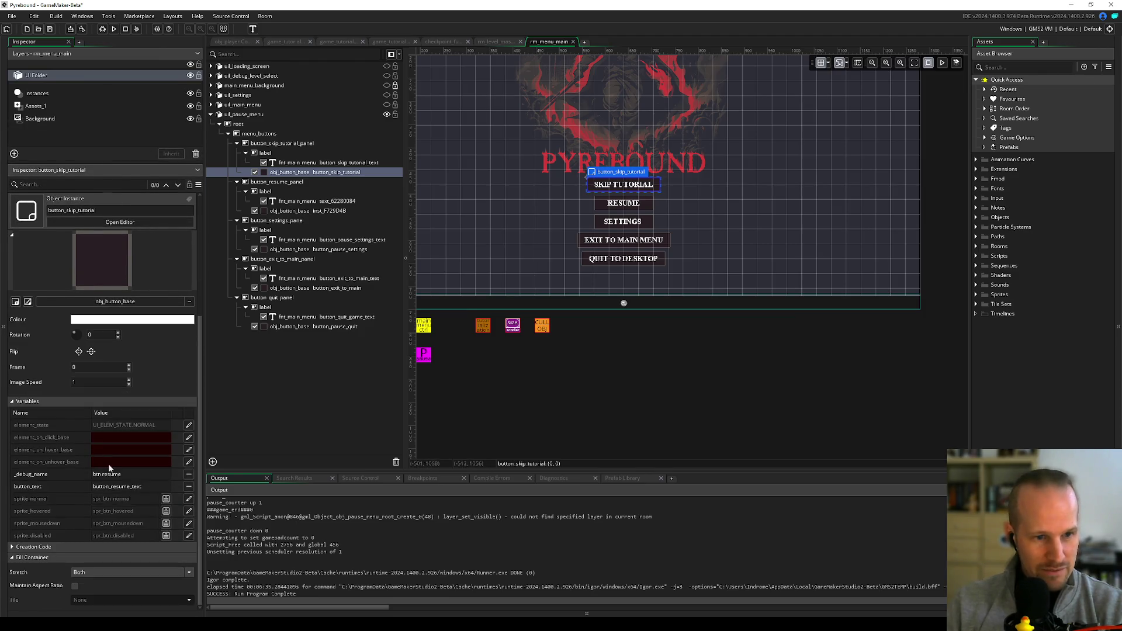
- Reset _debug_name and button_text to their defaults and expand the Creation Code section
click(188, 475)
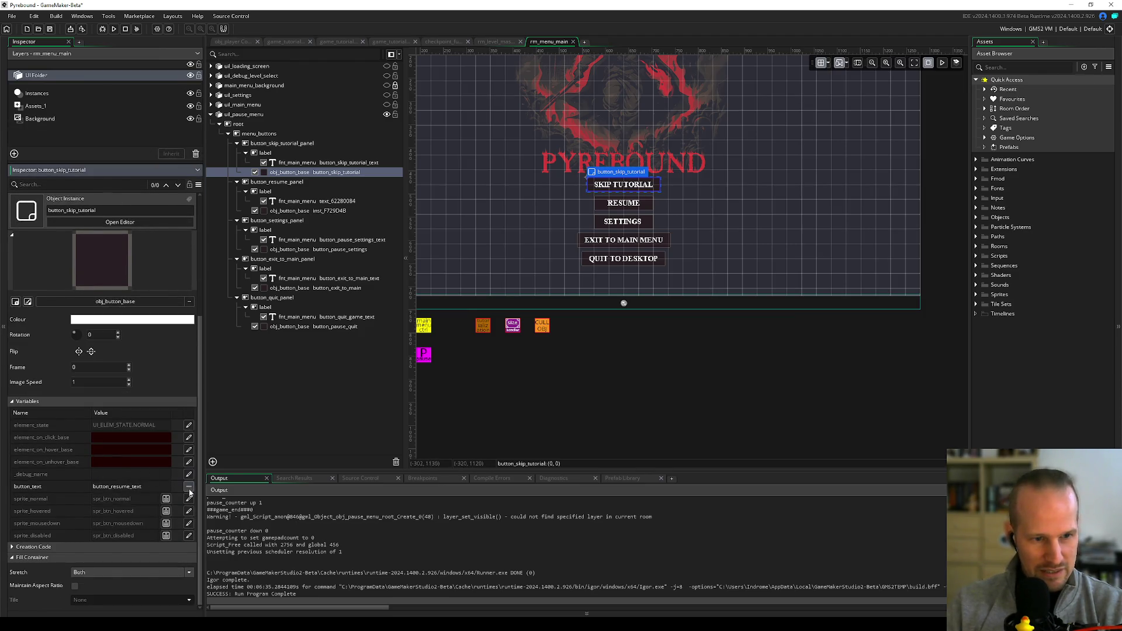
click(188, 489)
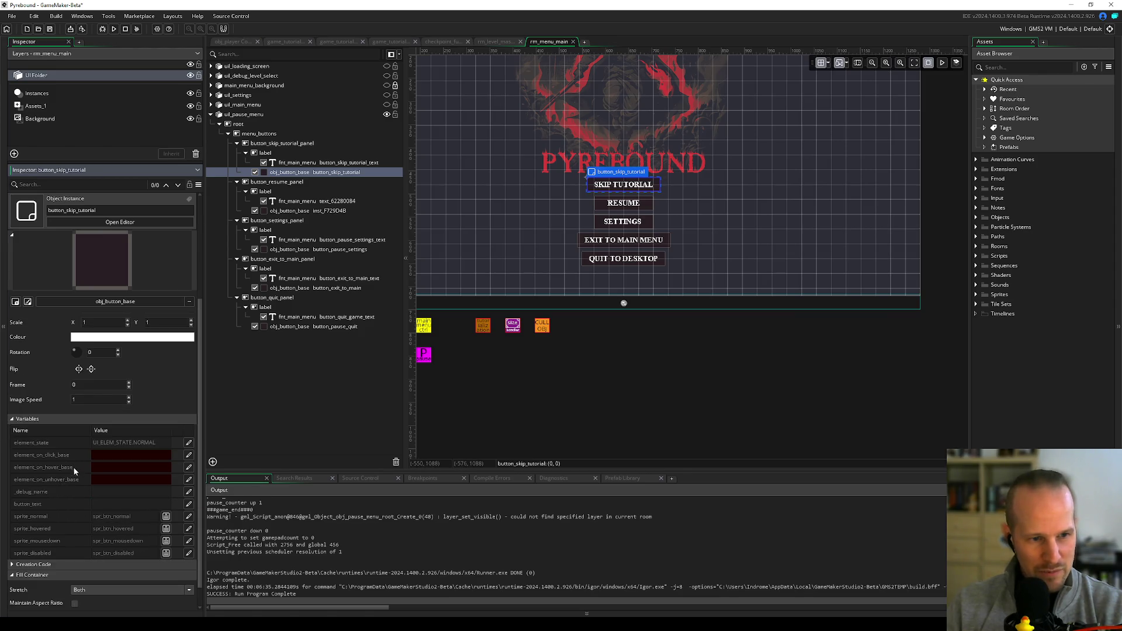
click(45, 545)
scroll(93, 522, down, 1)
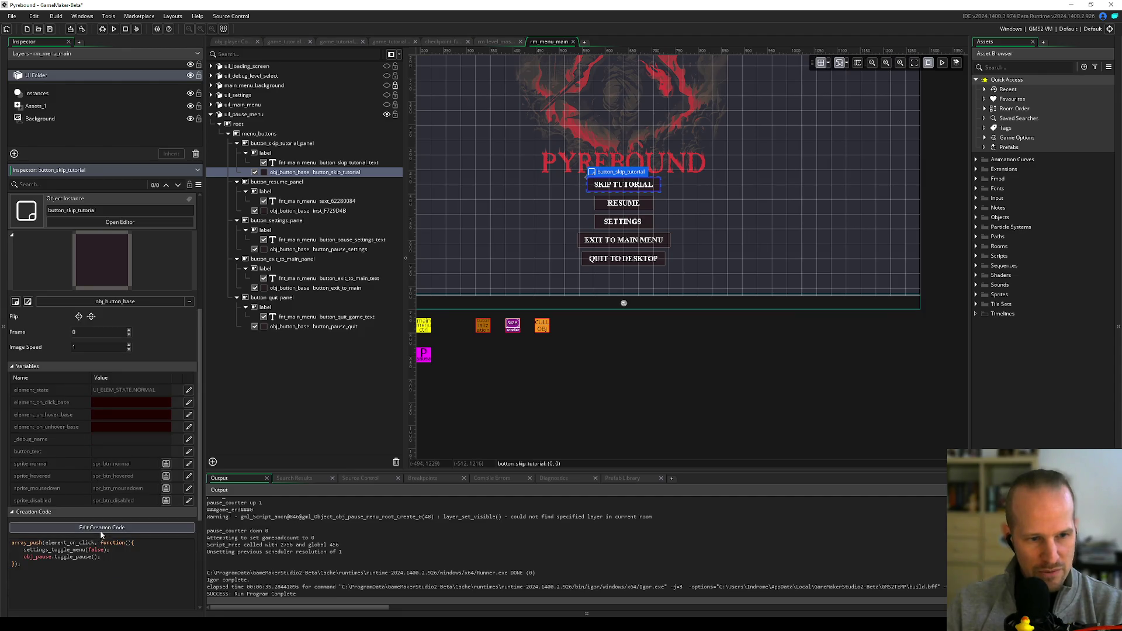
- Open the skip-tutorial button's creation code and review its array_push element_on_click call
click(100, 528)
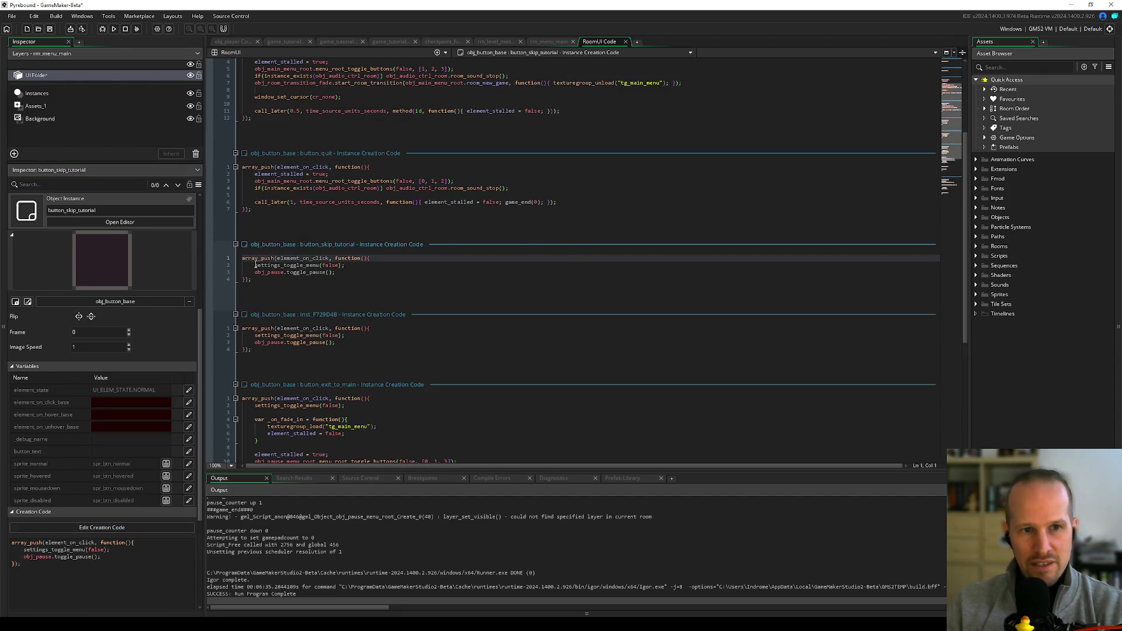
click(280, 259)
click(335, 280)
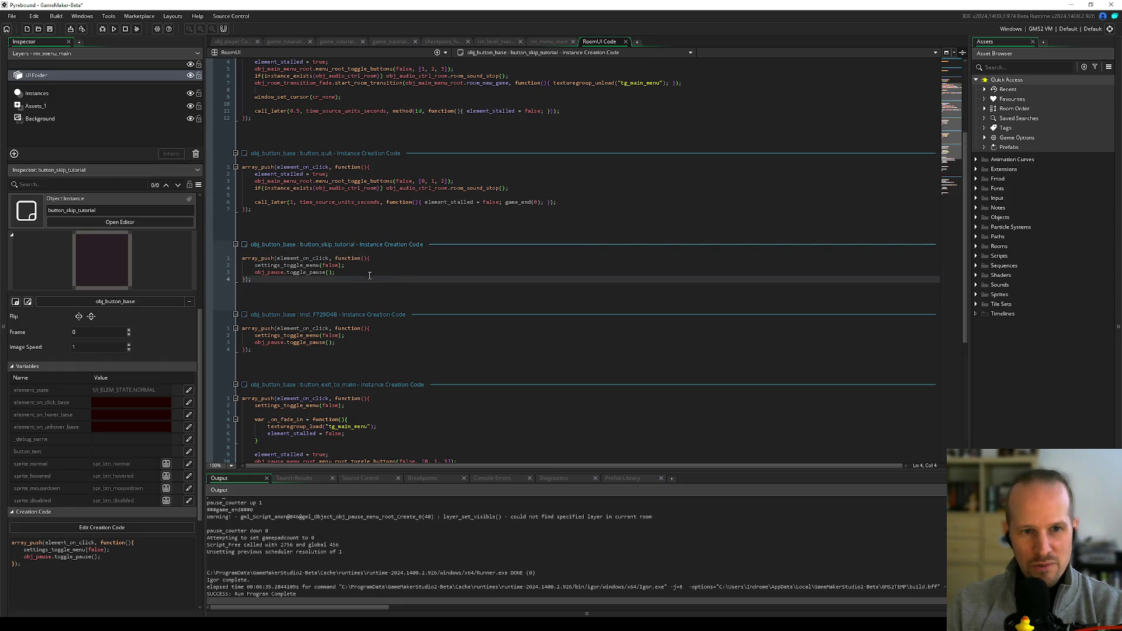
click(308, 258)
click(318, 278)
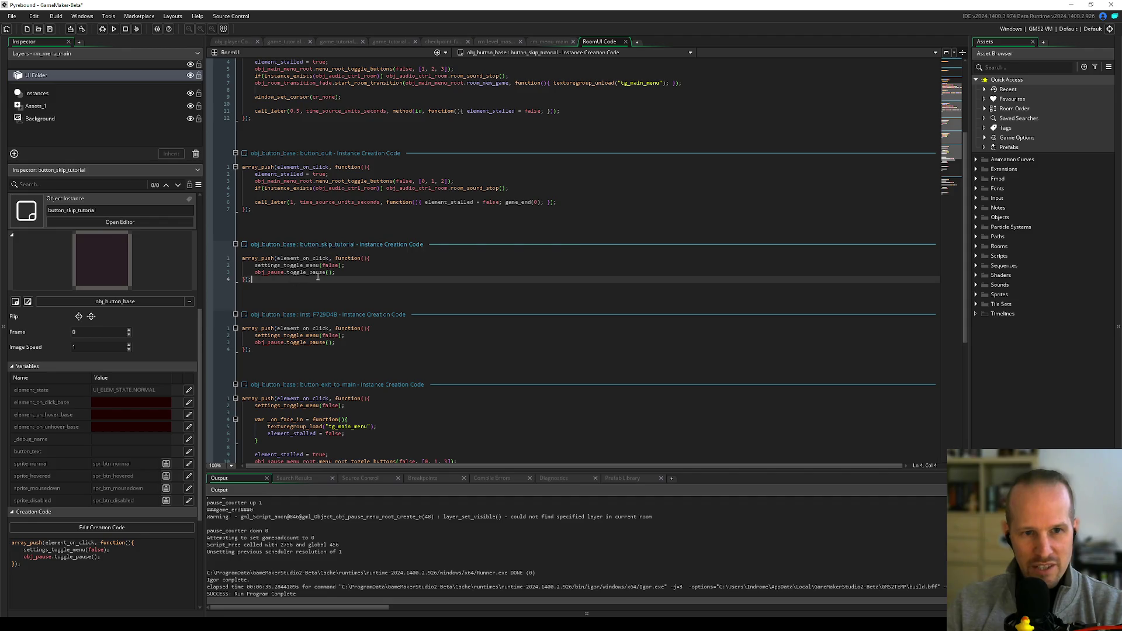
double_click(292, 258)
- Delete the settings_toggle_menu and toggle_pause callback lines
click(344, 273)
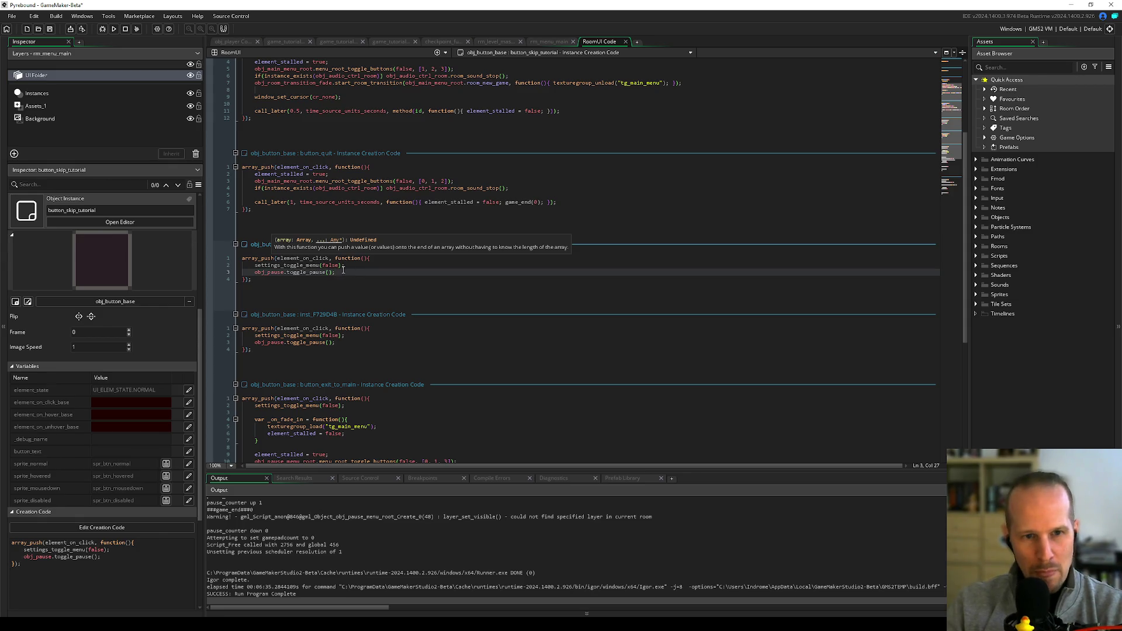
mouse_move(342, 270)
mouse_down()
mouse_move(246, 272)
mouse_move(254, 265)
mouse_up()
key(BackSpace)
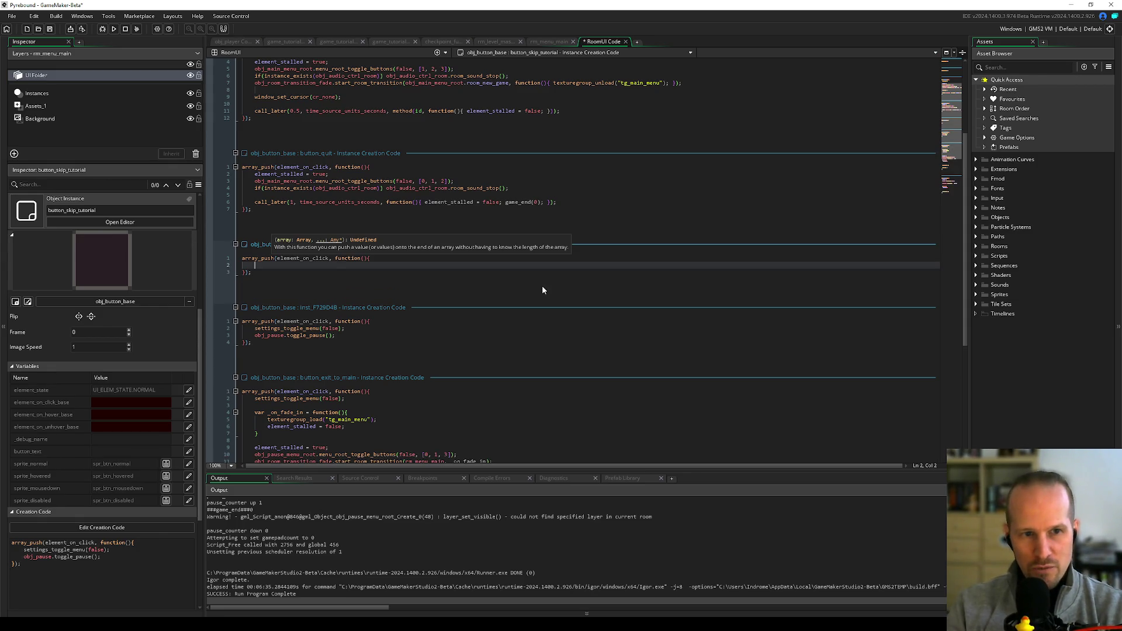
- Start typing tutorial_ with autocomplete, then view the game_tutorial_demo script's DEMO_SKIP step
text(tutorial)
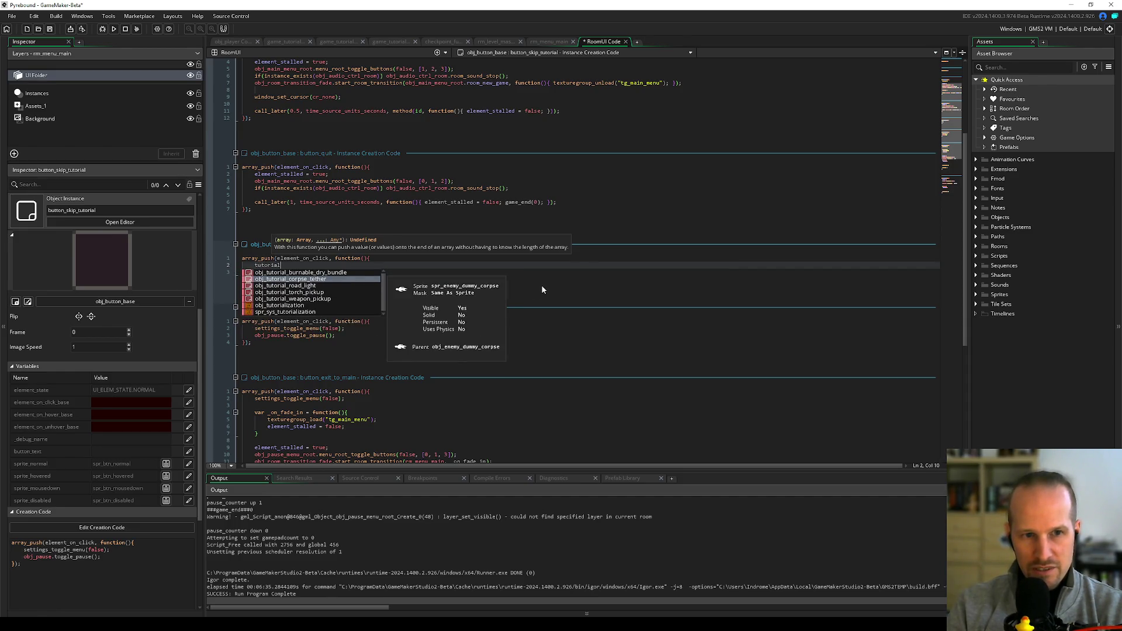
key(ctrl+shift+Left)
key(ctrl+space)
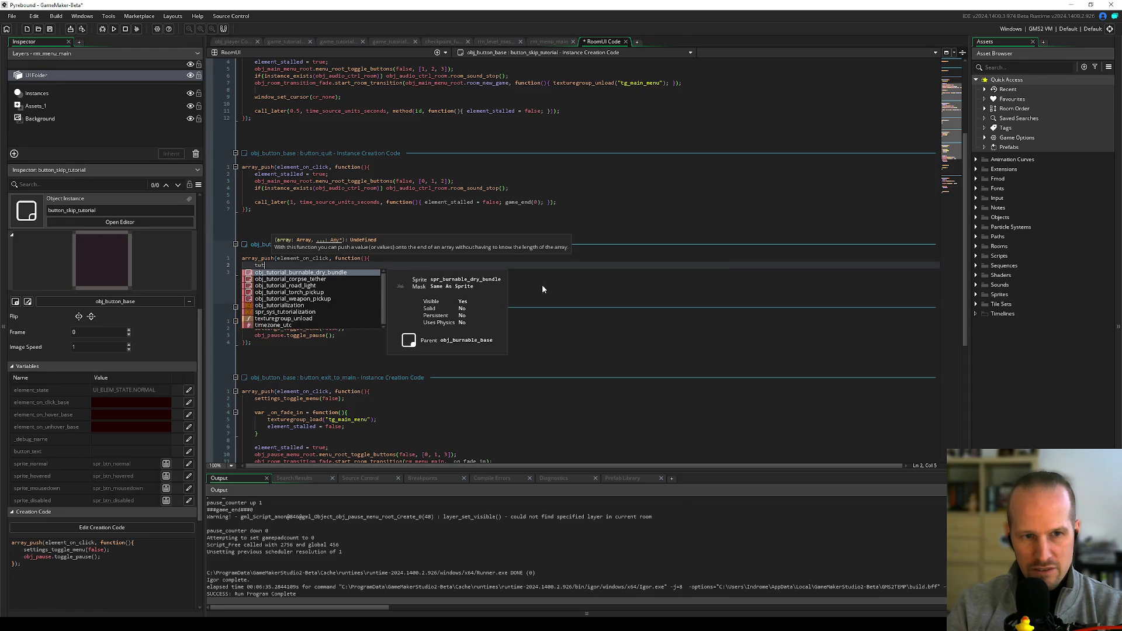
text(_)
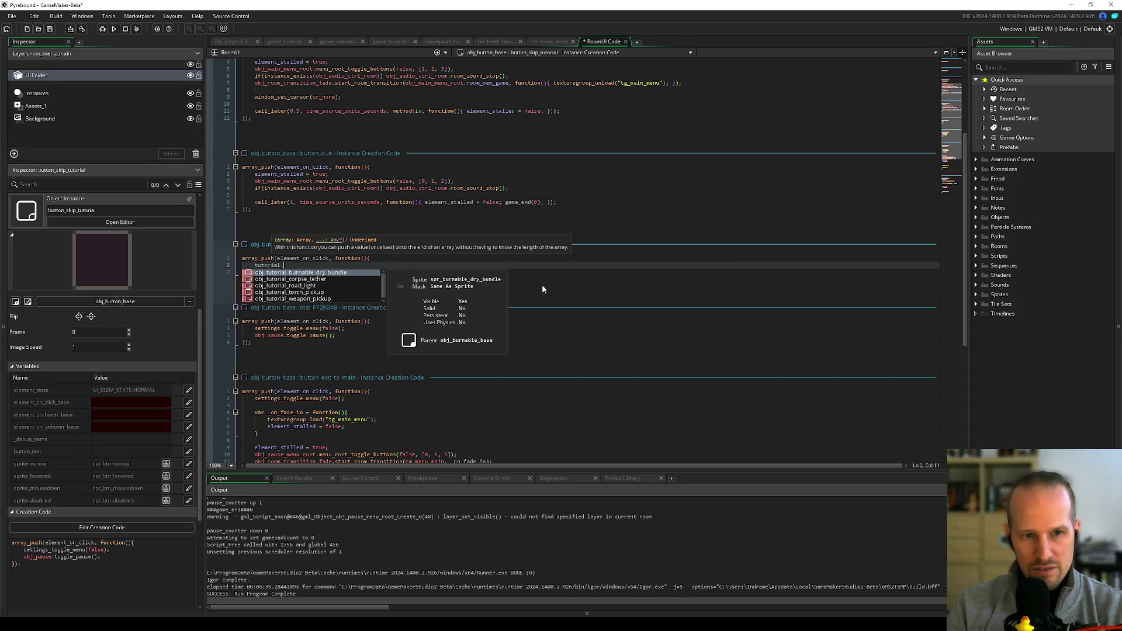
click(610, 181)
click(284, 42)
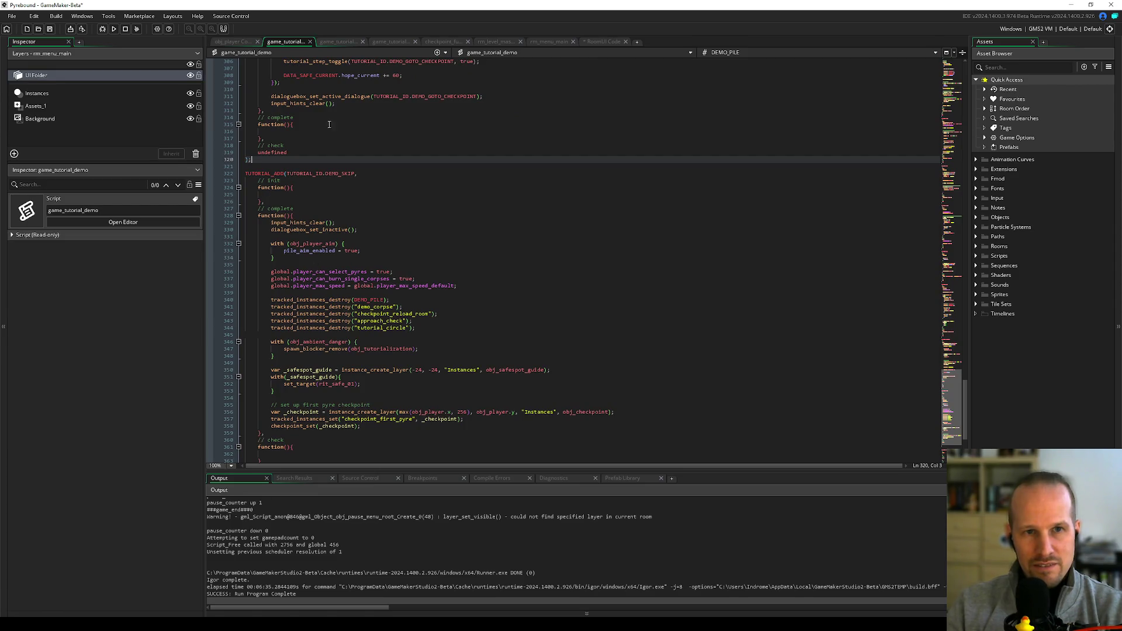
- Find the existing tutorial_step_toggle call in game_tutorial_demo, then select the unfinished tutorial_ text
scroll(329, 125, up, 10)
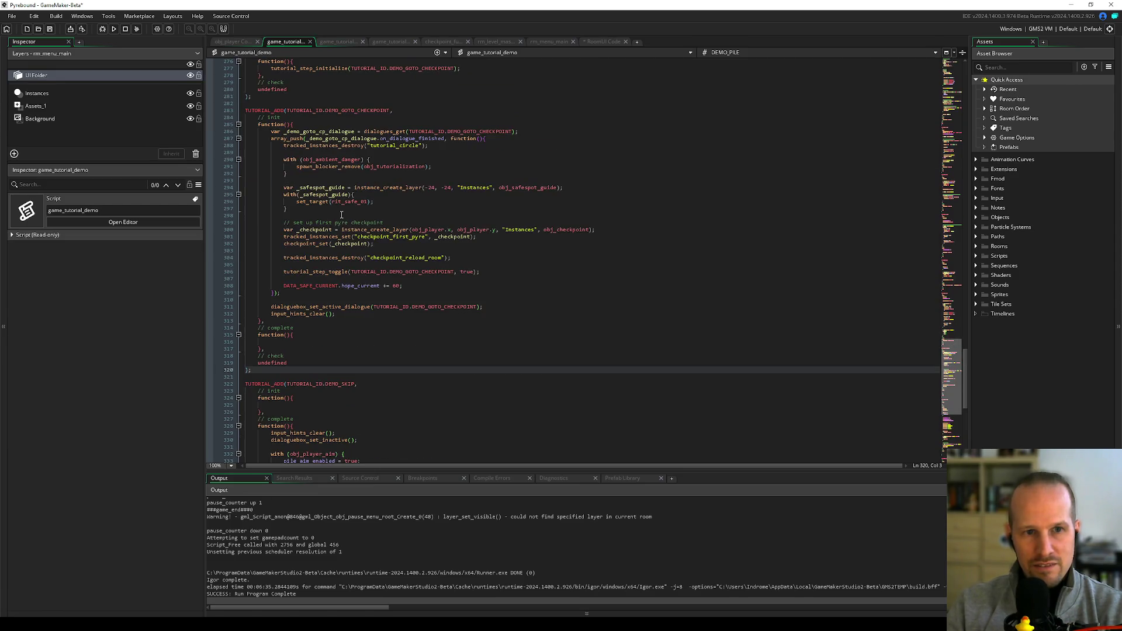
click(321, 272)
click(603, 42)
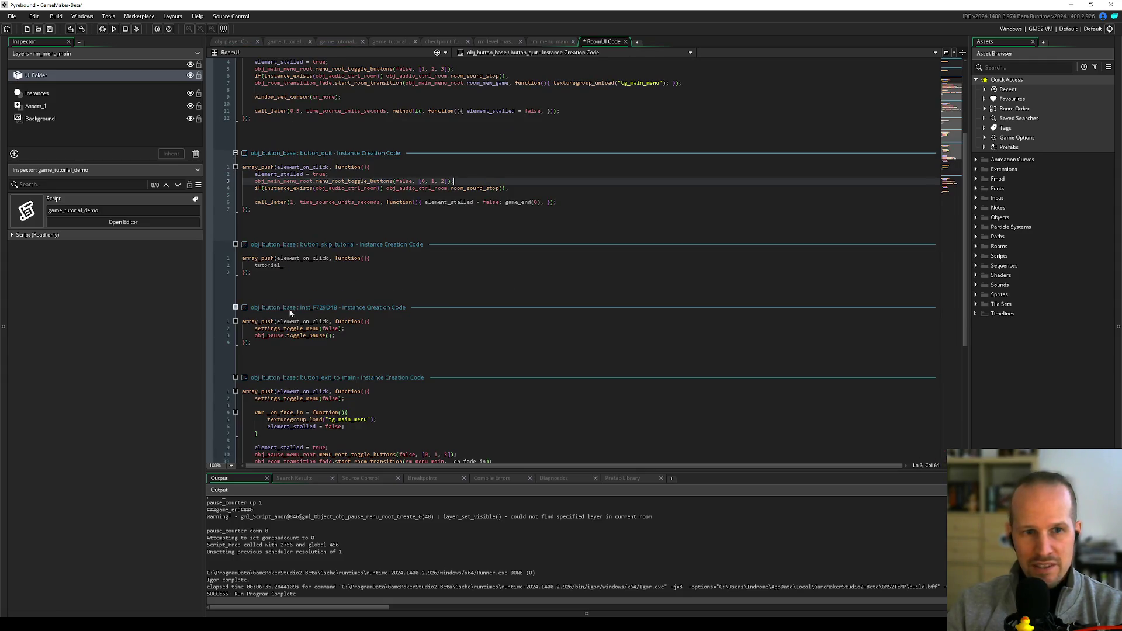
click(443, 263)
key(shift+Home)
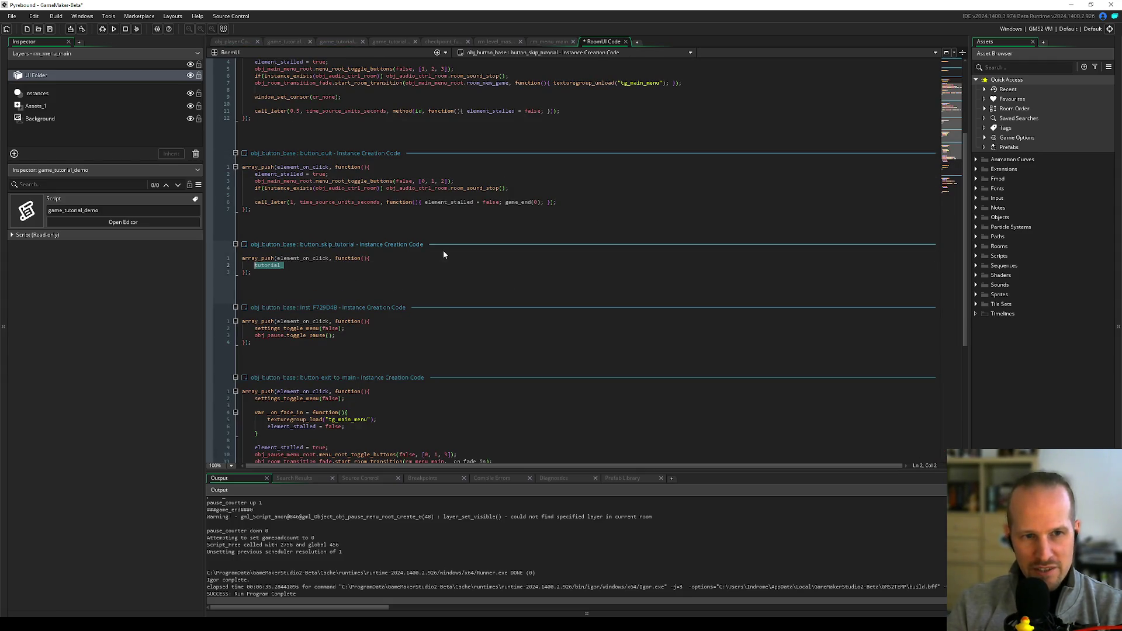
- Complete the callback as tutorial_step_toggle(TUTORIAL_ID.DEMO_SKIP, true); and save the code
key(ctrl+s)
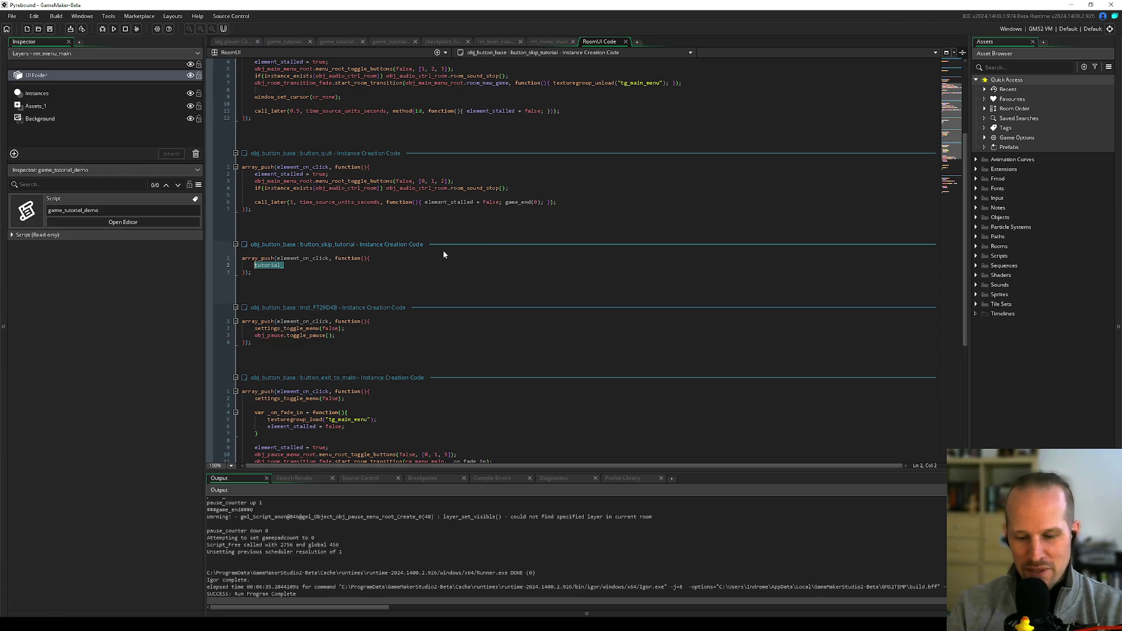
text(tutorial_step_toggle)
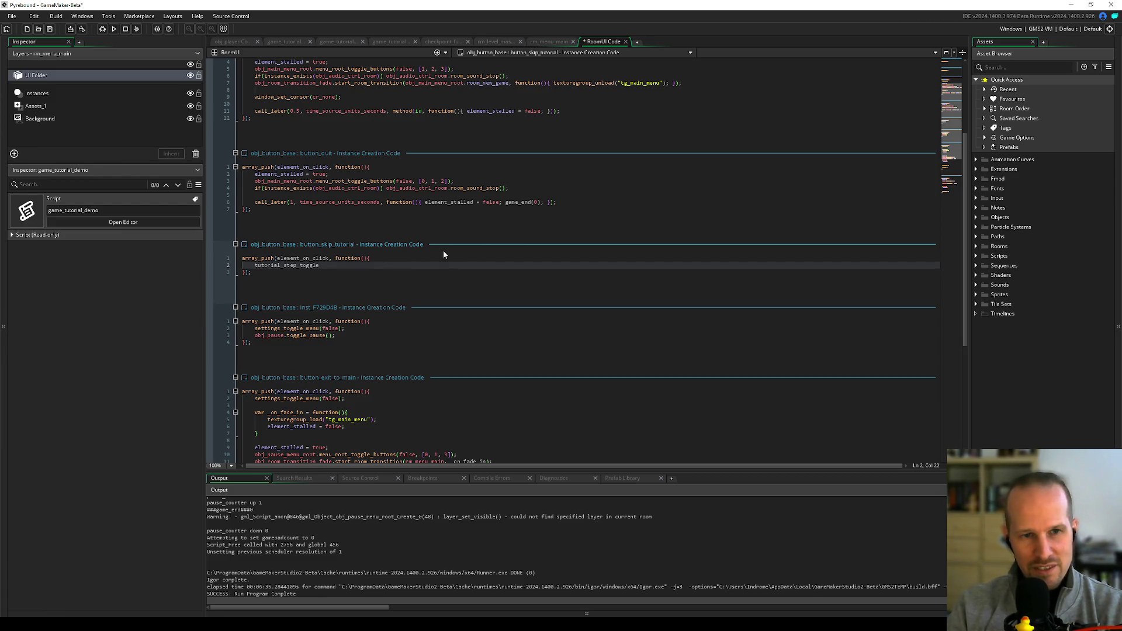
text(()
text(TUT)
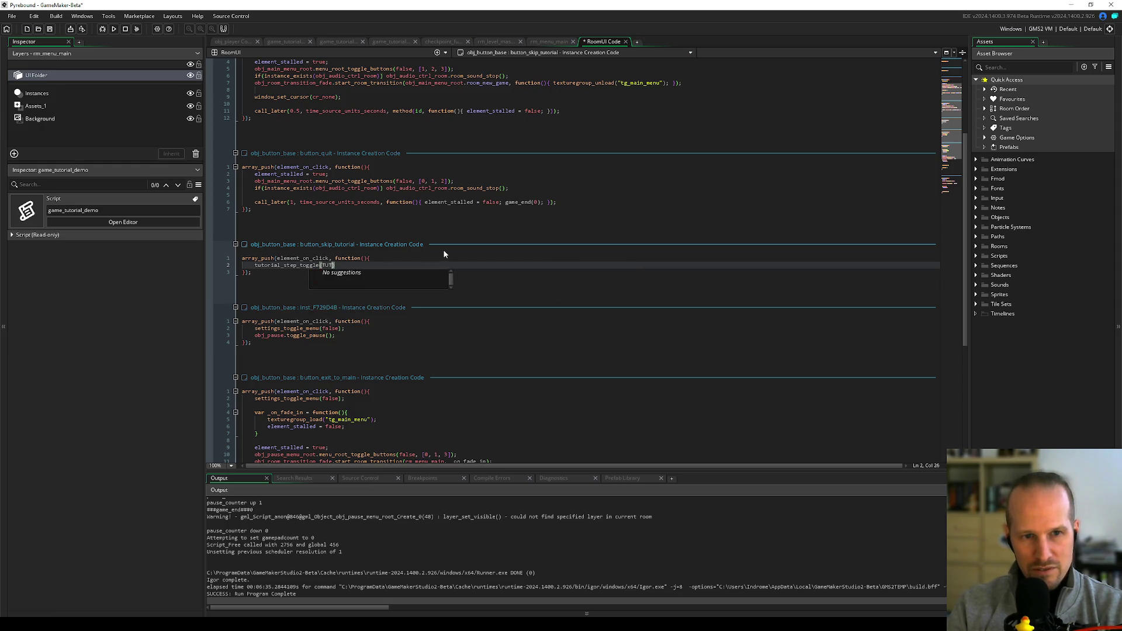
text(ORIAL_ID.DEMO)
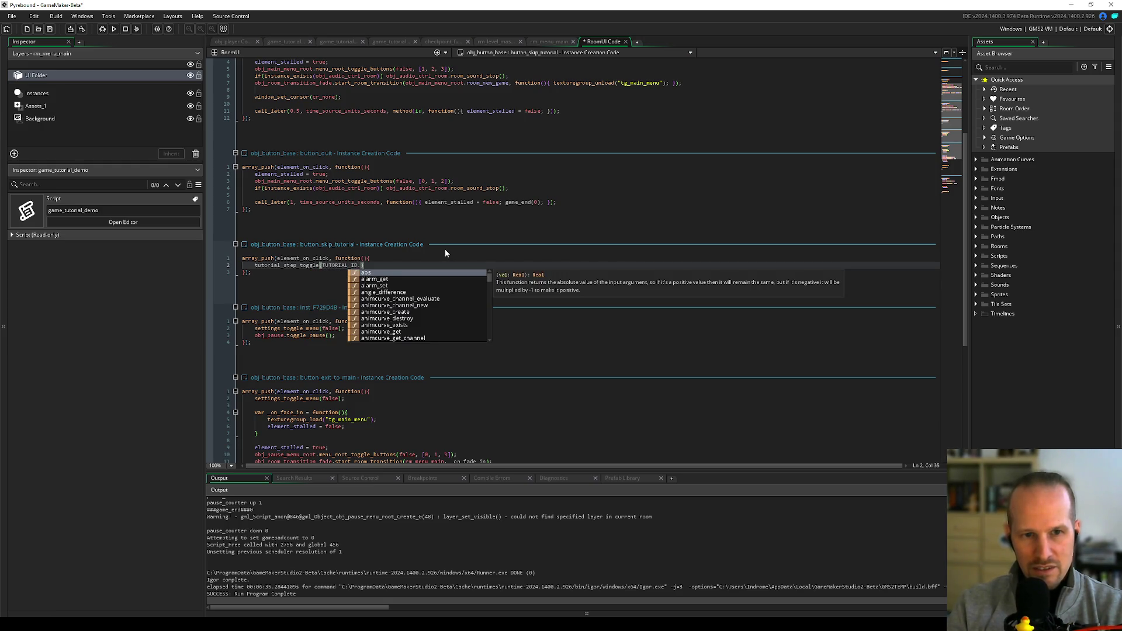
text(_SKIP)
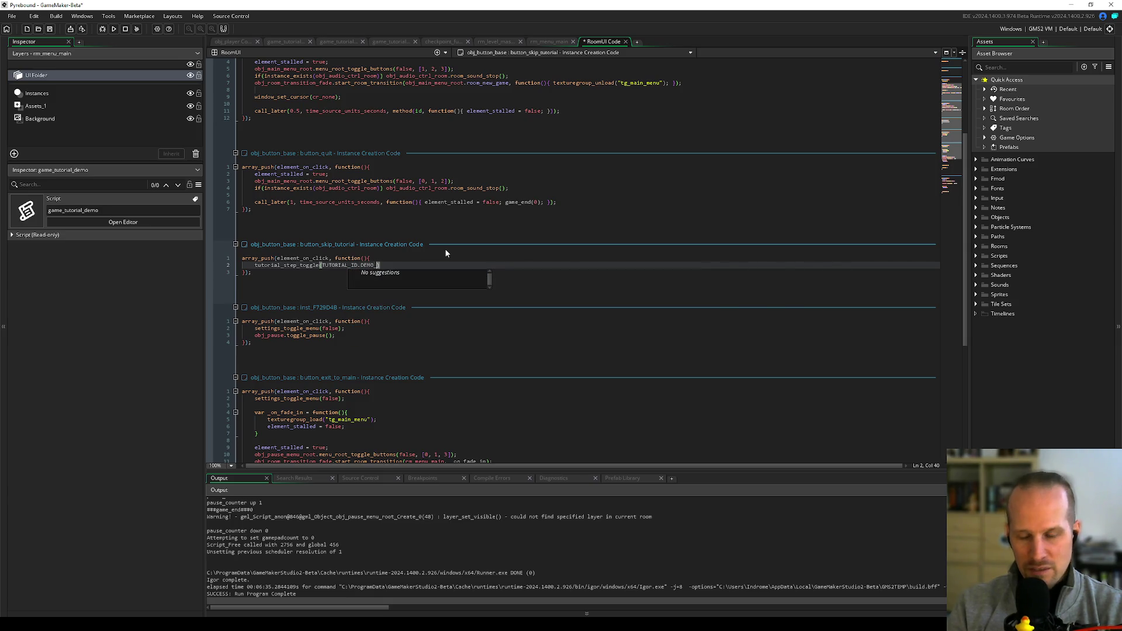
text(, )
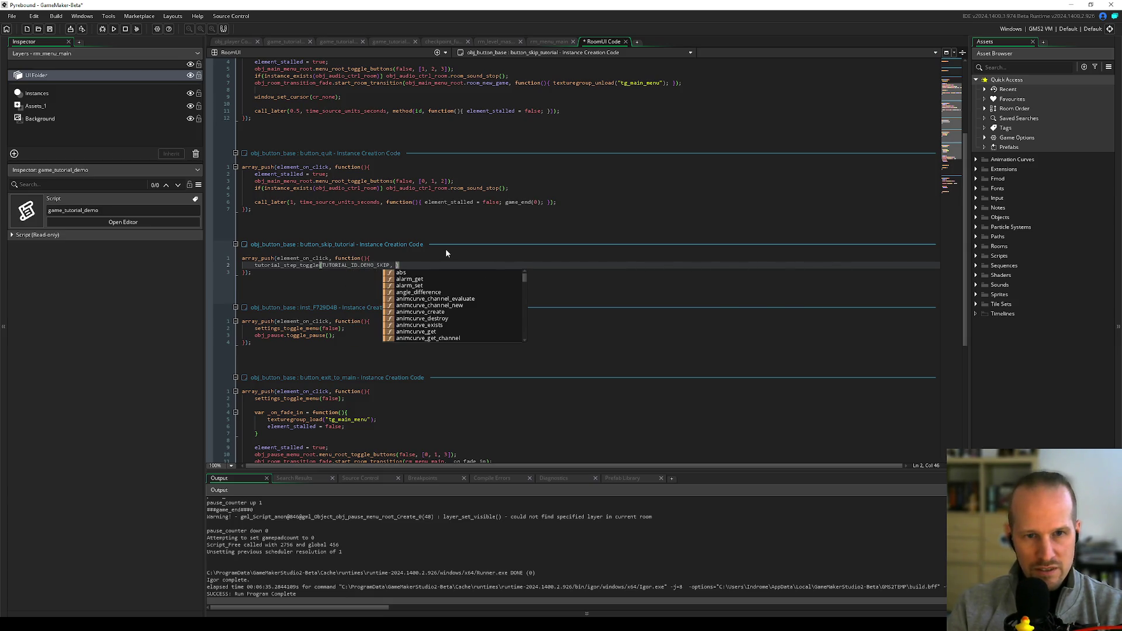
text(tru)
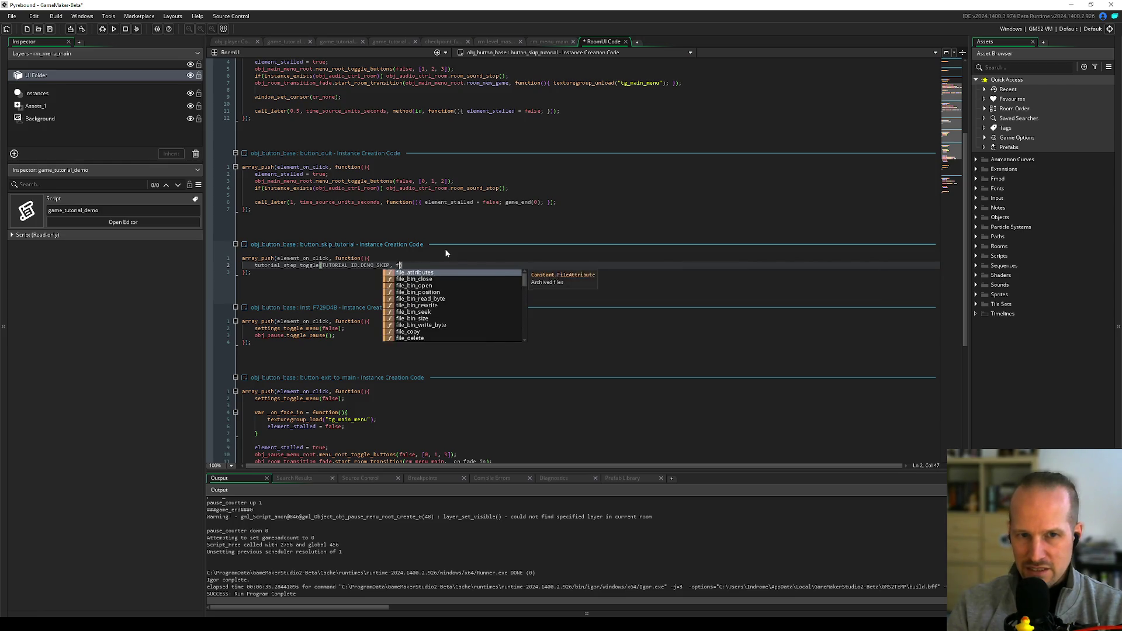
text(e);)
key(ctrl+s)
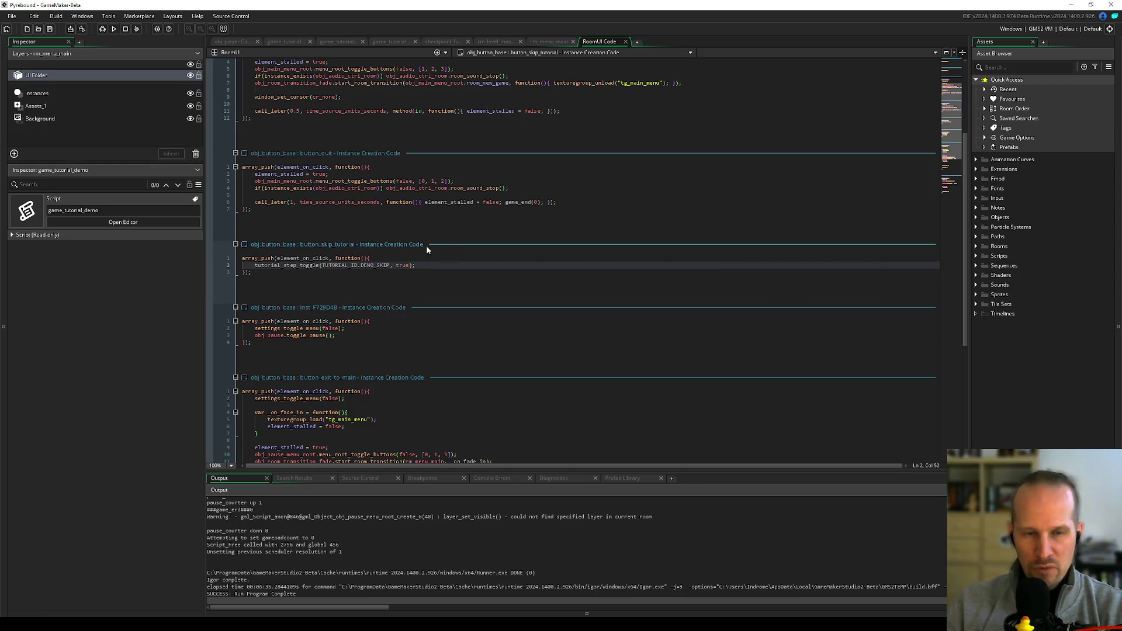
- Search the project for every use of tutorial_step_toggle
double_click(290, 265)
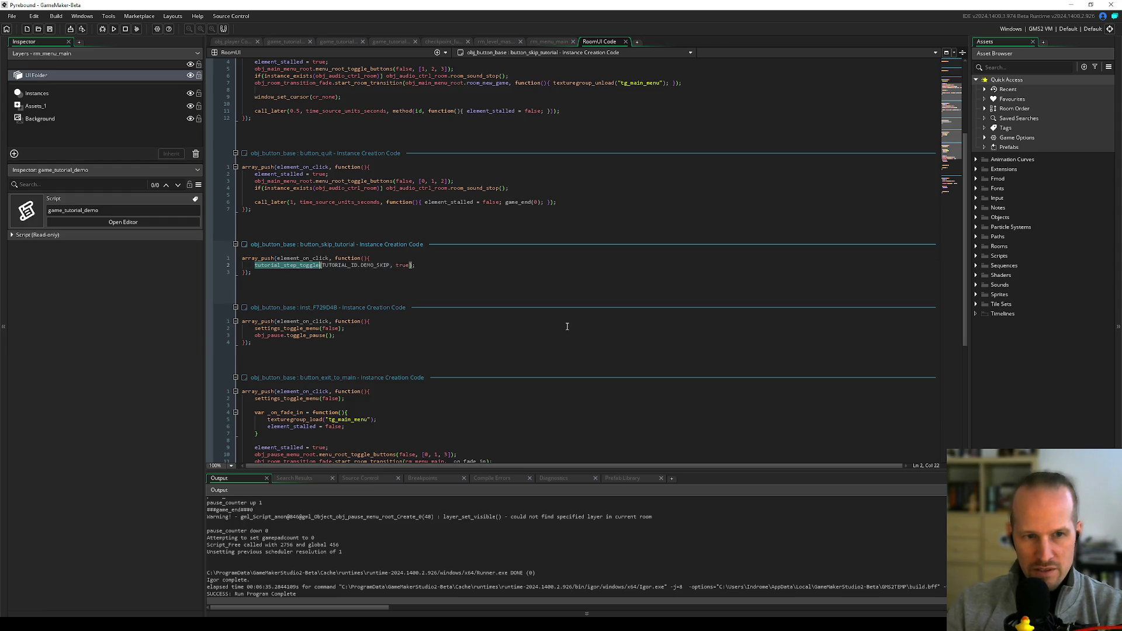
key(ctrl+shift+f)
key(Return)
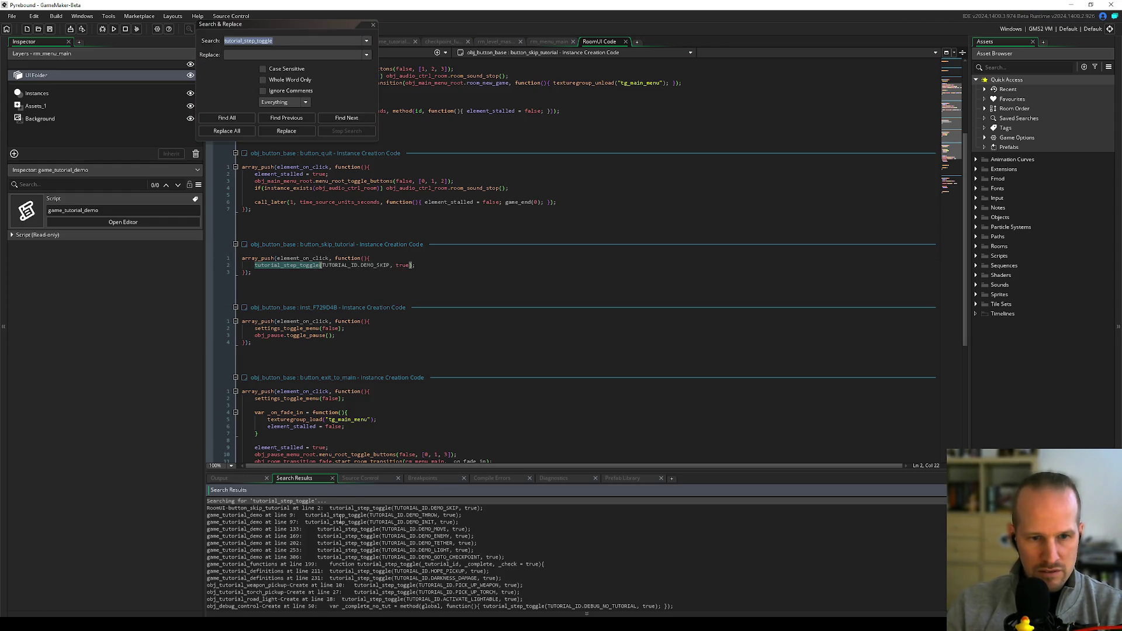
- Open the tutorial_step_toggle definition at line 199 of game_tutorial_functions
double_click(356, 504)
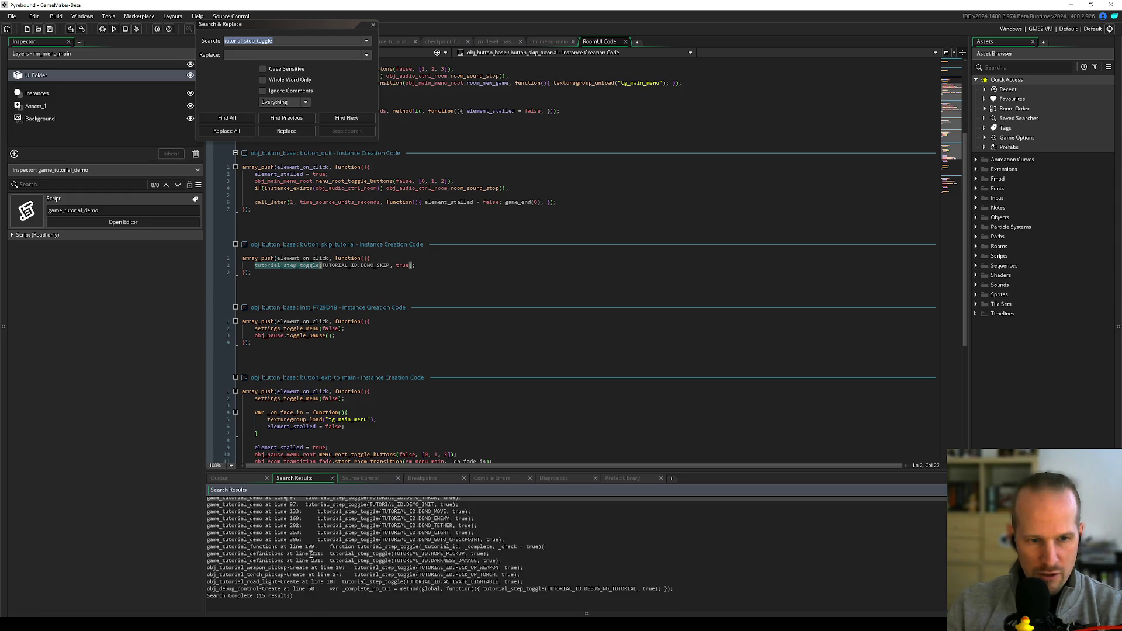
double_click(273, 548)
click(373, 25)
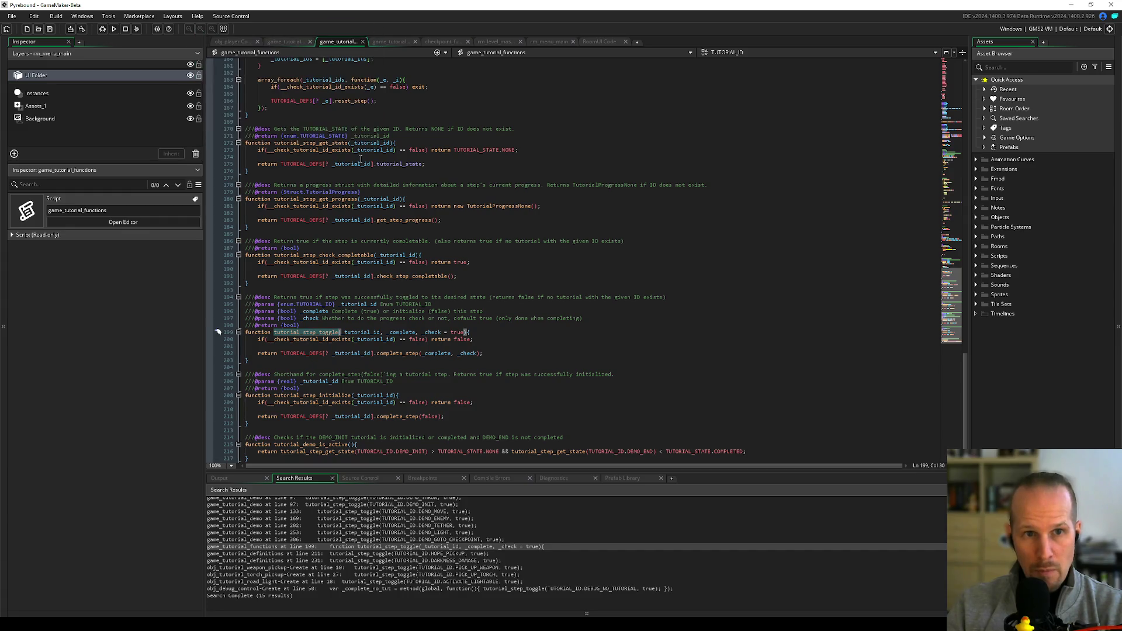
- Inspect check_tutorial_id_exists uses and the complete_step call's _complete parameter
click(350, 339)
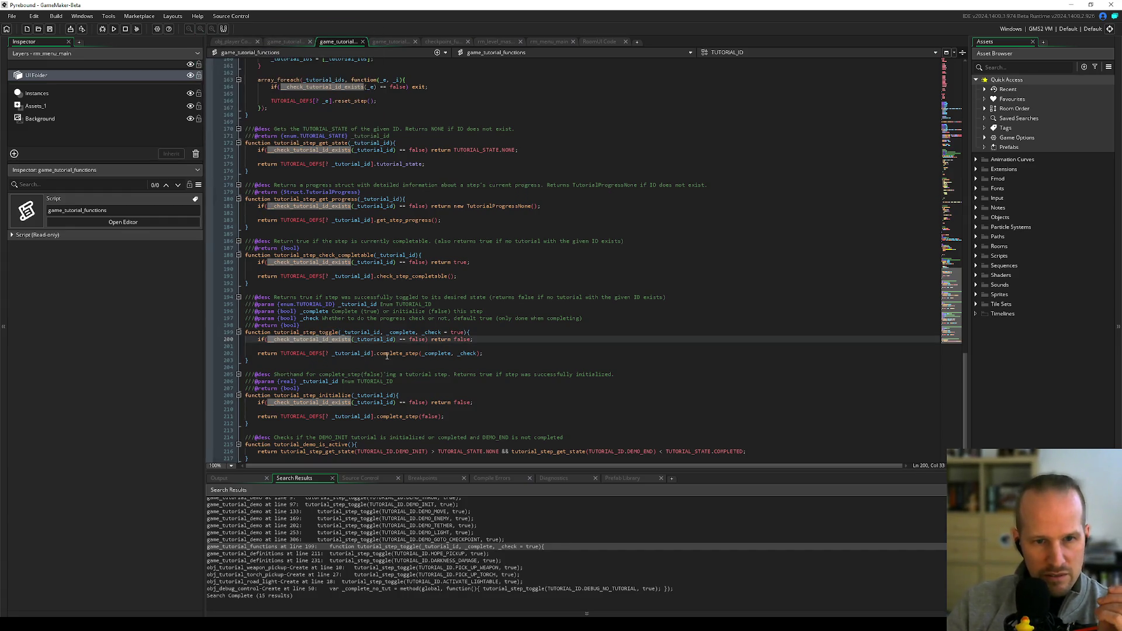
click(458, 353)
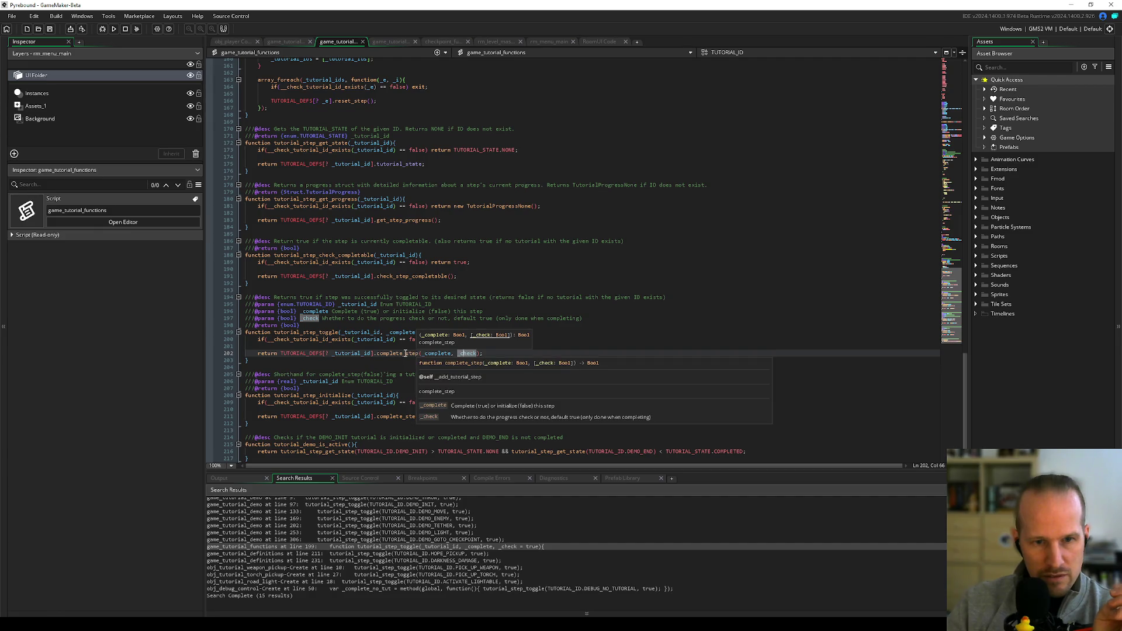
click(410, 346)
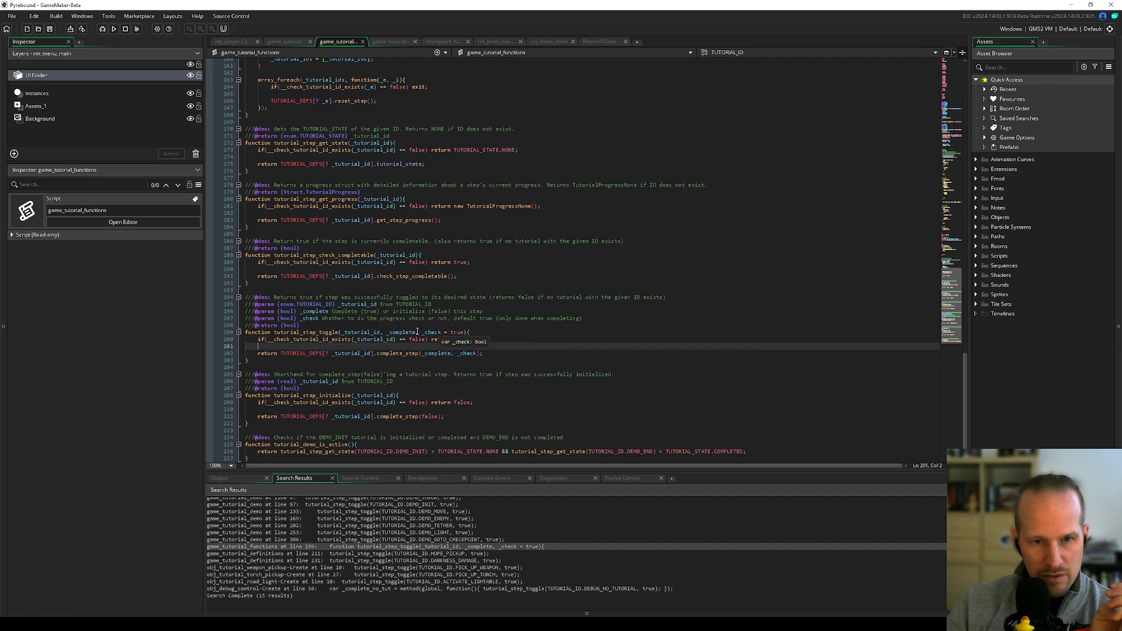
click(417, 332)
- Jump to the complete_step definition and read through its body and loop
middle_click(388, 353)
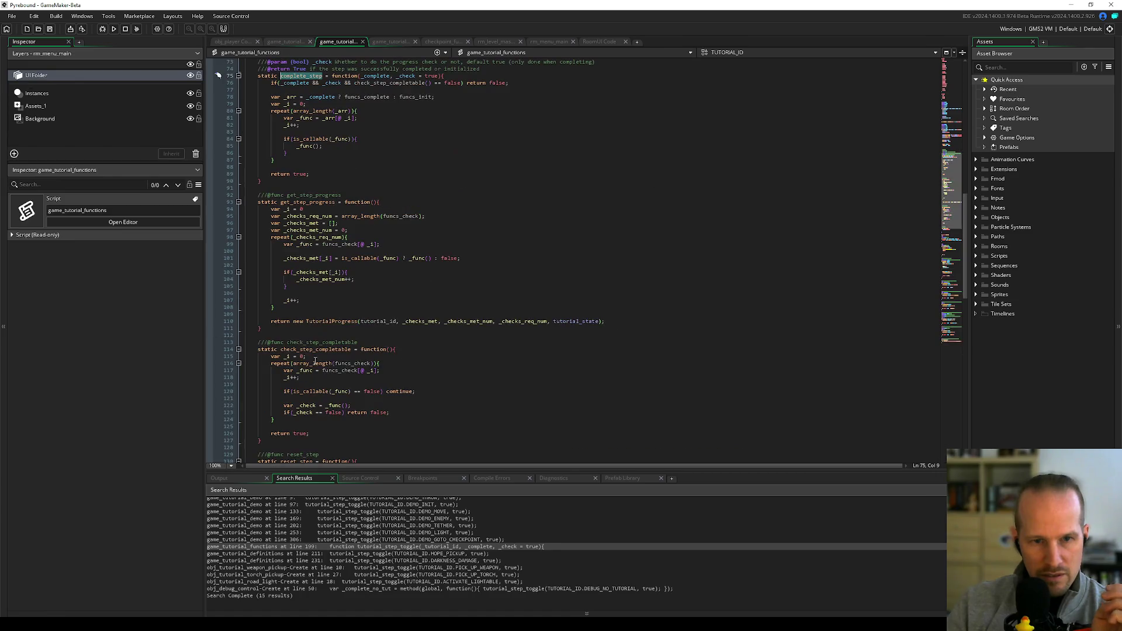
click(286, 153)
scroll(330, 118, up, 10)
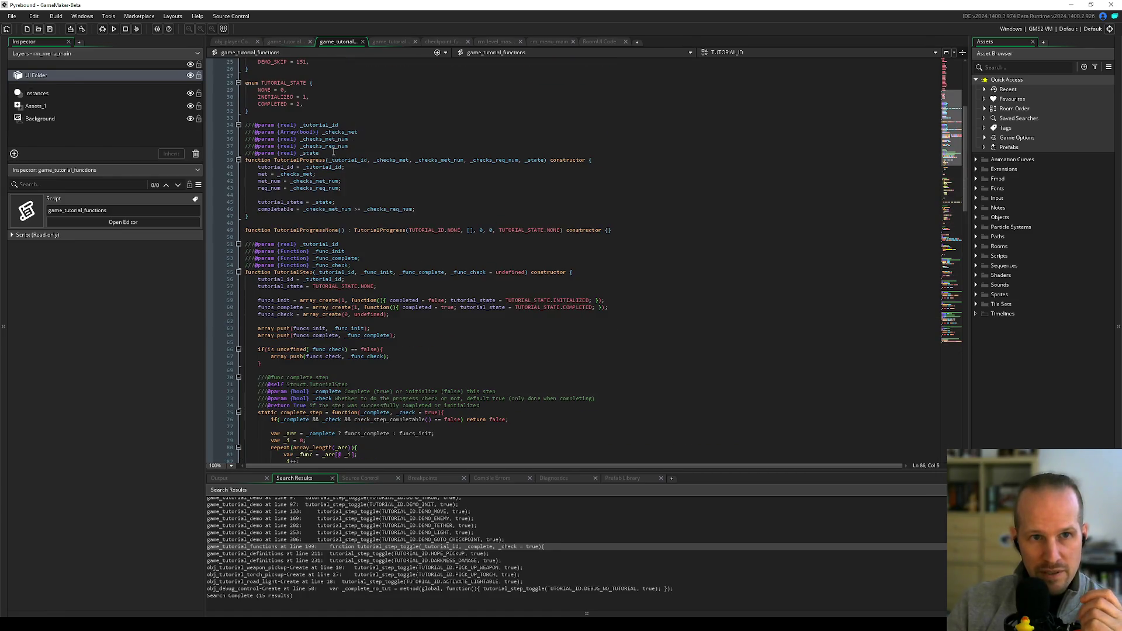
scroll(339, 314, down, 2)
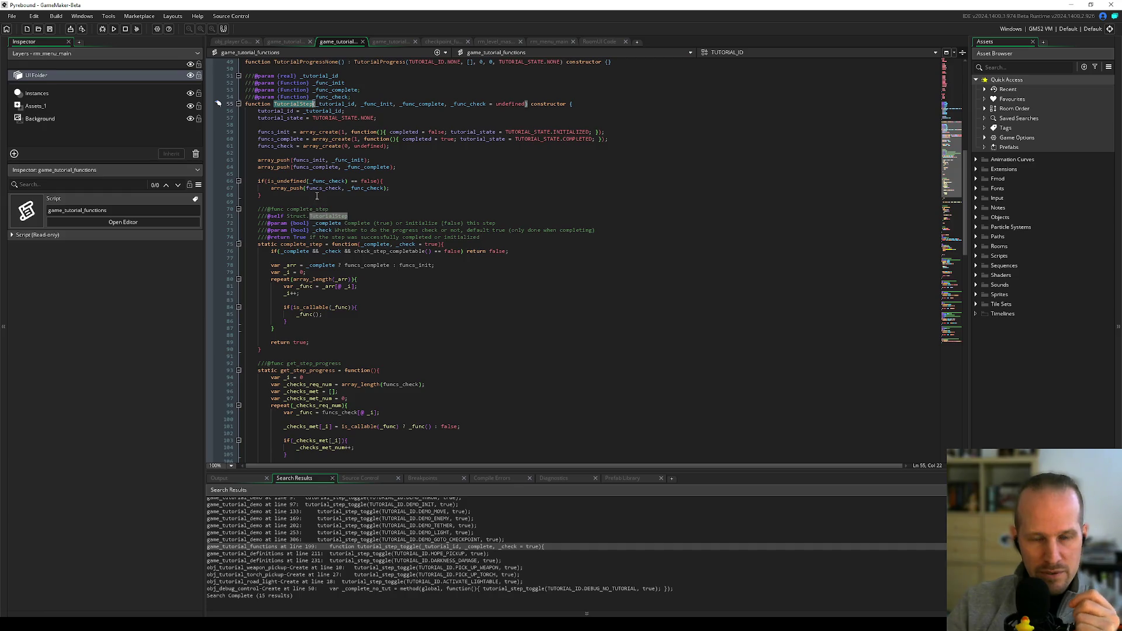
mouse_move(301, 241)
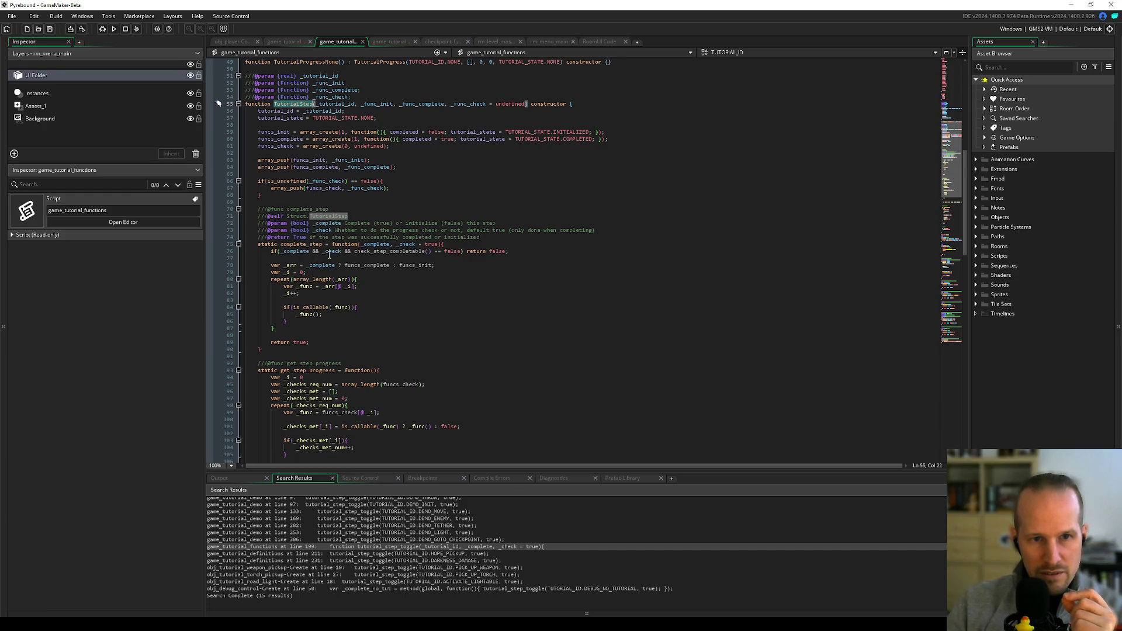
click(369, 258)
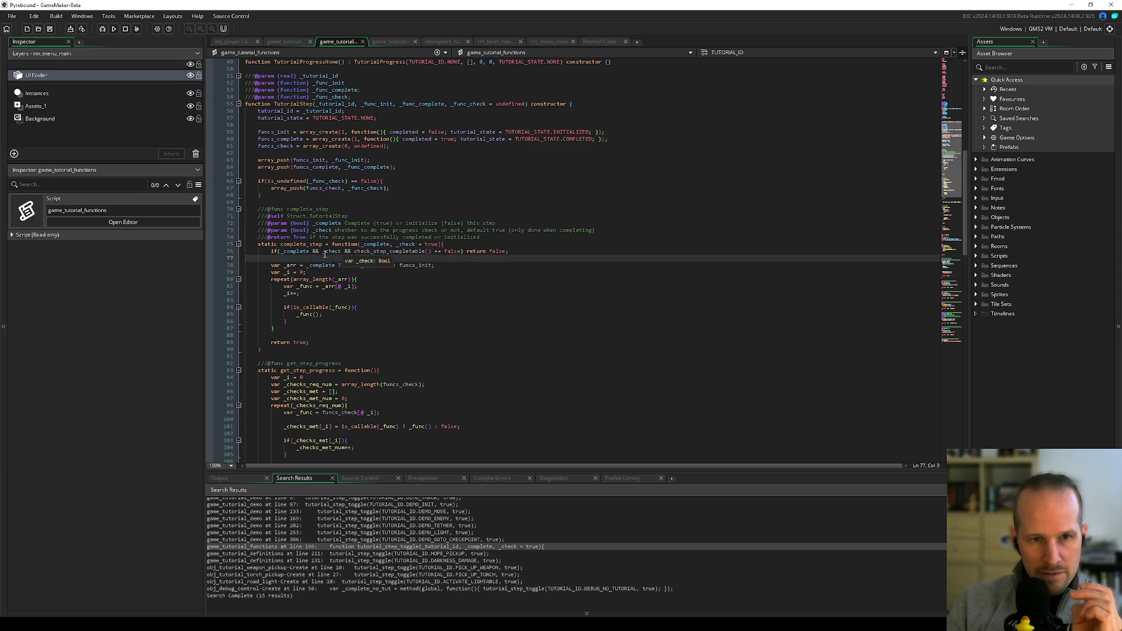
click(325, 300)
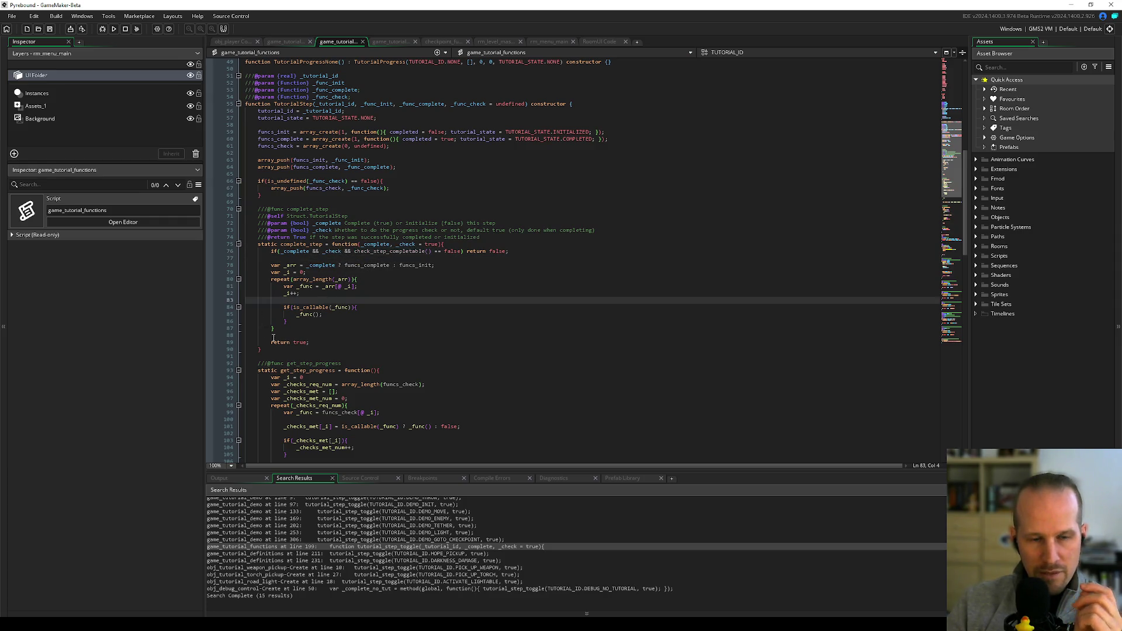
mouse_move(287, 347)
mouse_down()
mouse_move(275, 337)
mouse_move(256, 209)
mouse_up()
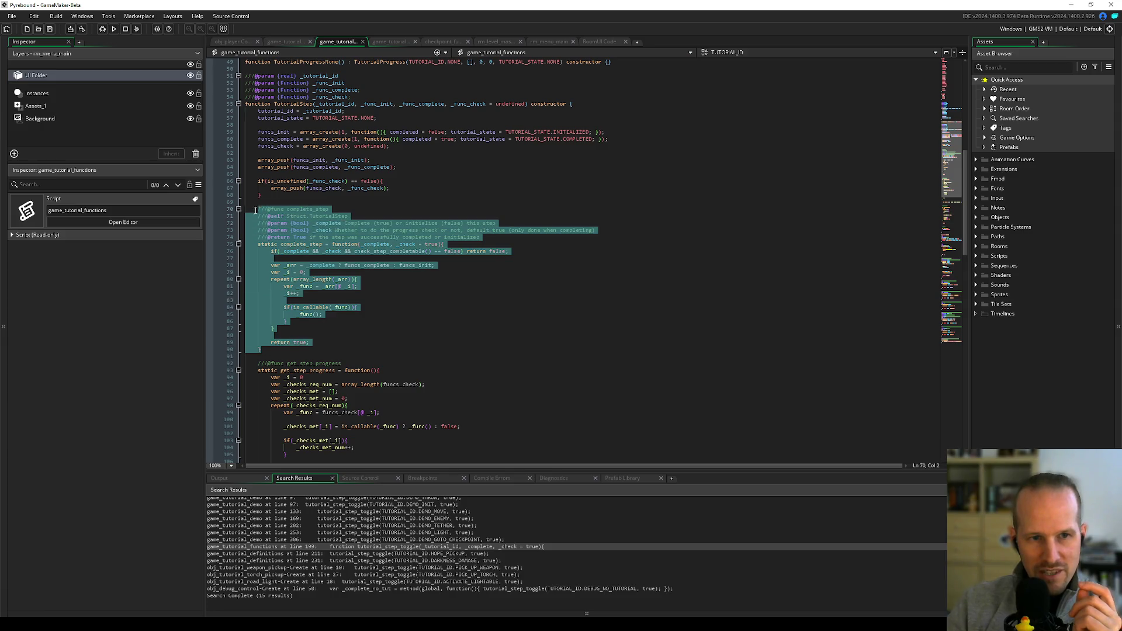
click(321, 238)
- Highlight complete_step's uses, then go back to the RoomUI creation code
double_click(304, 245)
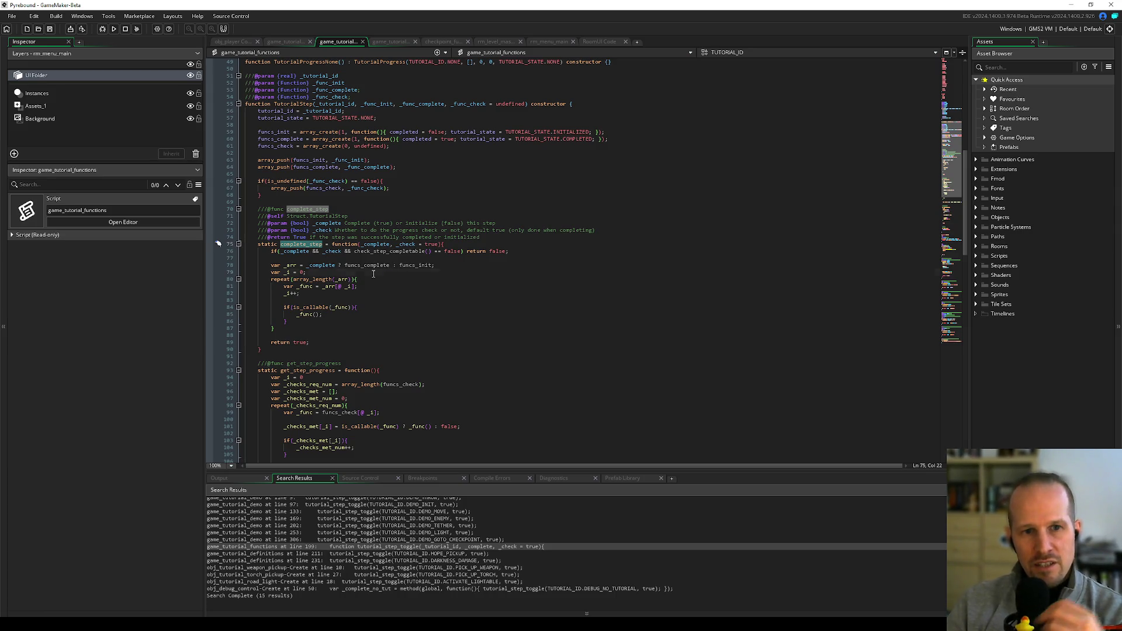
click(381, 273)
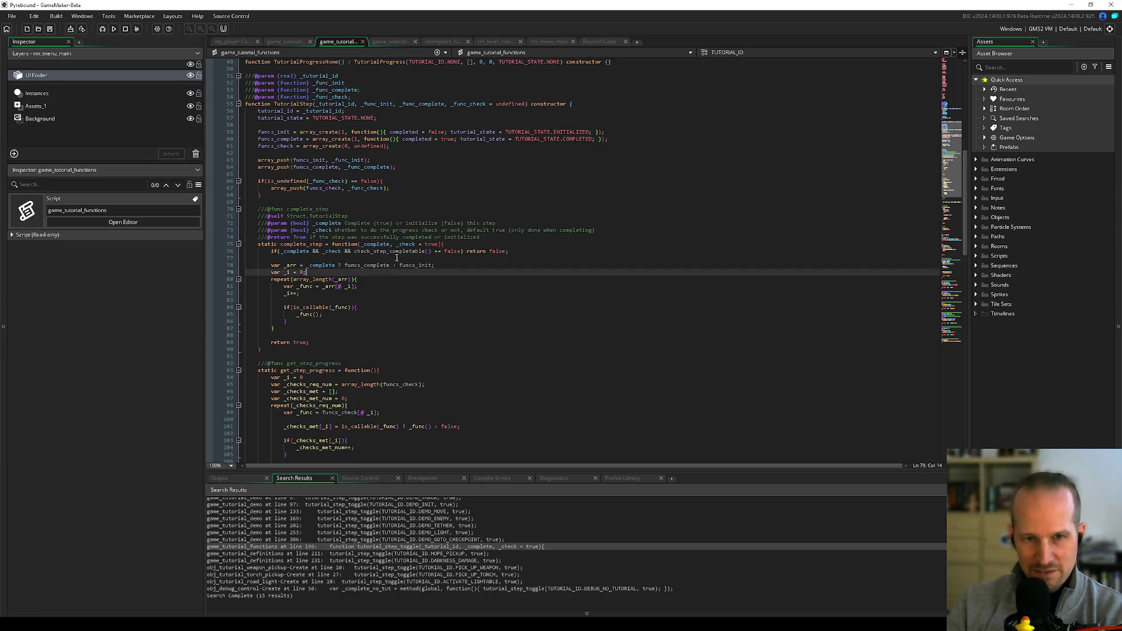
click(605, 41)
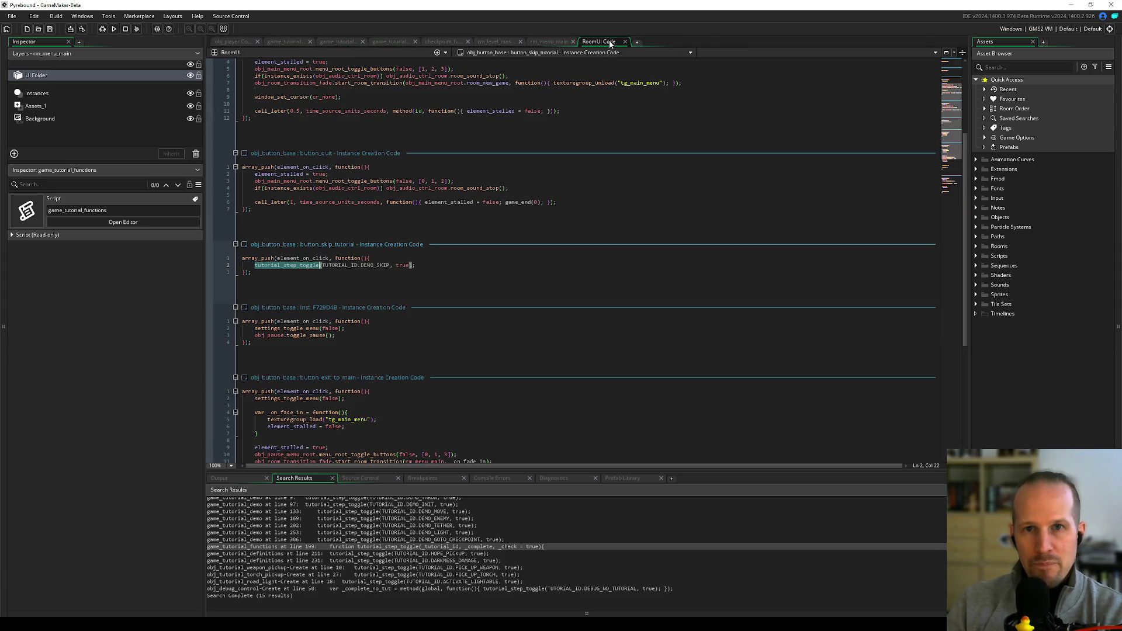
- Run Pyrebound, start a game with PLAY, and pause with Escape, hitting the button_resume error
click(1109, 28)
click(115, 29)
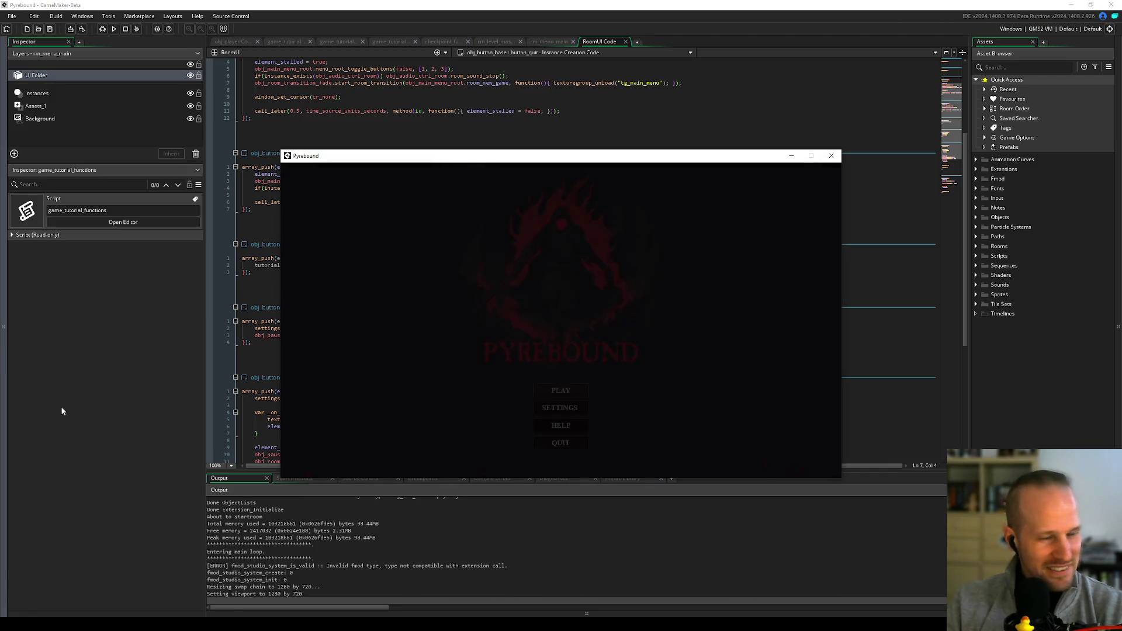
click(567, 391)
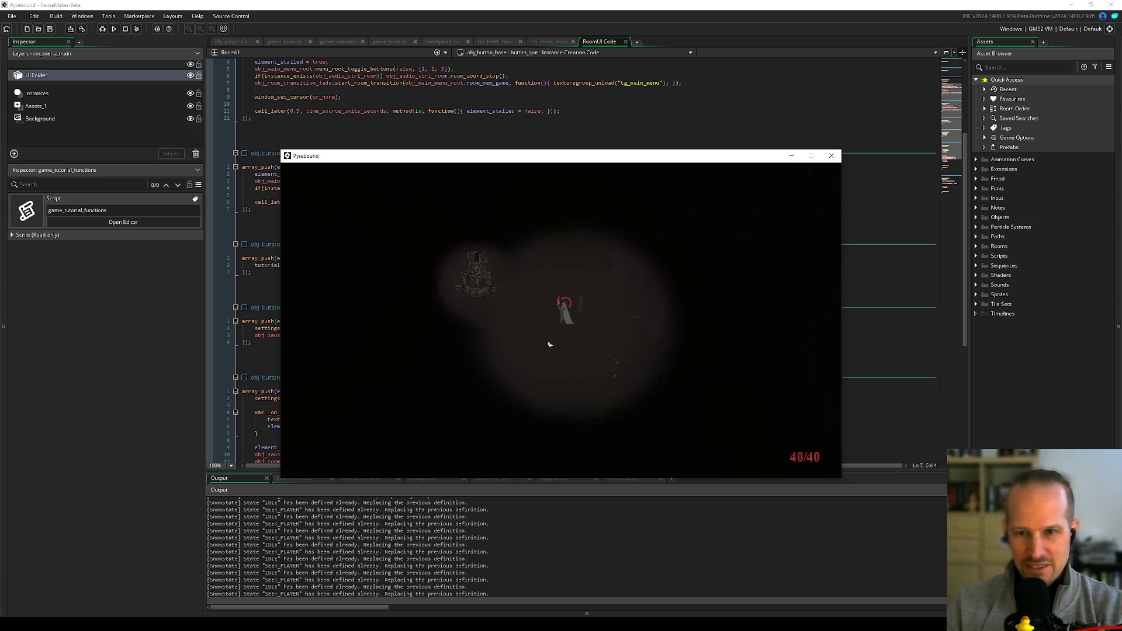
key(Escape)
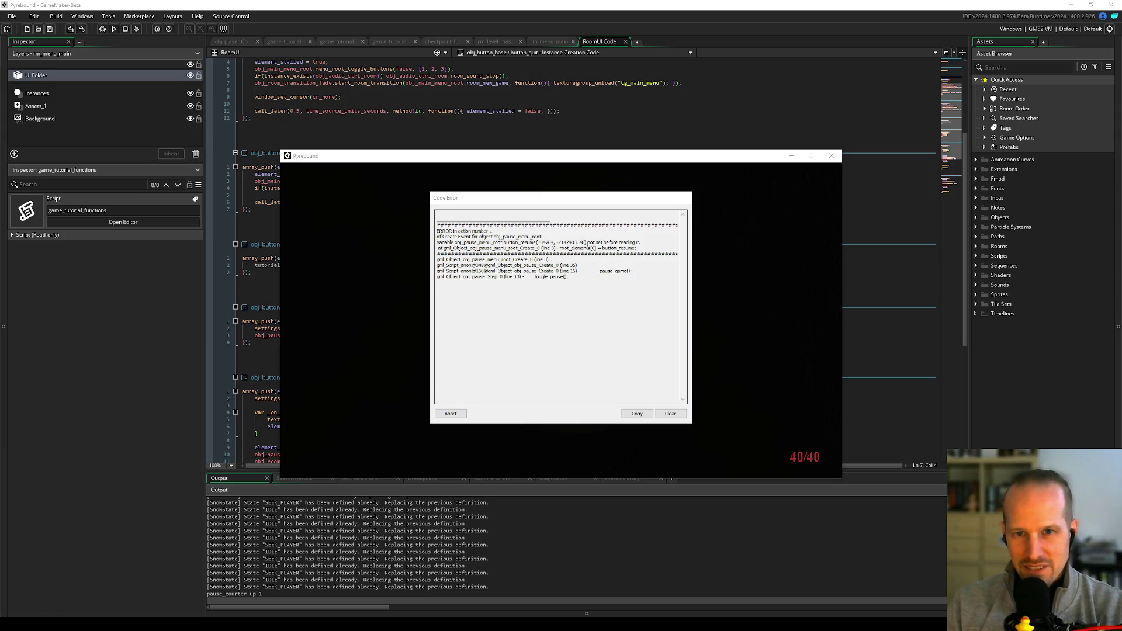
- Read the root_elements error line, abort the crashed game, and rebuild and run the project
drag(637, 249, 556, 249)
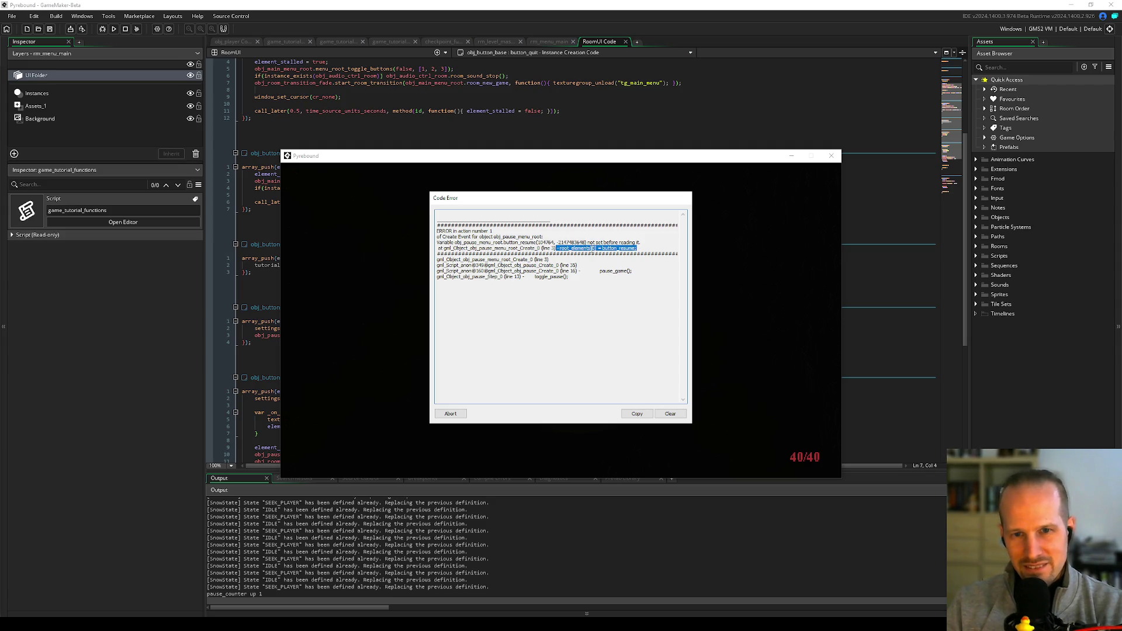
mouse_move(521, 242)
mouse_down()
mouse_move(637, 242)
mouse_move(449, 242)
mouse_move(552, 242)
mouse_move(459, 242)
mouse_up()
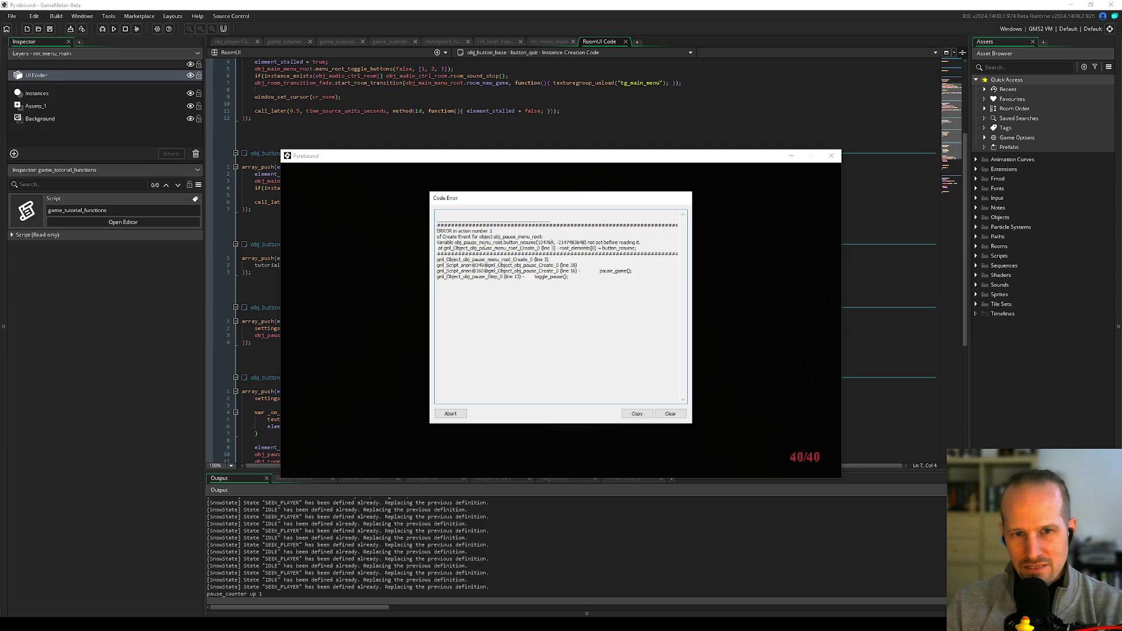
click(451, 415)
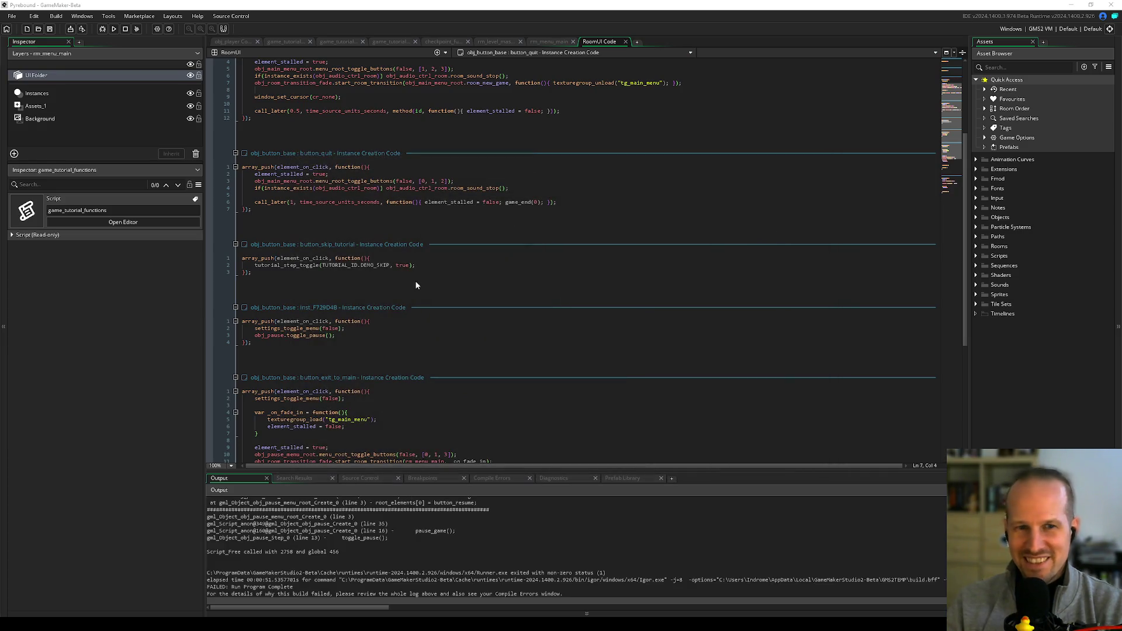
click(391, 266)
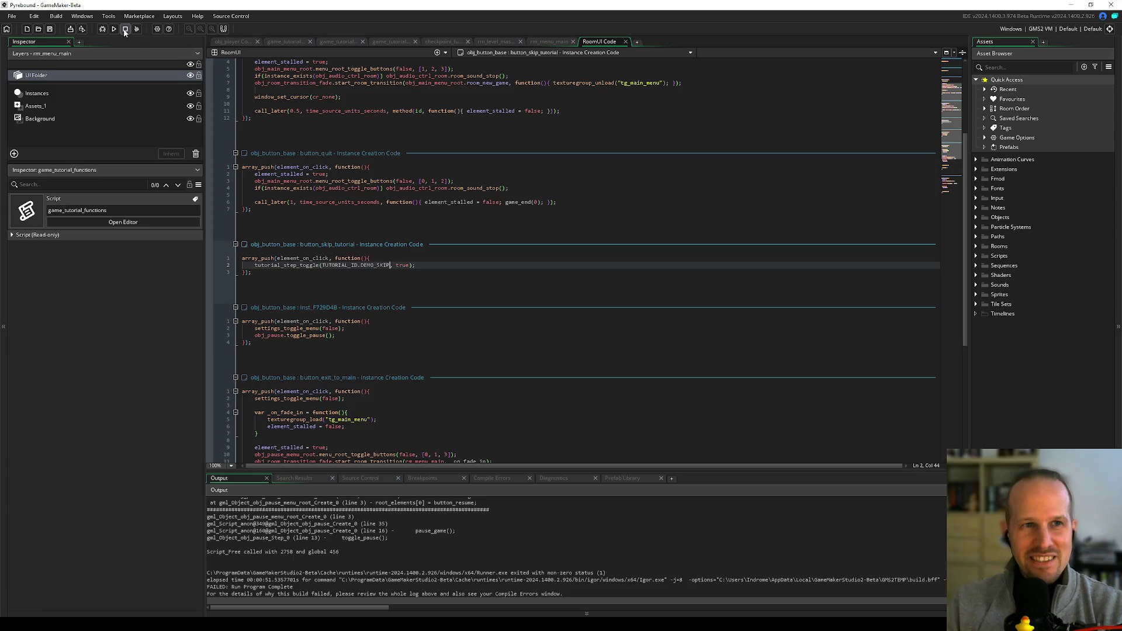
click(104, 30)
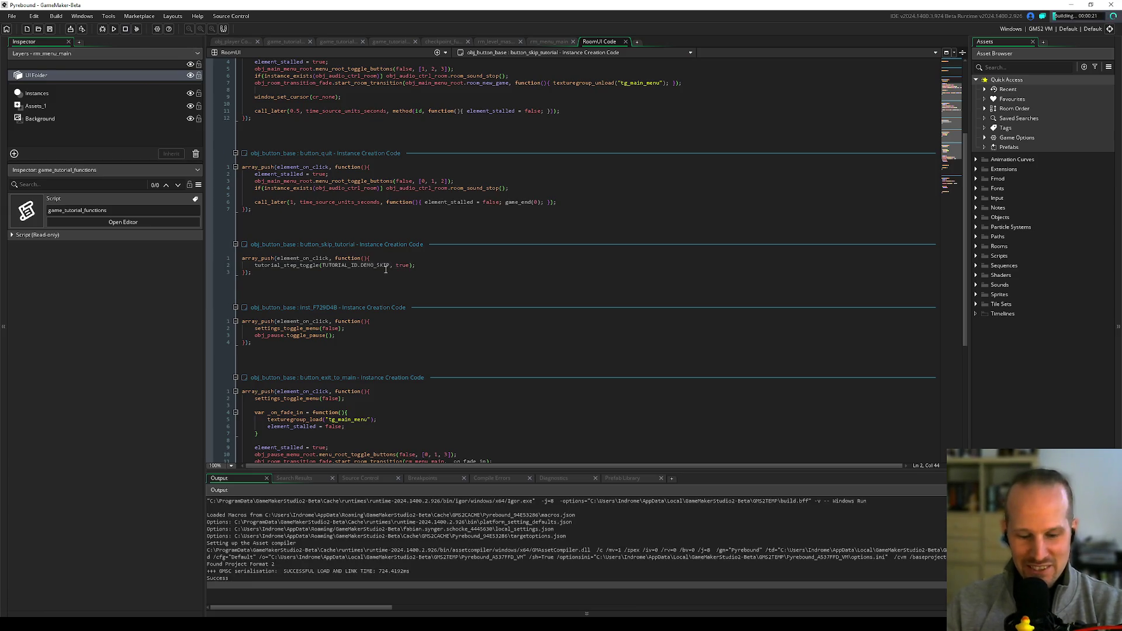
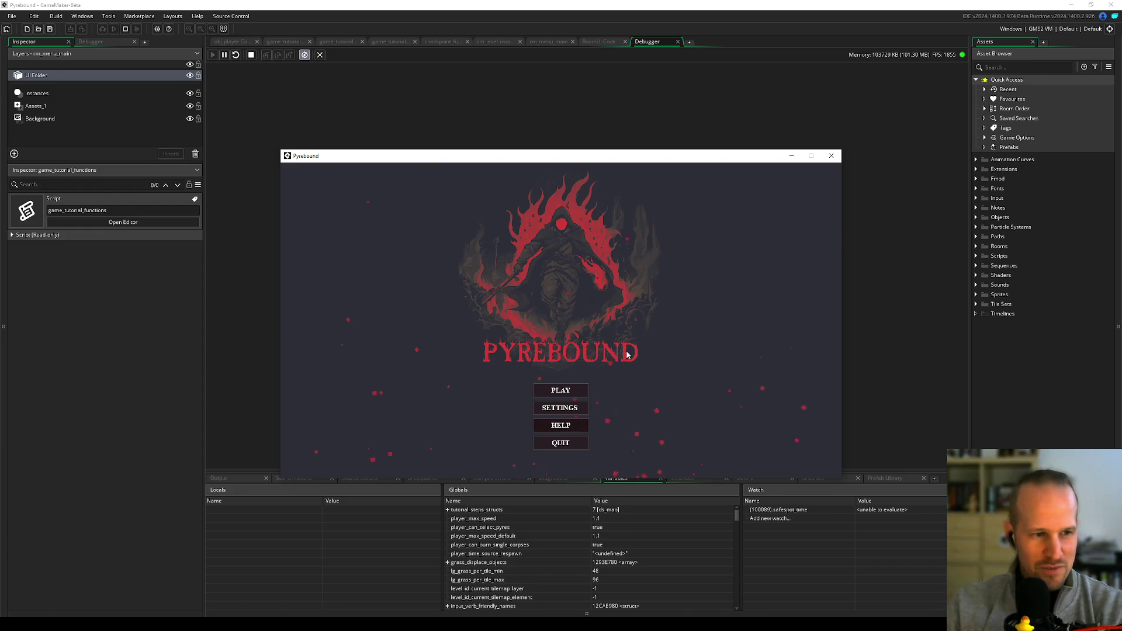
- Start a new game, pause it with Escape, and continue past the obj_pause_menu_root breakpoint with F5
click(563, 388)
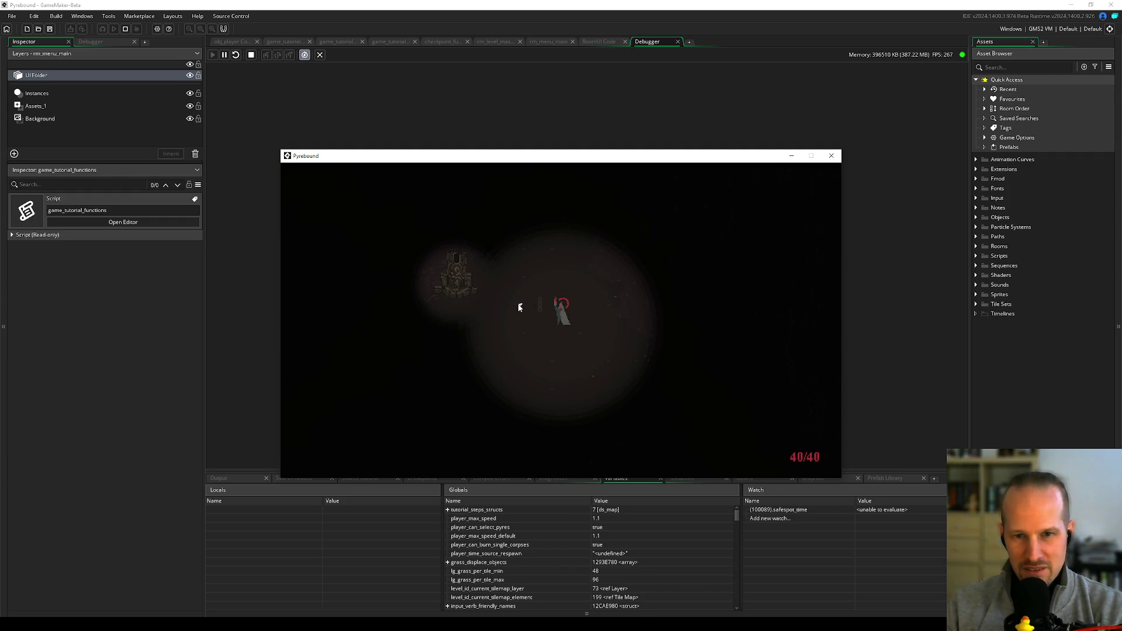
key(Escape)
key(F5)
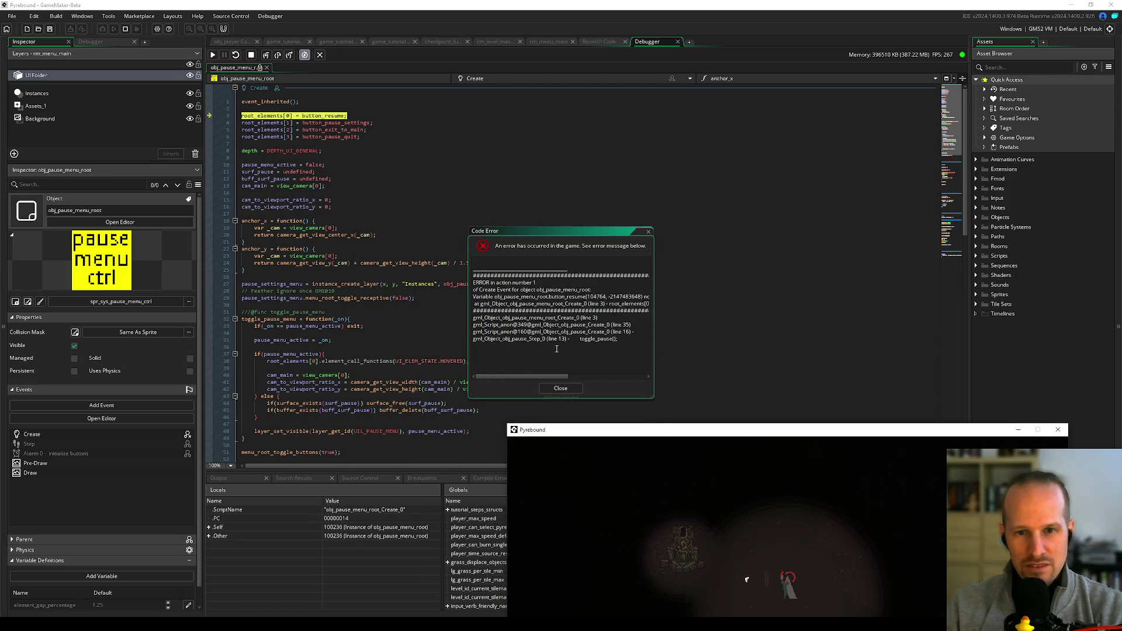
- Move the game window and error dialog aside, inspect button_resume on line 3, and close the Code Error
drag(592, 434, 443, 409)
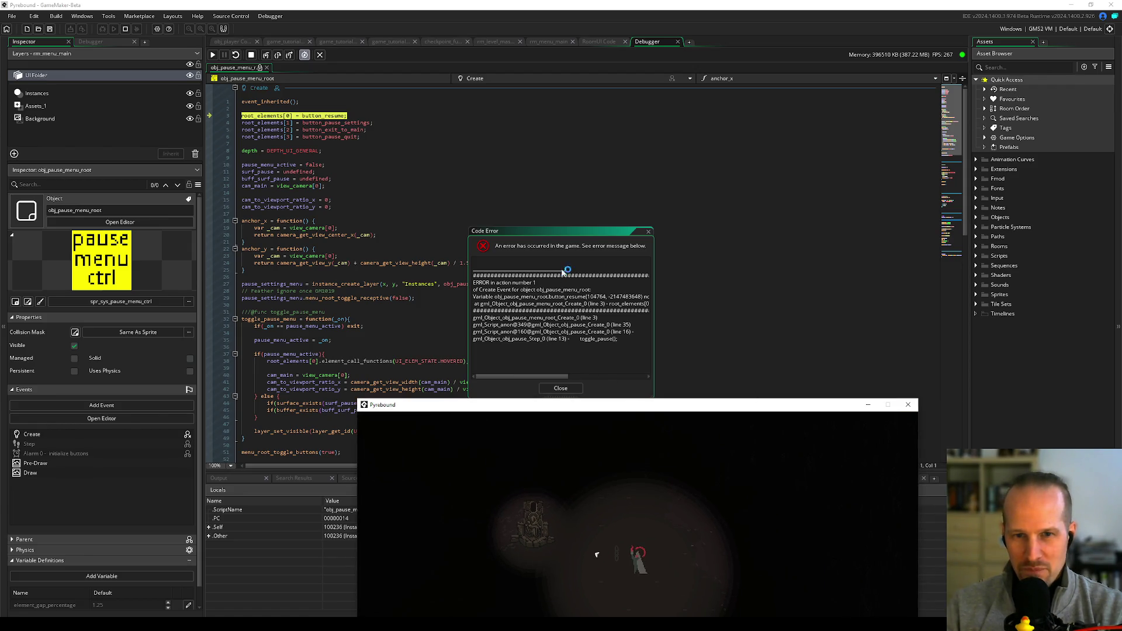
mouse_move(552, 229)
mouse_down()
mouse_move(643, 155)
mouse_move(698, 160)
mouse_up()
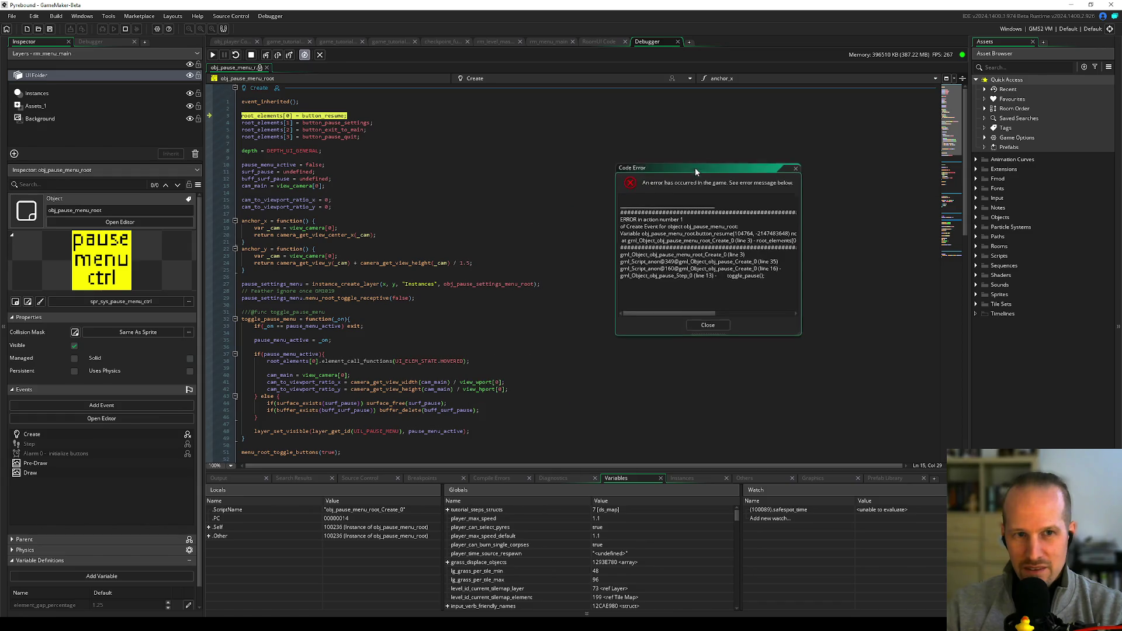
click(287, 116)
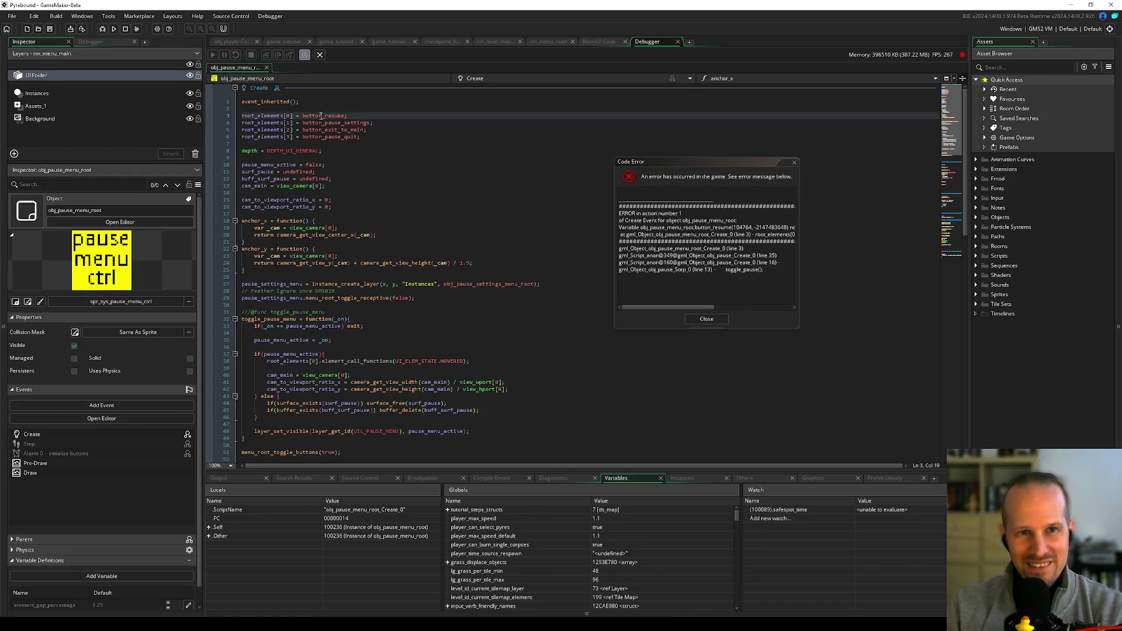
mouse_move(320, 116)
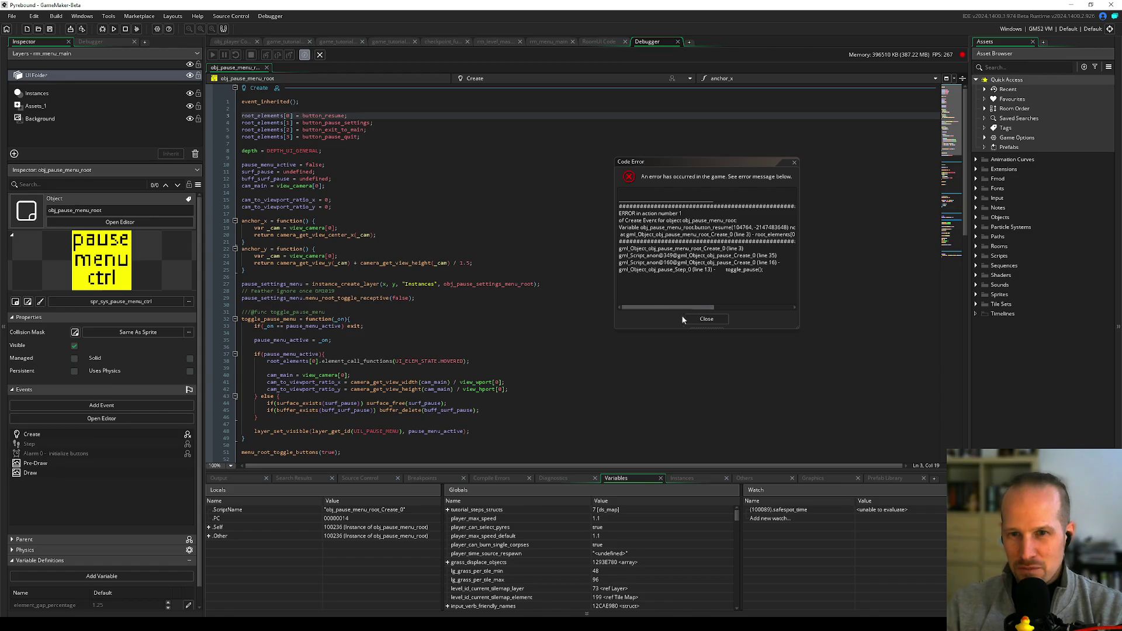
mouse_move(670, 310)
mouse_down()
mouse_move(706, 313)
mouse_move(670, 314)
mouse_up()
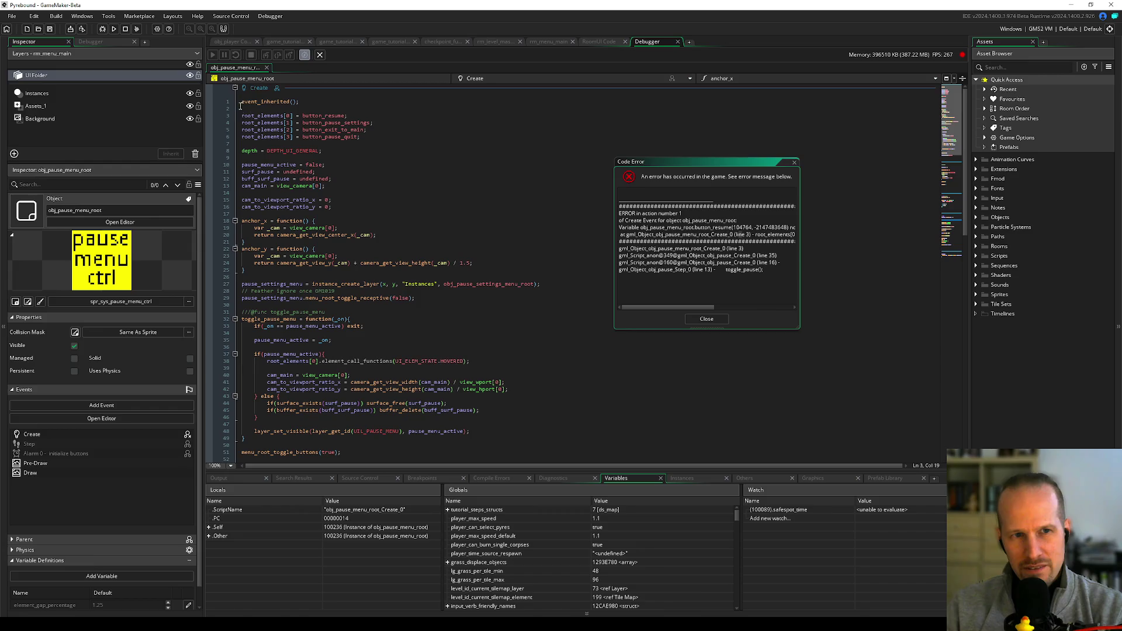
double_click(323, 117)
click(435, 152)
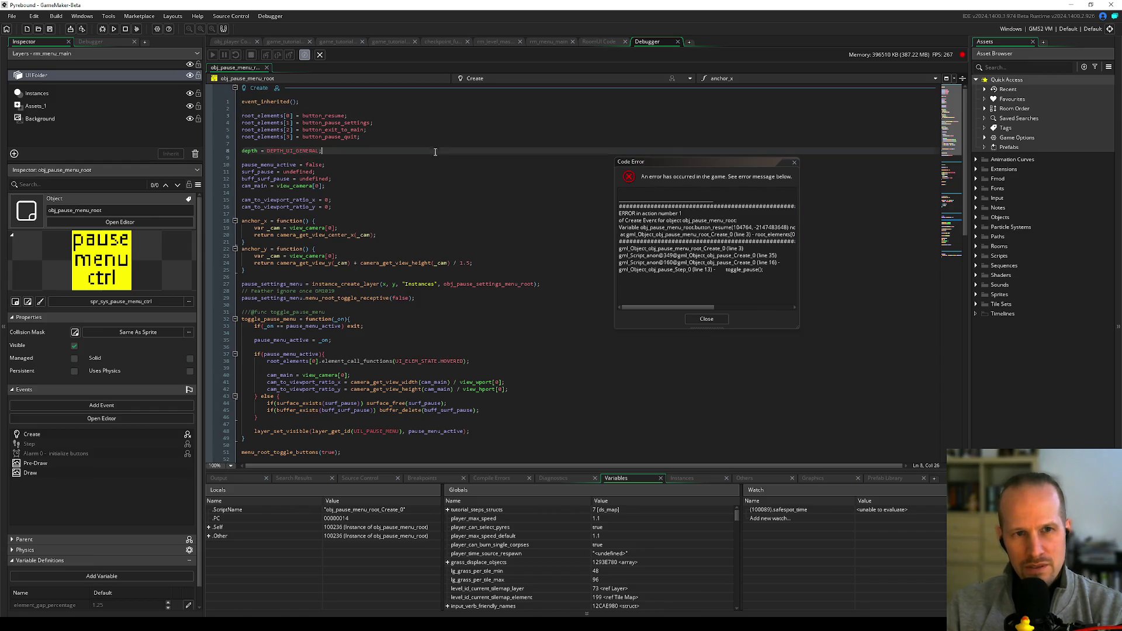
click(706, 319)
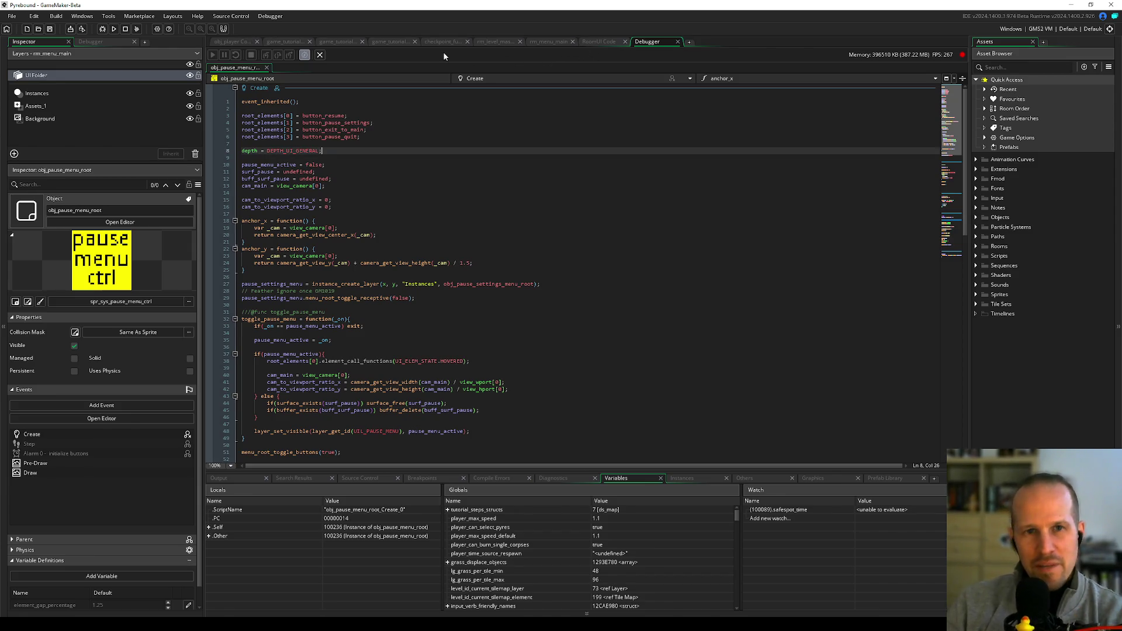
- Inspect the root_elements names button_resume, button_pause_settings, button_exit_to_main and button_pause_quit, and bring up the RoomUI creation code
double_click(323, 116)
double_click(330, 123)
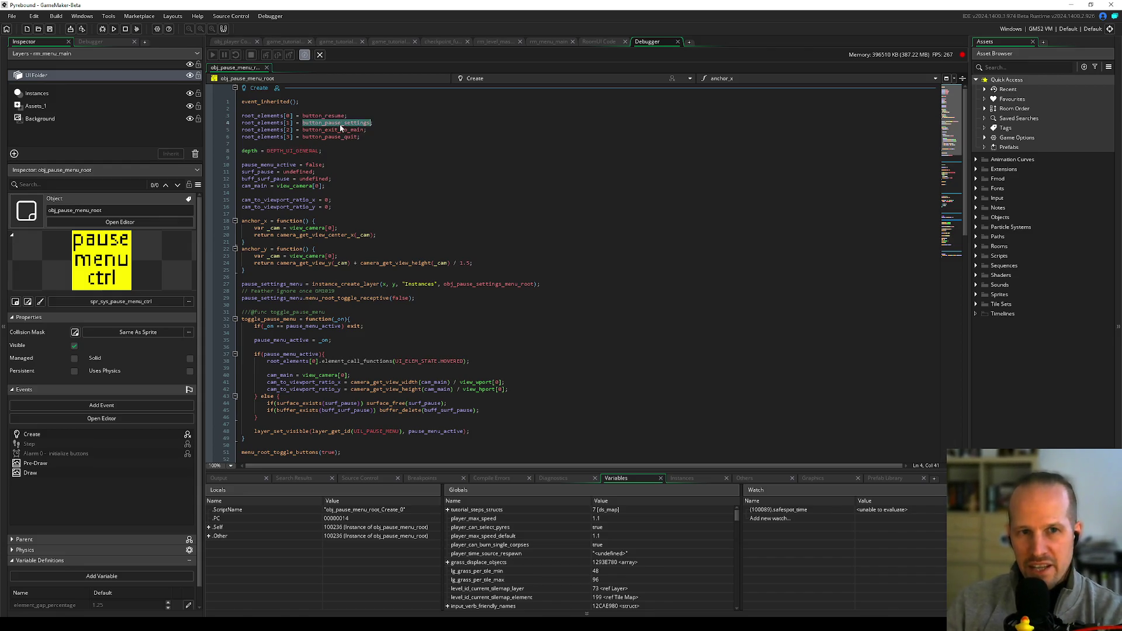
double_click(335, 129)
double_click(331, 137)
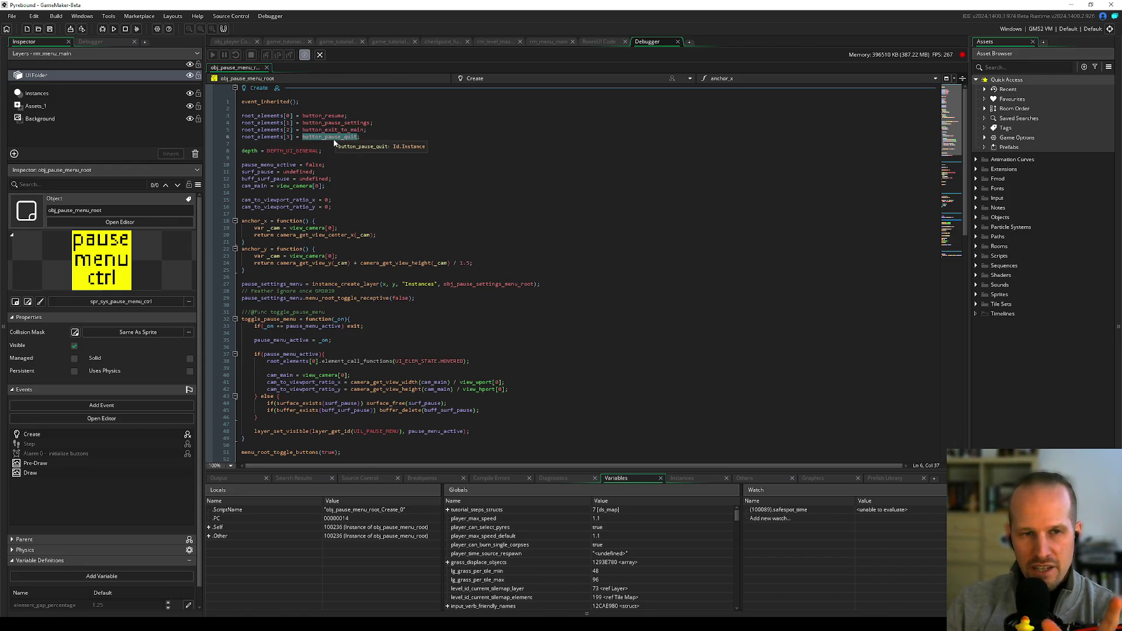
double_click(323, 116)
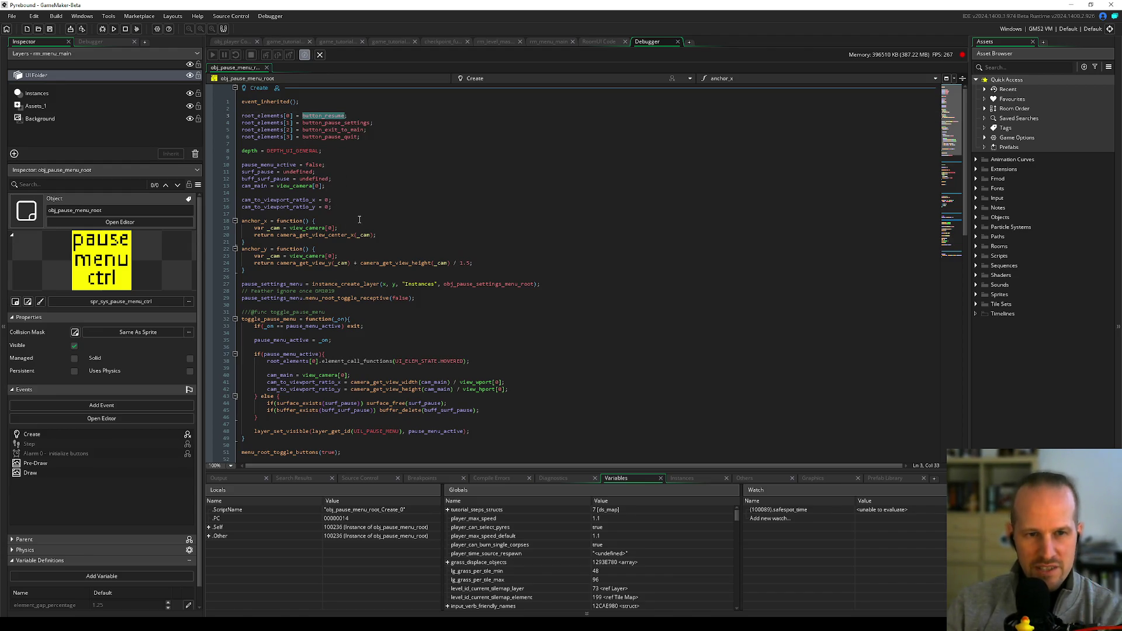
click(336, 145)
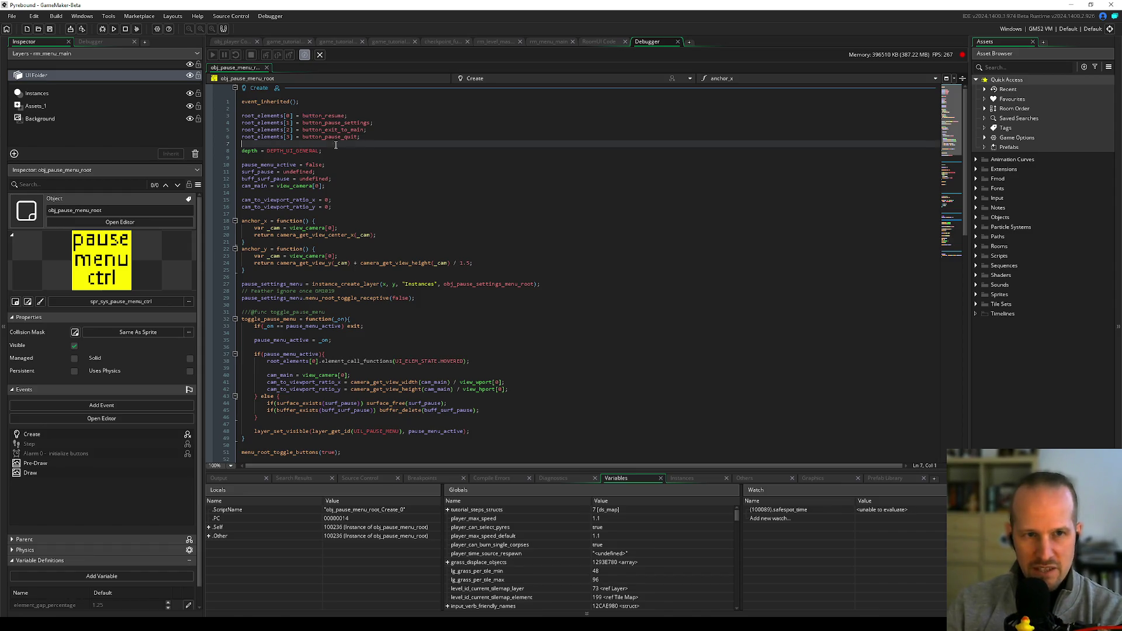
double_click(315, 115)
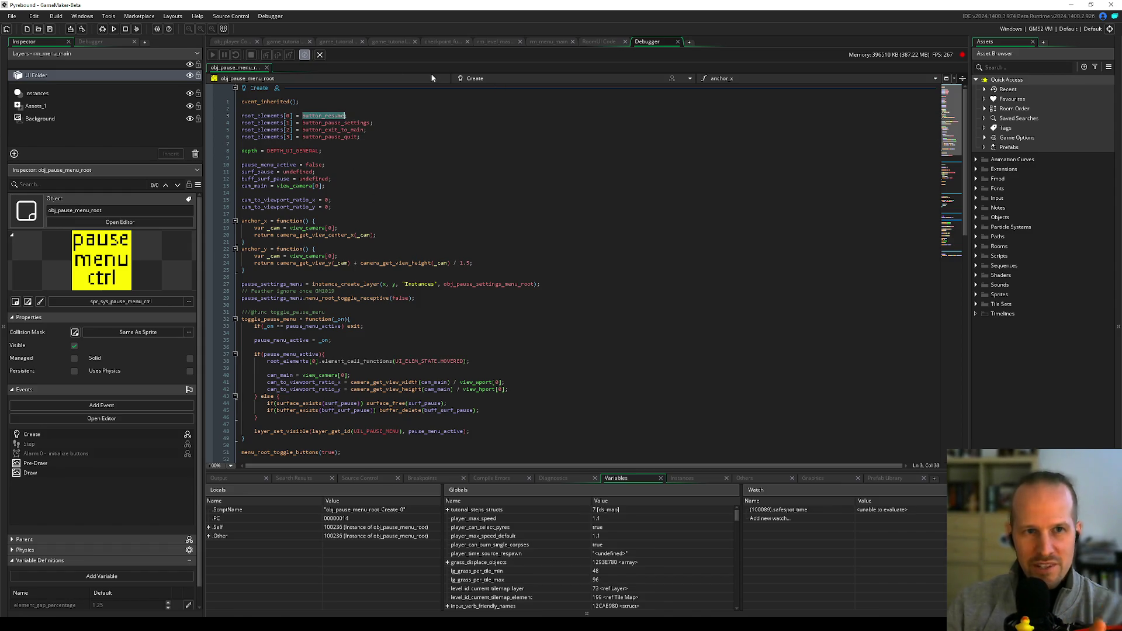
click(599, 41)
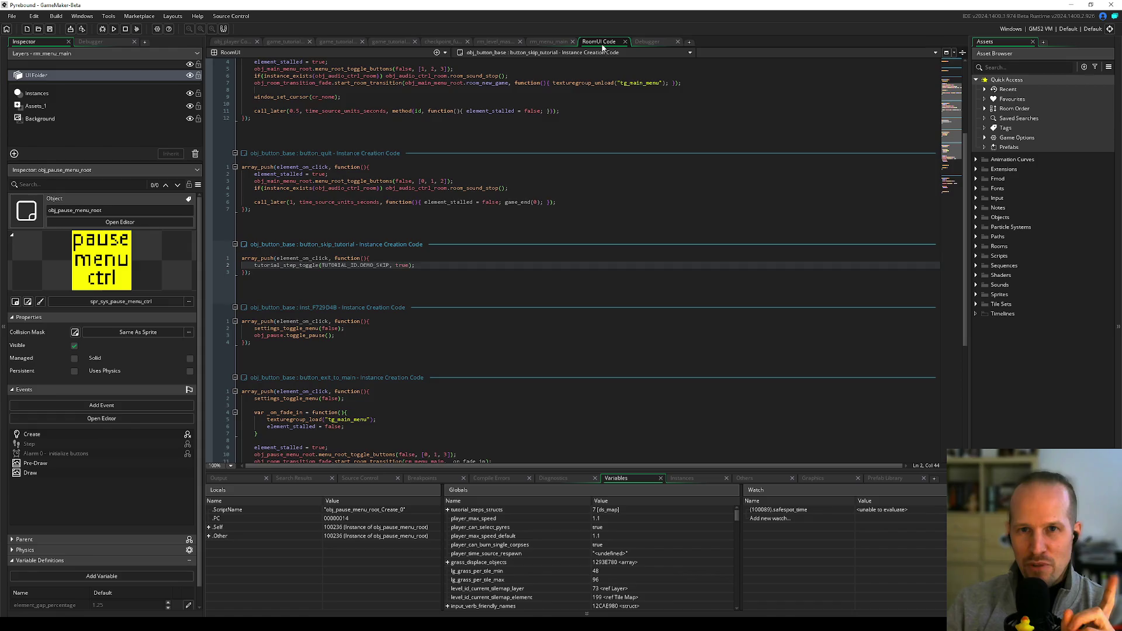
- In rm_menu_main's layer tree, inspect the Resume label and the SKIP TUTORIAL label and panel properties
click(550, 41)
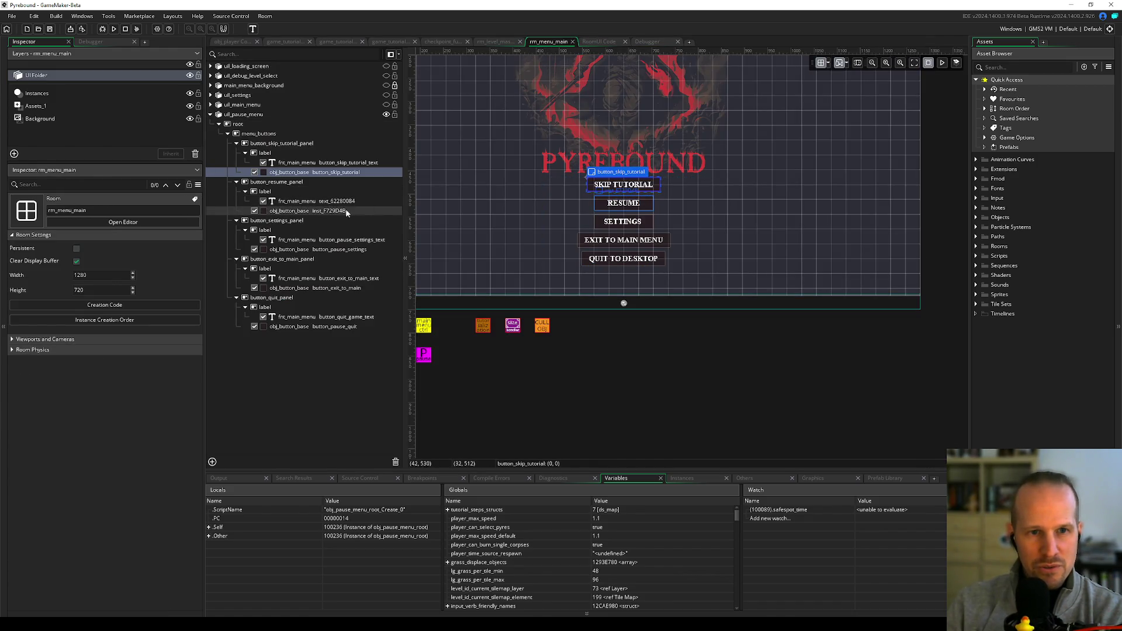
click(286, 185)
click(283, 201)
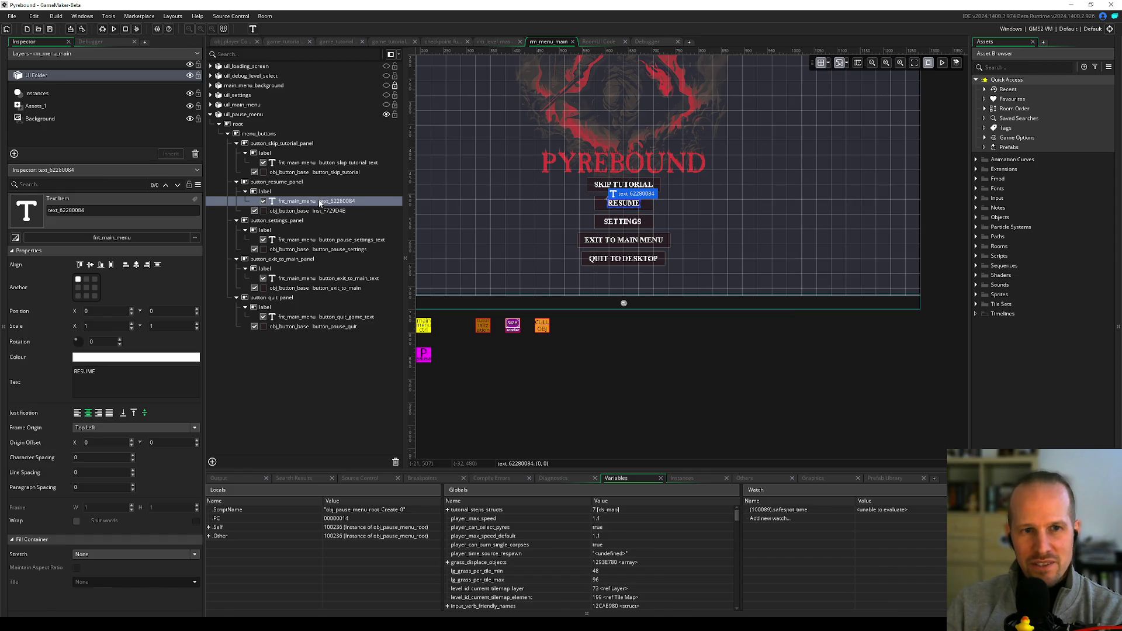
click(309, 171)
click(298, 162)
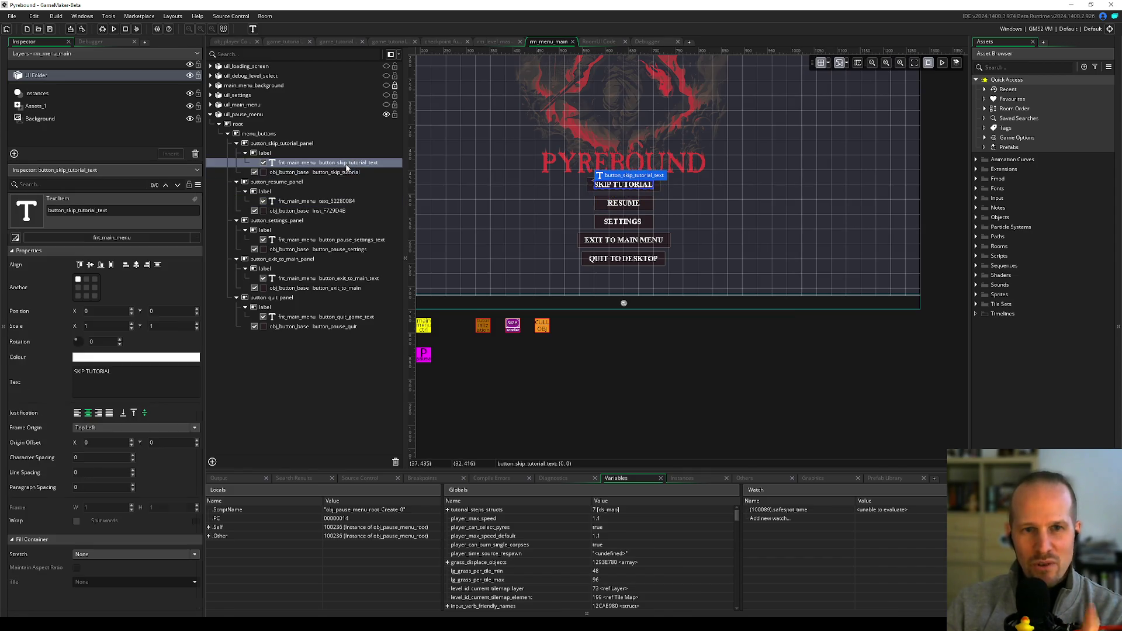
click(286, 143)
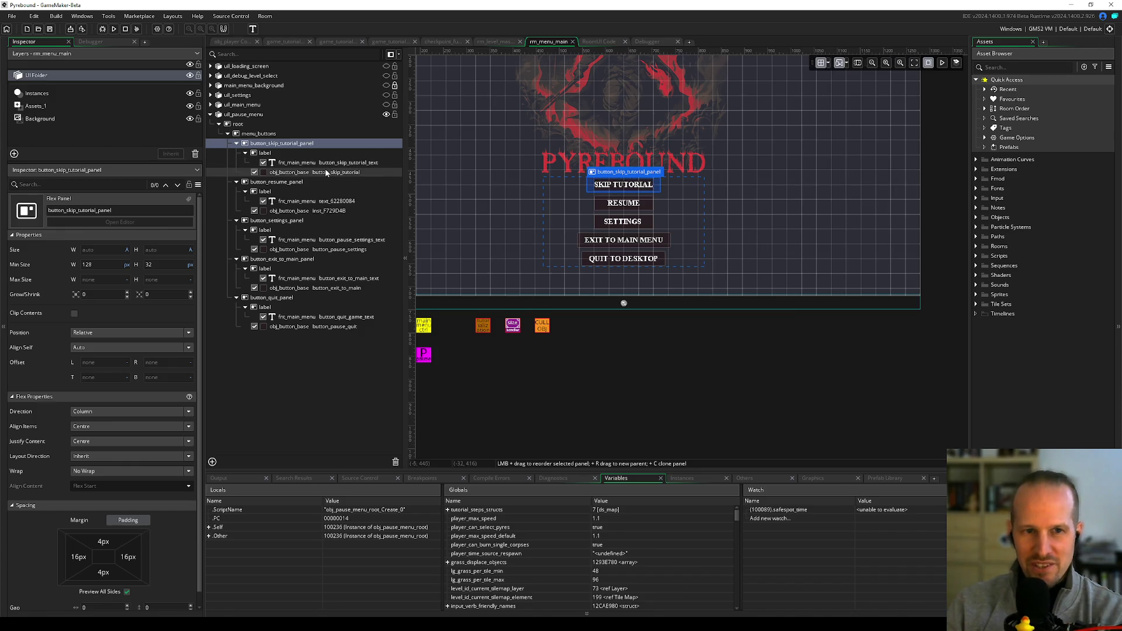
click(337, 201)
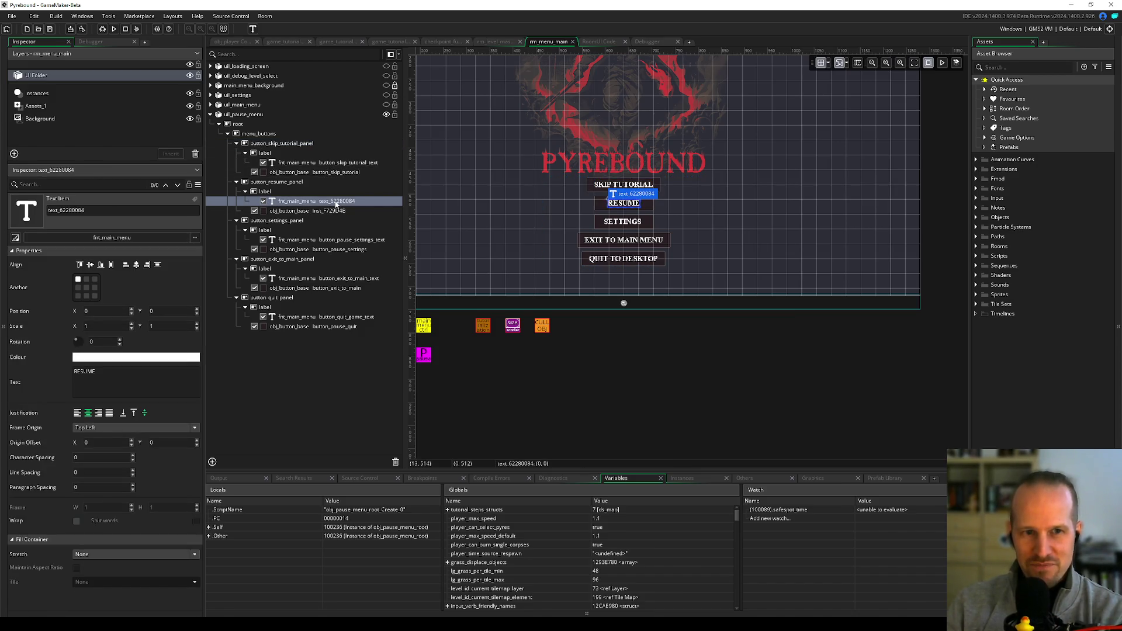
key(Up)
key(Up)
key(Down)
key(Down)
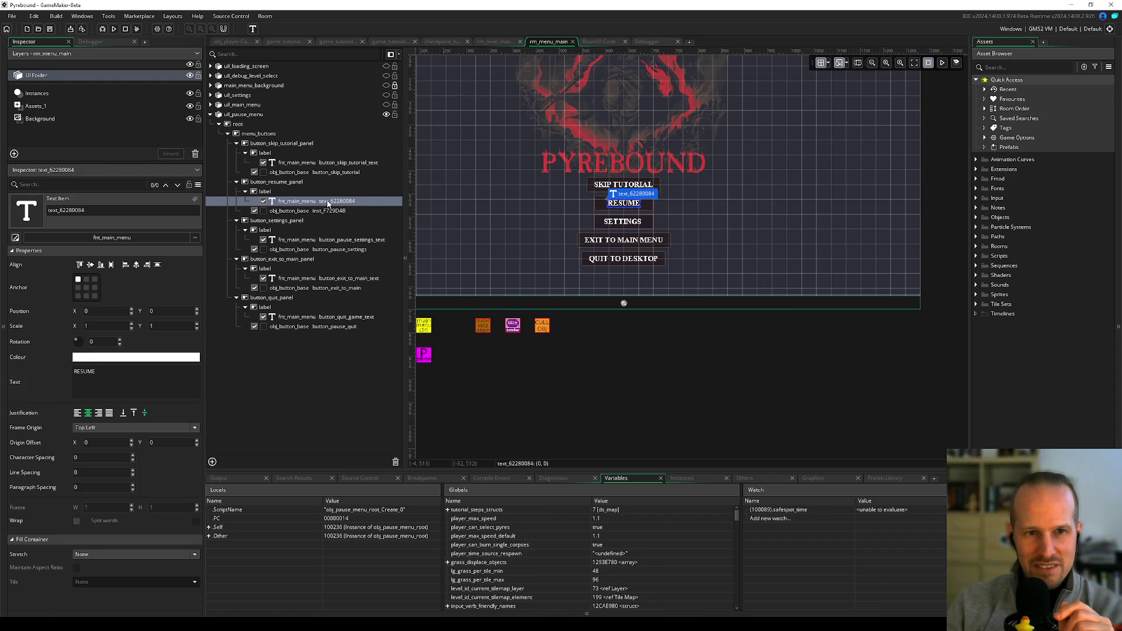
- Rename the Resume label to button_resume_text and its button instance to button_resume
key(F2)
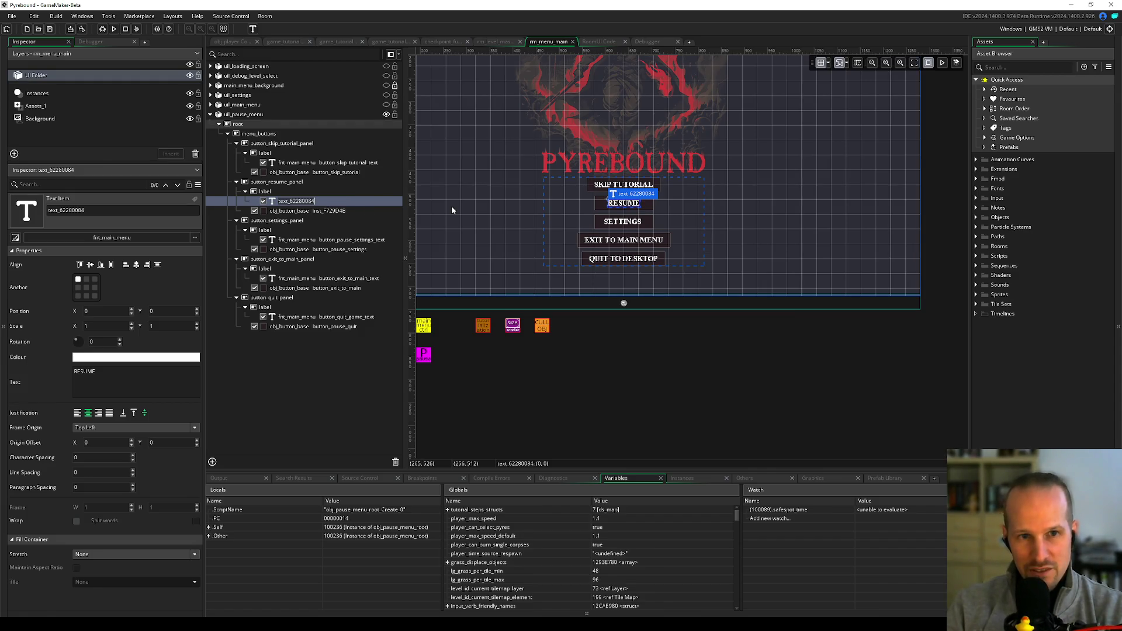
text(button_r)
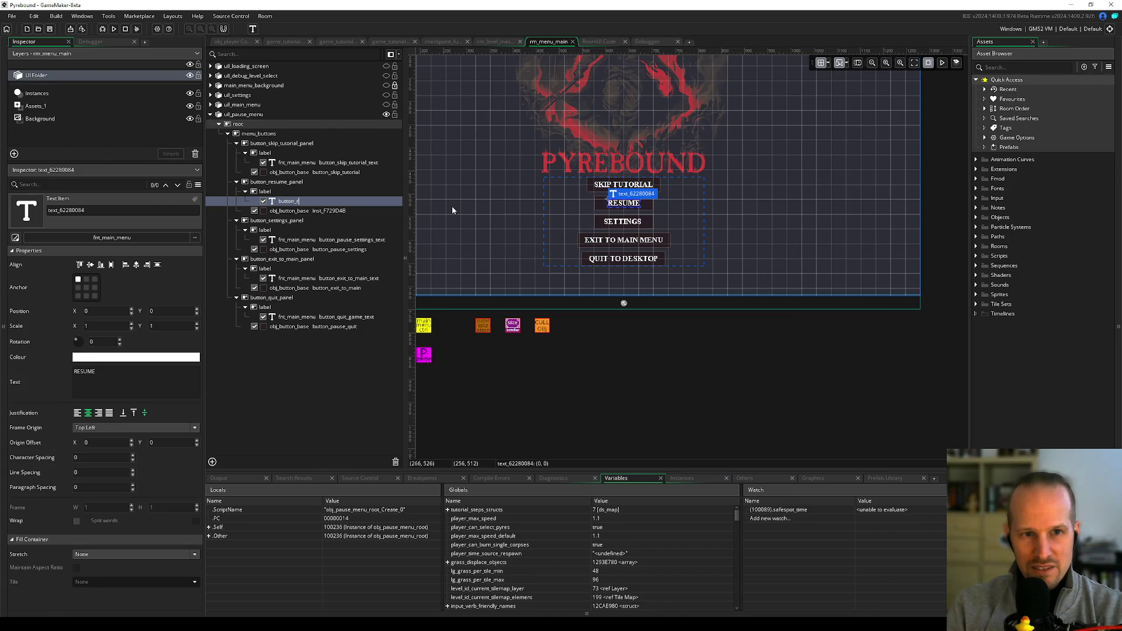
text(esume_text)
key(Return)
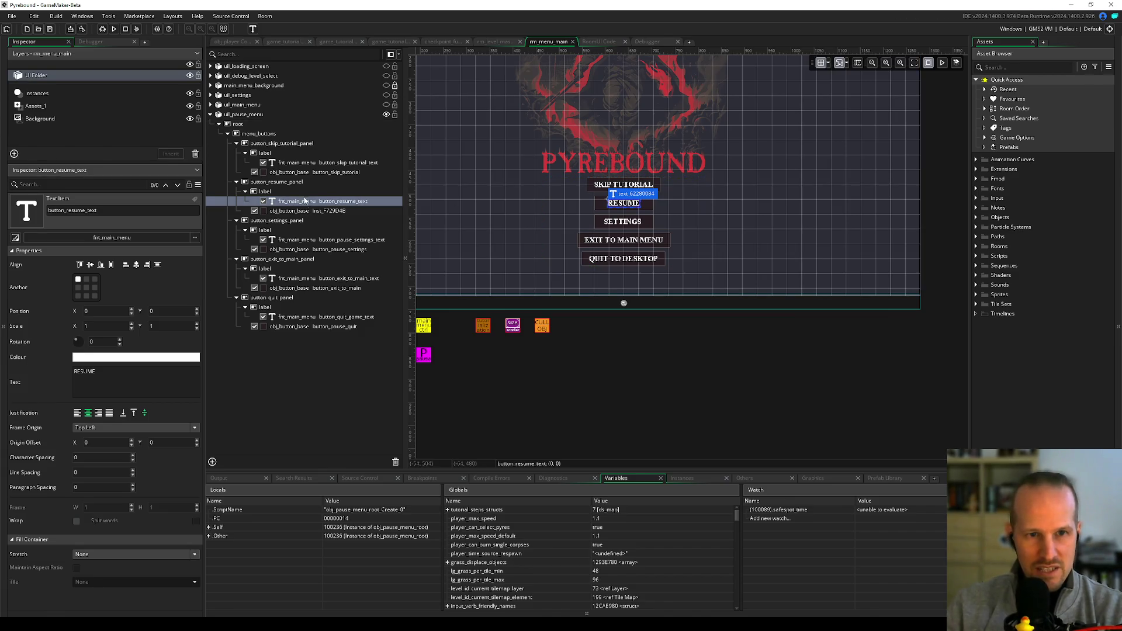
click(320, 211)
key(F2)
text(button_resume)
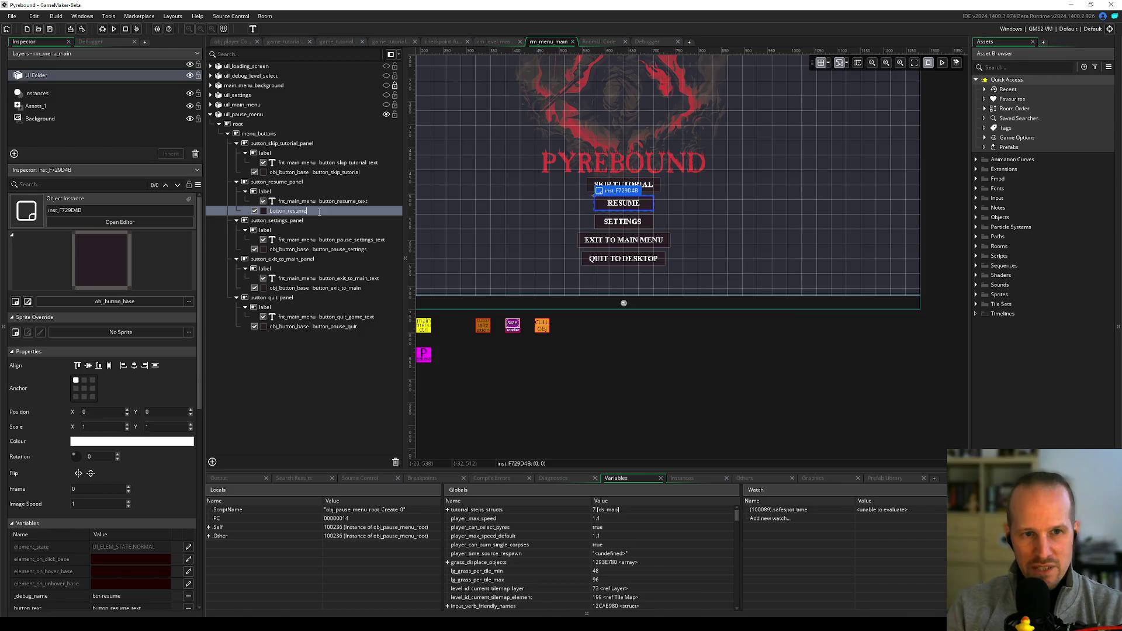
key(Return)
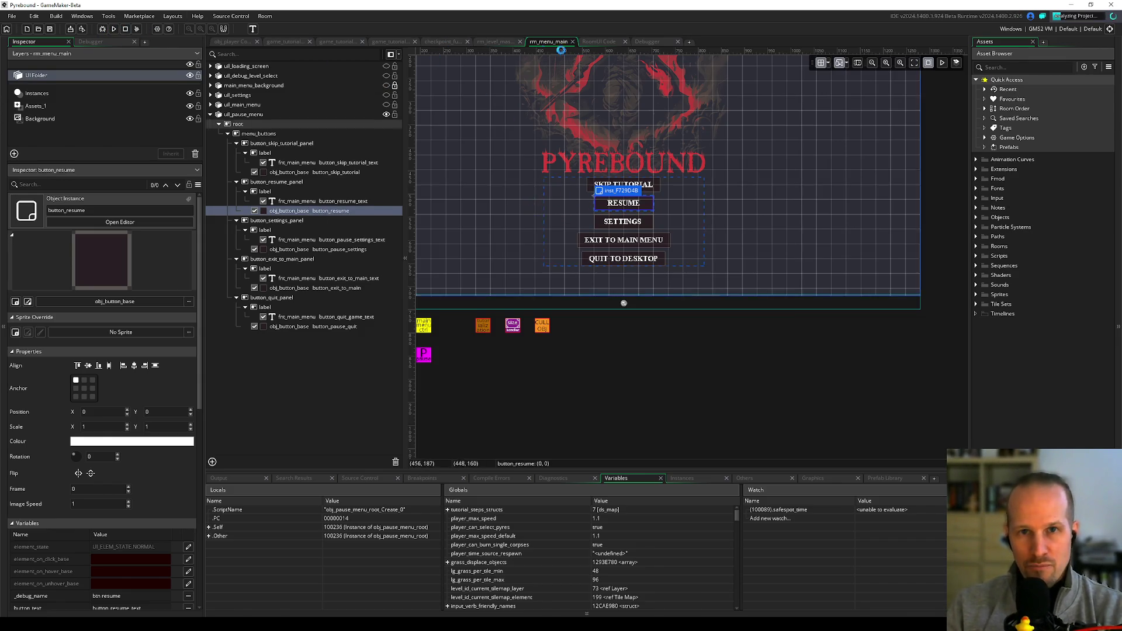
double_click(643, 193)
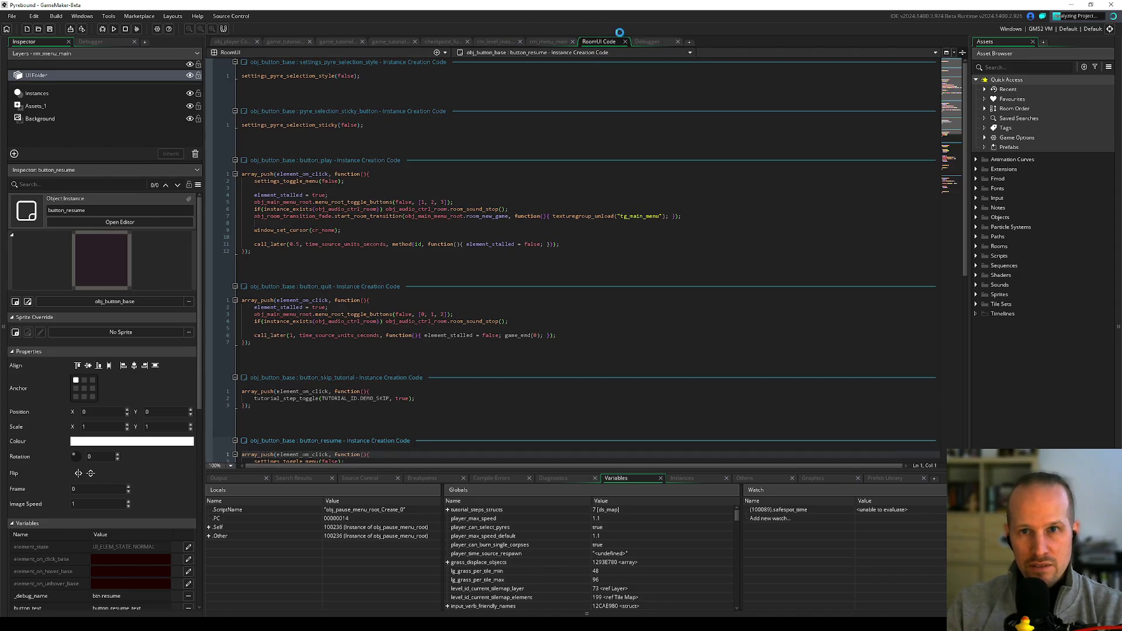
click(647, 42)
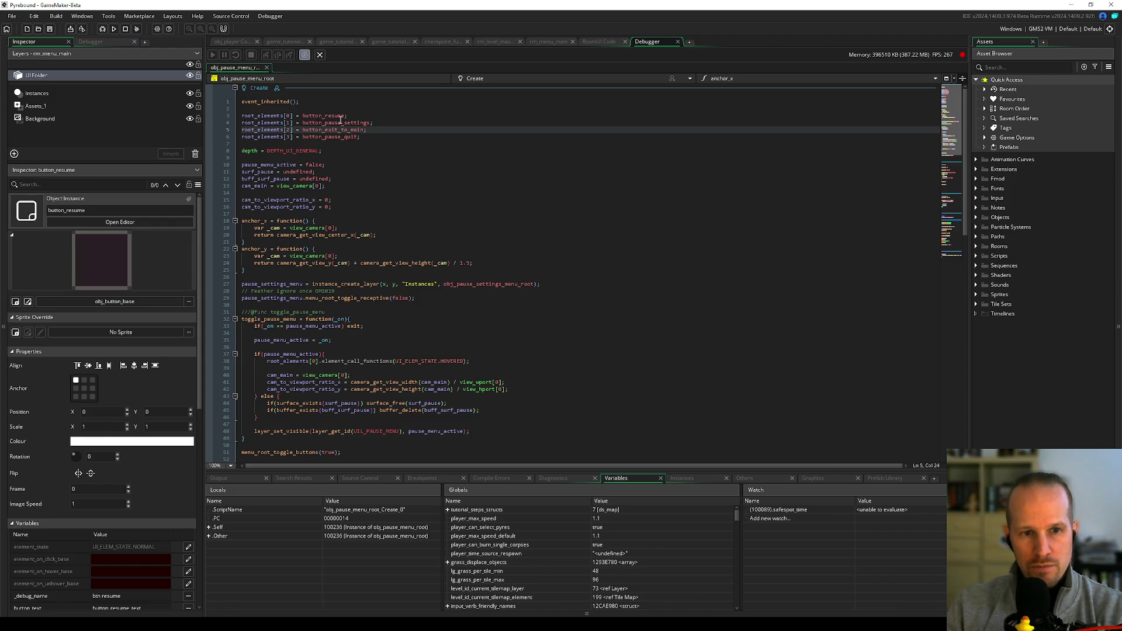
- Review obj_pause_menu_root's code, checking root_elements uses and the Pre-Draw event
click(300, 319)
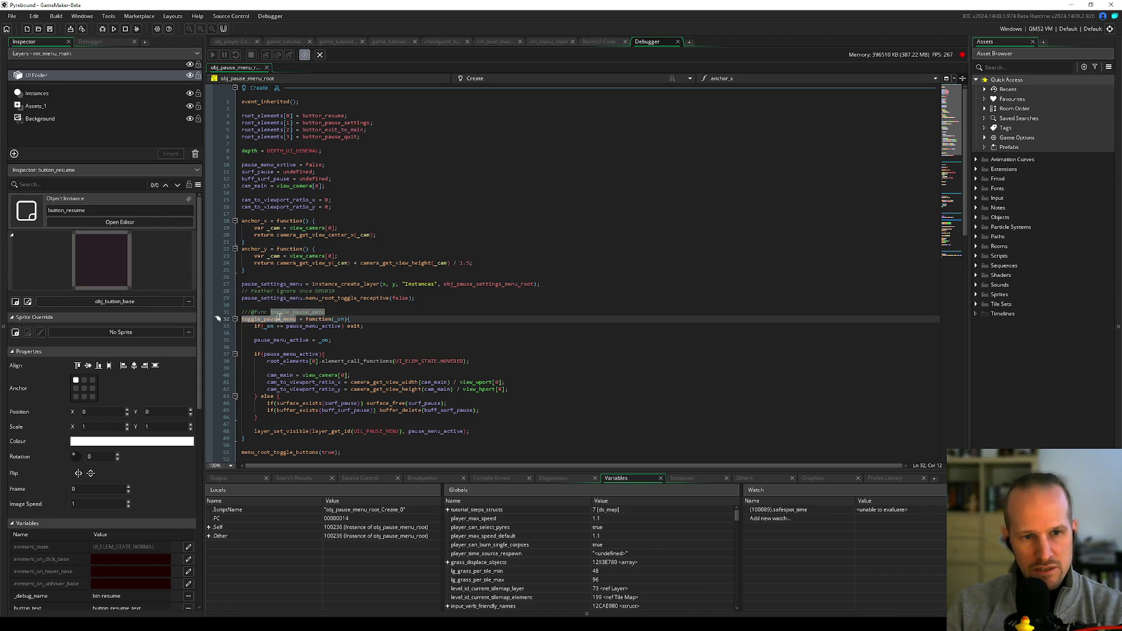
click(283, 115)
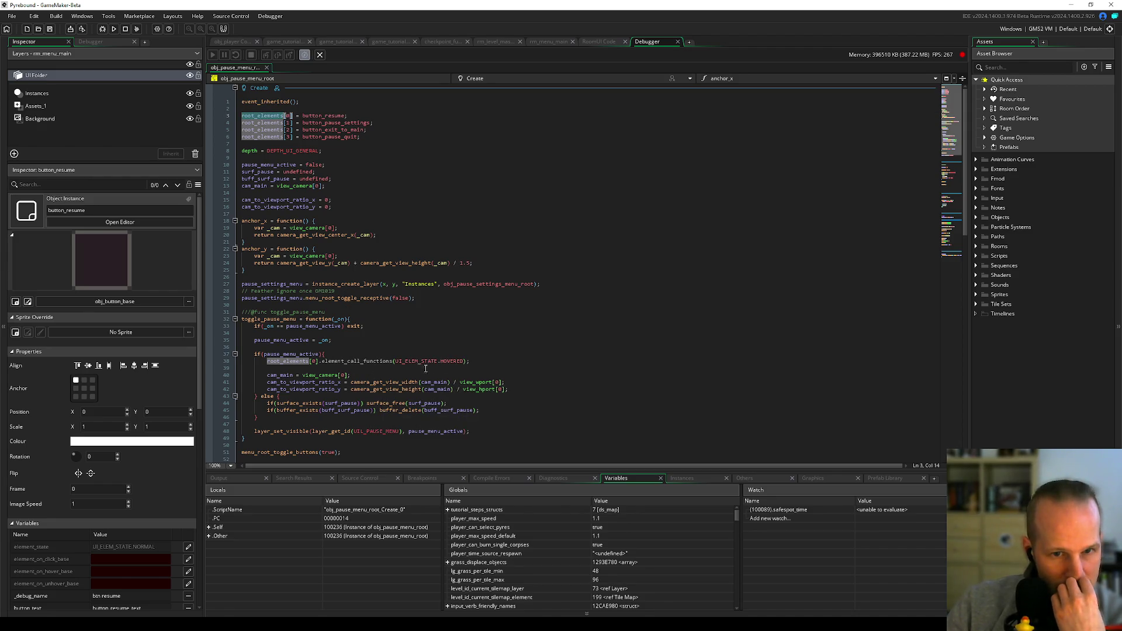
click(385, 368)
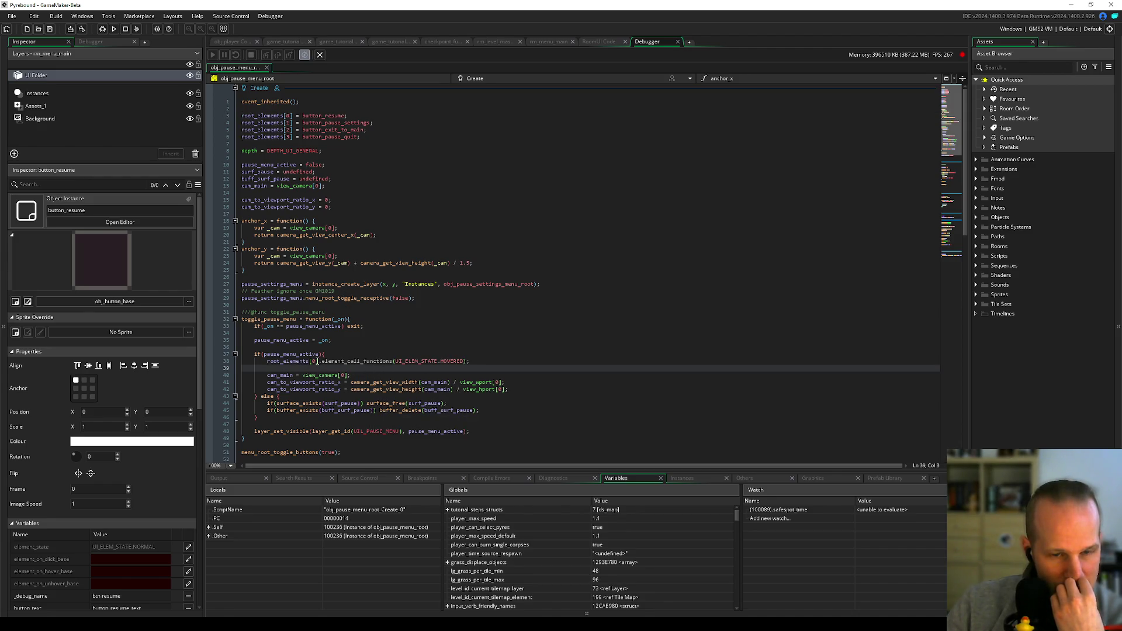
scroll(317, 363, down, 5)
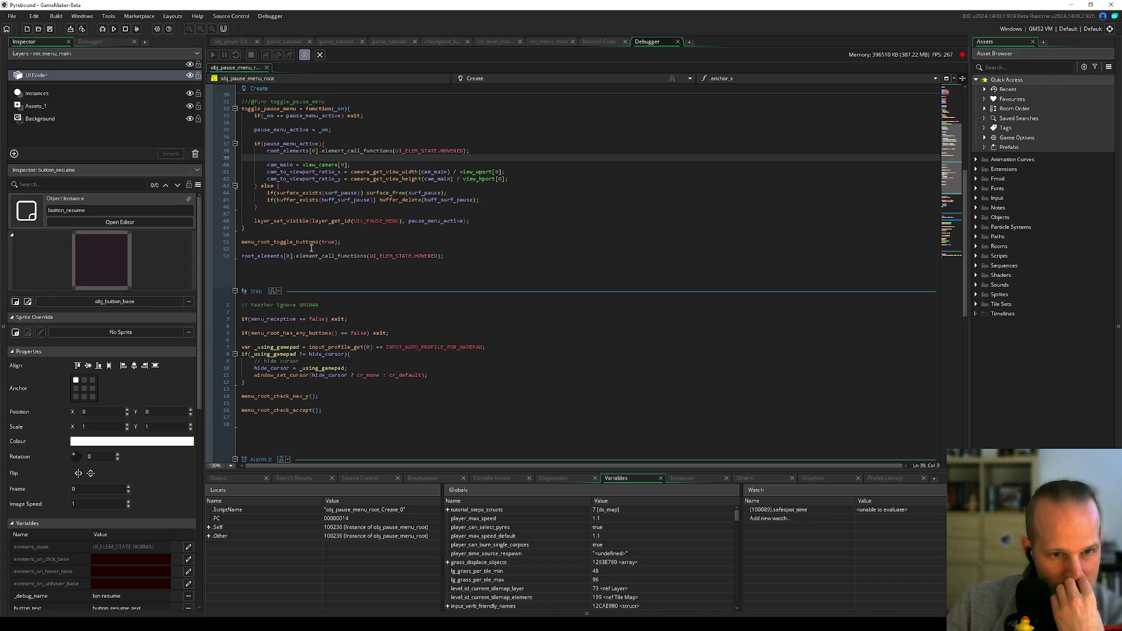
scroll(330, 331, down, 6)
scroll(327, 333, down, 3)
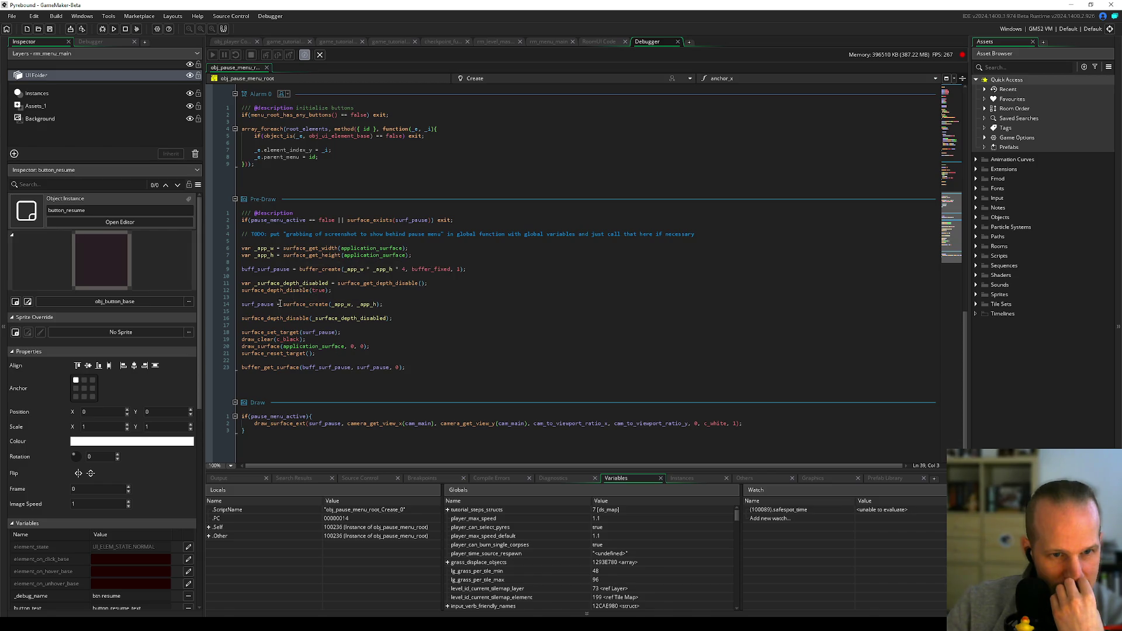
click(278, 296)
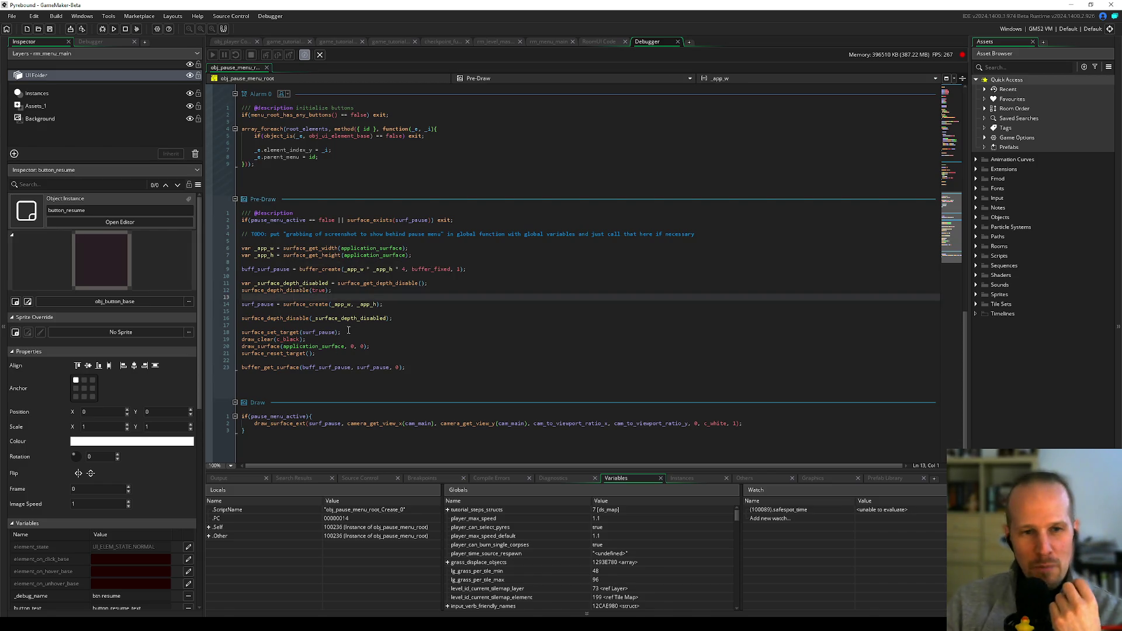
scroll(318, 374, up, 1)
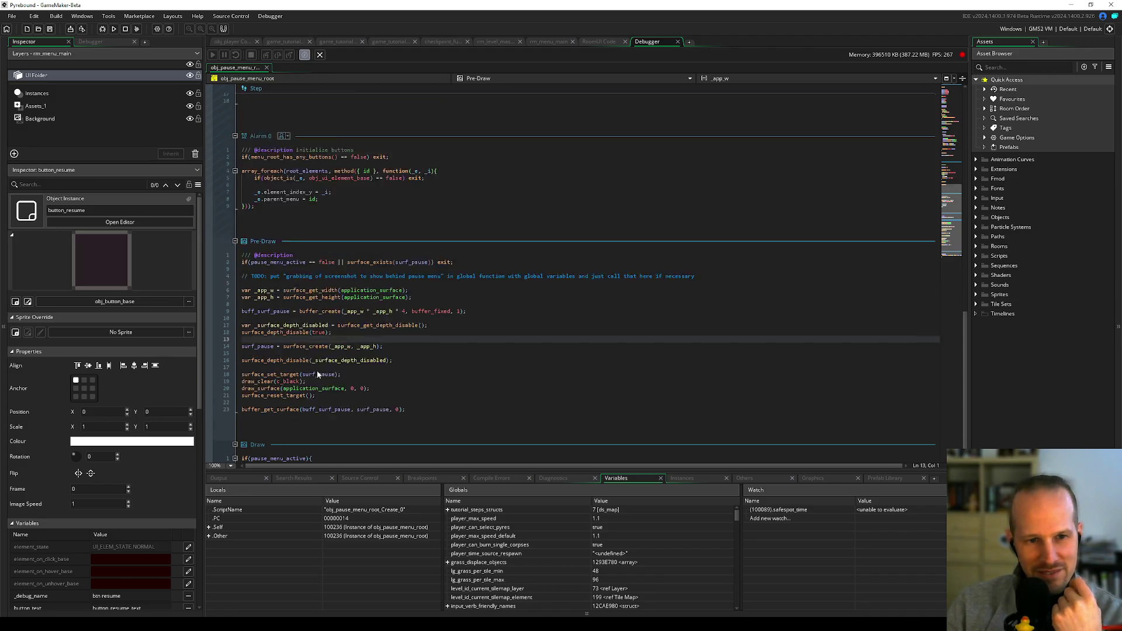
scroll(319, 374, up, 10)
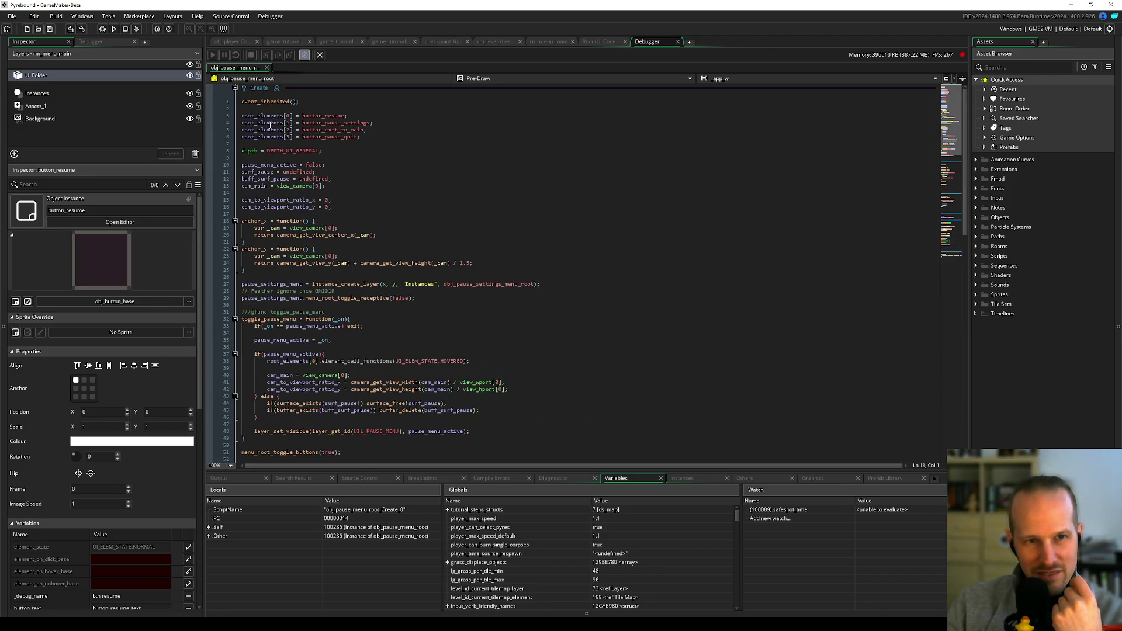
click(338, 111)
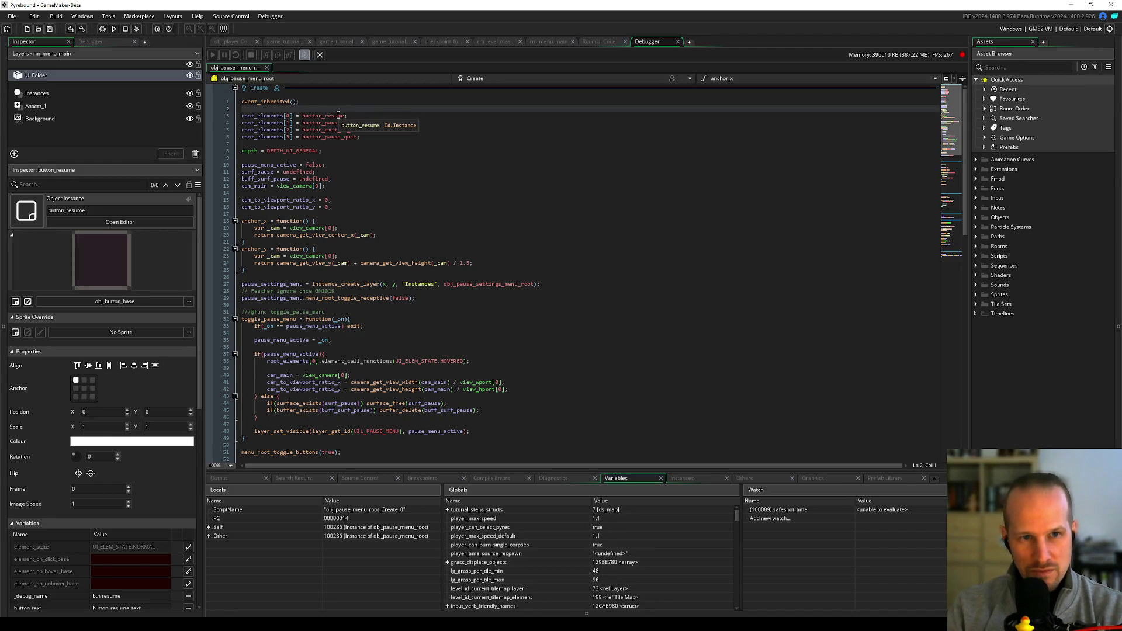
- Add root_elements[4] = button_tutorial_skip; after the root element list and save the Create code
key(Down)
key(Down)
key(Down)
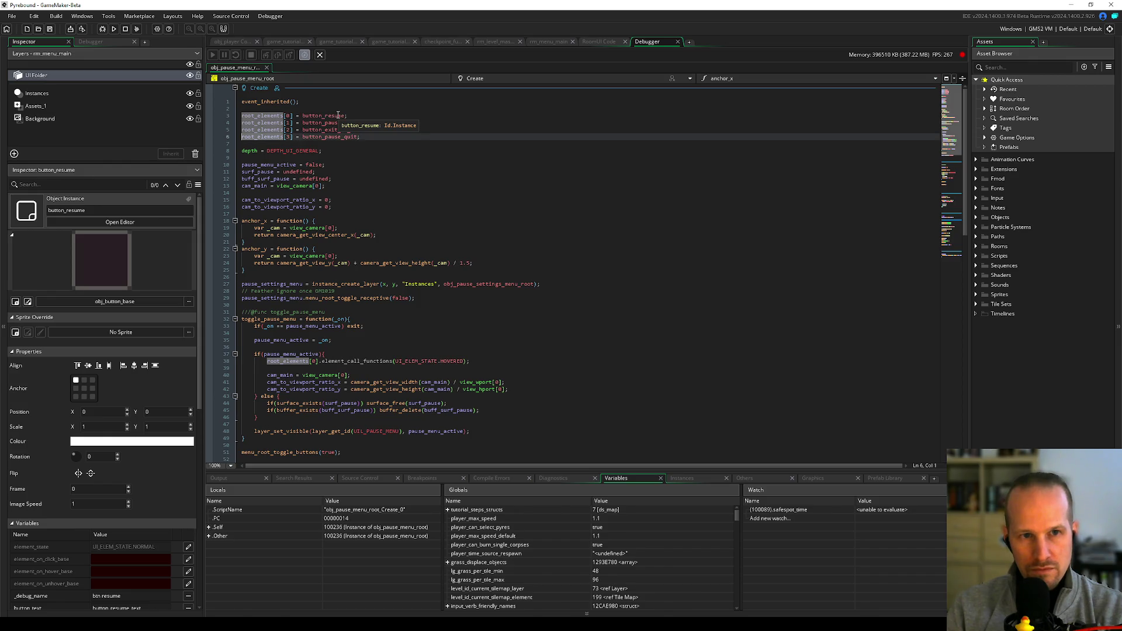
key(End)
key(Return)
text(root_)
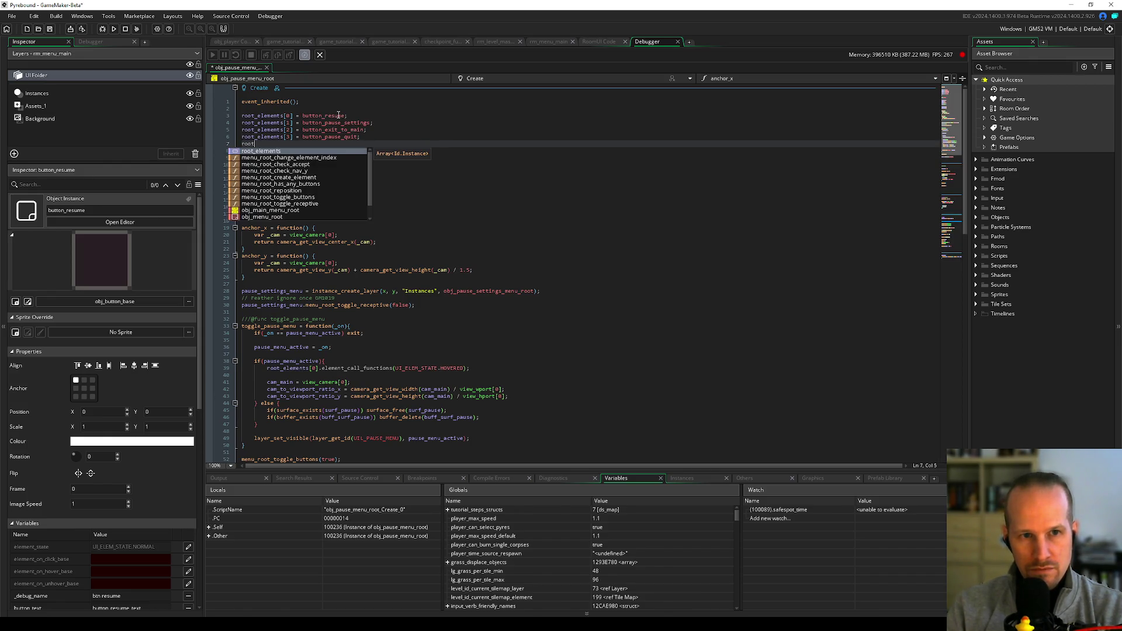
key(Return)
text([4])
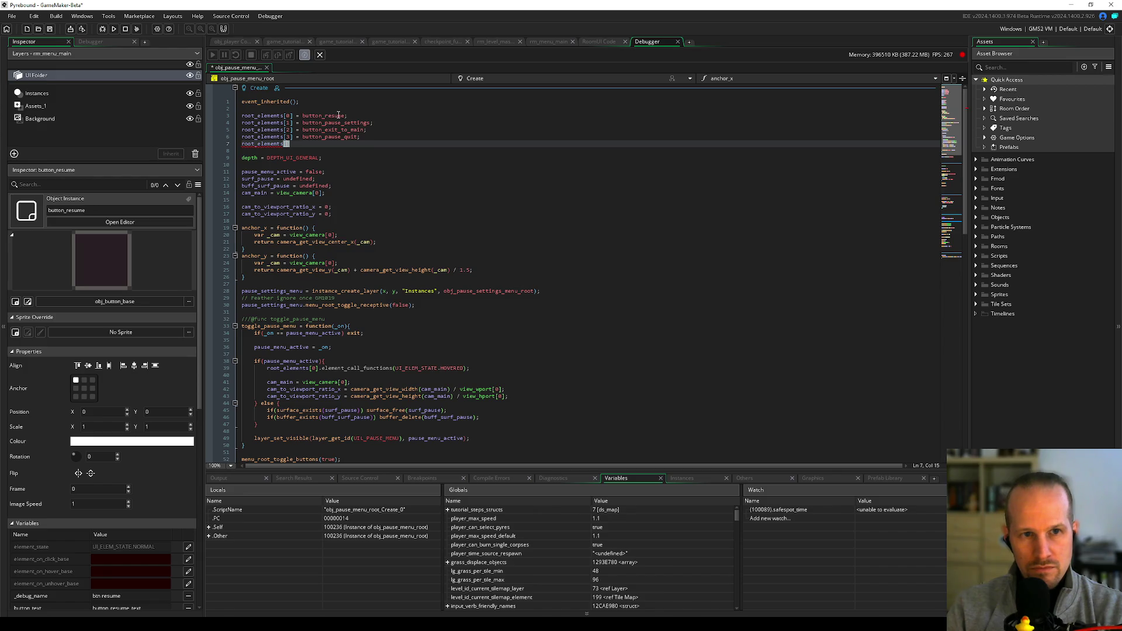
text( = b)
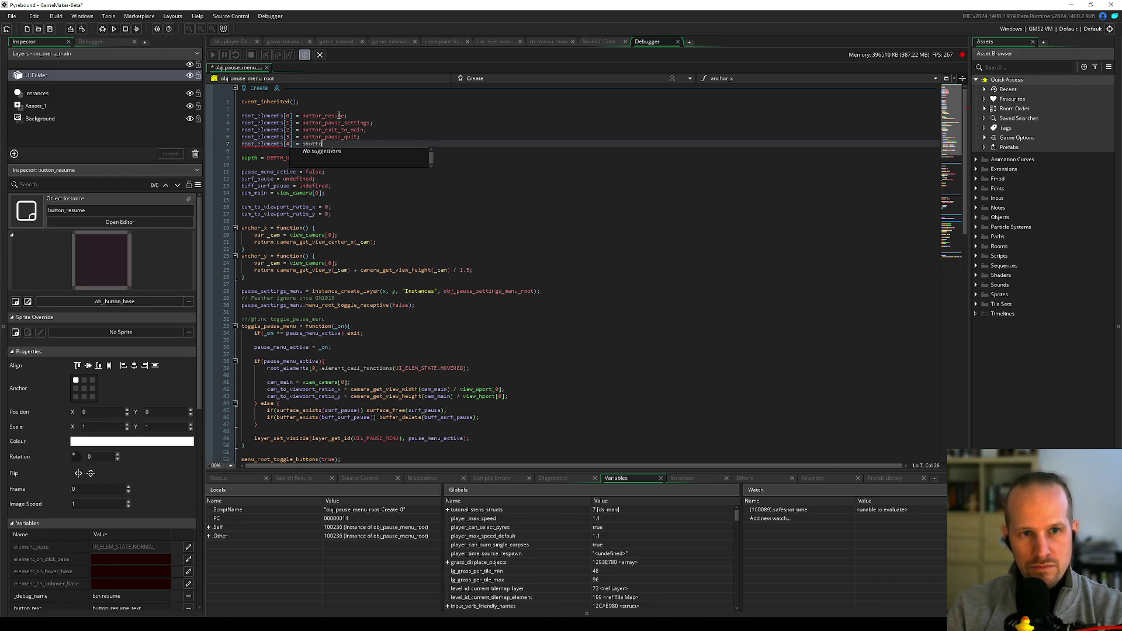
text(utton_)
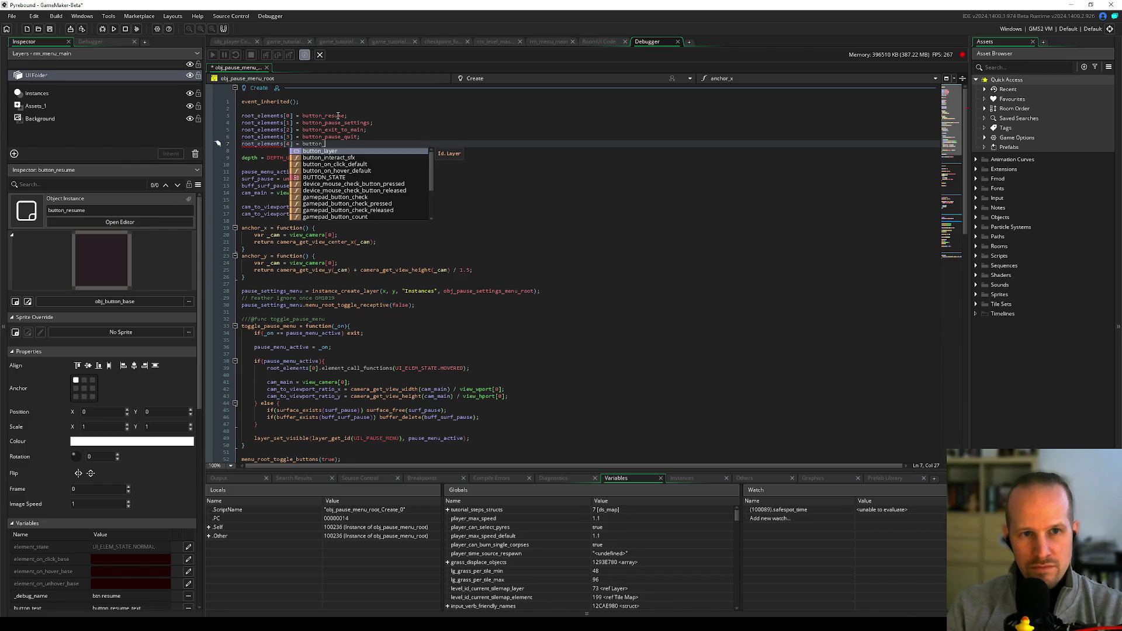
text(tut)
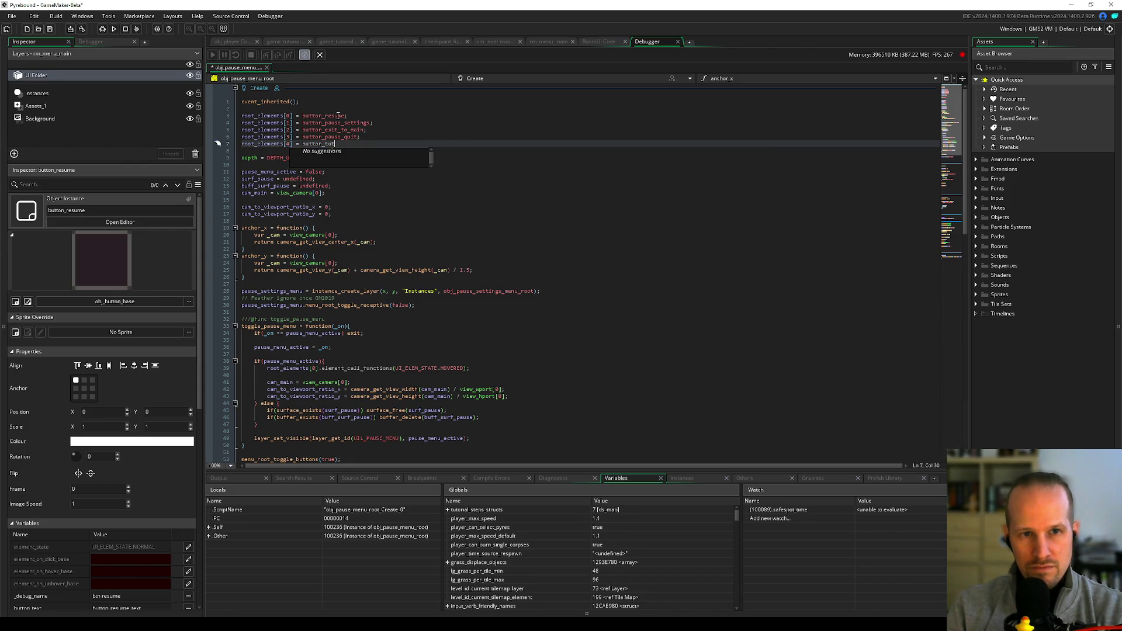
key(BackSpace)
key(BackSpace)
key(BackSpace)
text(orial_skip)
text(;)
key(ctrl+s)
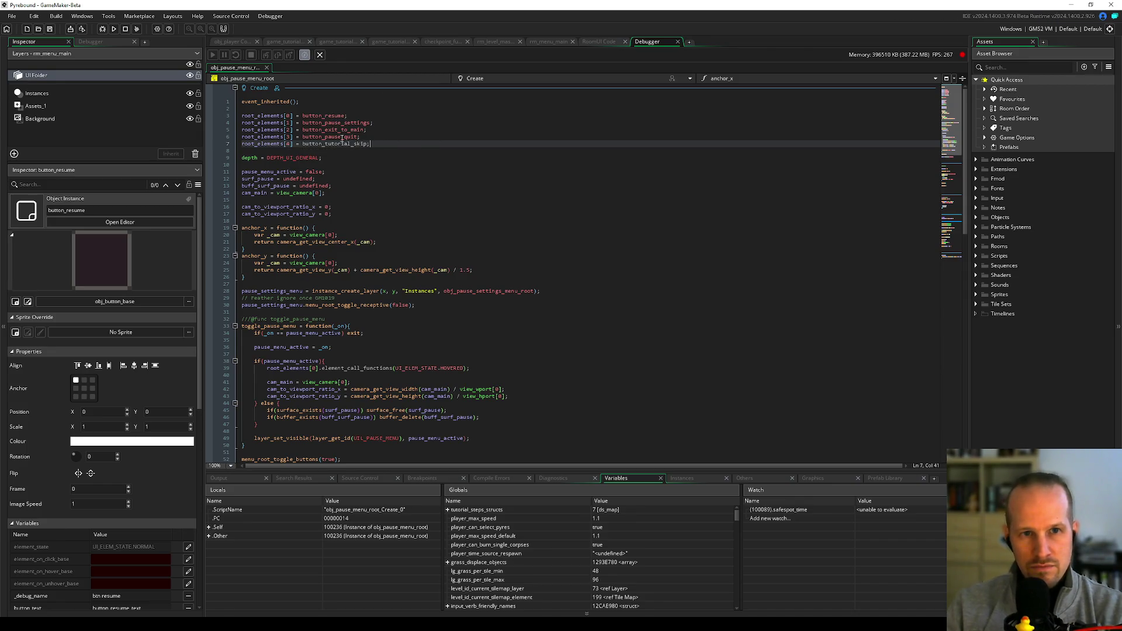
double_click(342, 144)
click(595, 42)
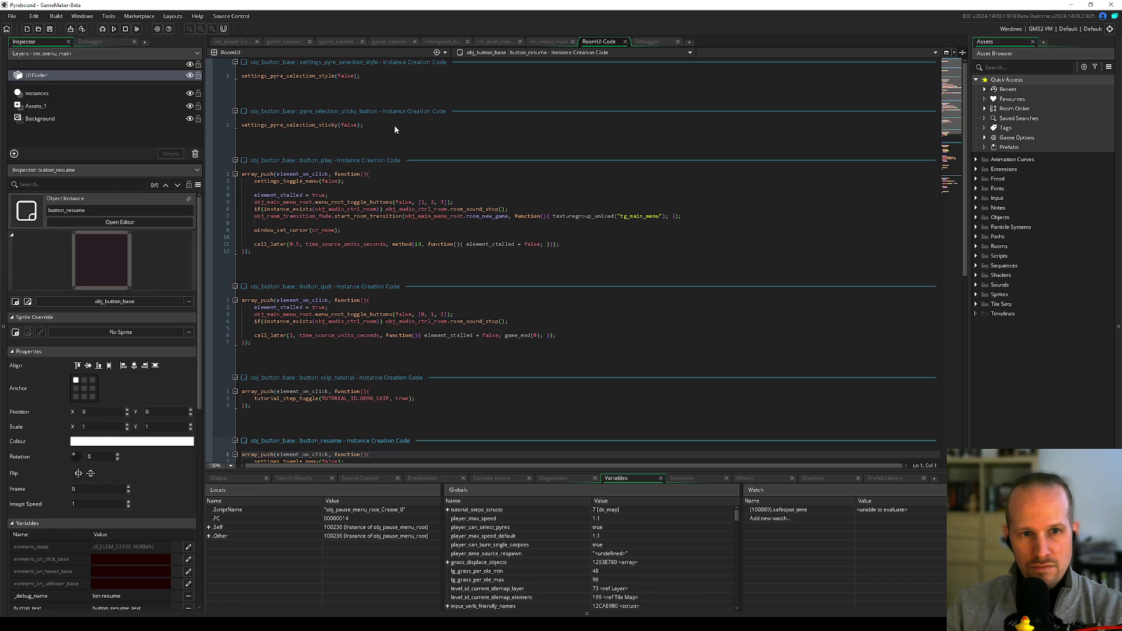
- Check the skip-tutorial button's real instance name, button_skip_tutorial, in rm_menu_main
click(544, 42)
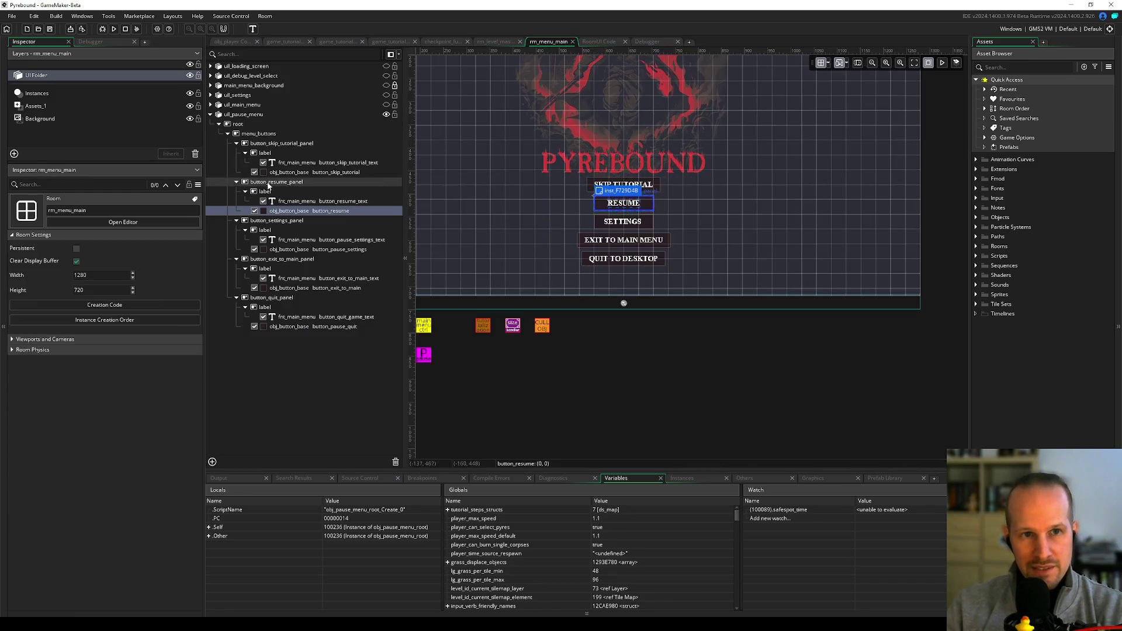
click(334, 172)
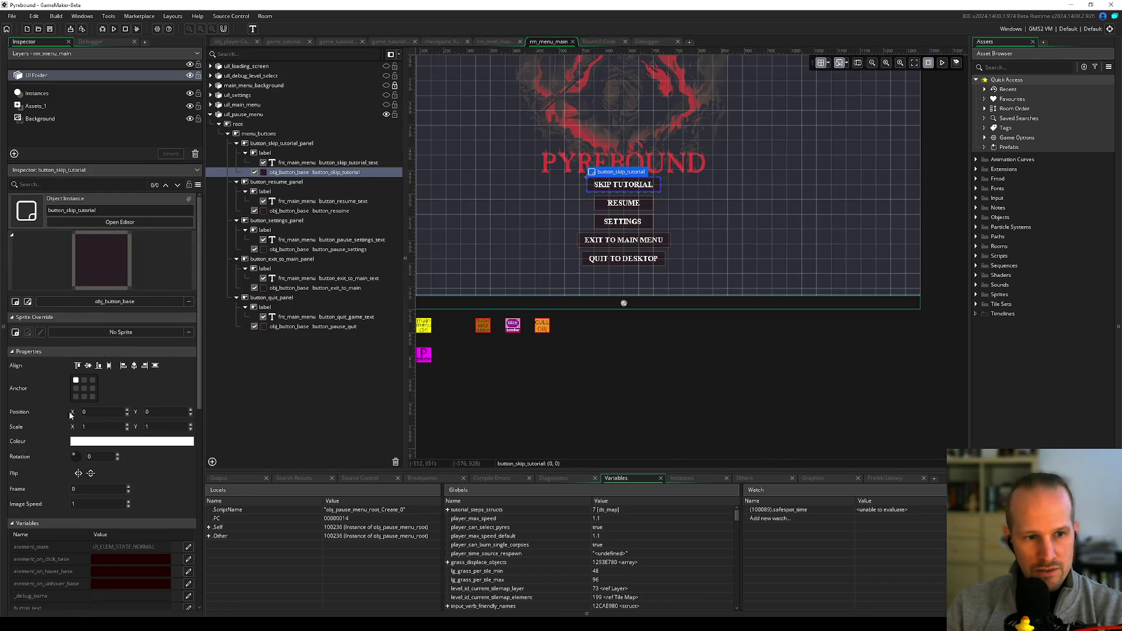
scroll(52, 444, down, 5)
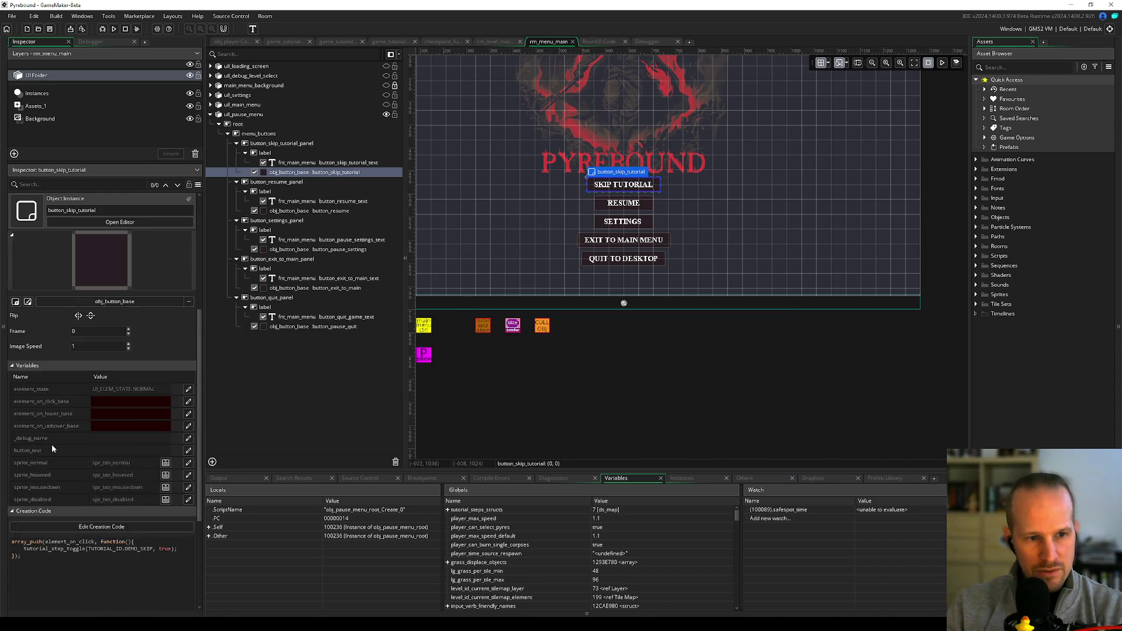
scroll(61, 482, up, 5)
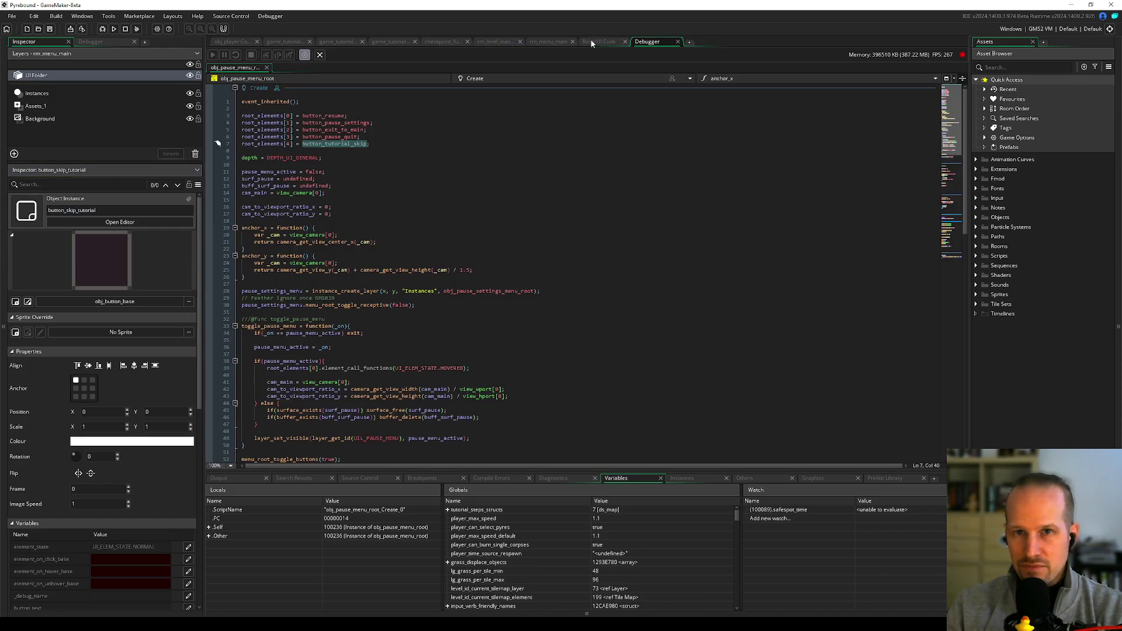
click(337, 143)
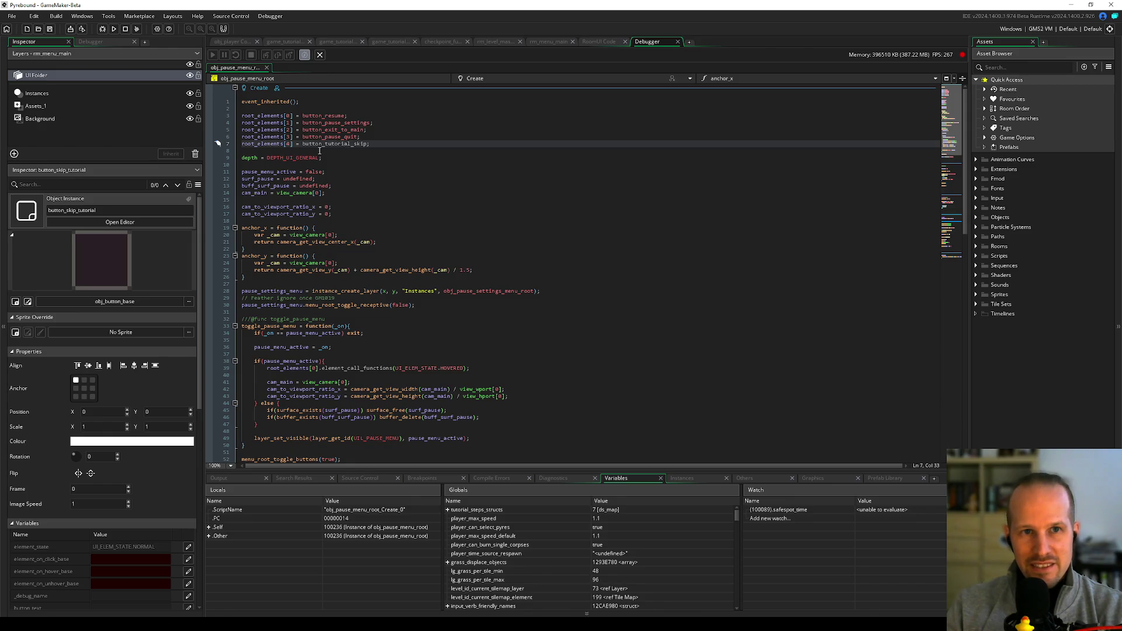
- Open obj_pause_menu_root via asset search, change line 7 to root_elements[4] = button_skip_tutorial, and save
key(ctrl+t)
text(obj)
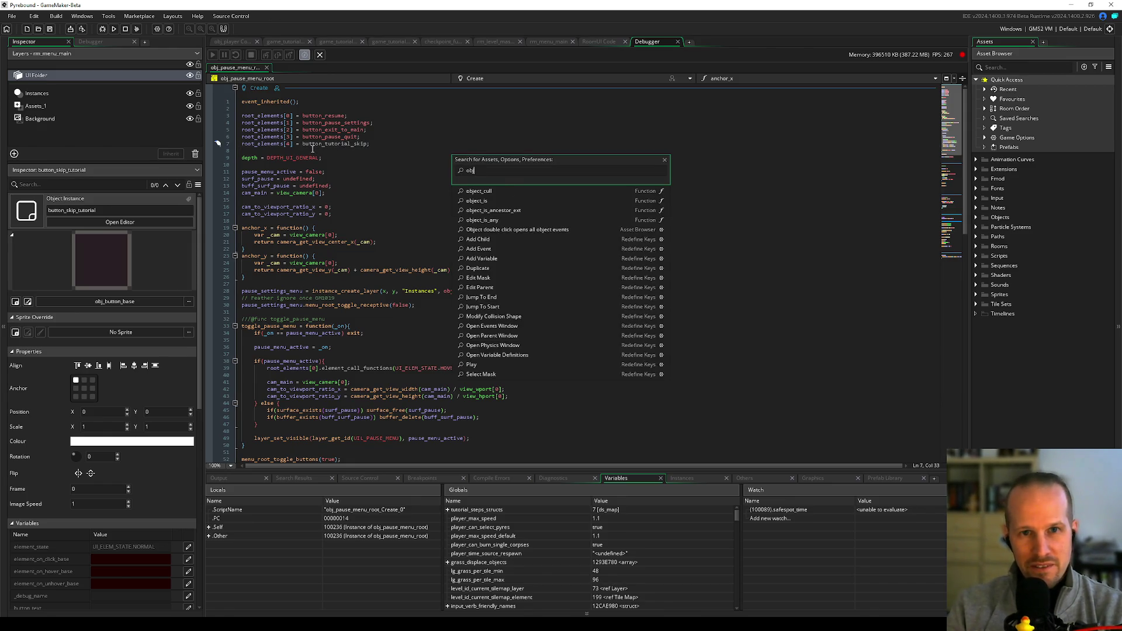
text(_pause_men)
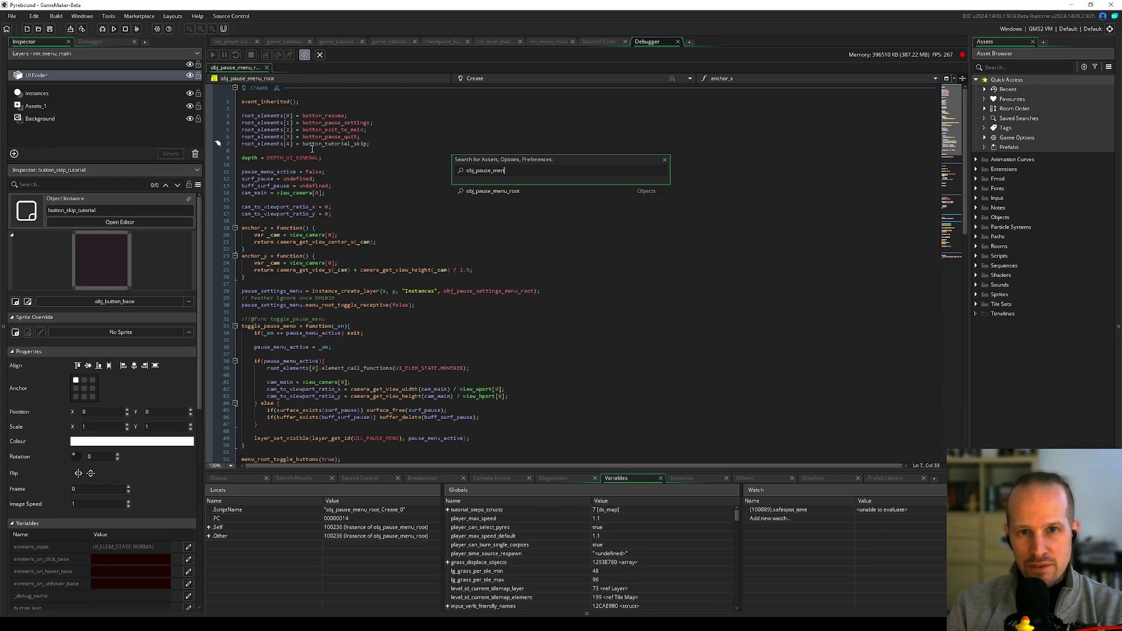
key(Return)
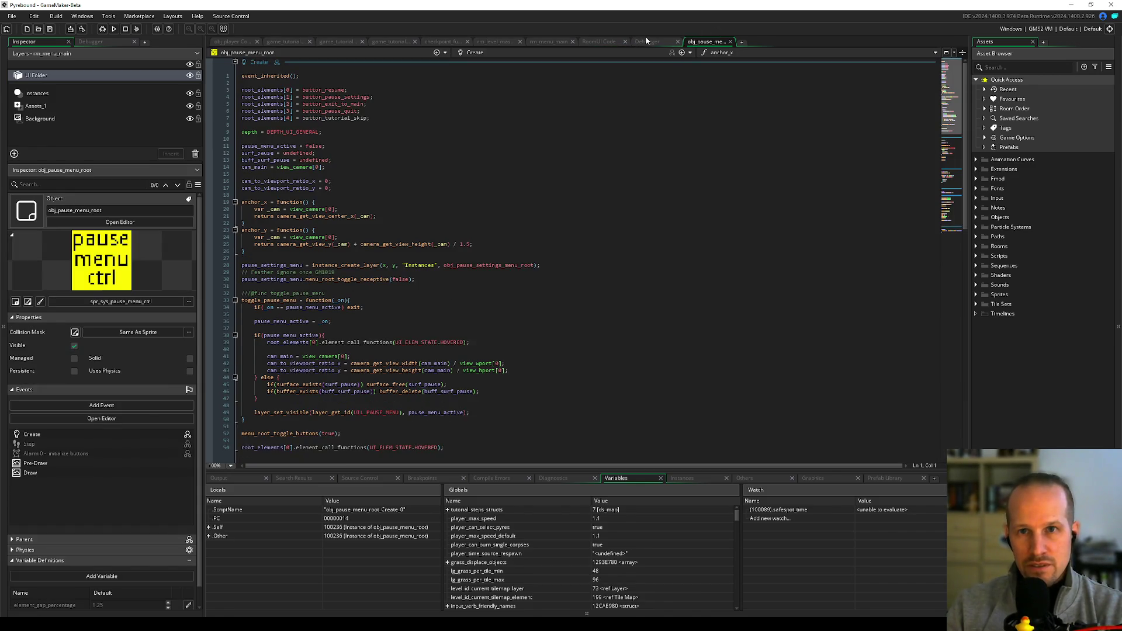
middle_click(645, 40)
triple_click(322, 119)
key(ctrl+v)
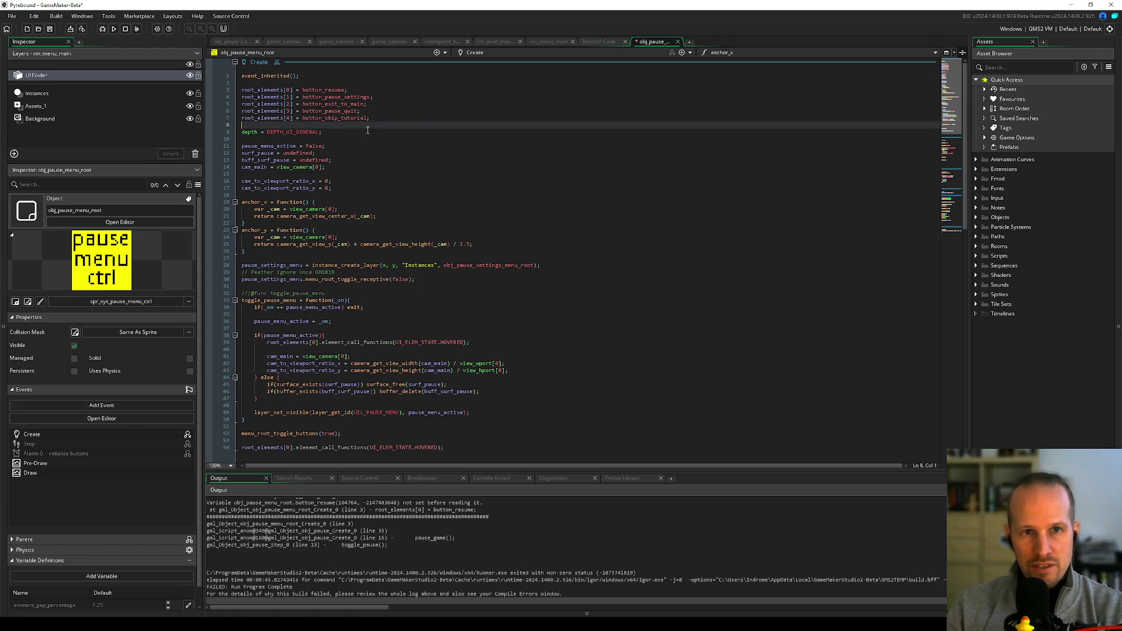
key(ctrl+z)
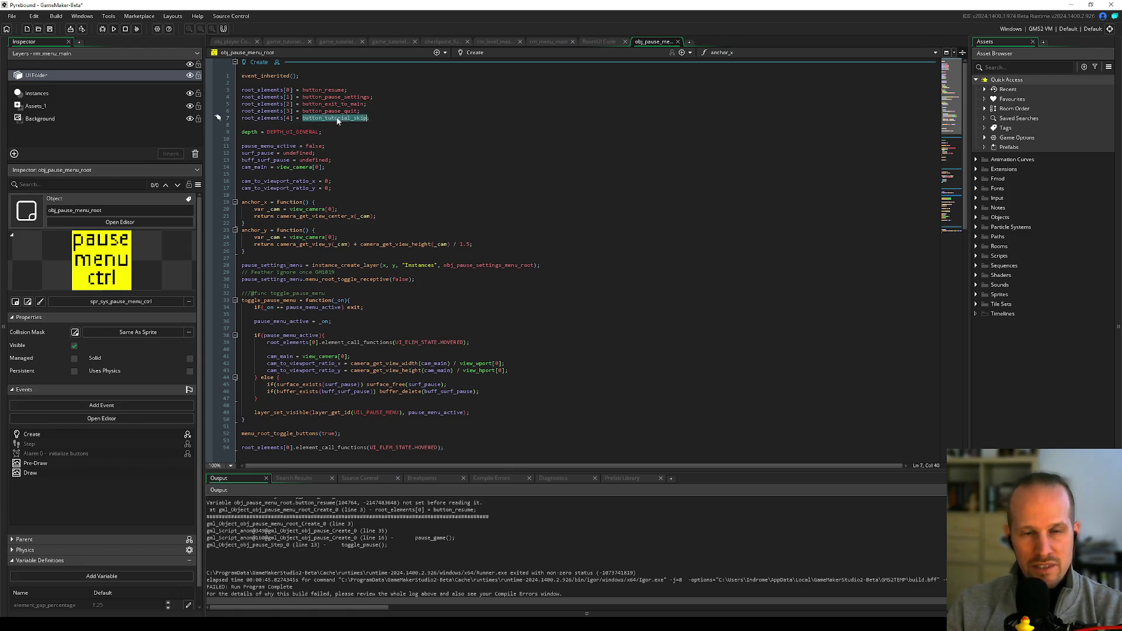
key(ctrl+y)
click(402, 136)
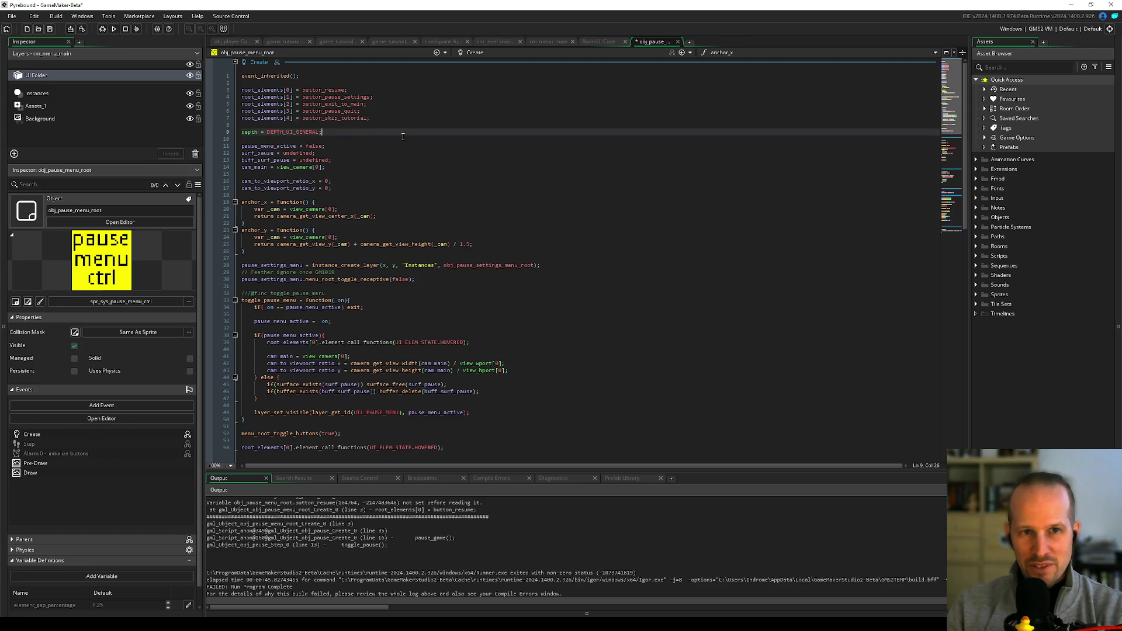
key(ctrl+s)
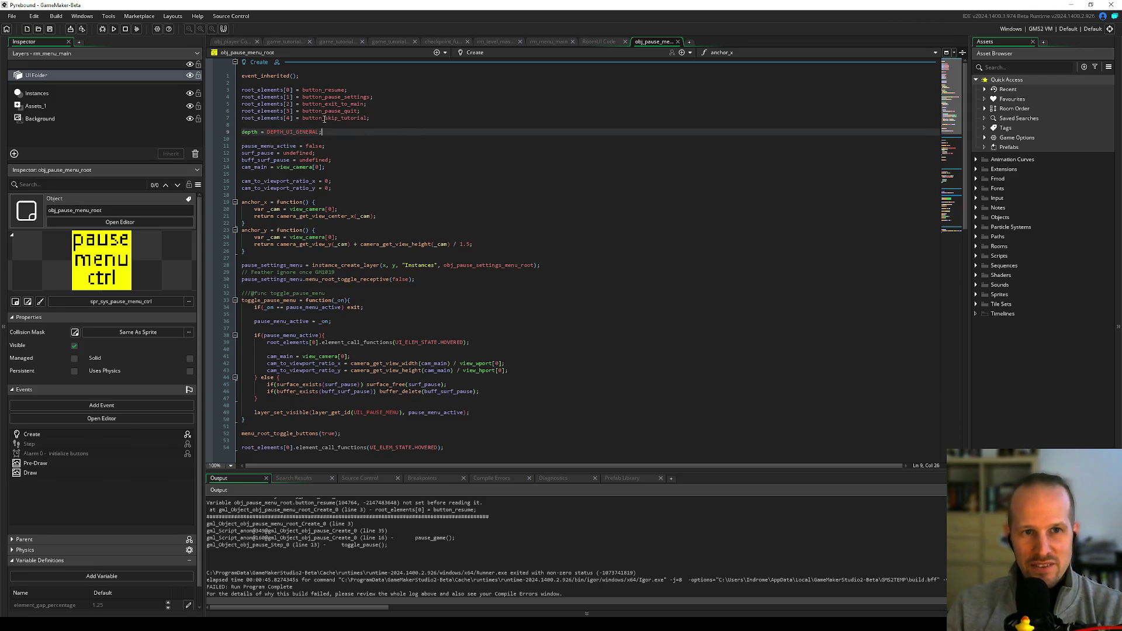
click(324, 118)
click(114, 28)
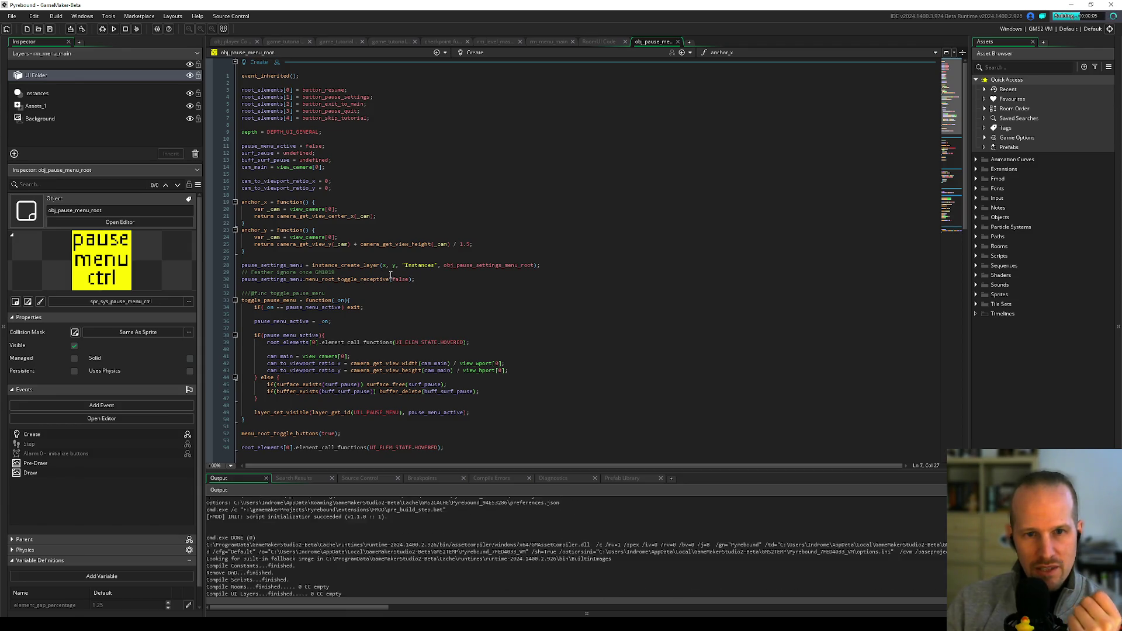
- Launch the rebuilt Pyrebound game and start a new game from its main menu
mouse_move(378, 267)
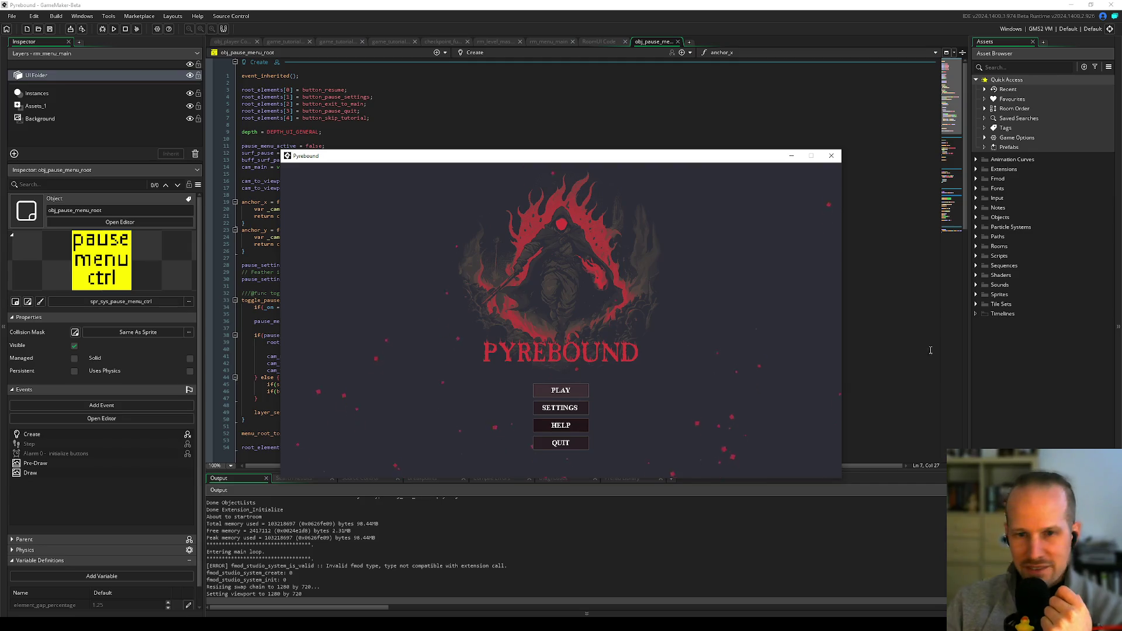
click(567, 393)
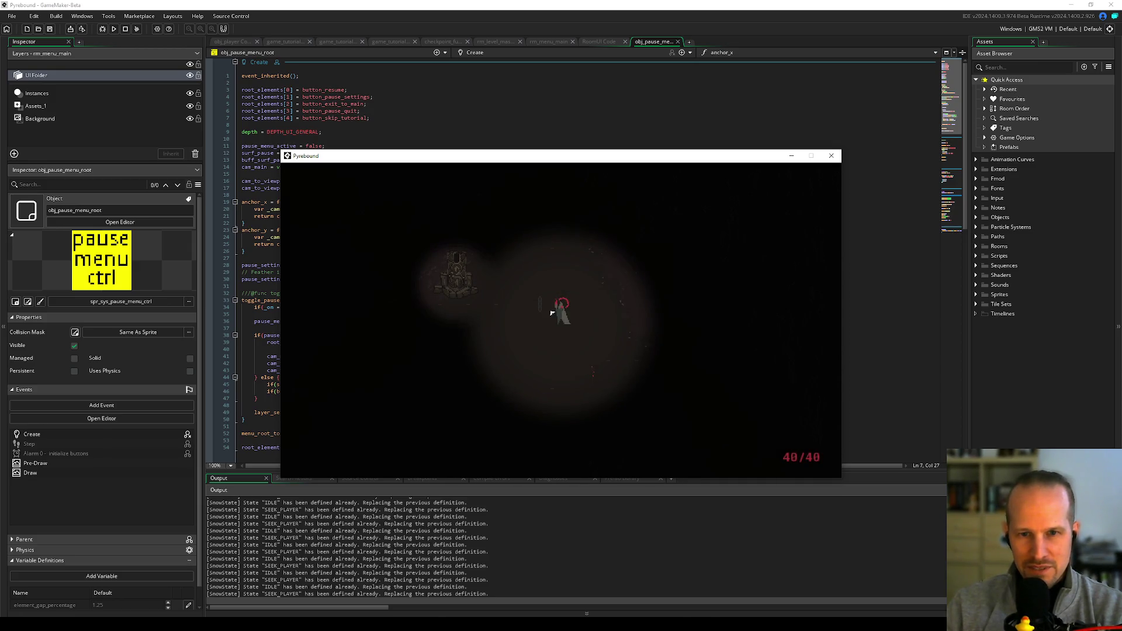
- Pause the game, browse the F1 debug overlay's globals window, then resume from the main menu
key(Escape)
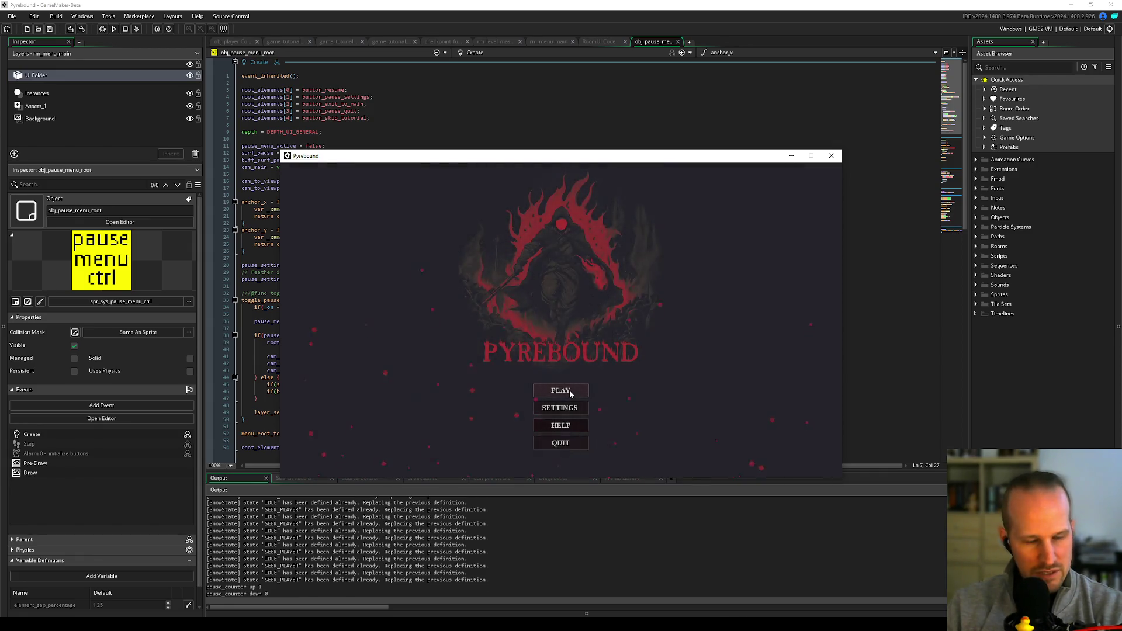
key(F1)
click(293, 167)
click(293, 167)
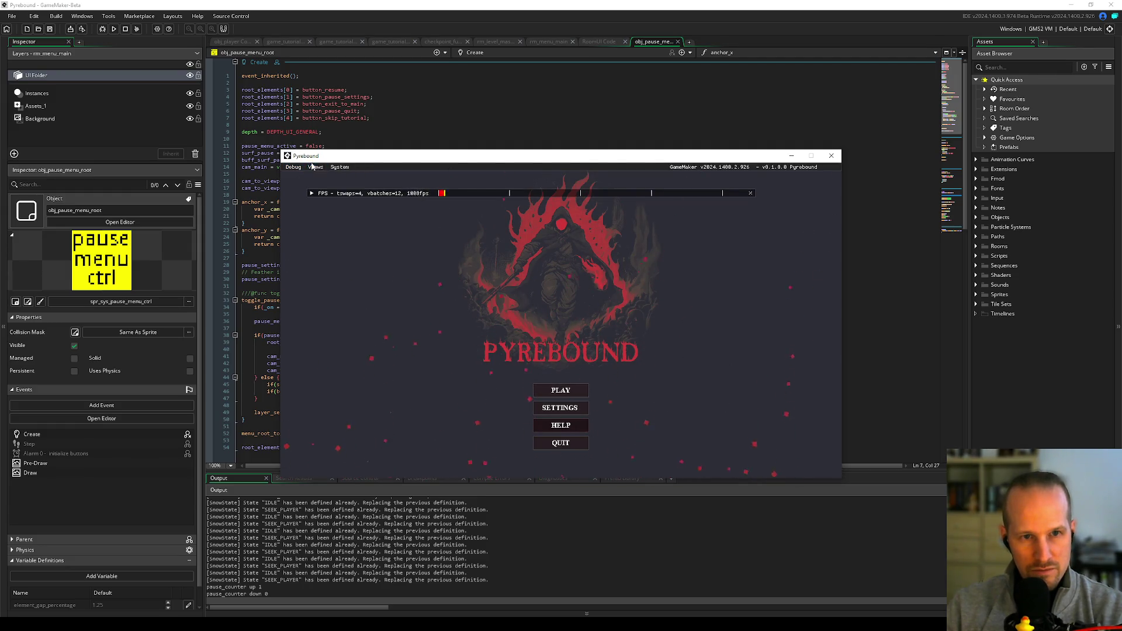
click(293, 167)
click(339, 199)
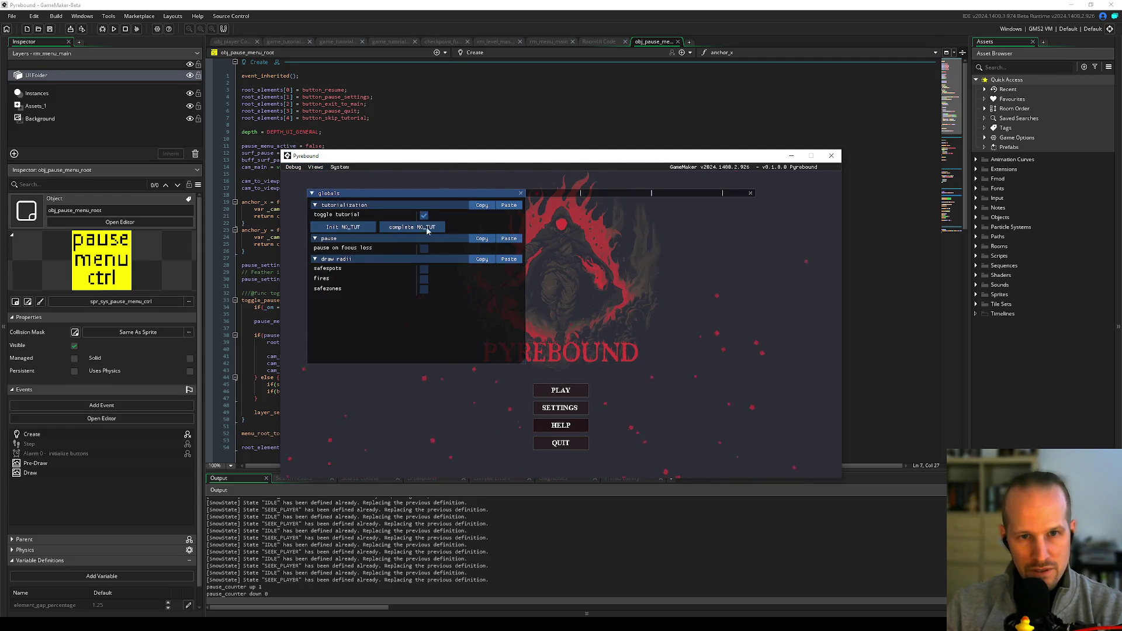
key(F1)
key(Return)
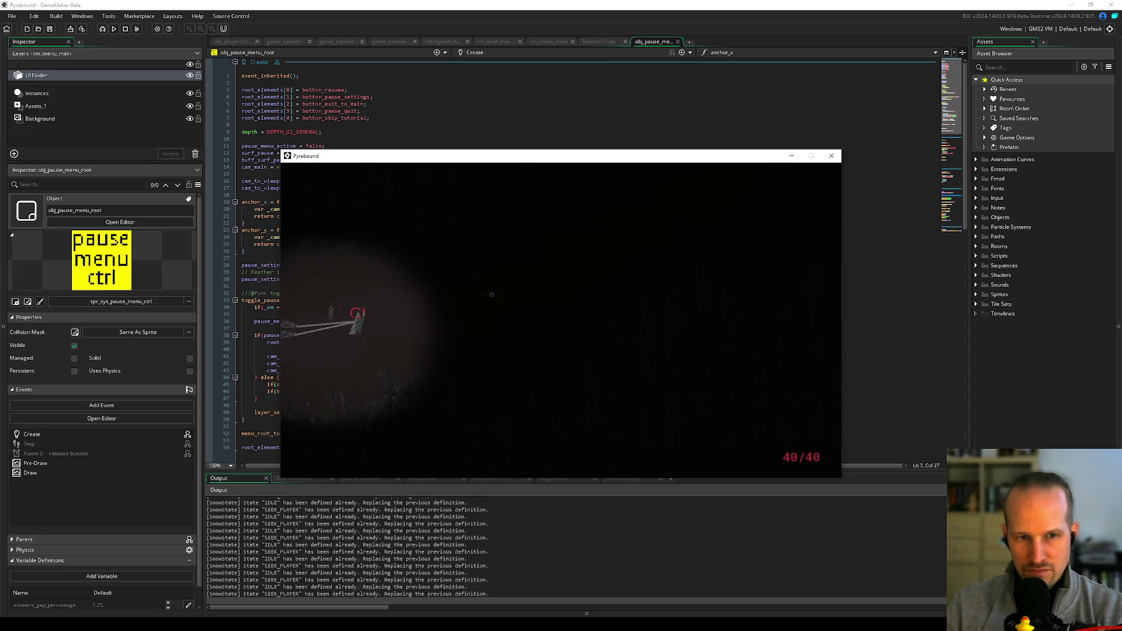
- Choose Skip Tutorial from the pause menu, read the missing-instance checkpoint error, dismiss it, and close the game
key(Escape)
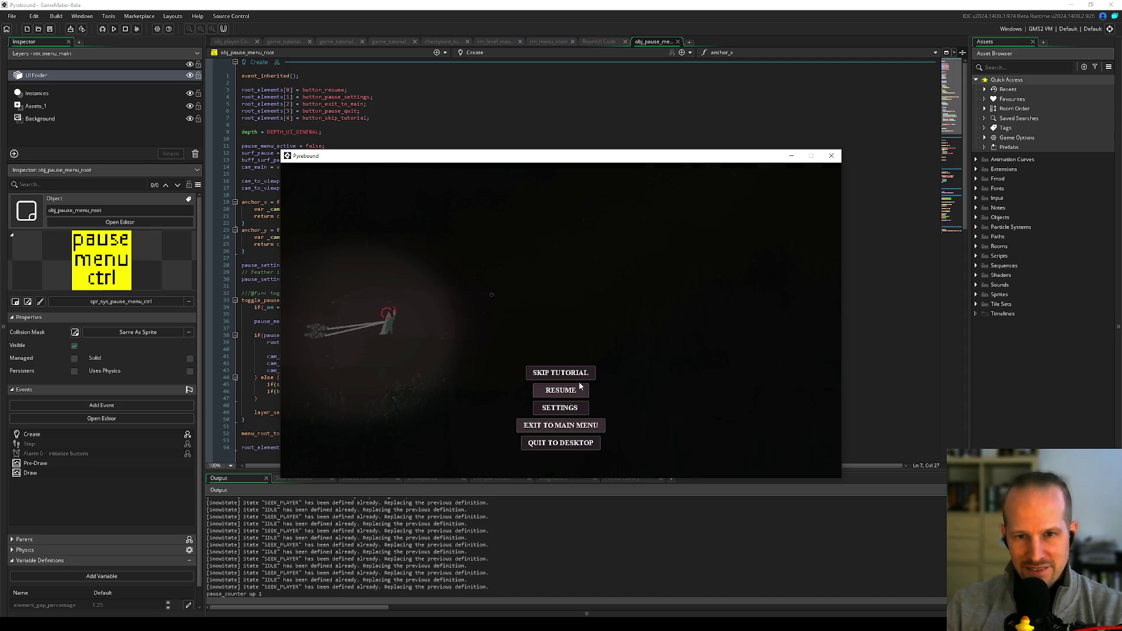
click(560, 373)
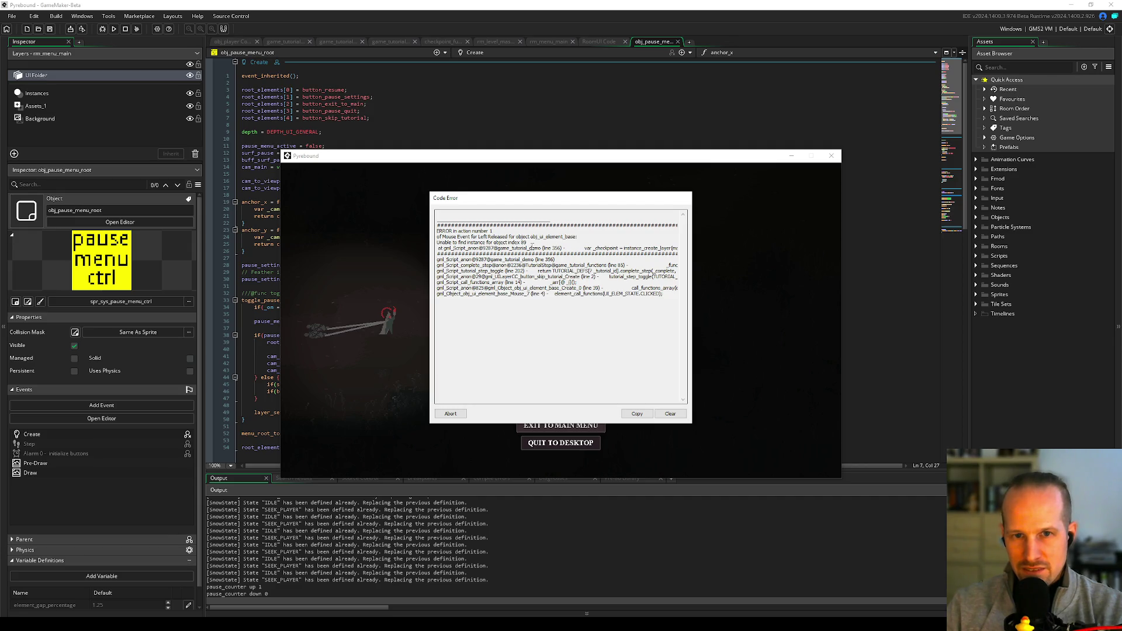
mouse_move(532, 248)
mouse_down()
mouse_move(681, 248)
mouse_move(438, 248)
mouse_move(571, 241)
mouse_up()
click(537, 242)
drag(459, 242, 538, 244)
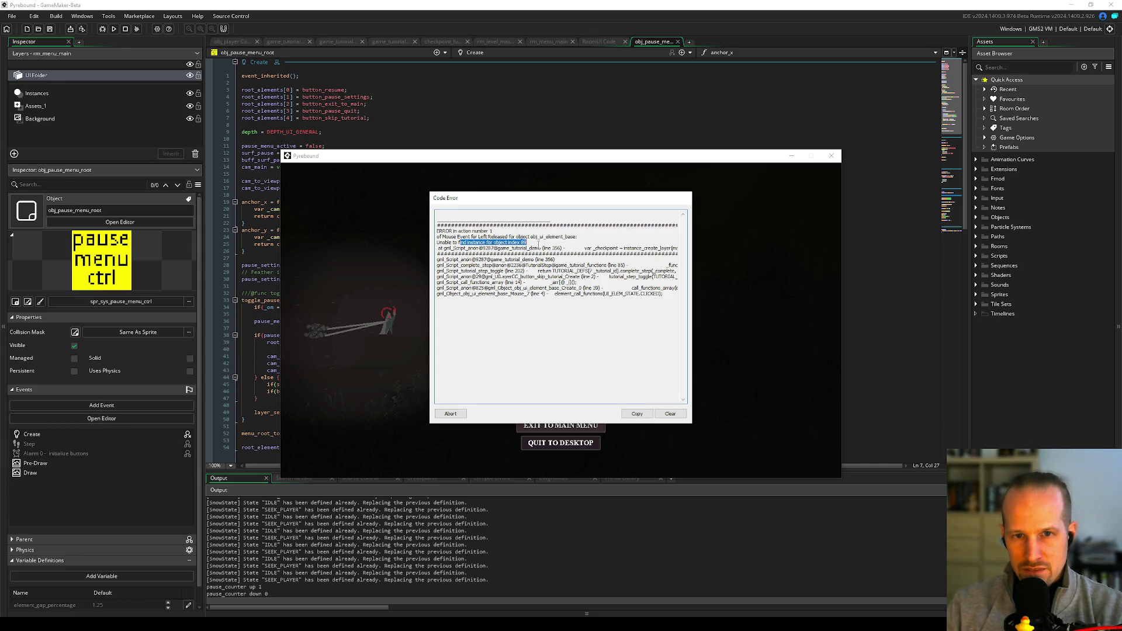
click(528, 243)
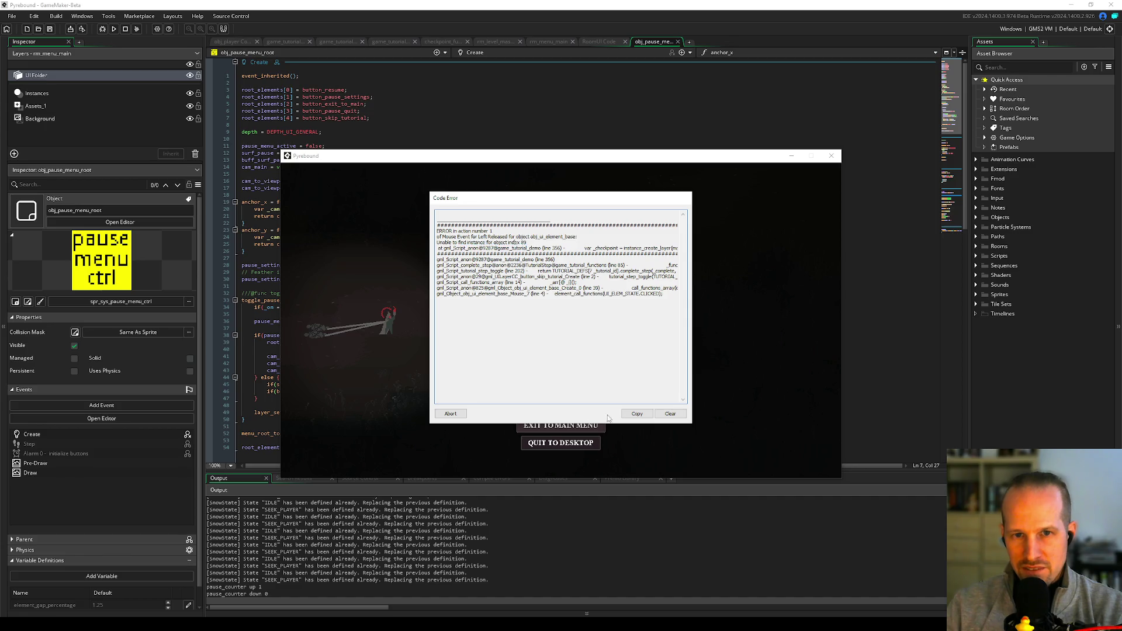
click(460, 414)
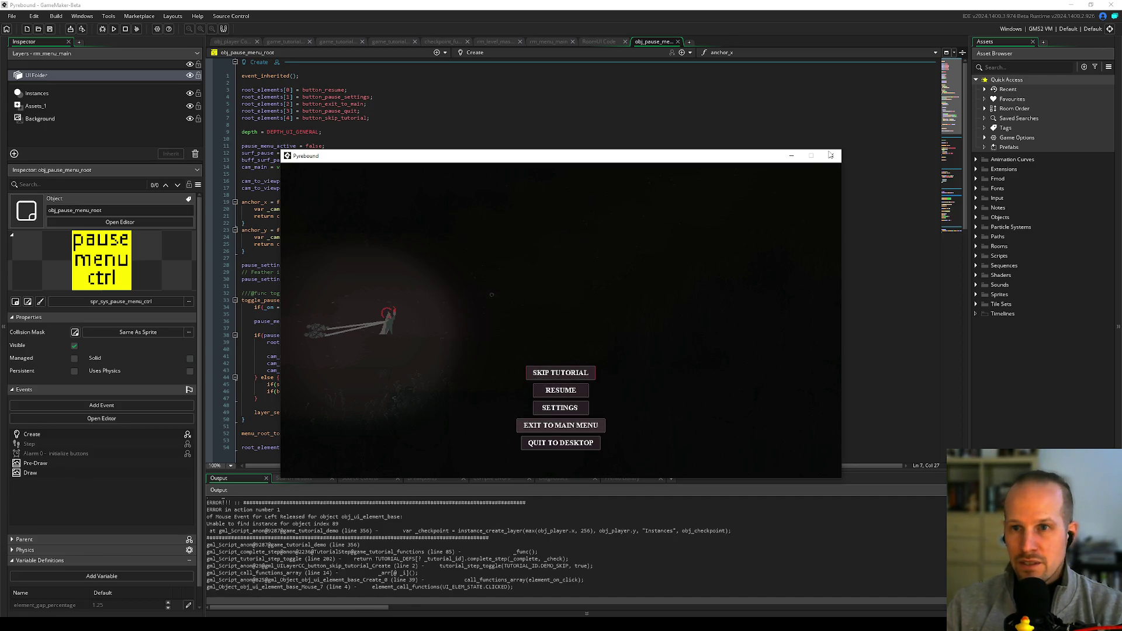
click(830, 154)
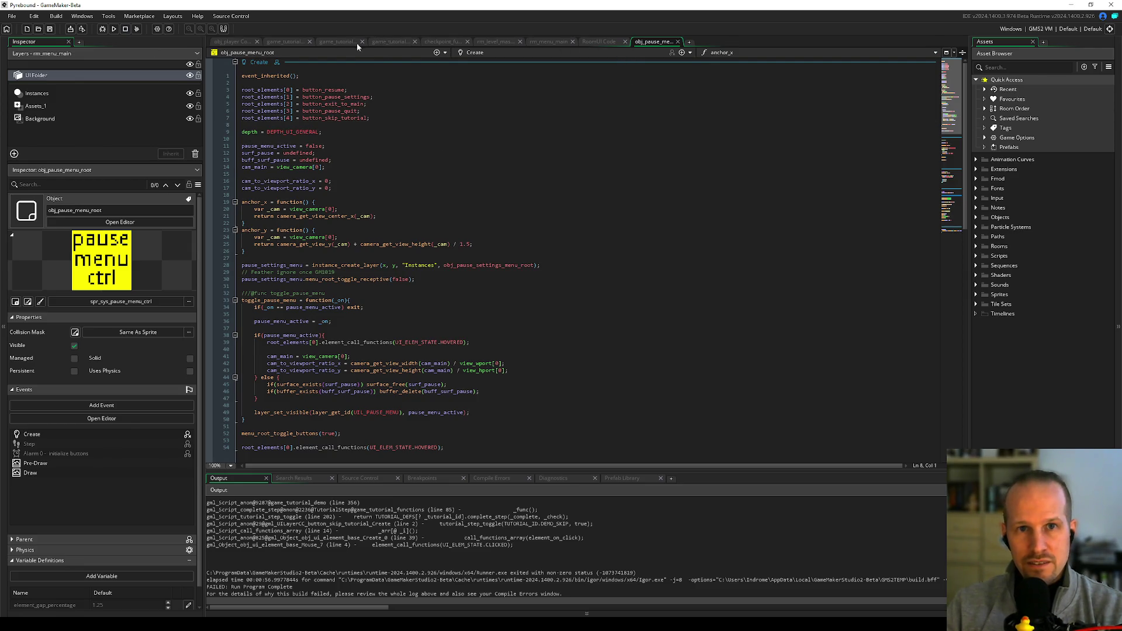
- Switch to the game_tutorial_demo script and scroll through its demo init code
click(285, 41)
click(407, 225)
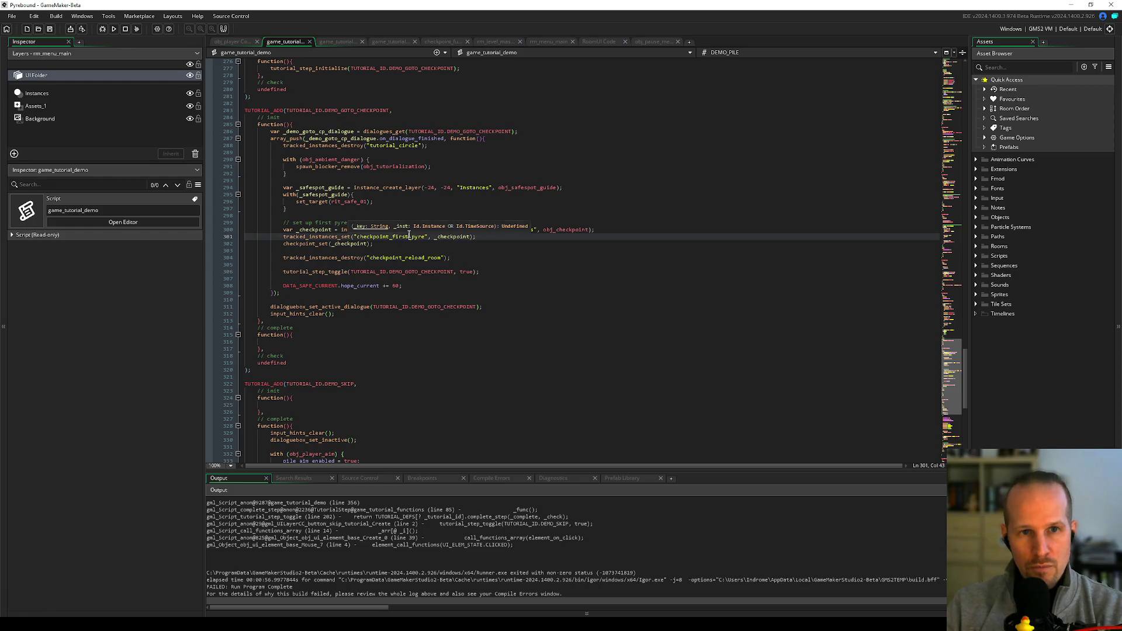
scroll(406, 225, up, 15)
click(354, 209)
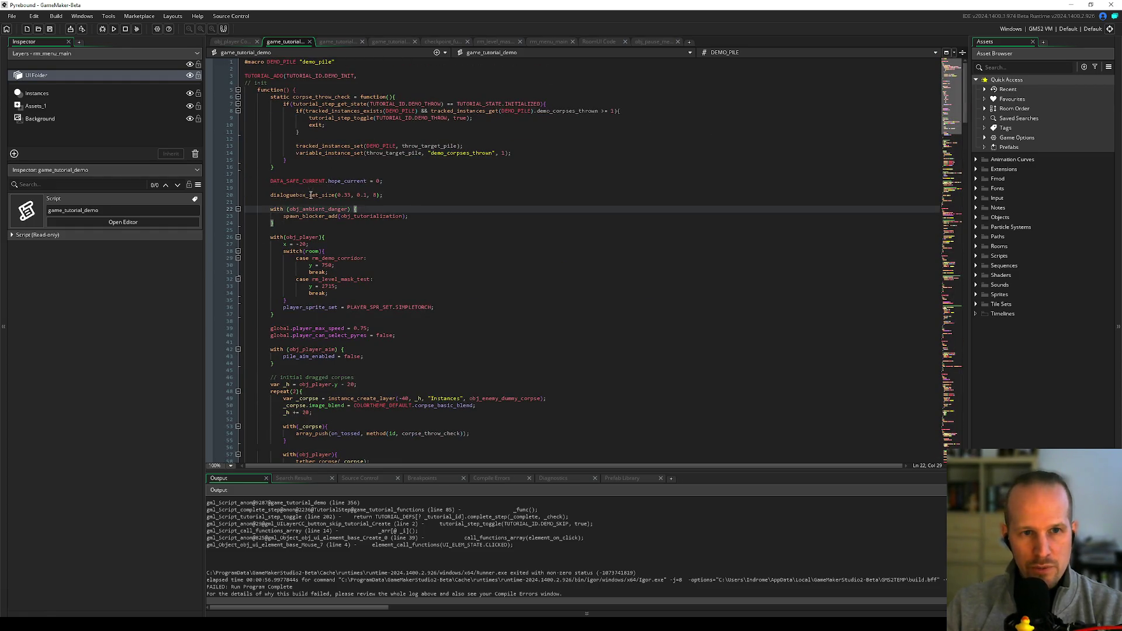
scroll(321, 258, down, 8)
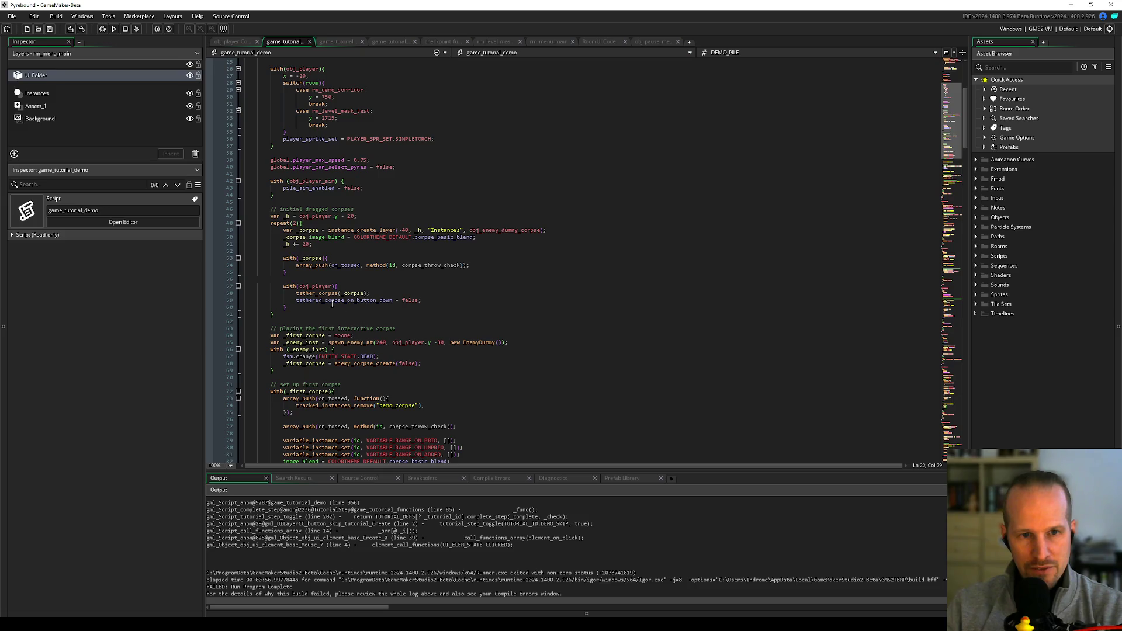
scroll(332, 303, down, 12)
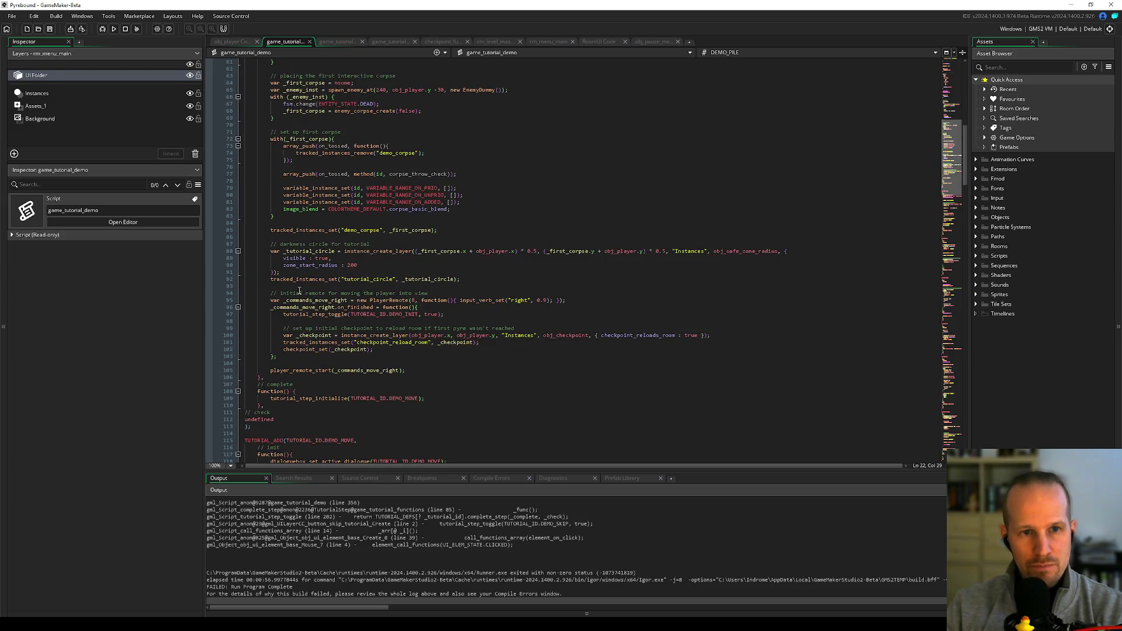
scroll(303, 185, up, 8)
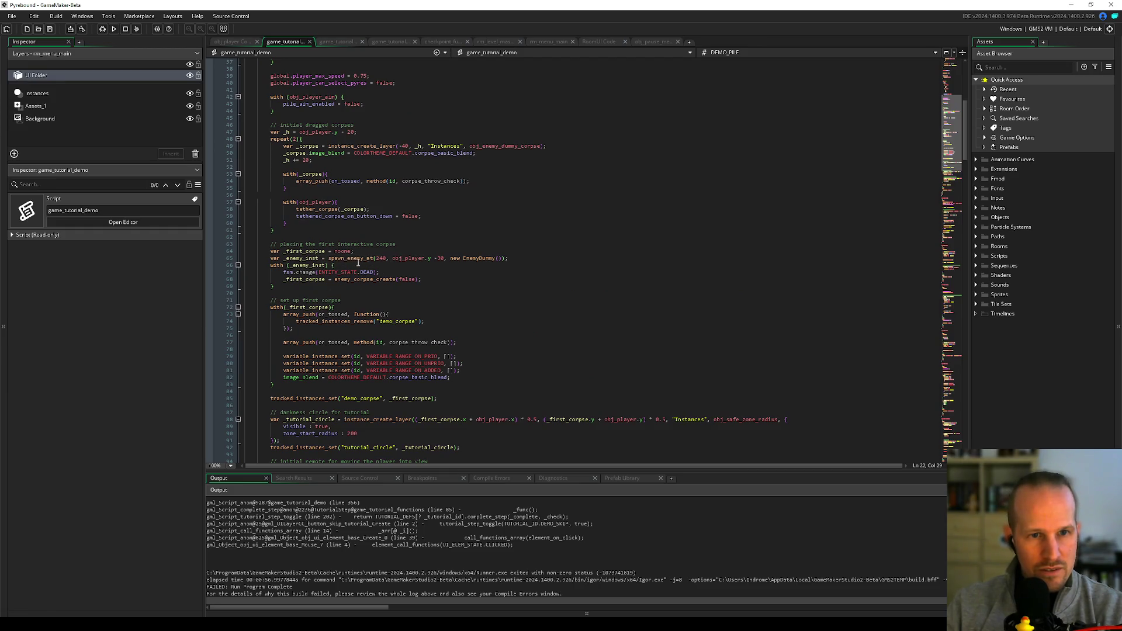
scroll(339, 222, up, 10)
scroll(285, 197, down, 20)
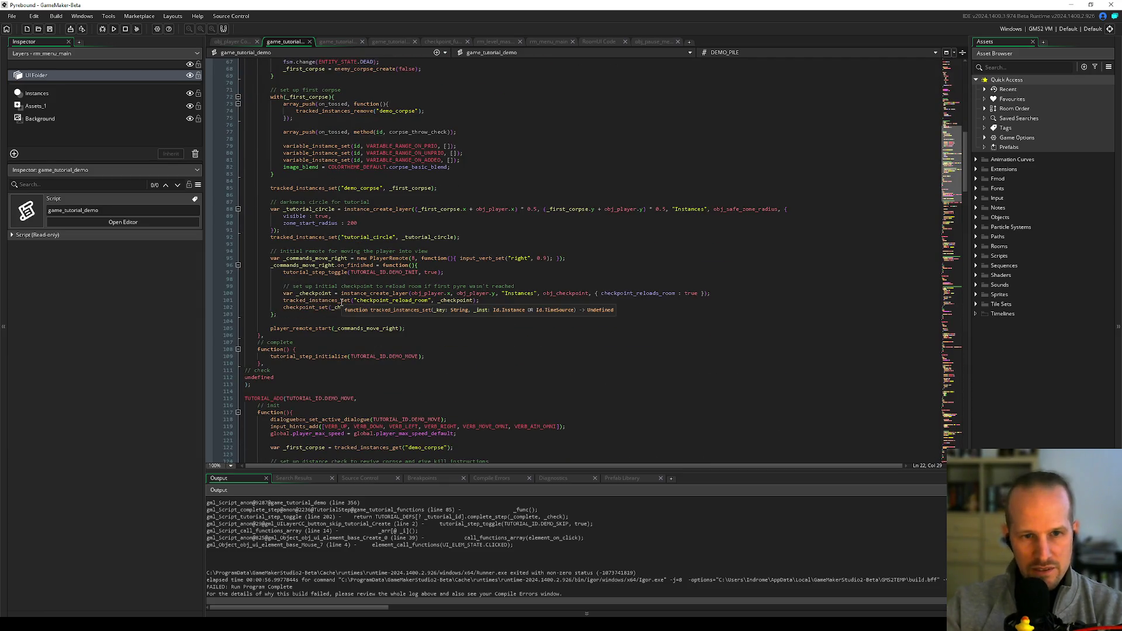
- Inspect the move-right remote's on_finished callback and the tutorial_step_toggle call on line 97
click(282, 257)
mouse_move(297, 266)
mouse_down()
mouse_move(339, 314)
mouse_move(245, 265)
mouse_up()
click(339, 314)
click(368, 272)
double_click(354, 264)
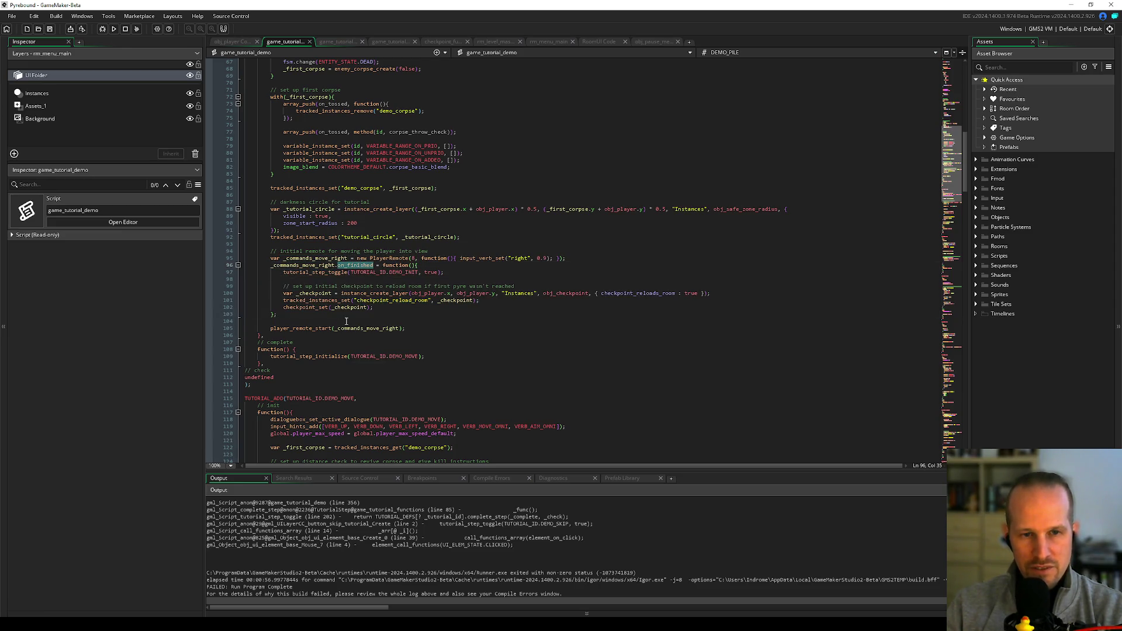
drag(284, 273, 468, 276)
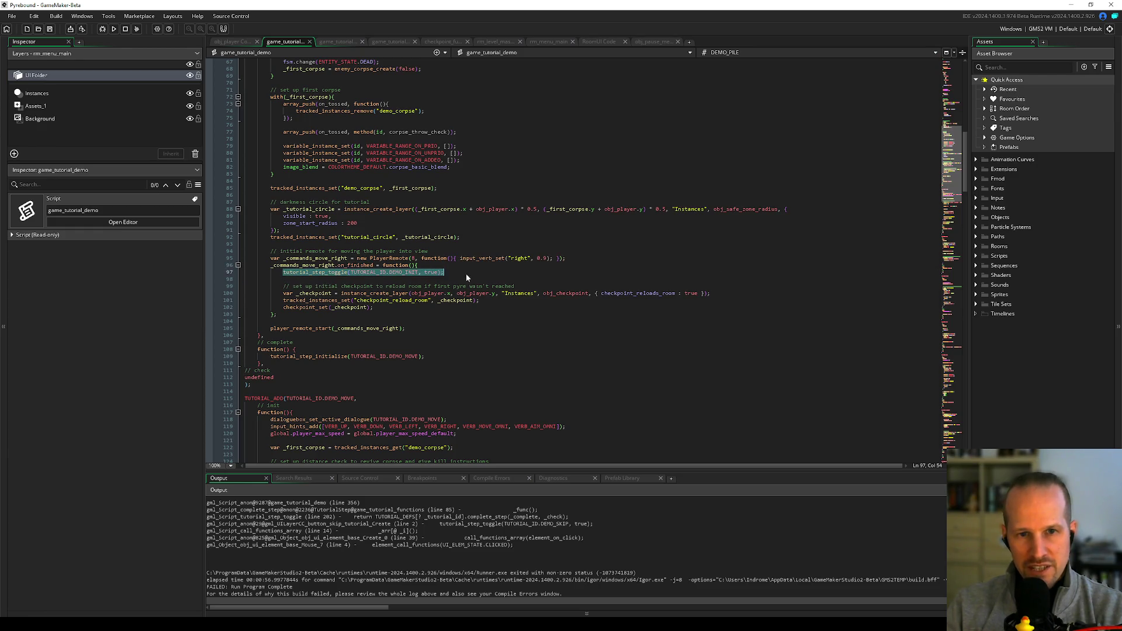
click(441, 280)
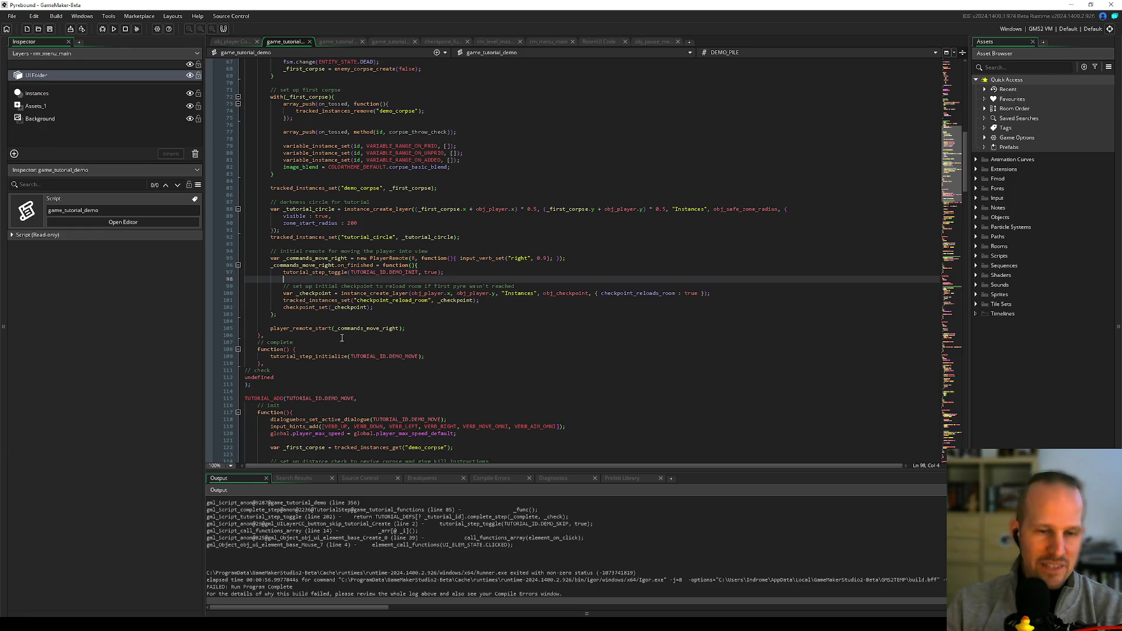
- Review the tutorial_step_initialize call on line 109 and highlight instance_create_layer and _commands_move_right uses
scroll(312, 329, up, 8)
click(328, 154)
drag(328, 154, 409, 342)
scroll(408, 263, down, 6)
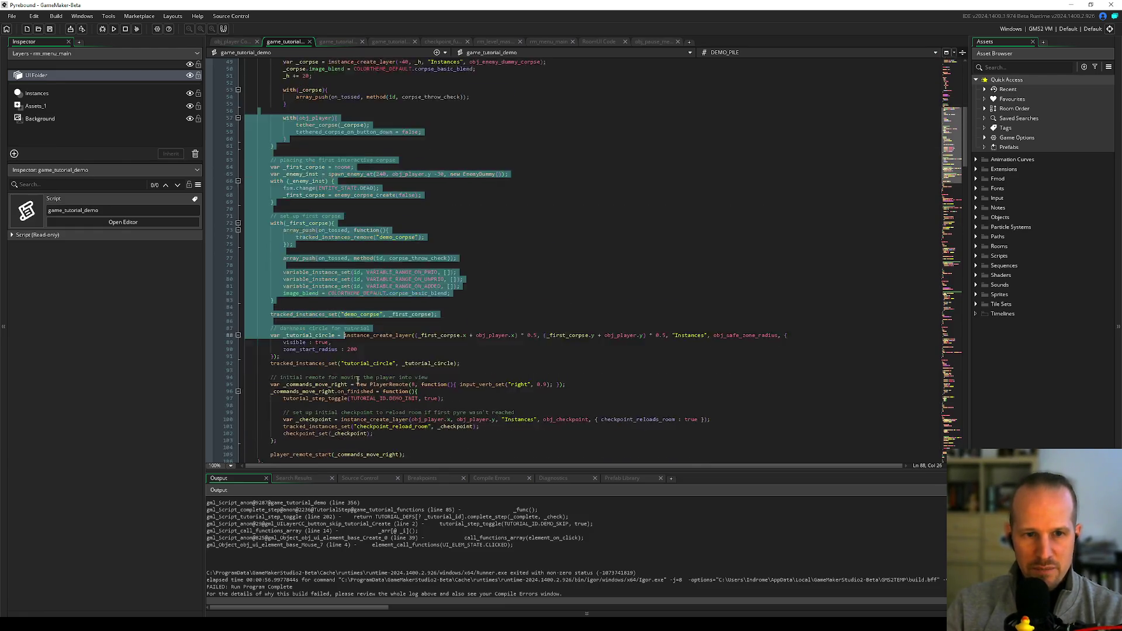
click(351, 336)
drag(271, 356, 388, 356)
click(445, 356)
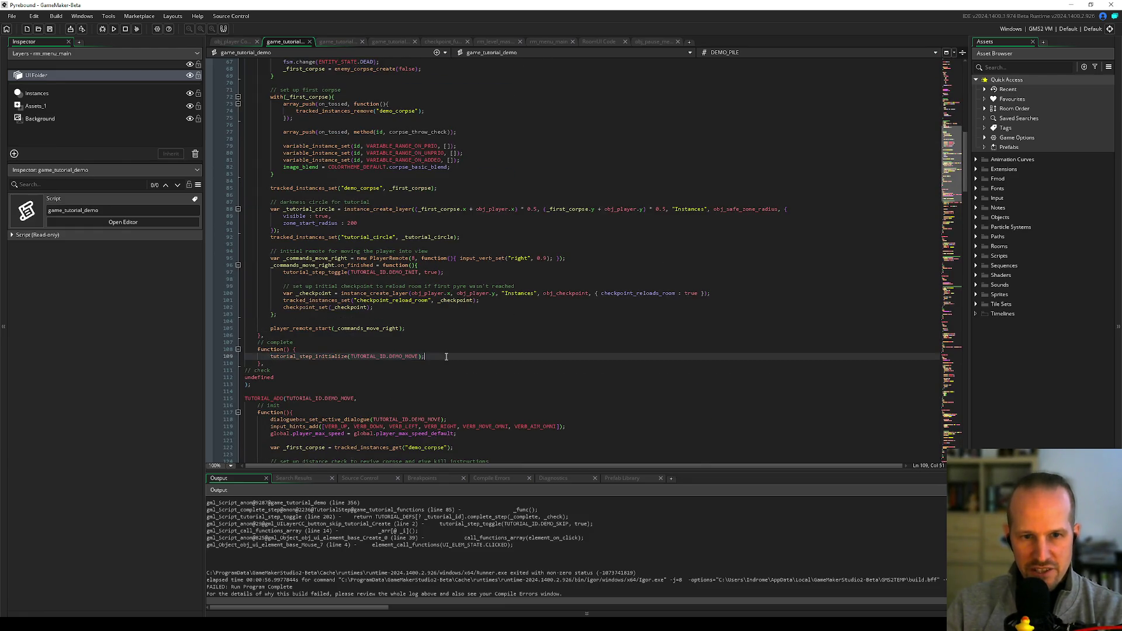
double_click(399, 293)
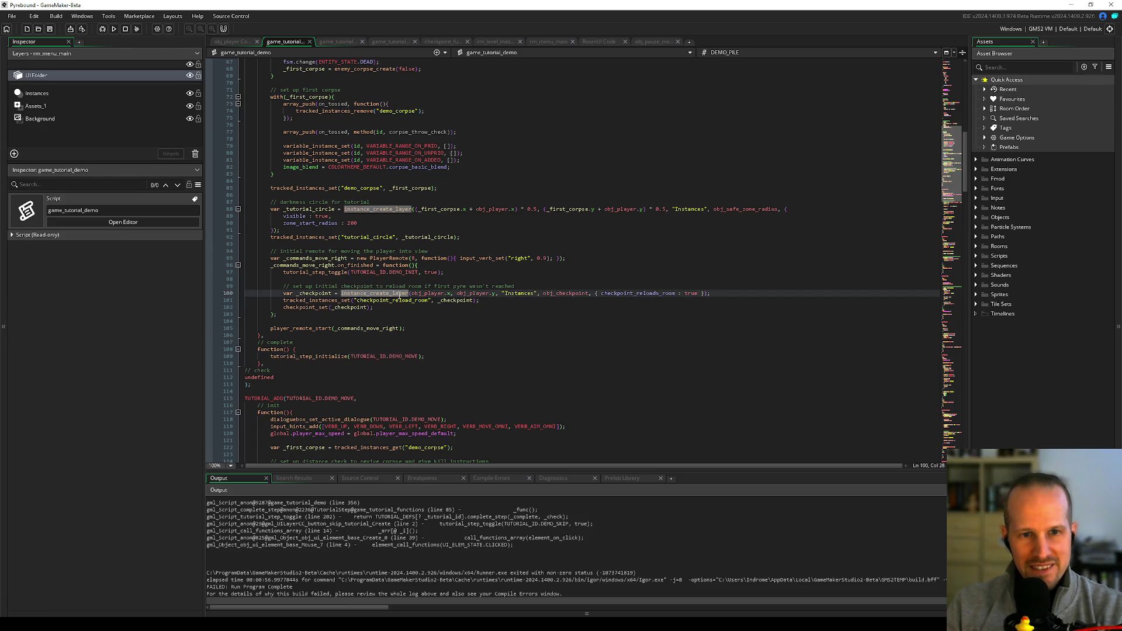
double_click(313, 260)
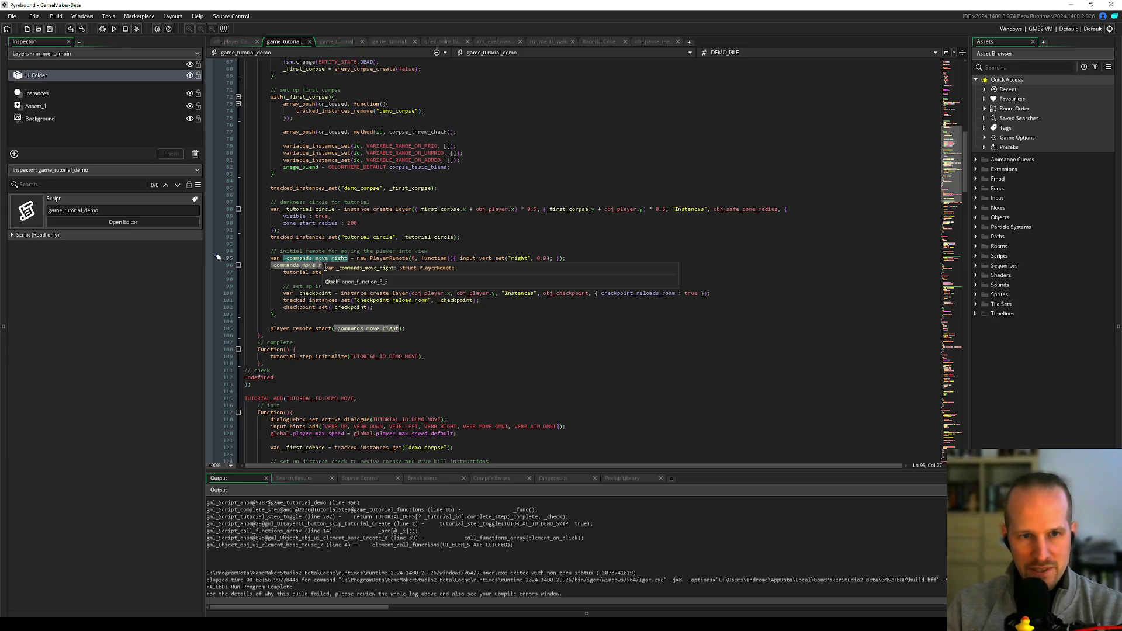
click(392, 257)
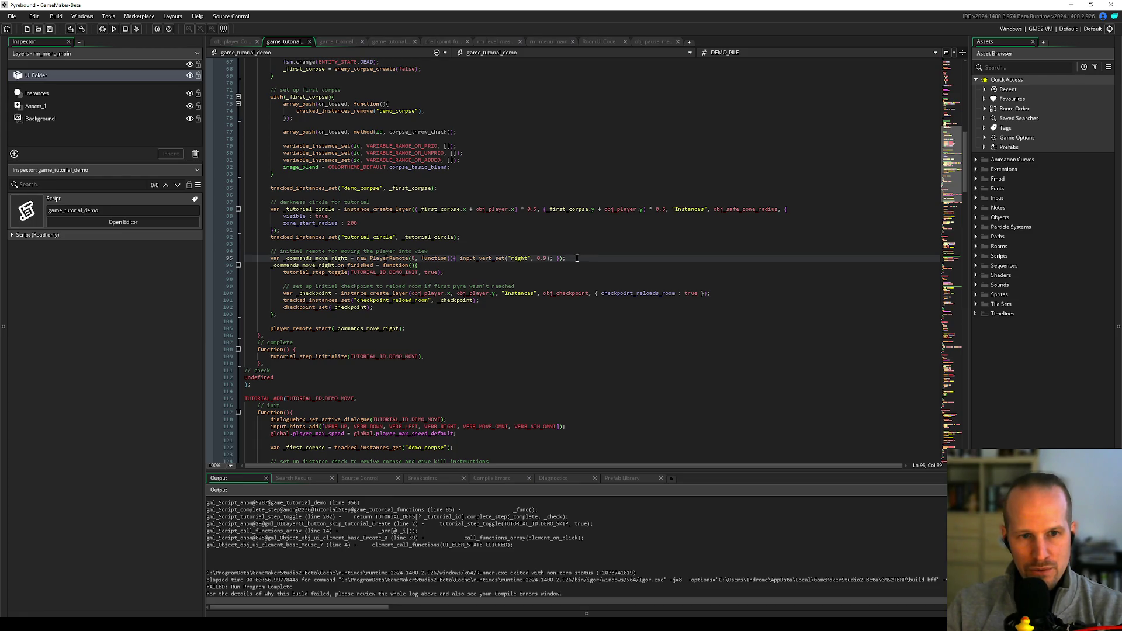
mouse_move(307, 328)
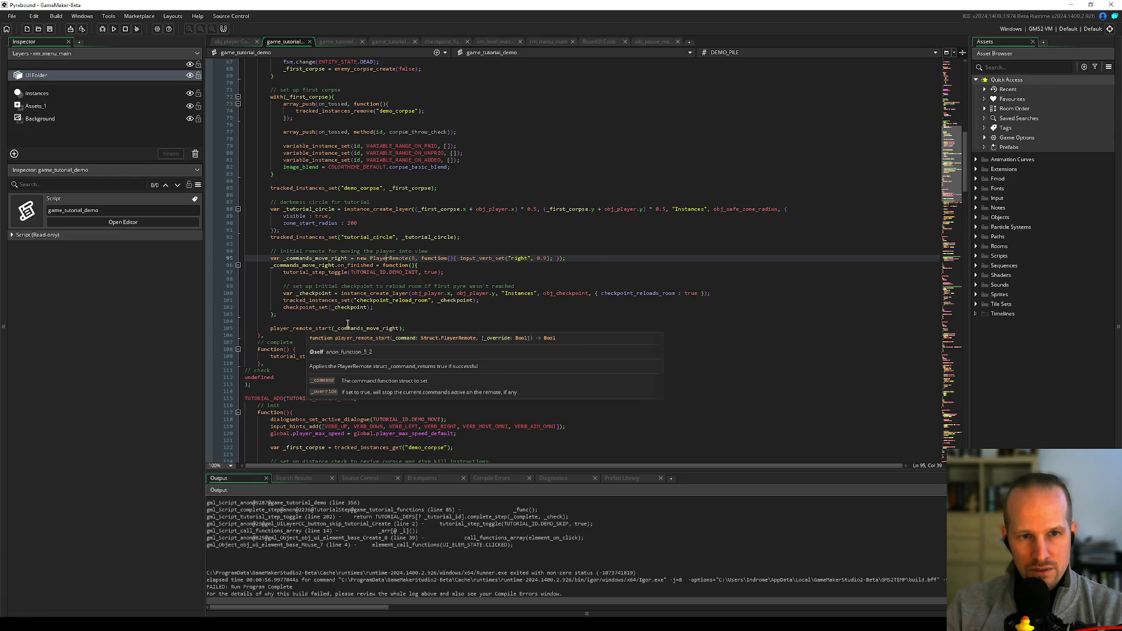
ctrl+click(348, 324)
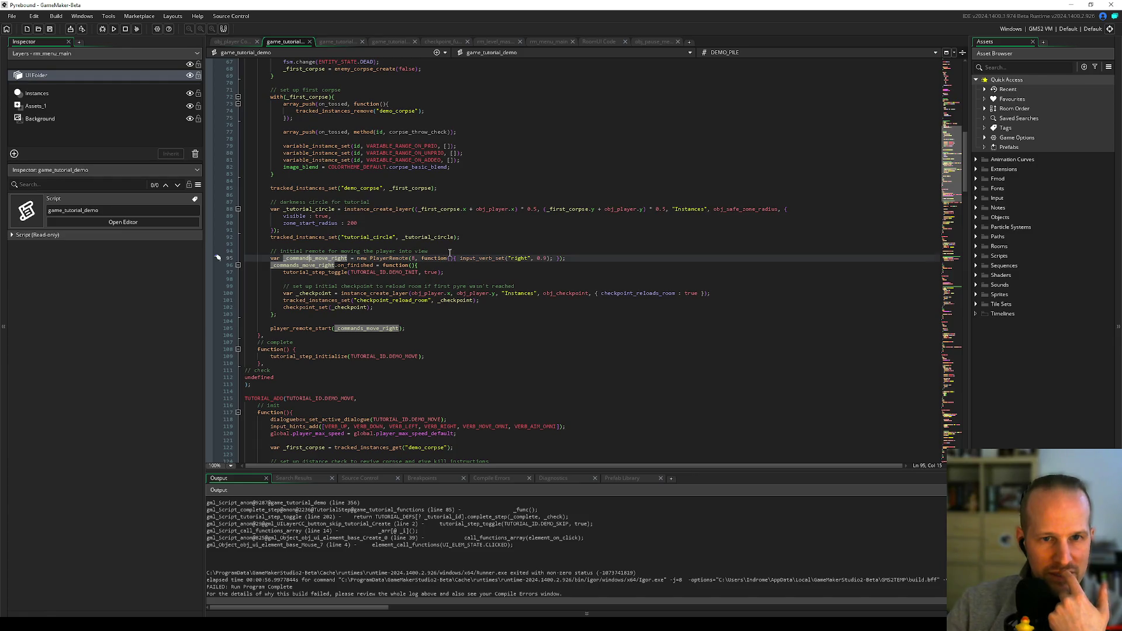
- Check the TUTORIAL_ADD macro and insert a blank line after the _commands_move_right declaration
click(584, 257)
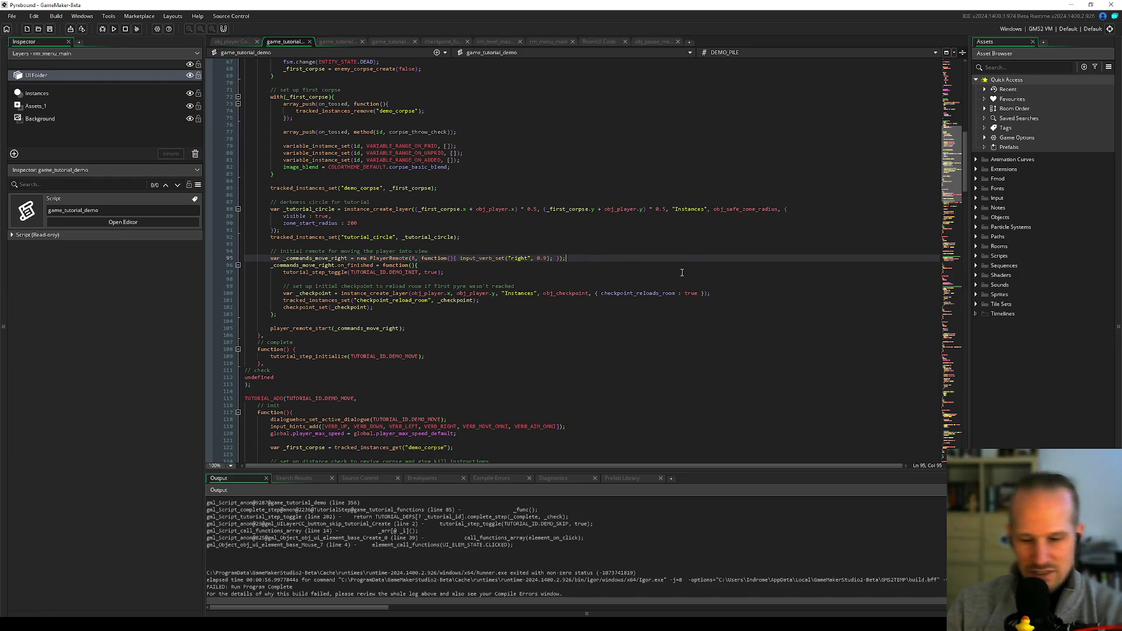
key(Return)
text(tracked_)
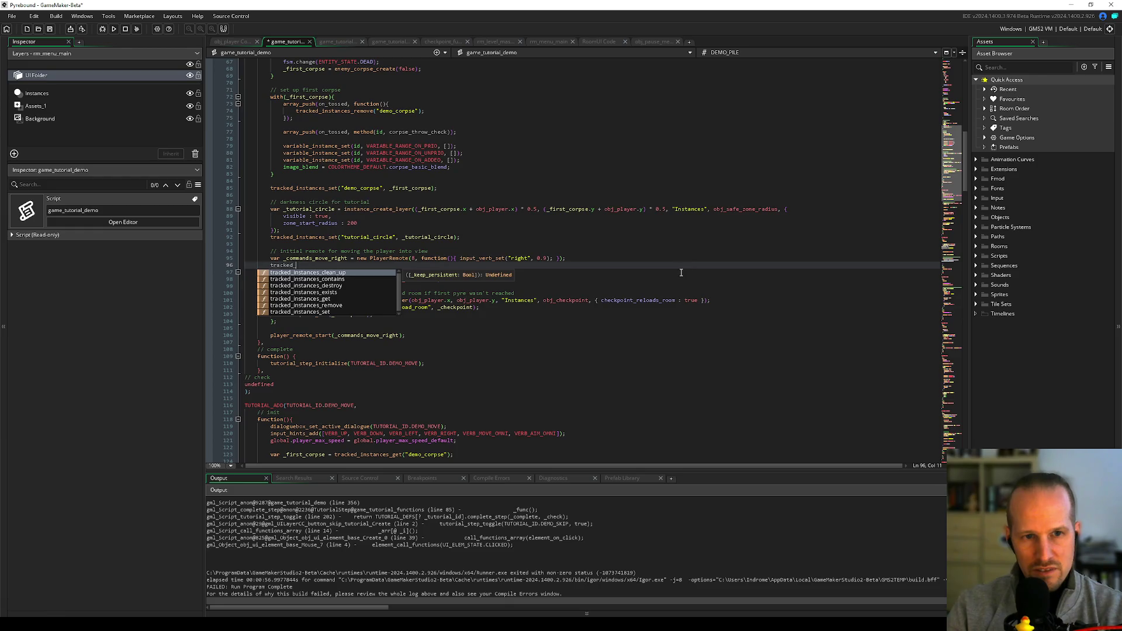
text(instances)
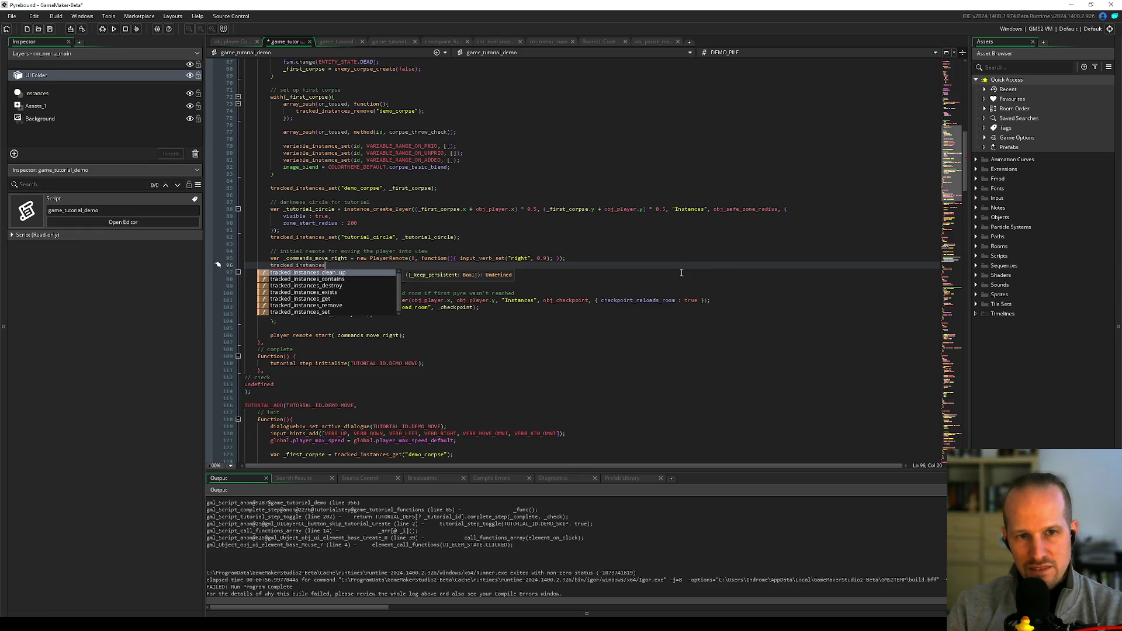
key(ctrl+z)
key(ctrl+z)
key(ctrl+z)
scroll(406, 288, up, 10)
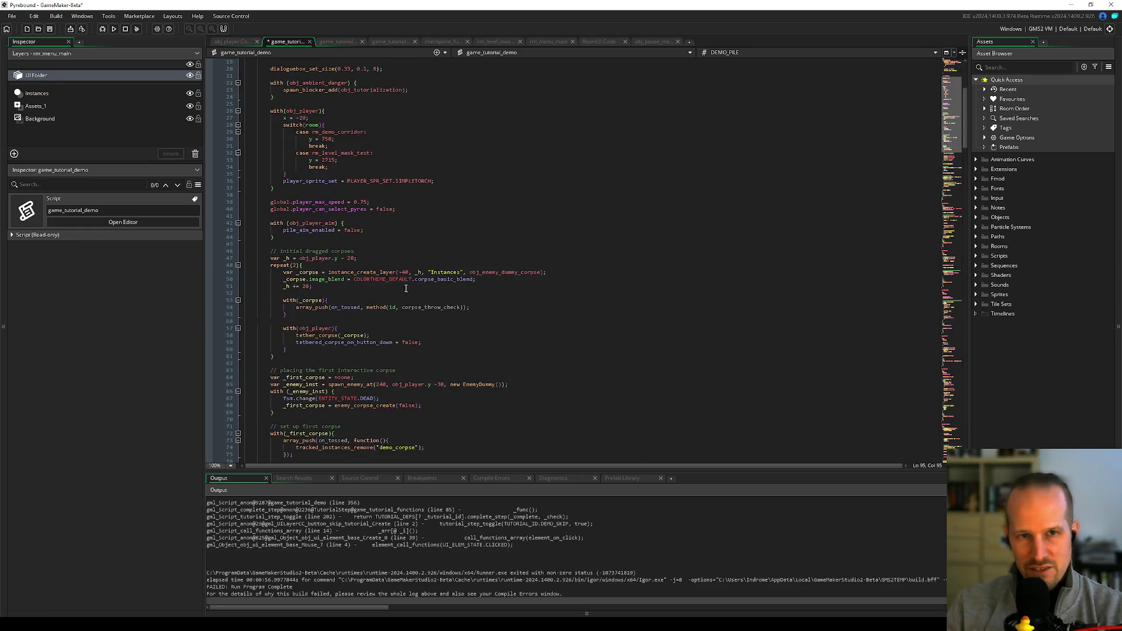
scroll(330, 140, up, 6)
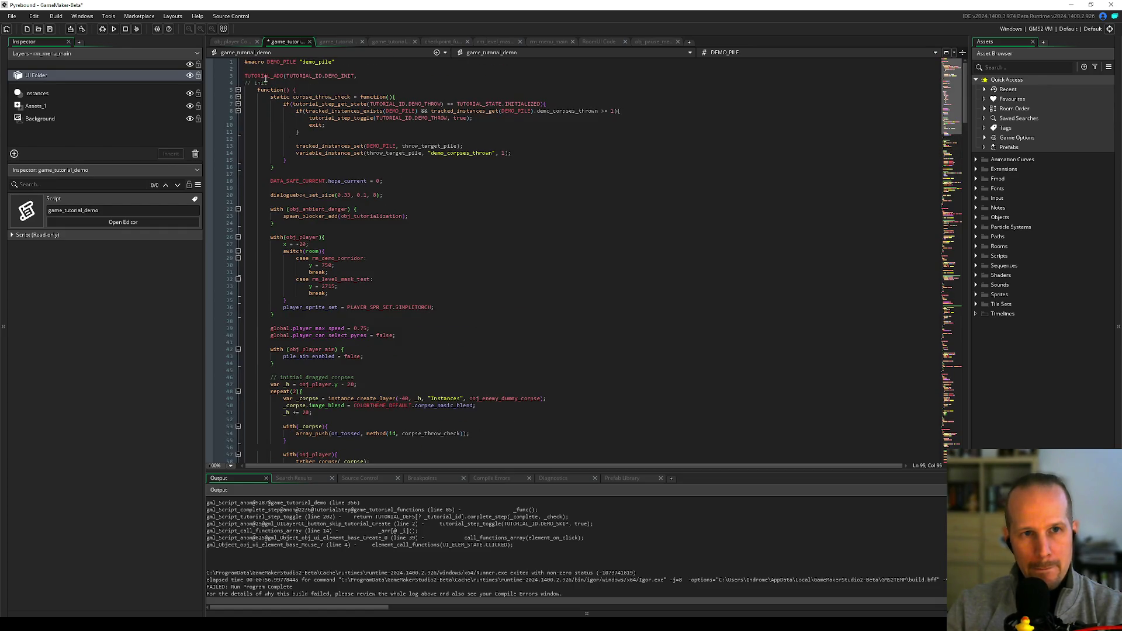
scroll(265, 78, down, 16)
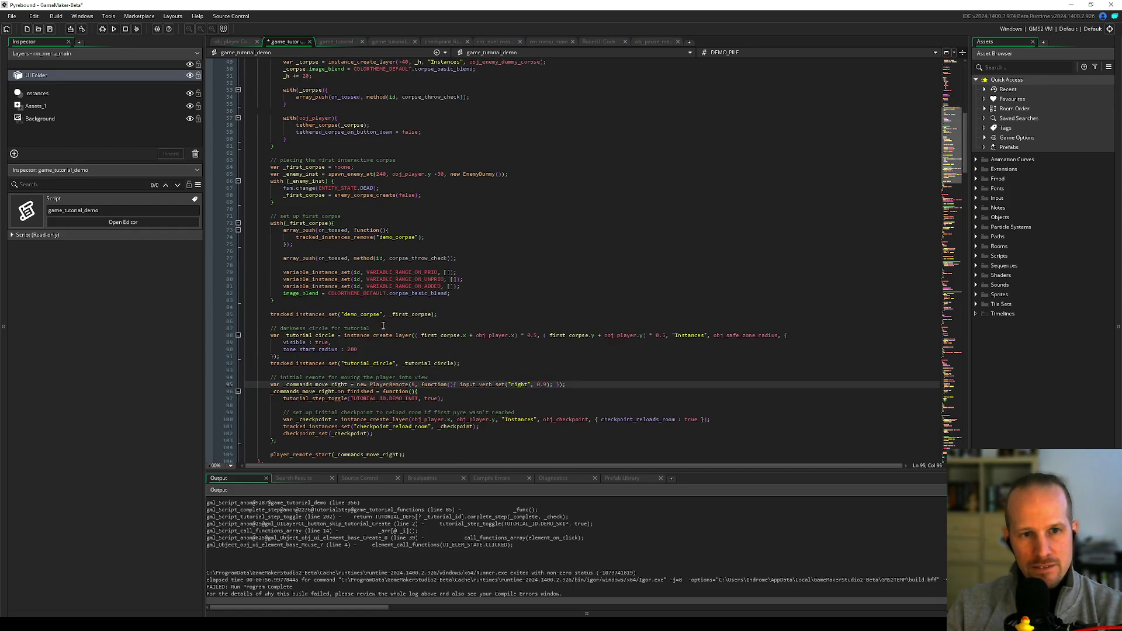
scroll(382, 326, up, 16)
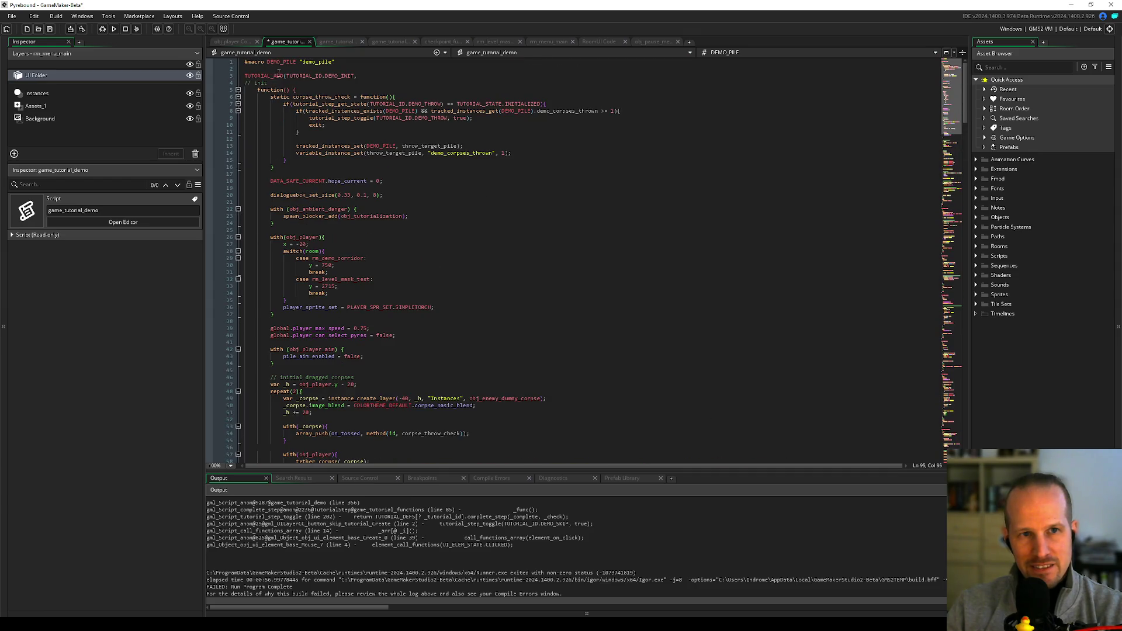
click(378, 75)
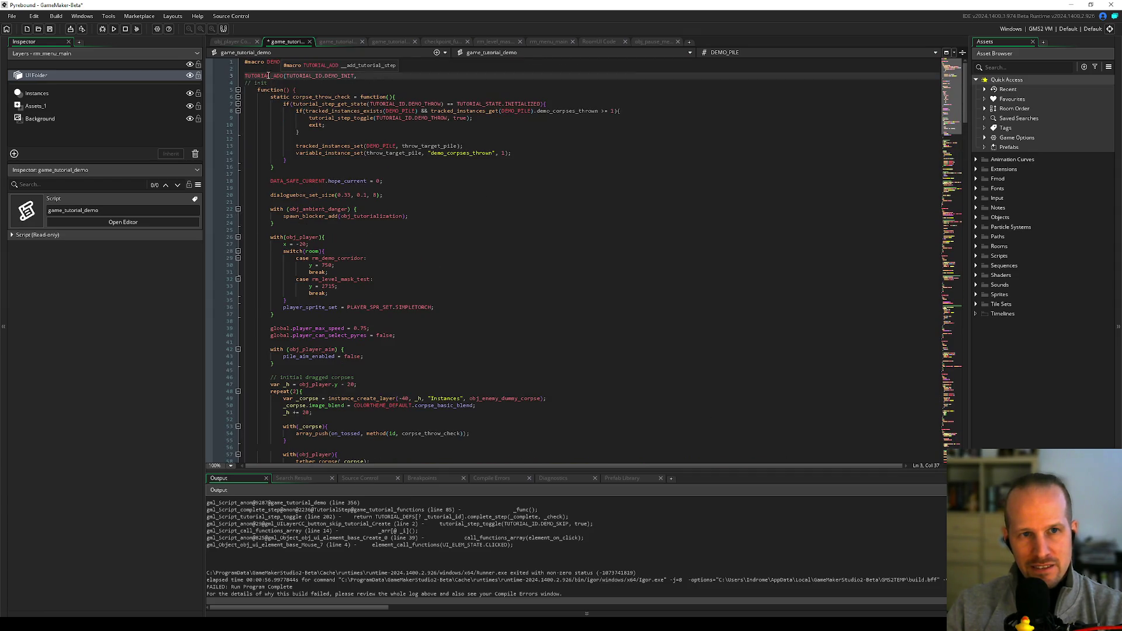
scroll(313, 82, down, 20)
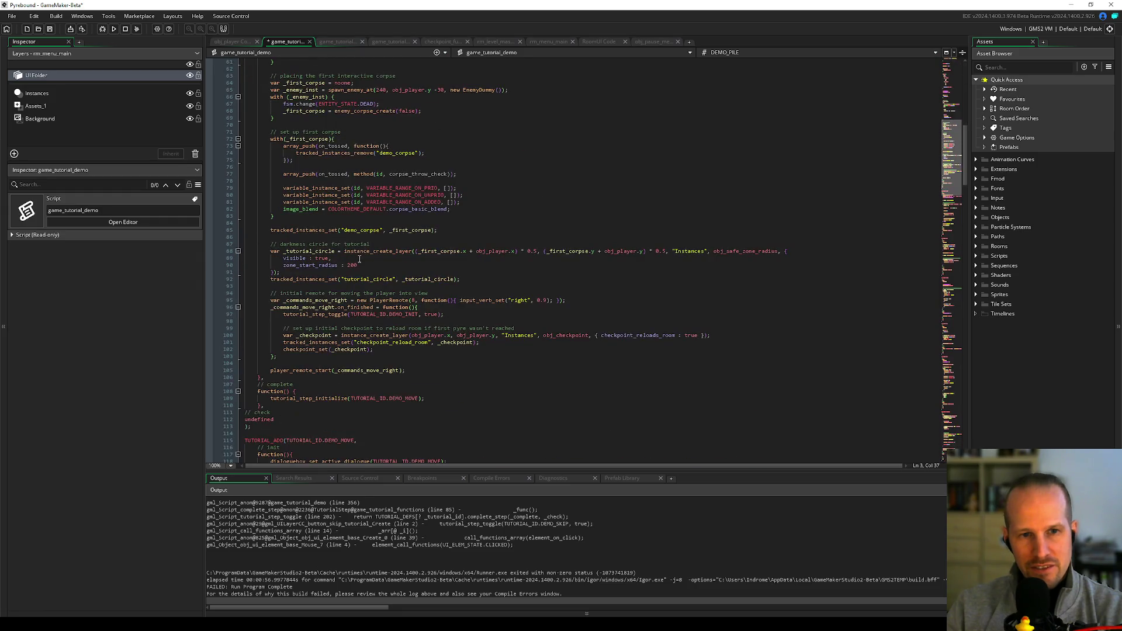
click(579, 301)
key(Return)
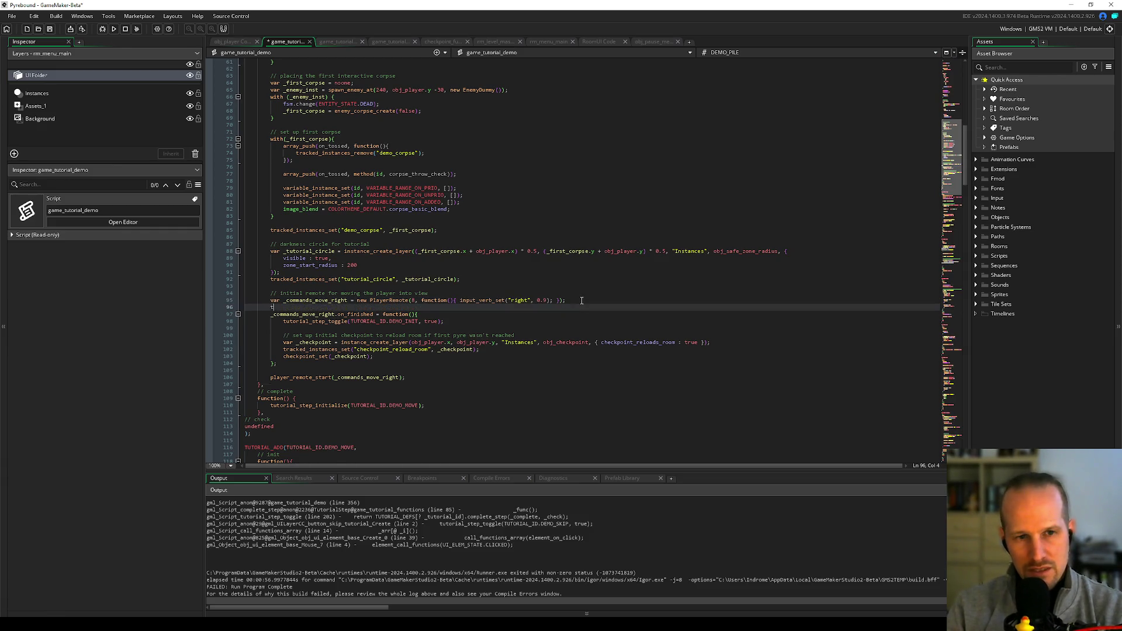
- Add tracked_instances_set("player_remote", _commands_move_right); on line 96 and save the script
text(tracked_instance)
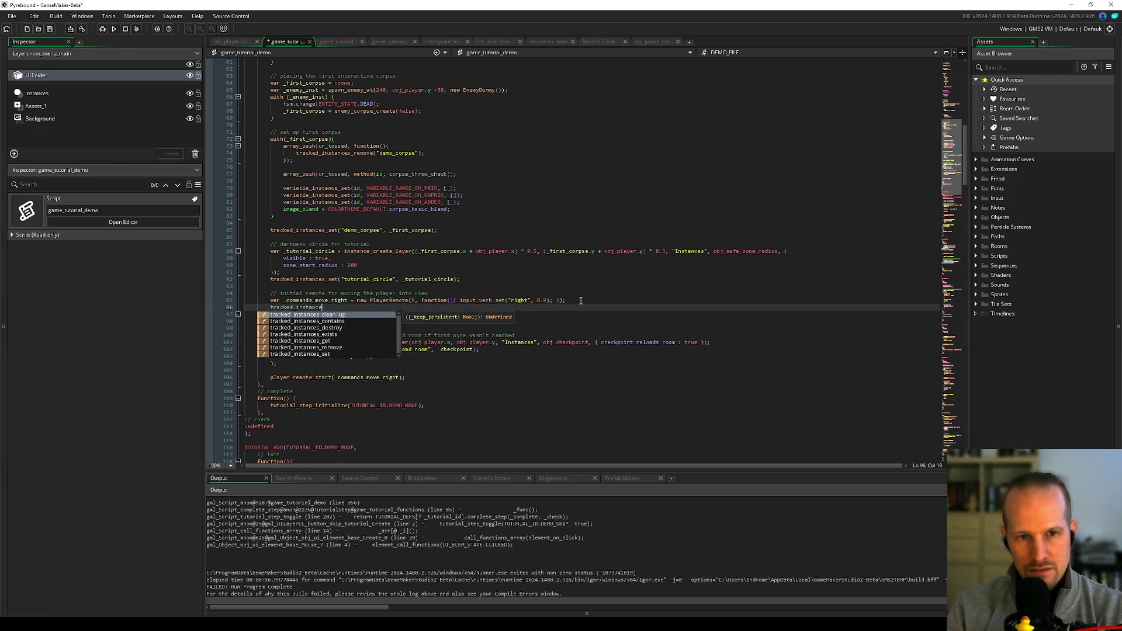
text(s_set)
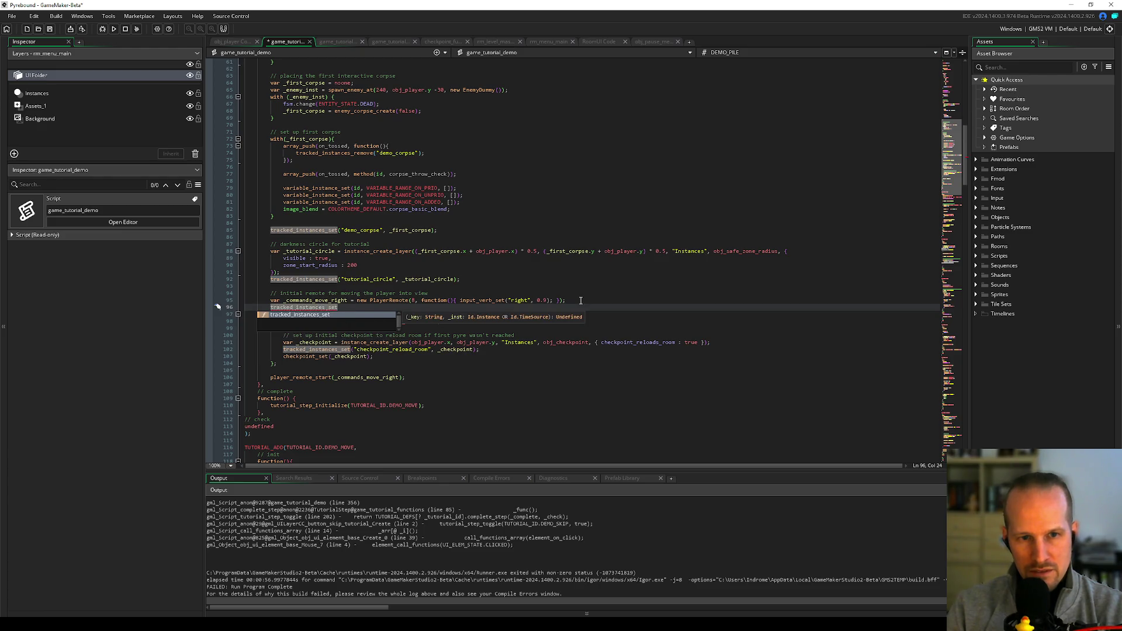
text(()
text("playe)
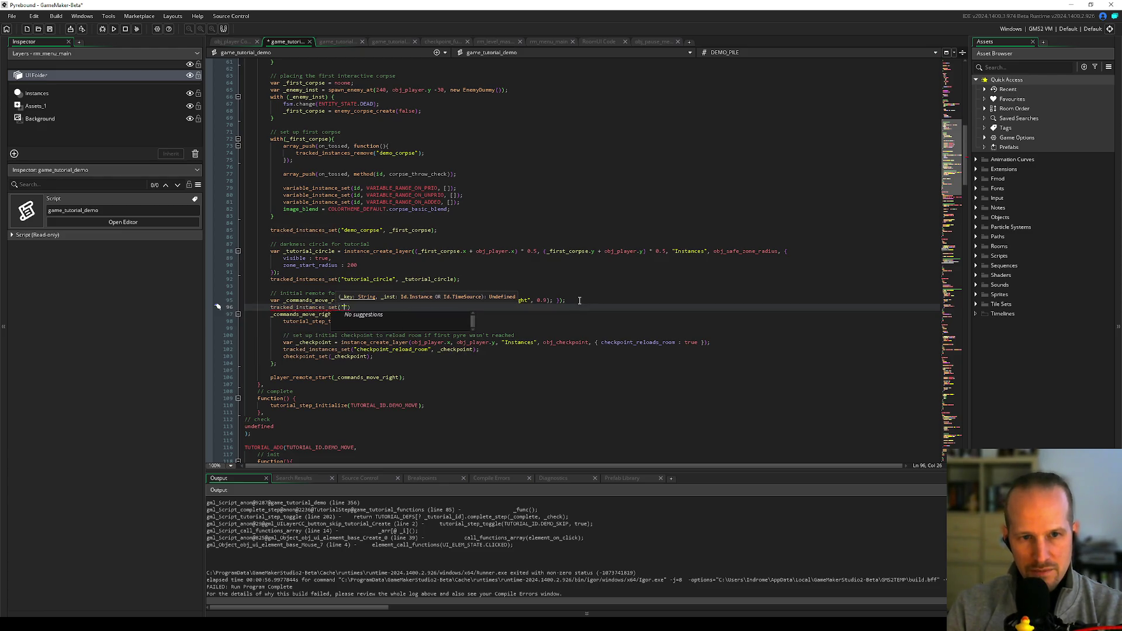
text(r_remote")
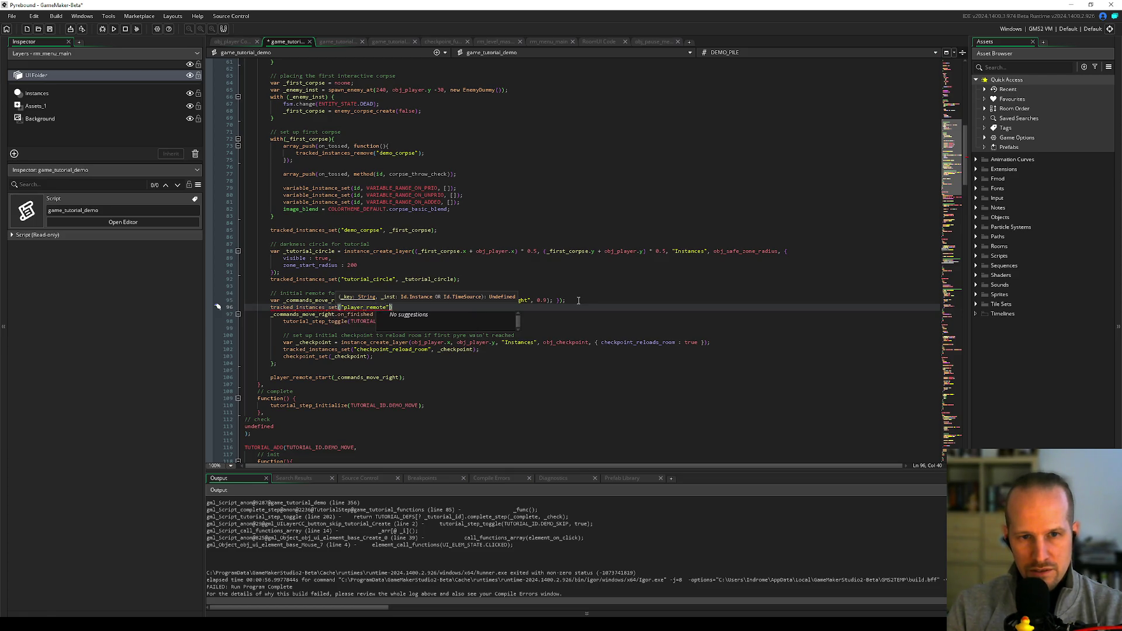
text(, )
text(_commands_move_right);)
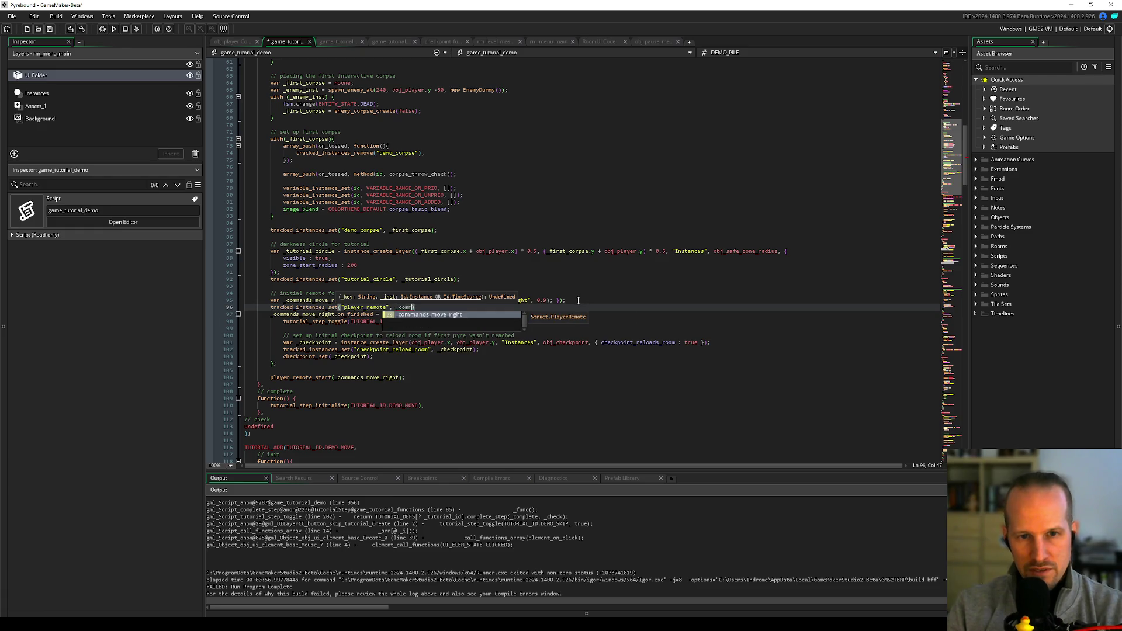
key(ctrl+s)
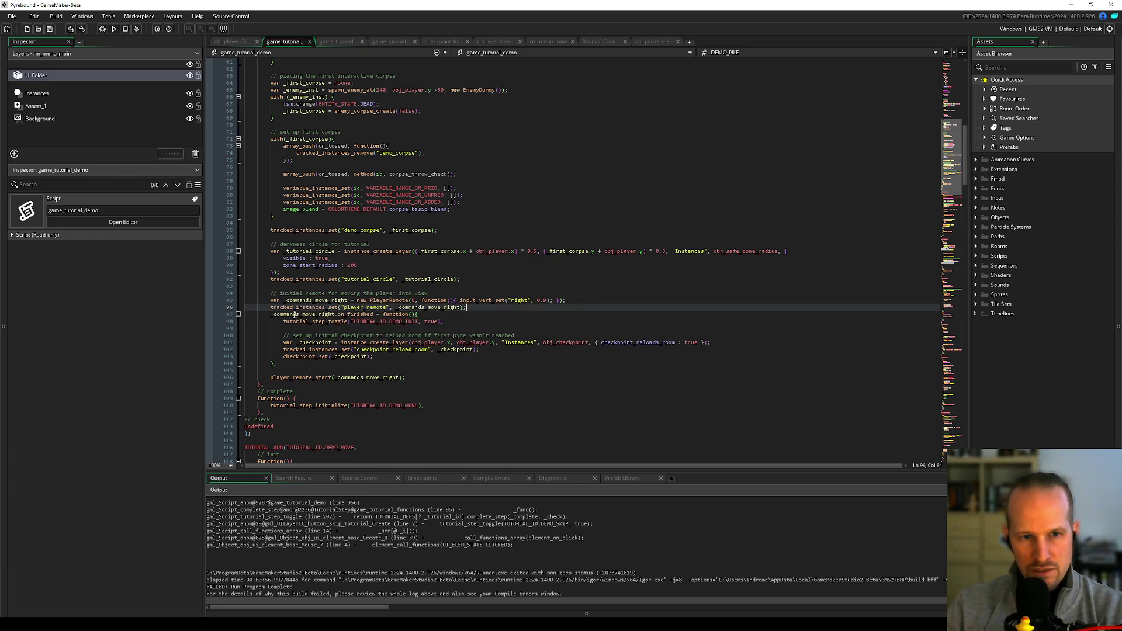
click(376, 342)
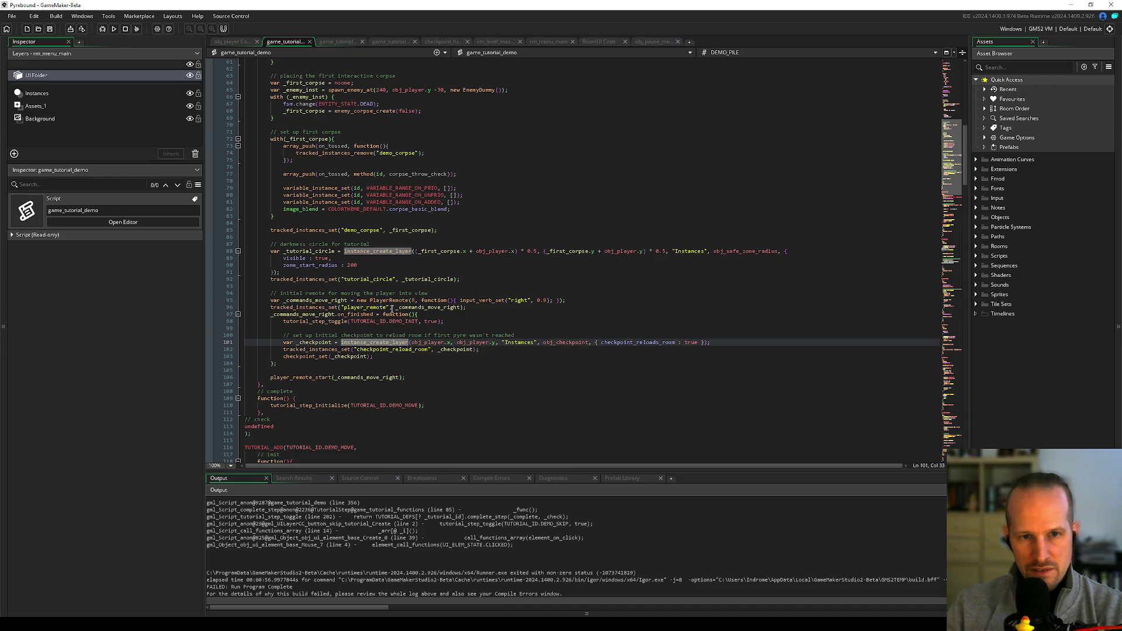
click(418, 349)
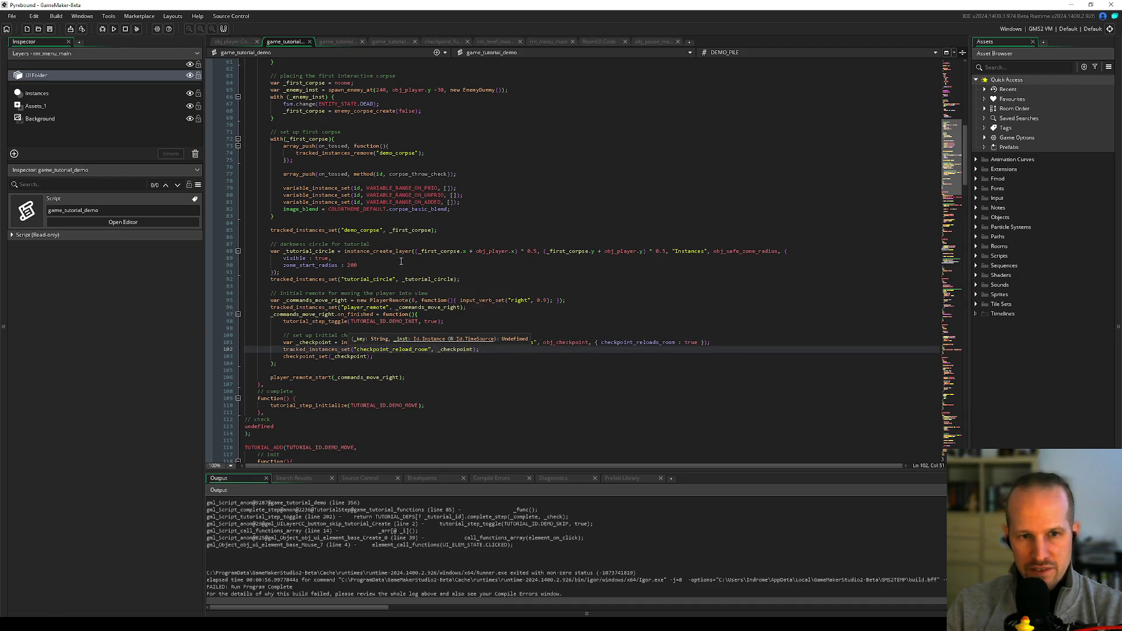
scroll(401, 261, down, 20)
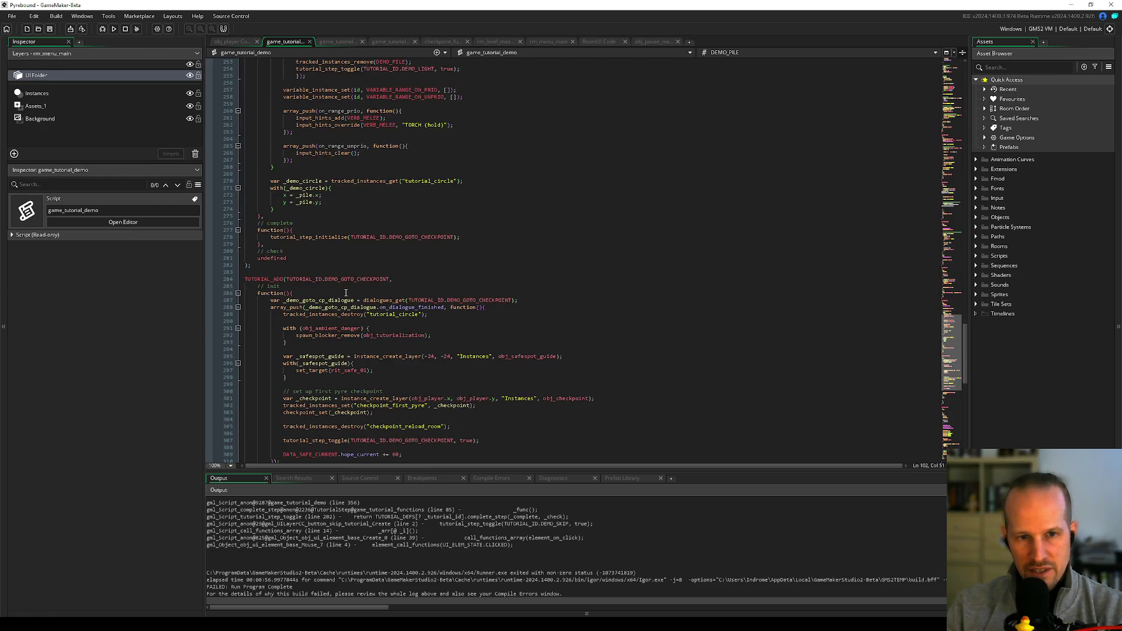
scroll(346, 292, up, 20)
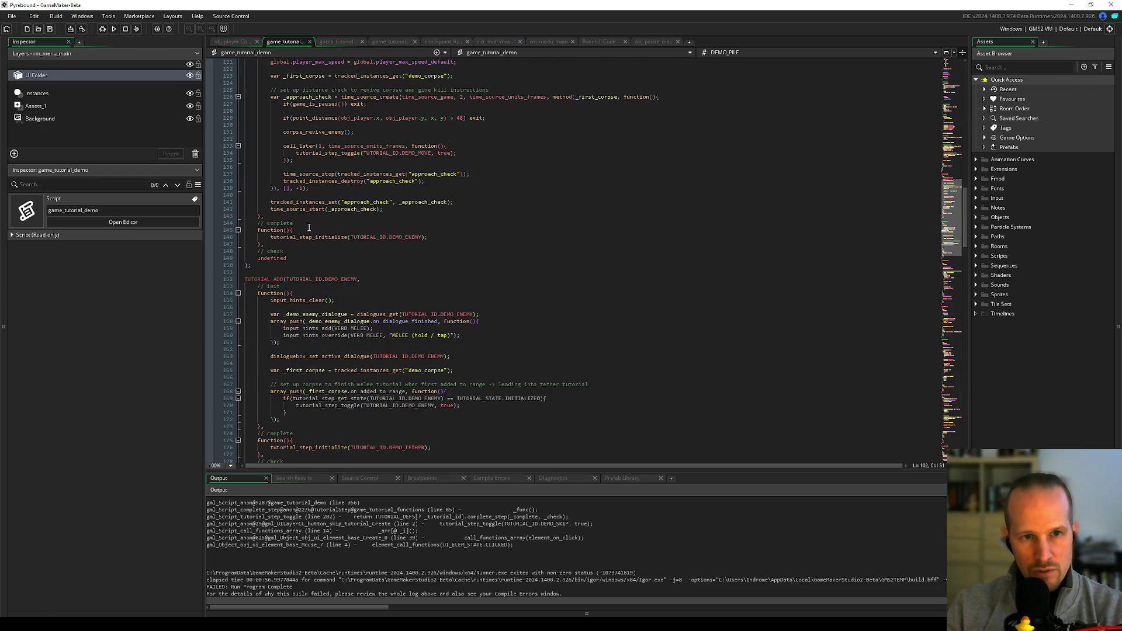
scroll(351, 275, down, 20)
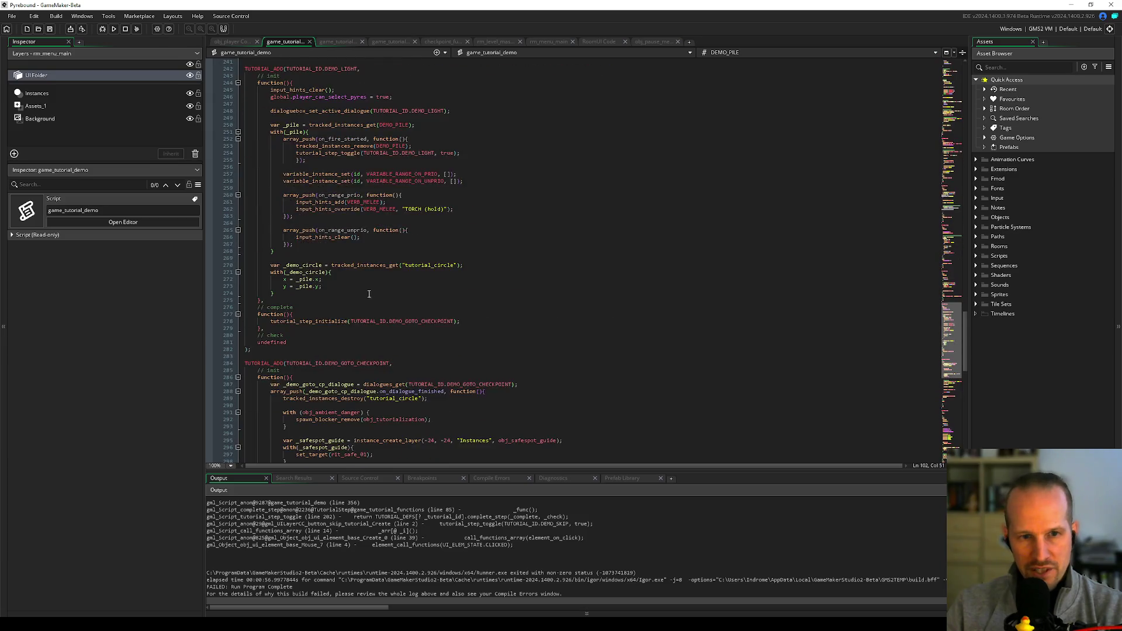
scroll(369, 294, down, 12)
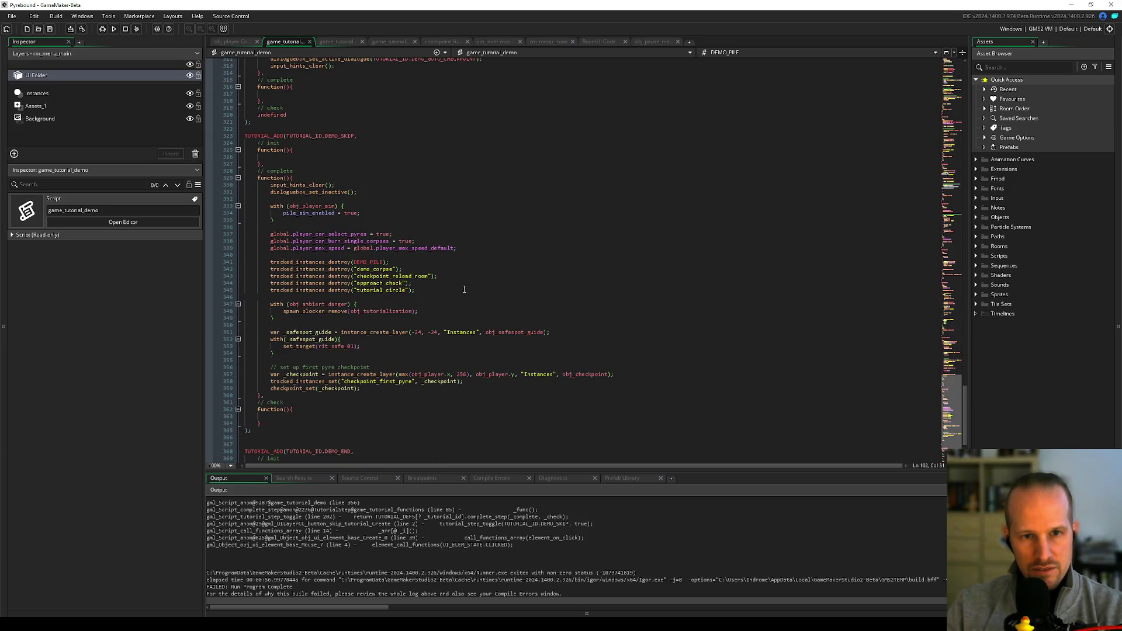
- Write line 347 in DEMO_SKIP's completion as if(tracked_instances_exists("player_remote")
click(464, 289)
key(Return)
key(Return)
text("player_remote")
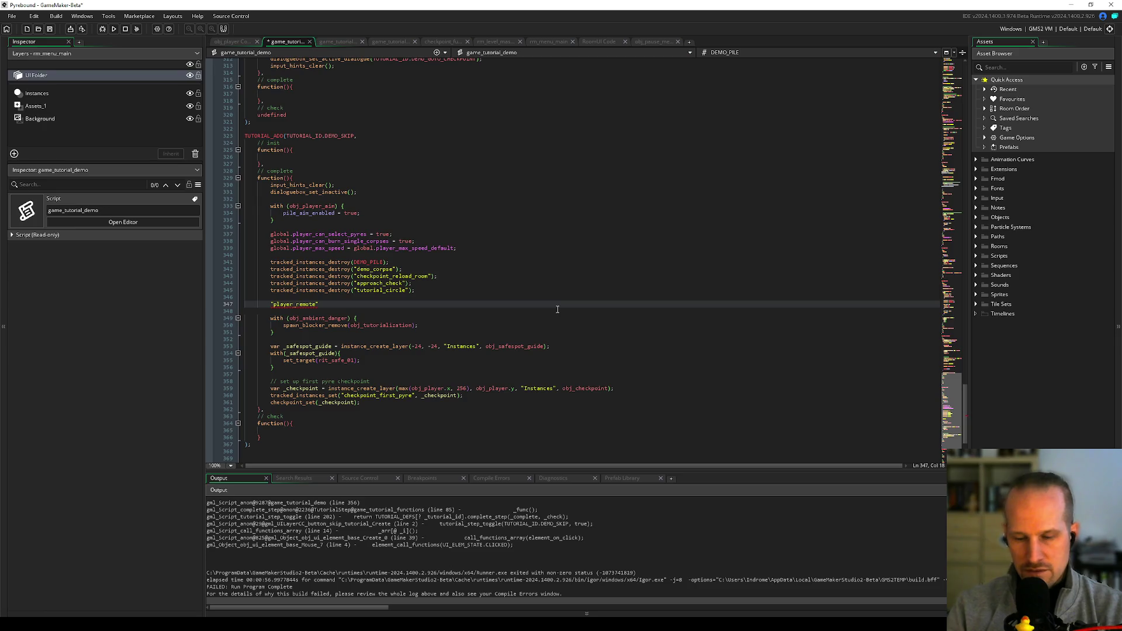
key(Home)
text(if(trackte)
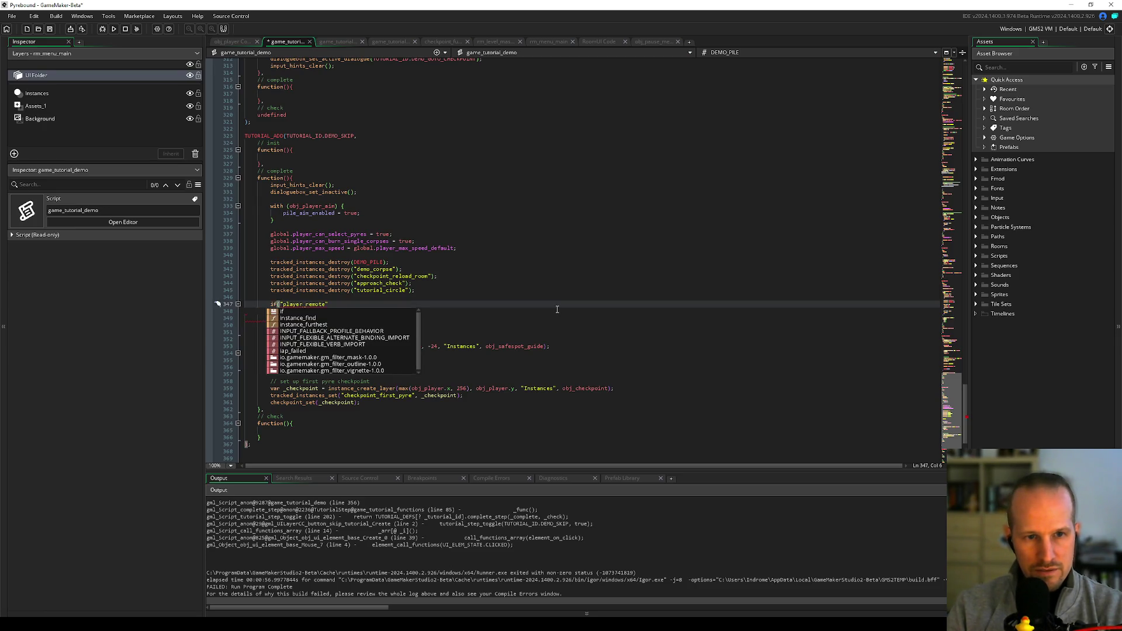
key(BackSpace)
key(BackSpace)
text(ed)
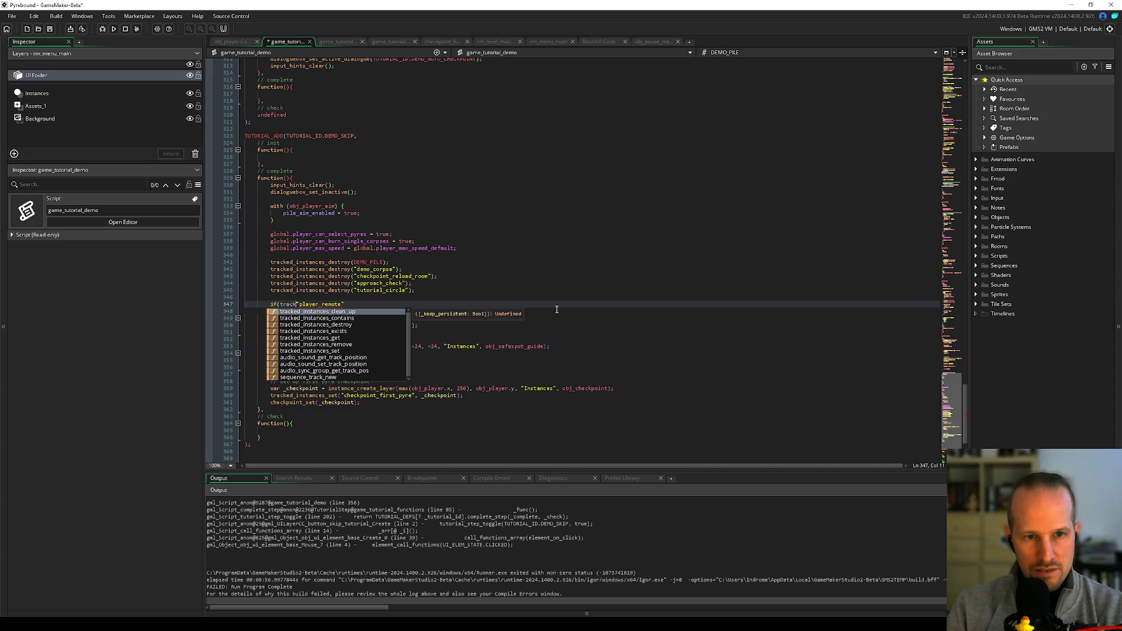
key(Down)
key(Down)
key(Down)
key(Return)
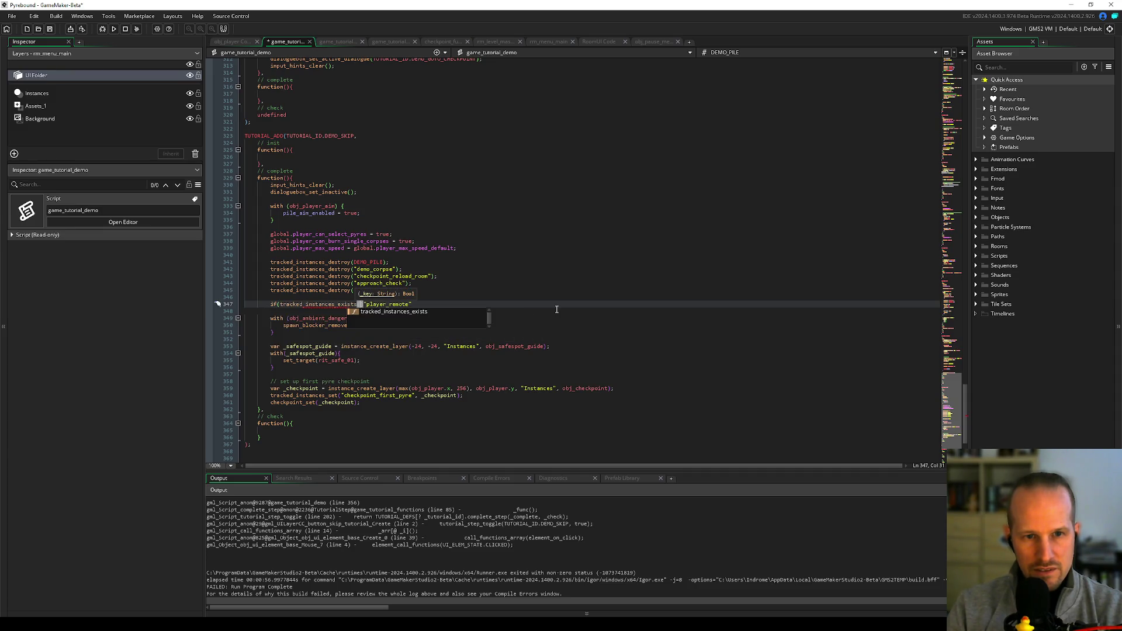
key(End)
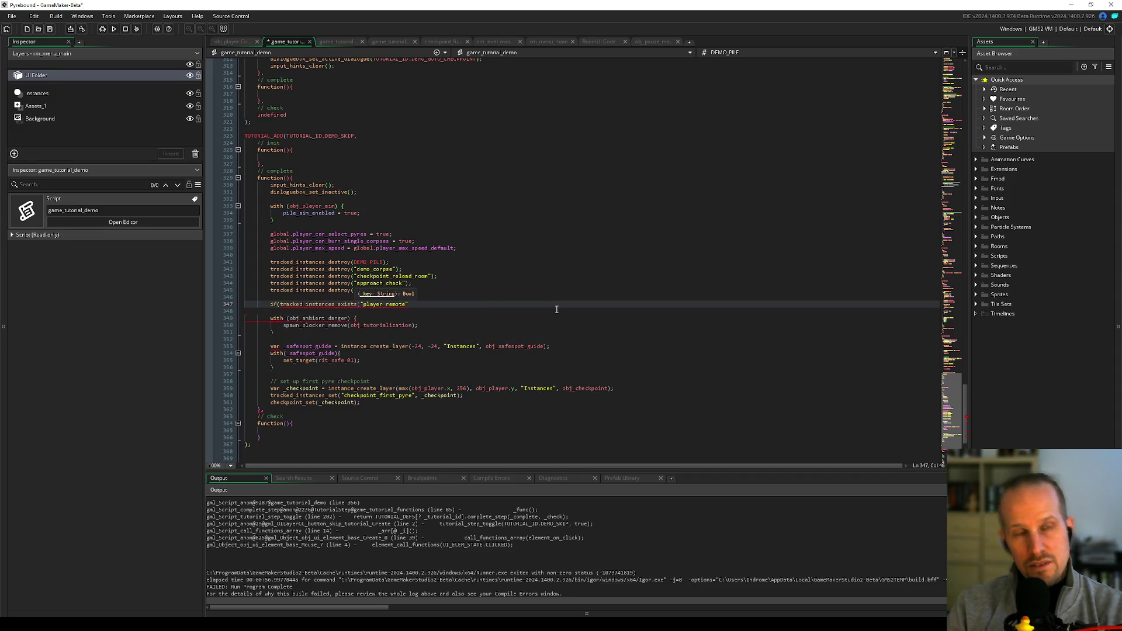
text())
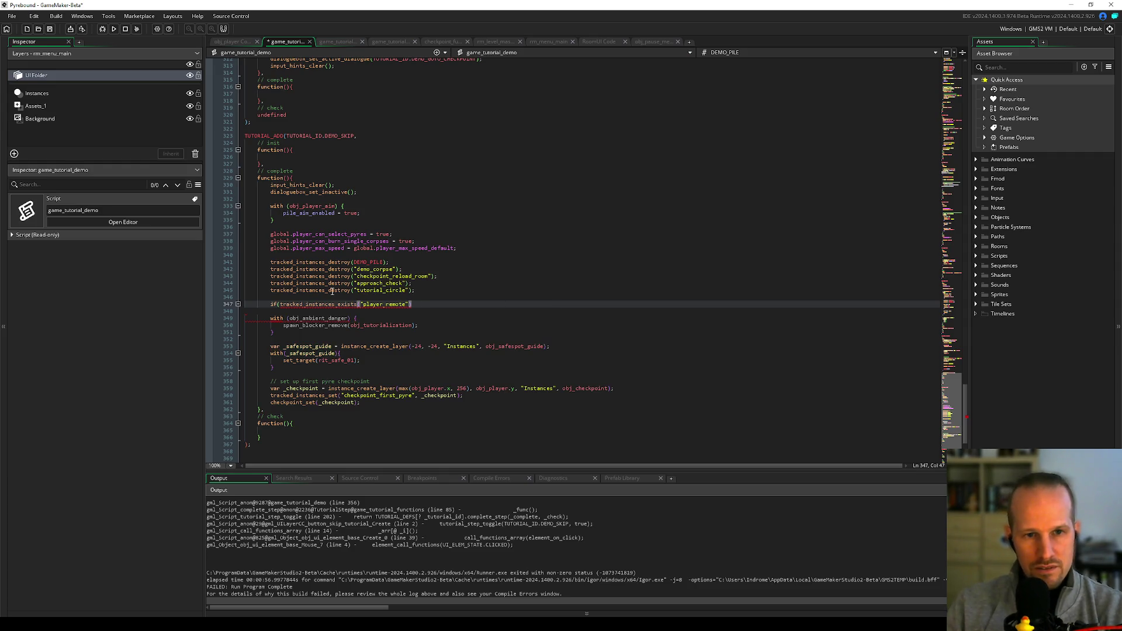
scroll(345, 288, up, 20)
scroll(345, 289, up, 20)
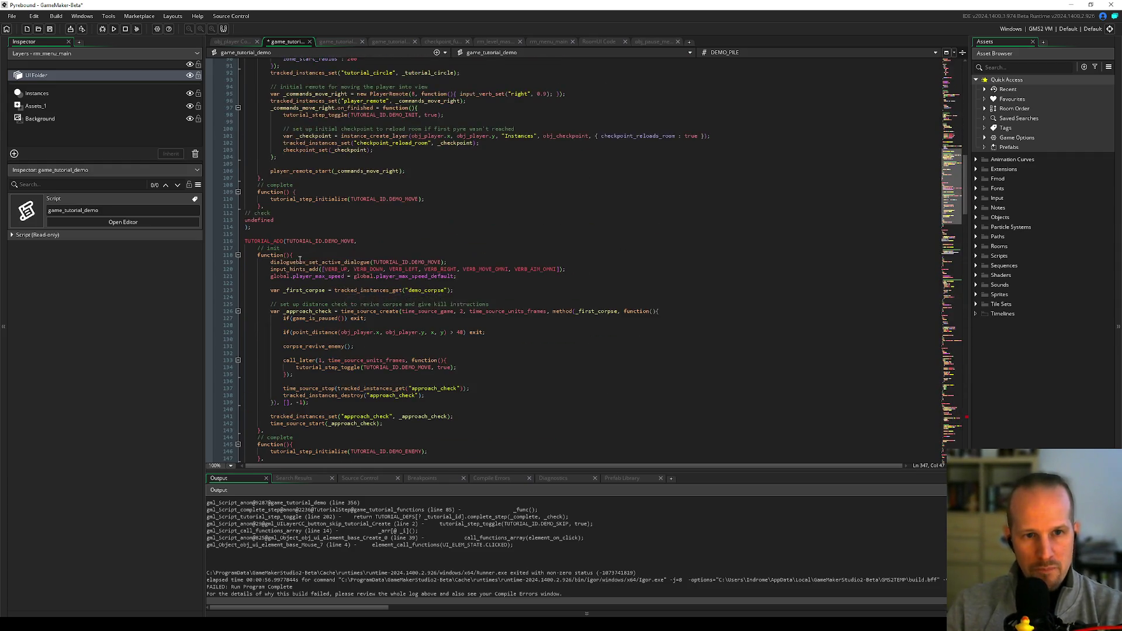
click(380, 323)
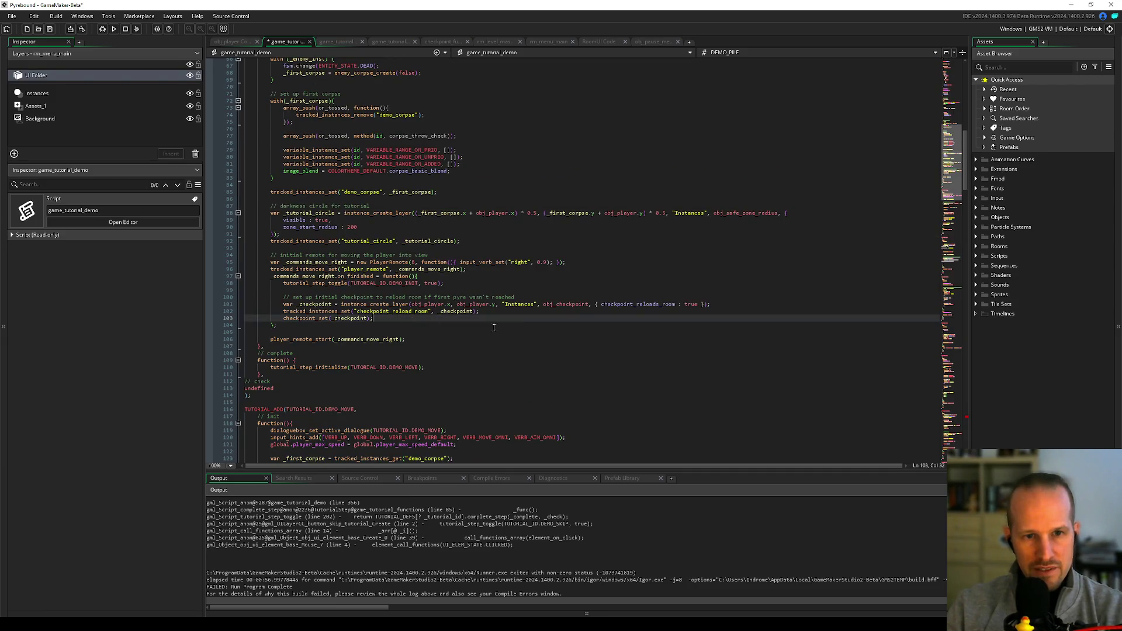
- Start a tracked_instances_destroy( call after checkpoint_set, then go to its definition with F12
key(Return)
key(Return)
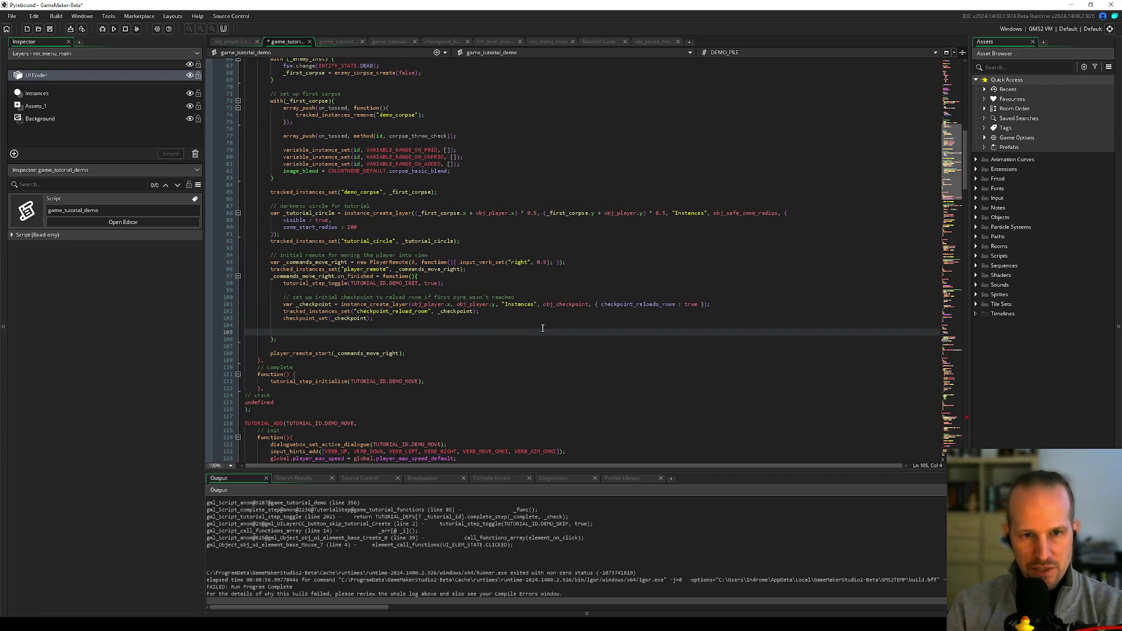
text(trck)
key(BackSpace)
key(BackSpace)
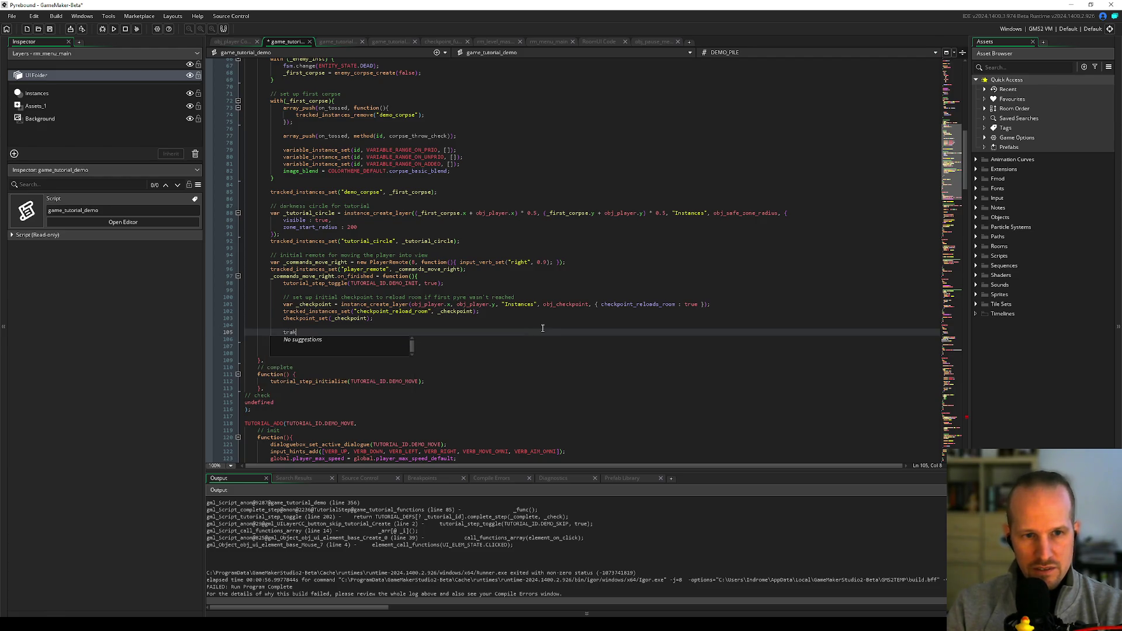
text(acked)
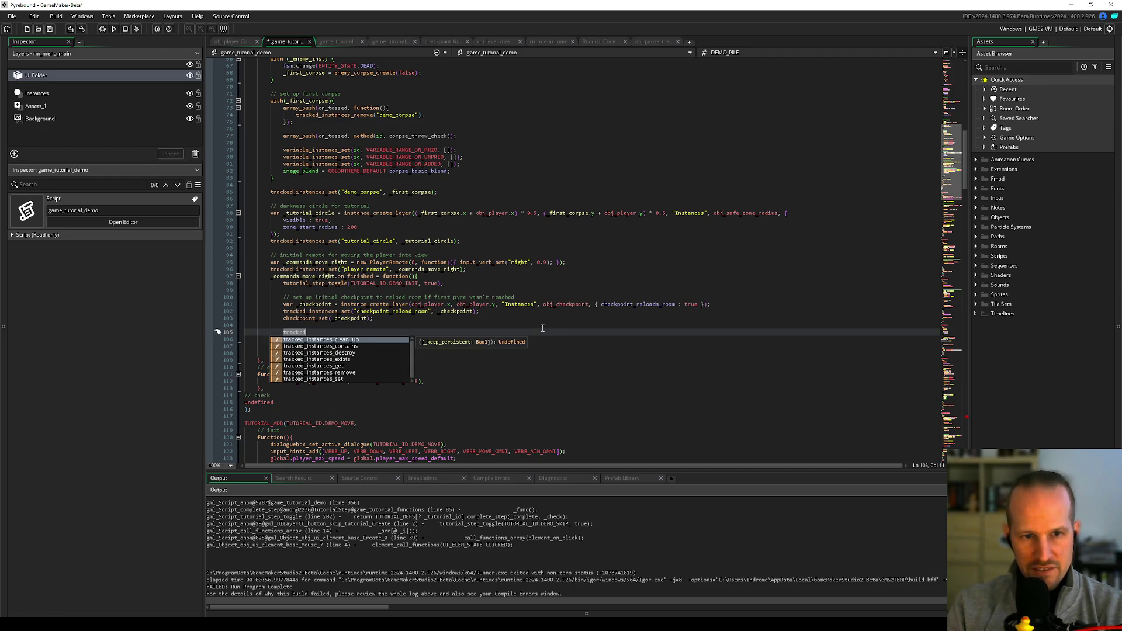
key(Down)
key(Down)
key(Down)
key(Down)
key(Down)
key(Up)
key(Up)
key(Up)
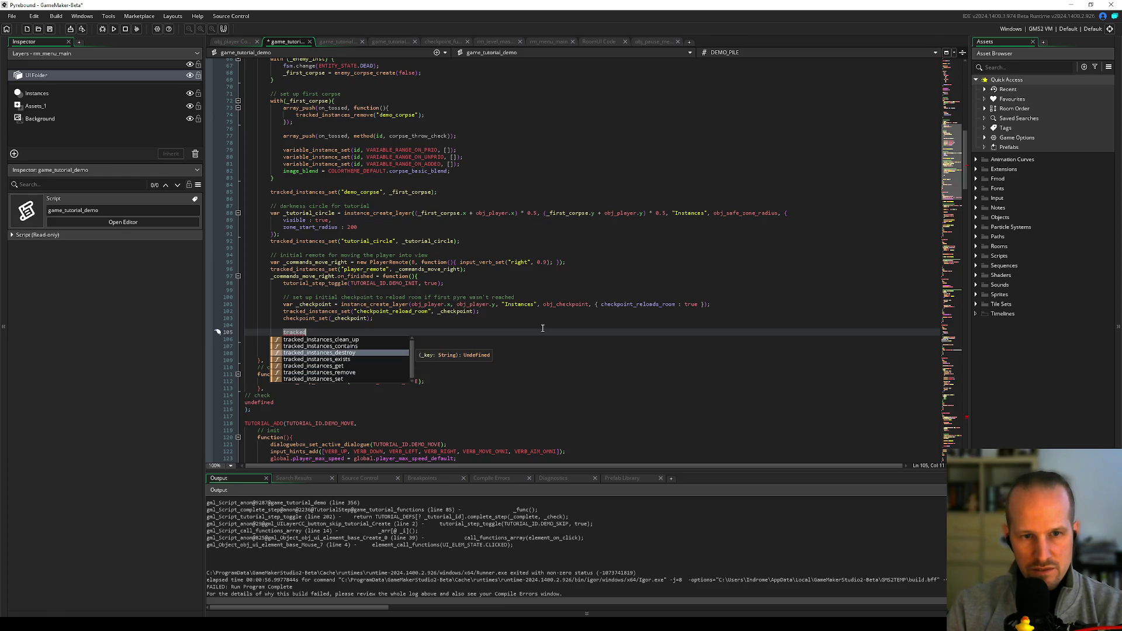
key(Return)
text(()
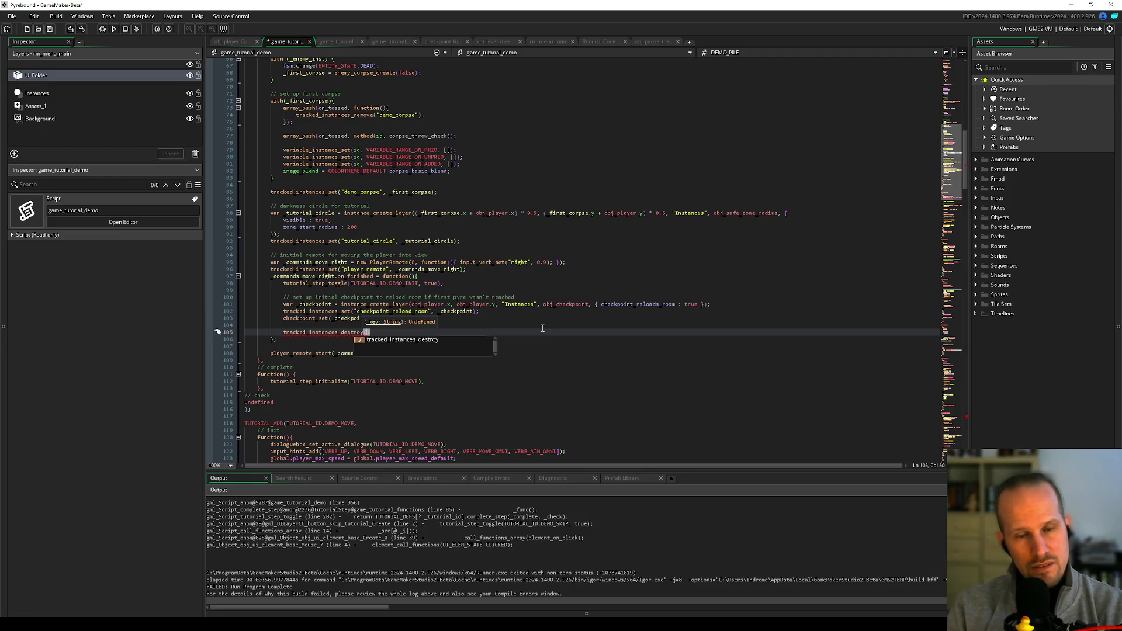
key(Escape)
key(F12)
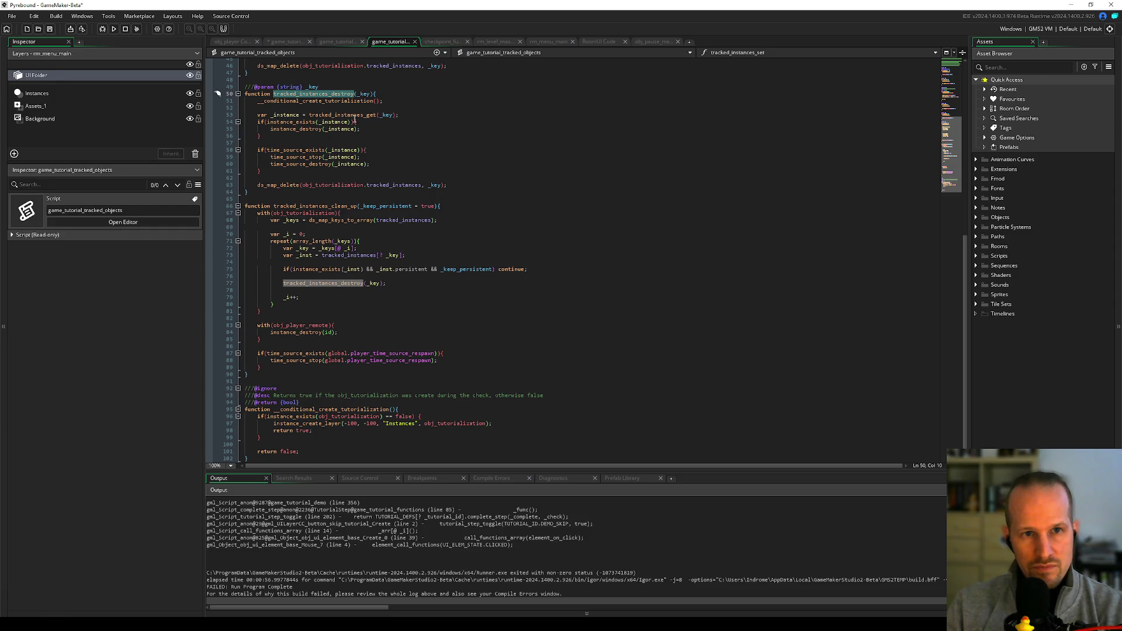
- Add an if(is_struct(_instance) check after the time source cleanup block
click(285, 177)
key(Return)
key(Return)
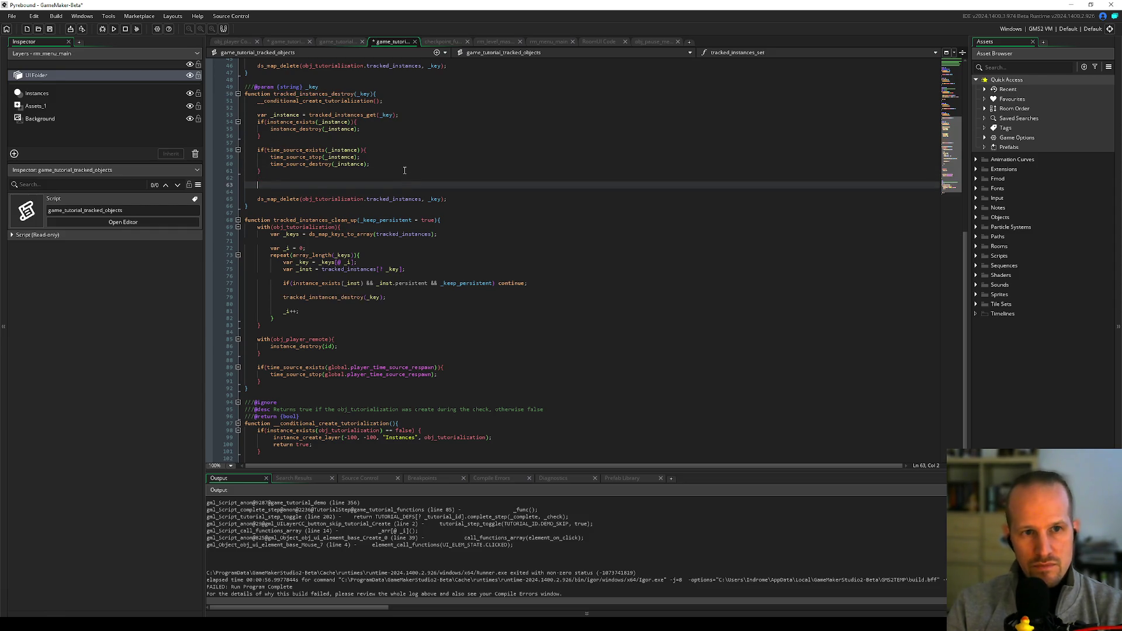
key(Up)
text(if(is_st)
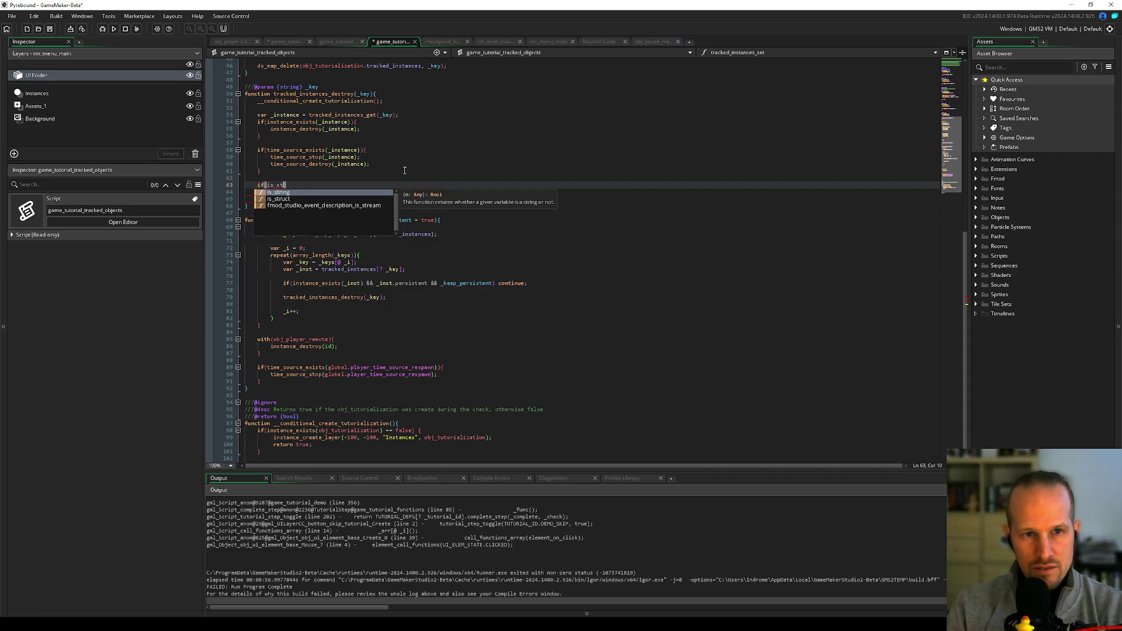
key(Return)
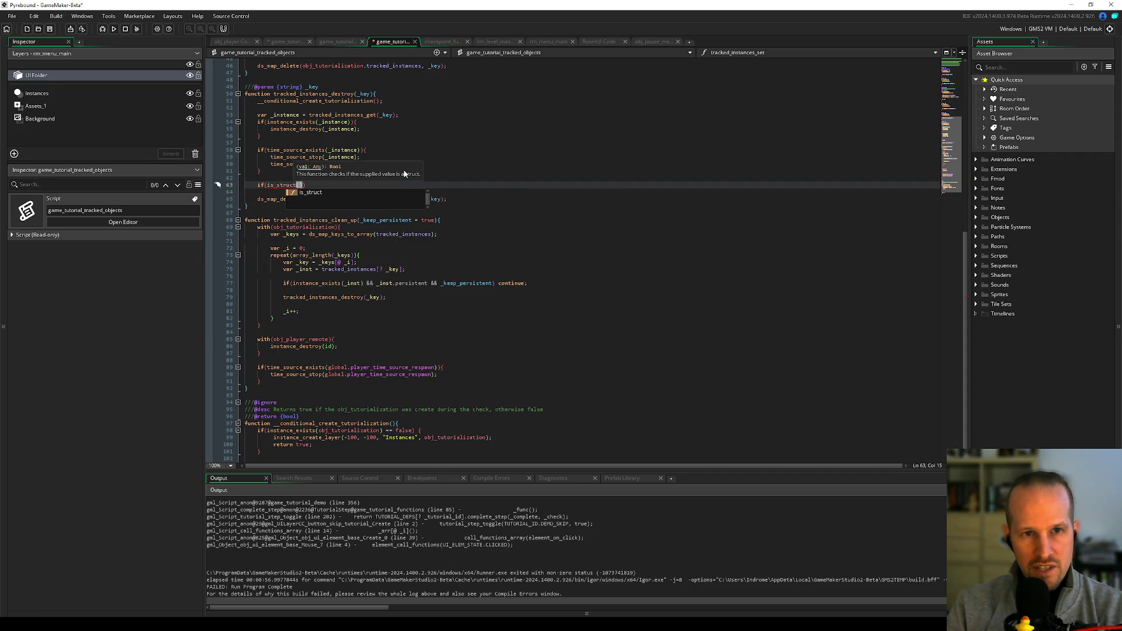
text(_instance)
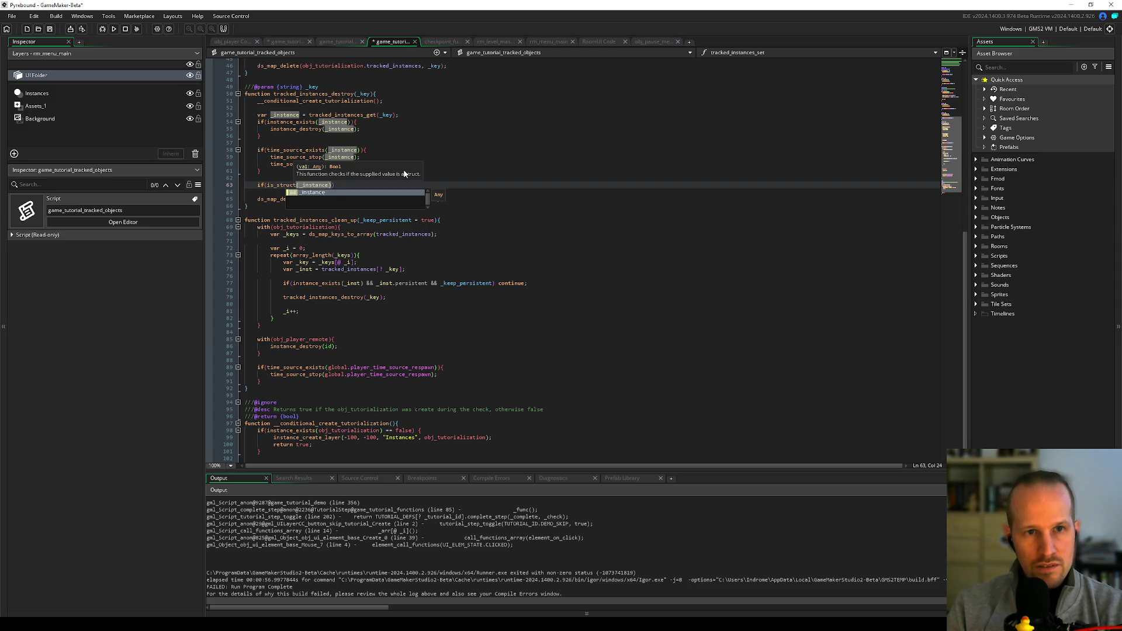
- Inside the empty is_struct block on line 63, write struct_get(_instance, "on_delete")
click(369, 143)
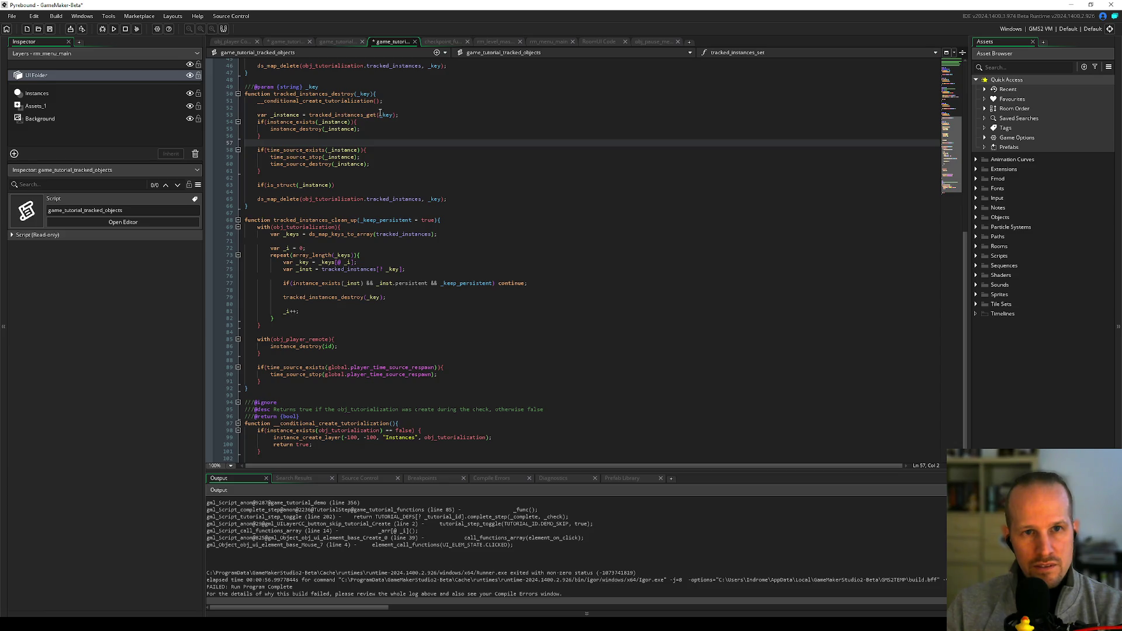
double_click(287, 115)
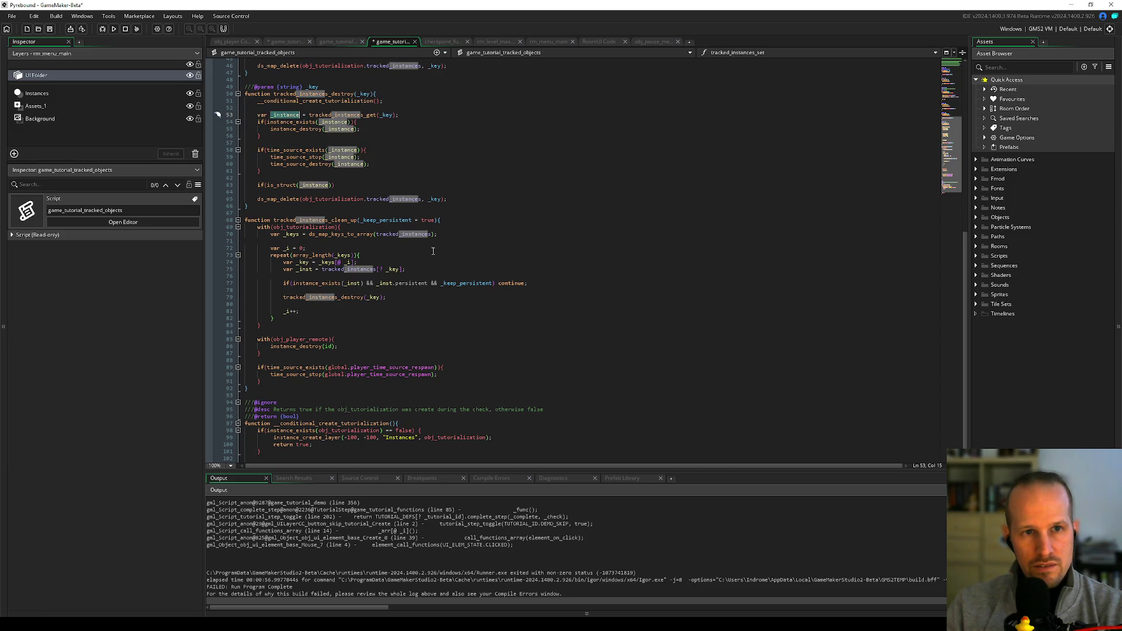
click(331, 186)
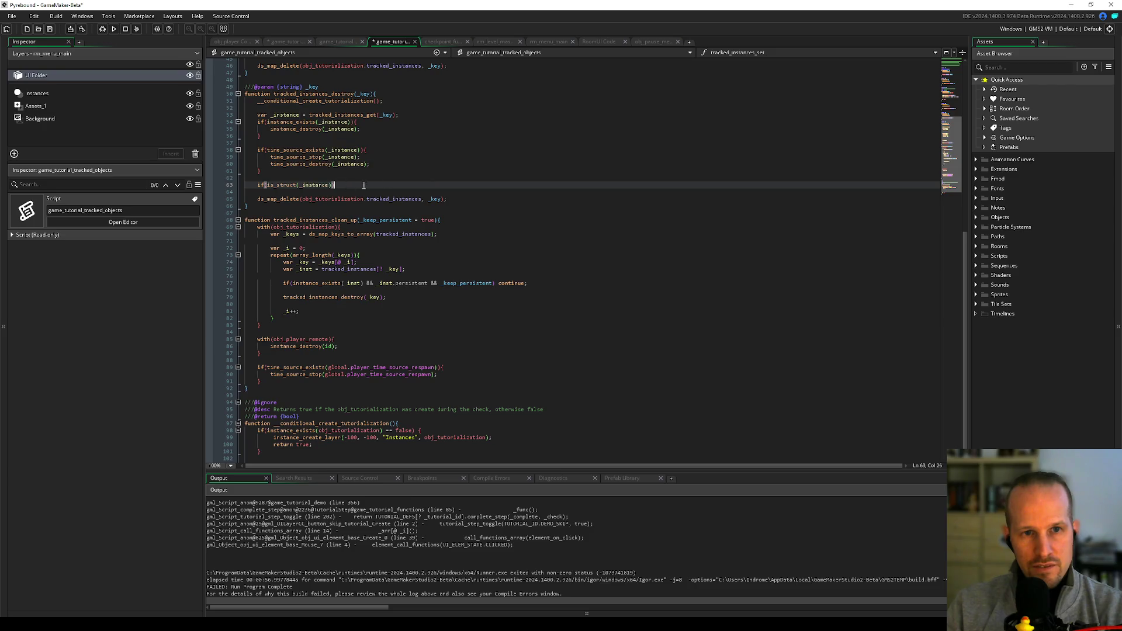
text({)
key(Return)
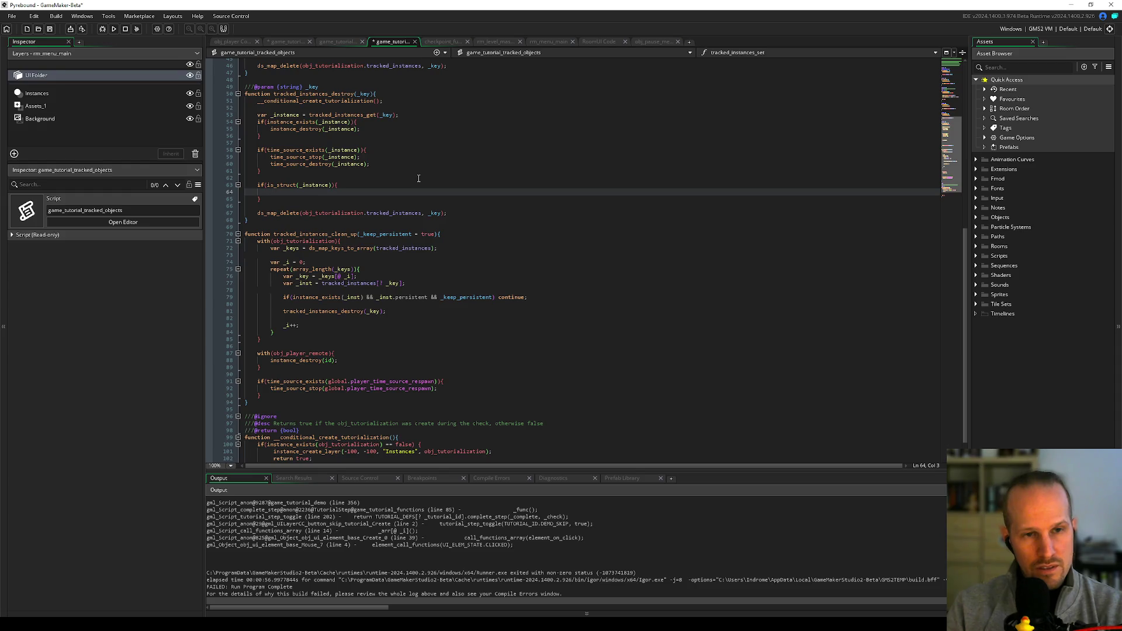
text(if()
key(Return)
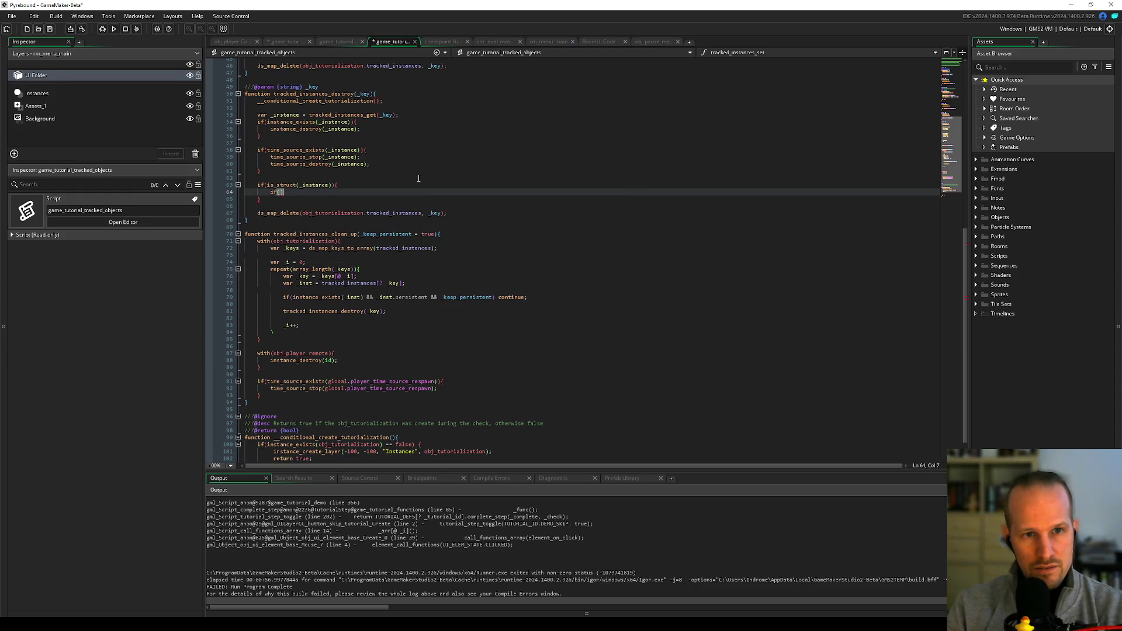
text(struct_)
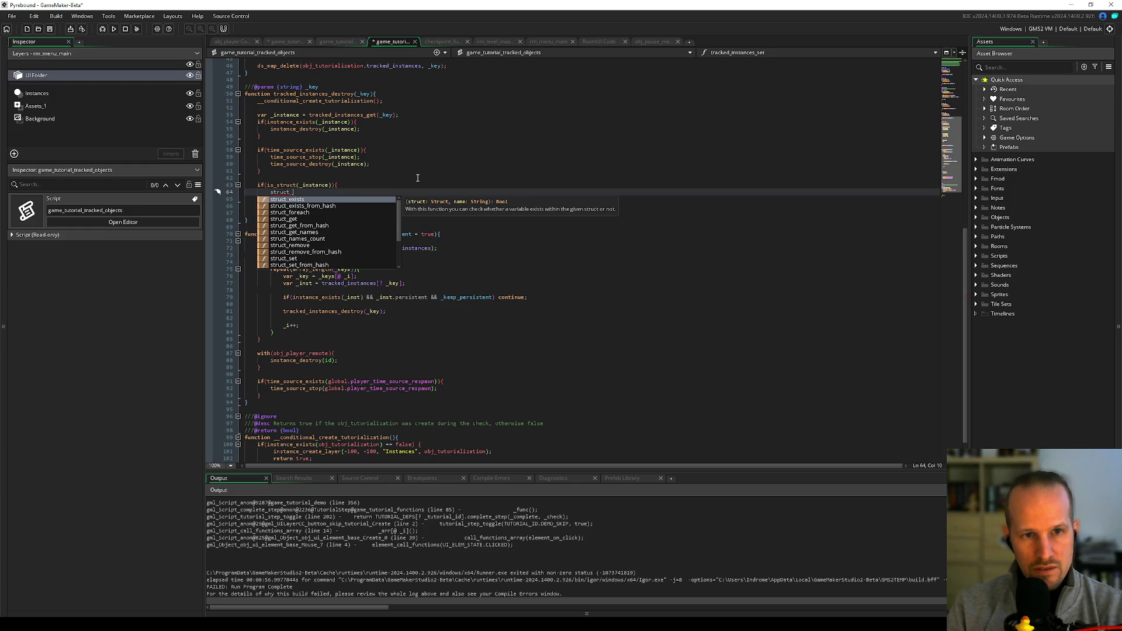
key(Down)
key(Down)
key(Down)
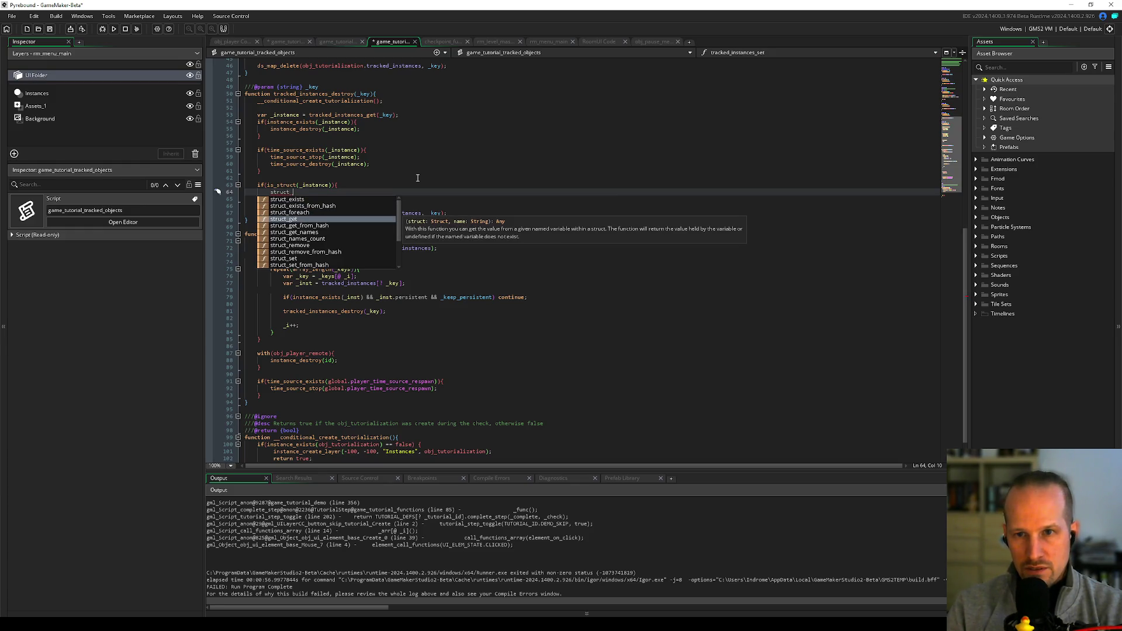
key(Return)
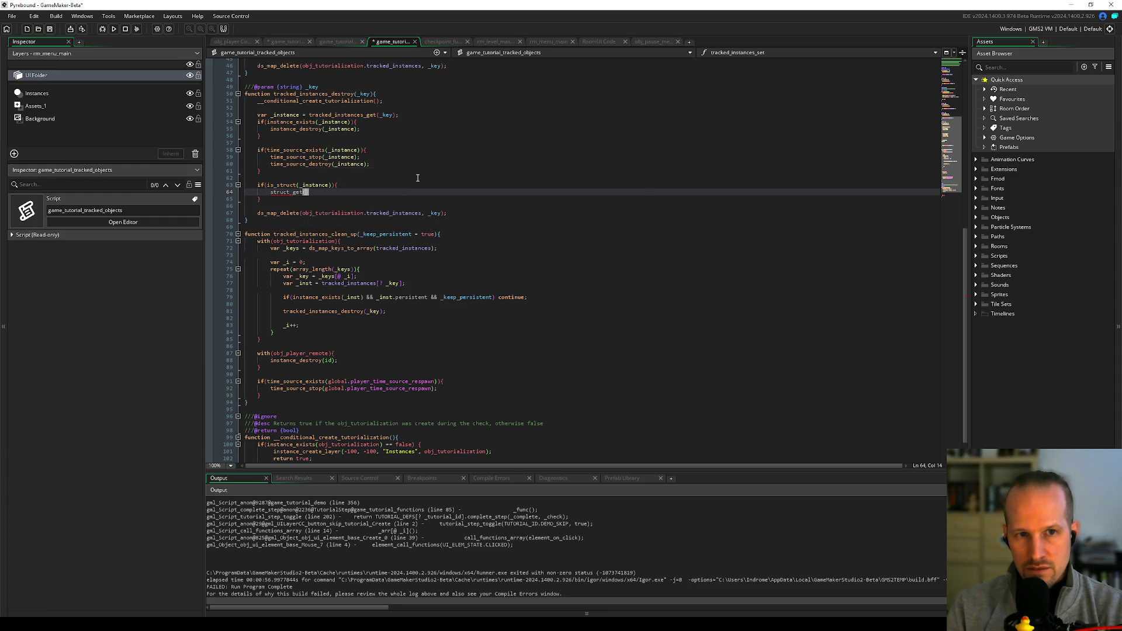
key(Escape)
key(Escape)
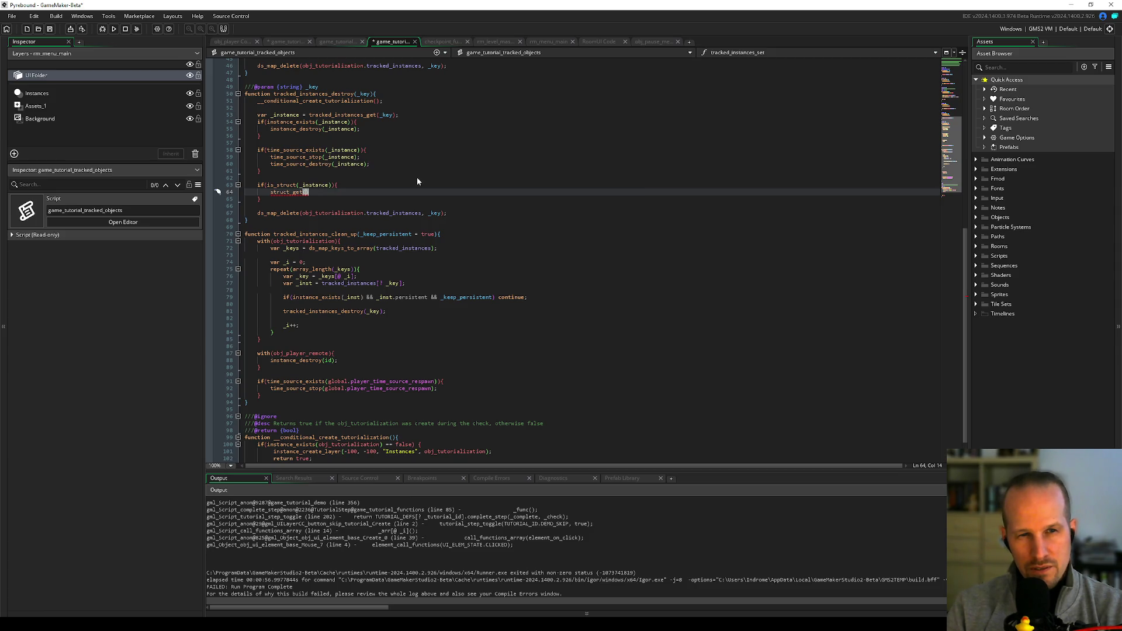
text(_instance, "")
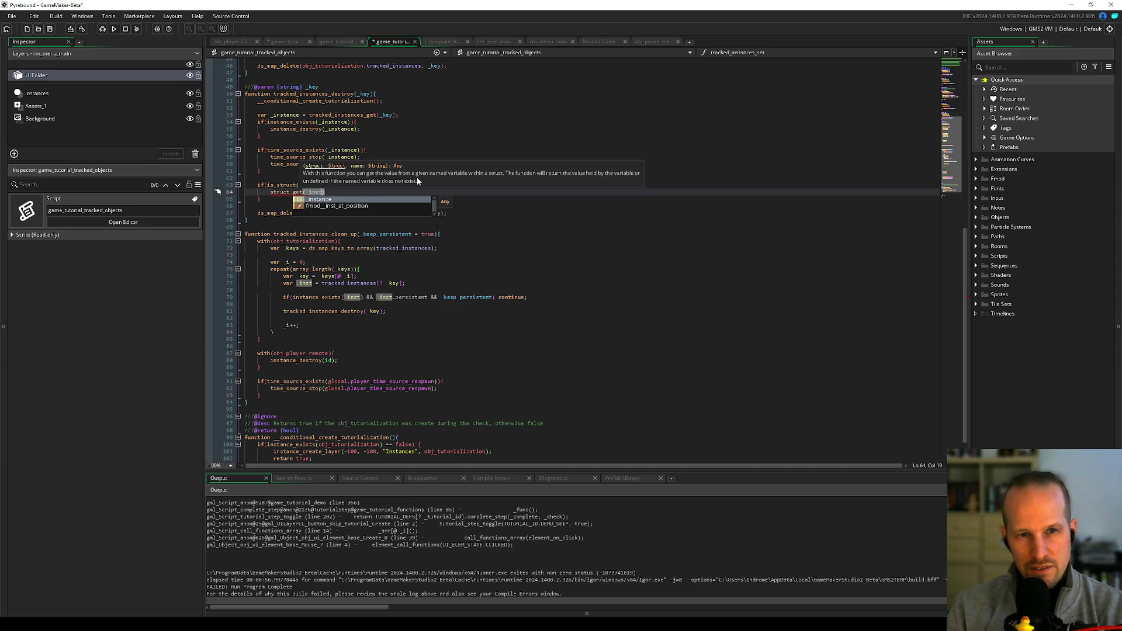
text(on_delete)
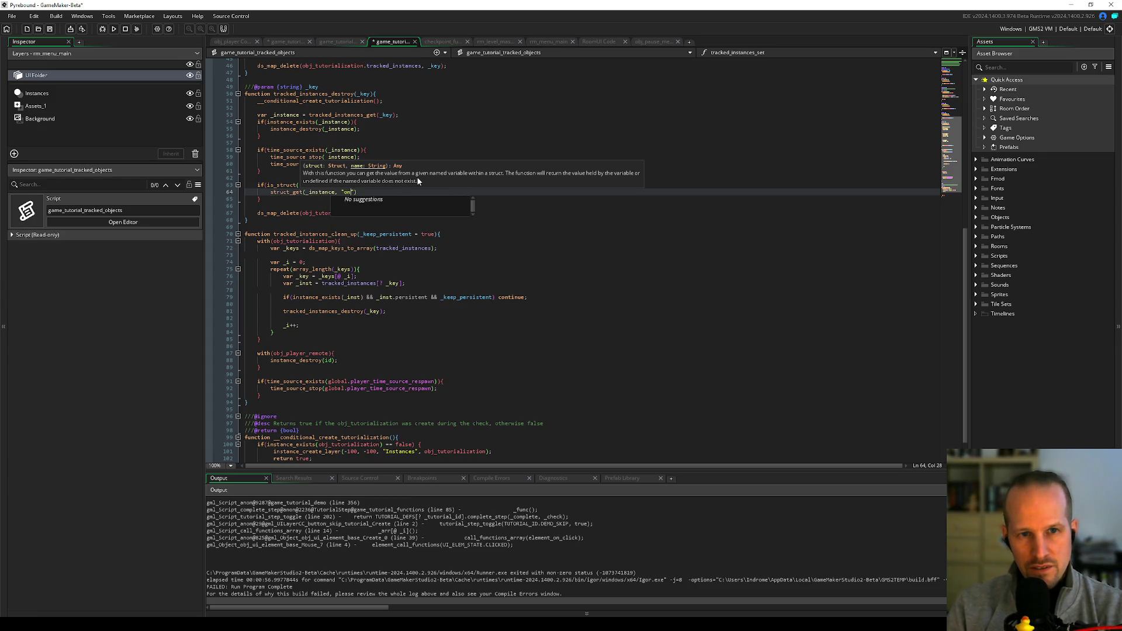
text(")
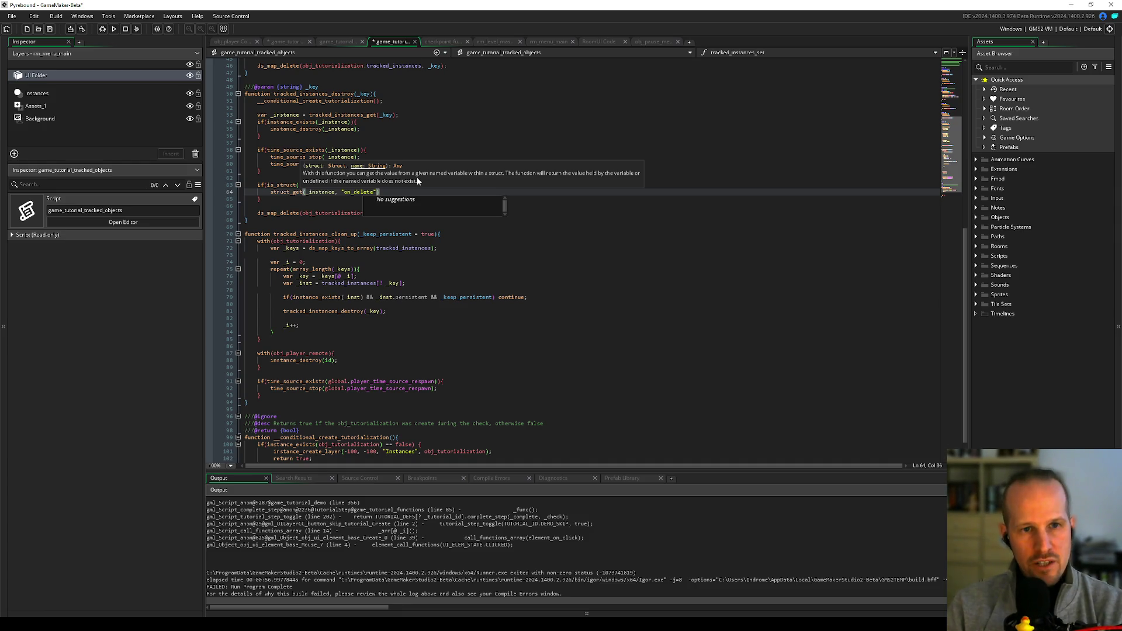
text())
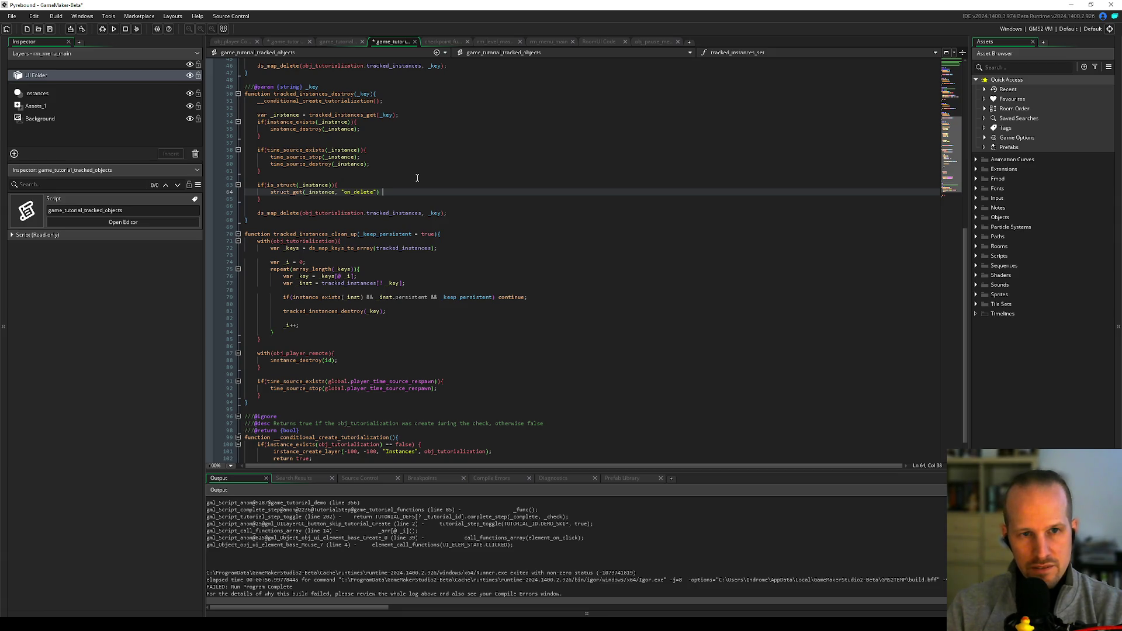
key(BackSpace)
key(Home)
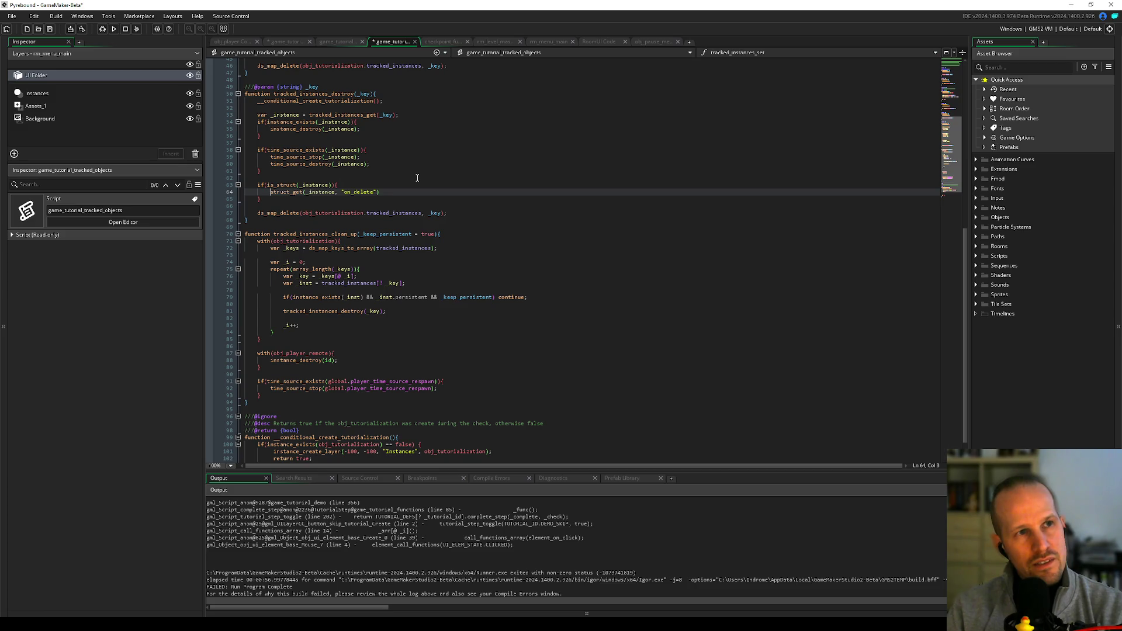
- Wrap the on_delete call in if(struct_exists(_instance, "on_delete")) and invoke it with ()
text(if(struct_ext)
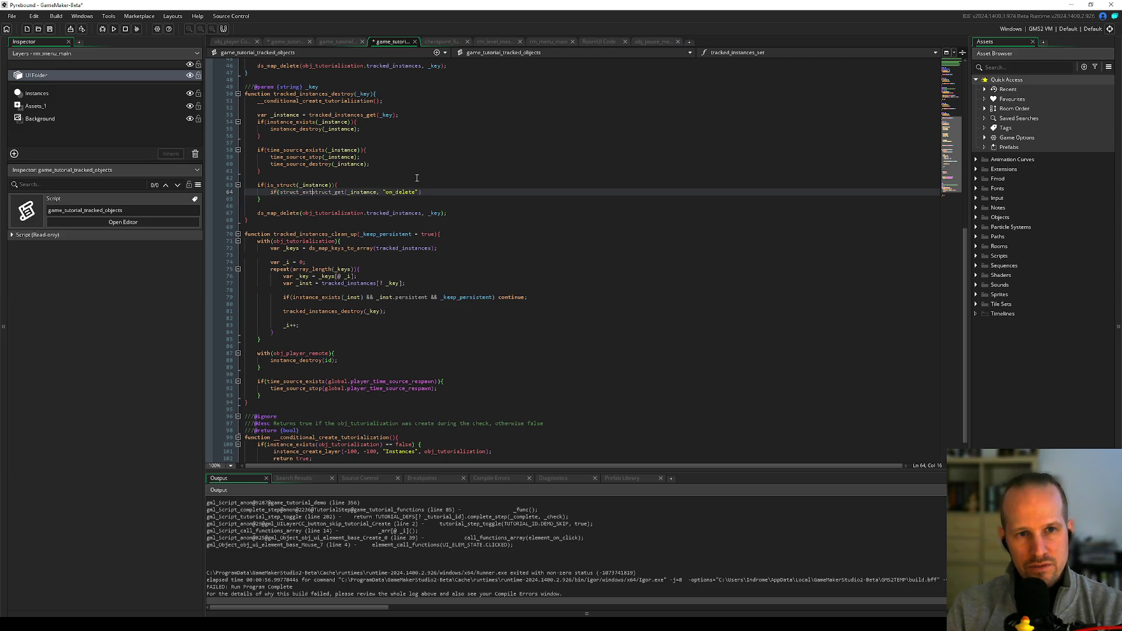
text(ists()
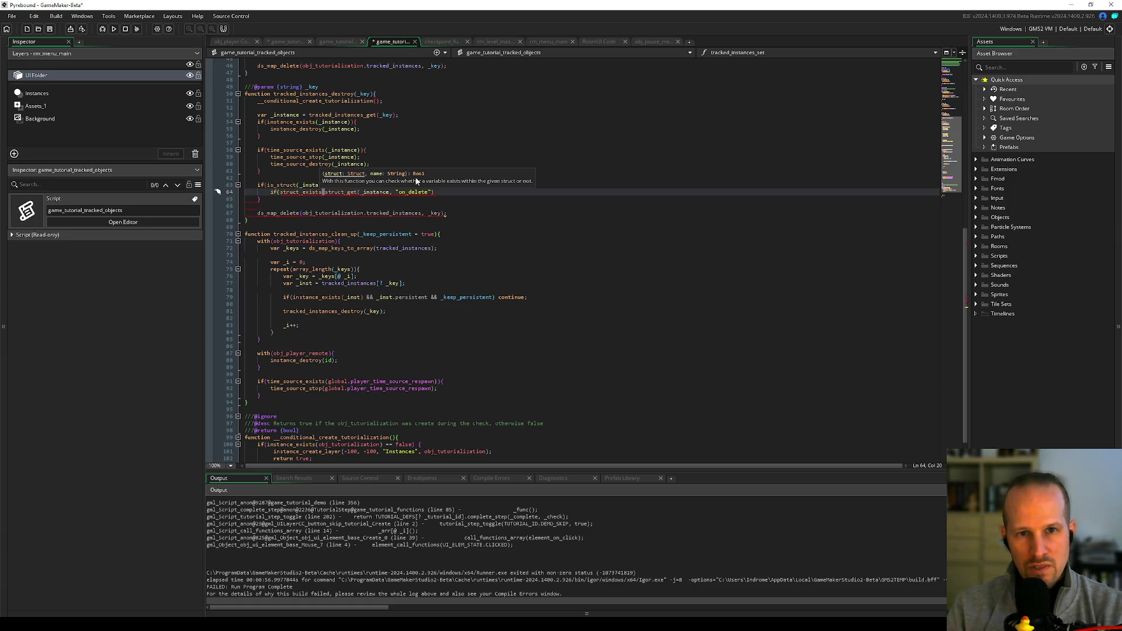
text("on_dele)
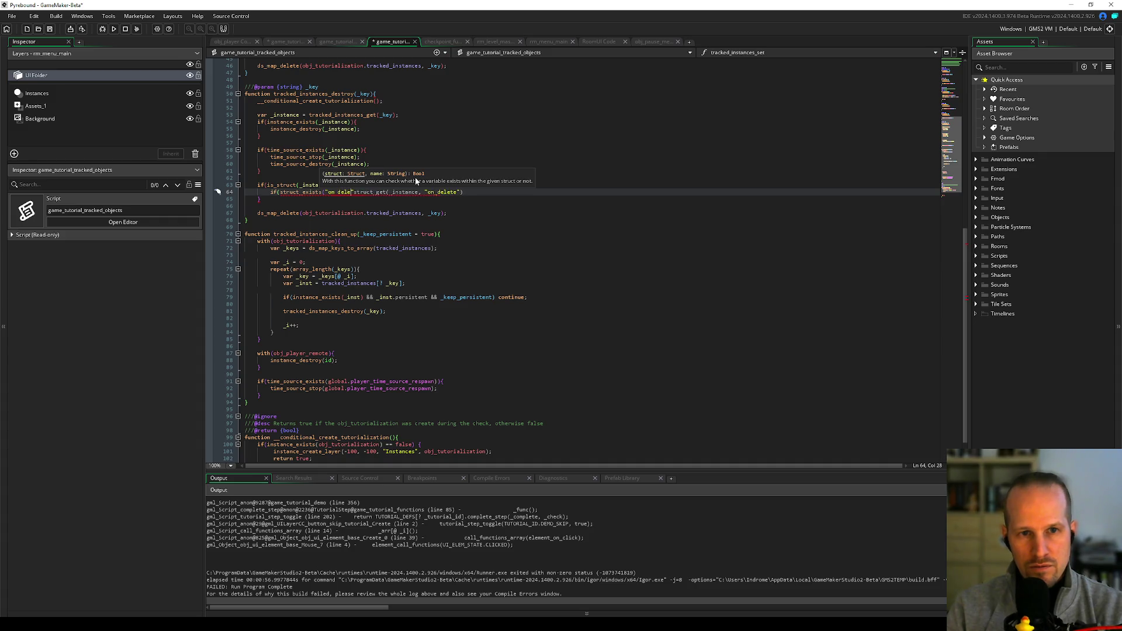
text(te") )
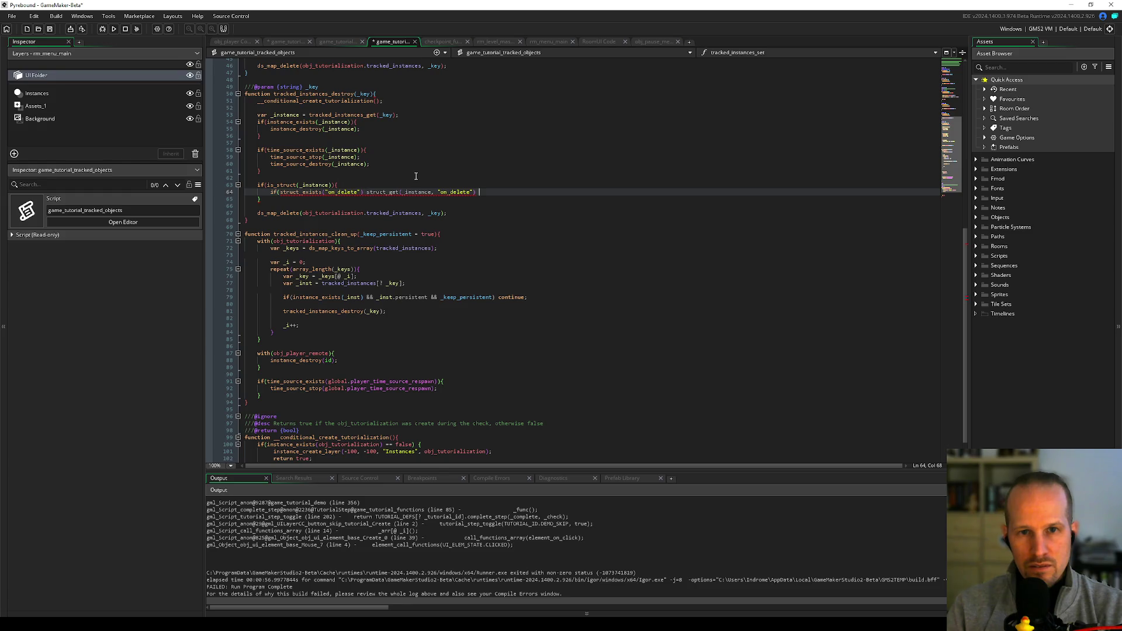
text(();)
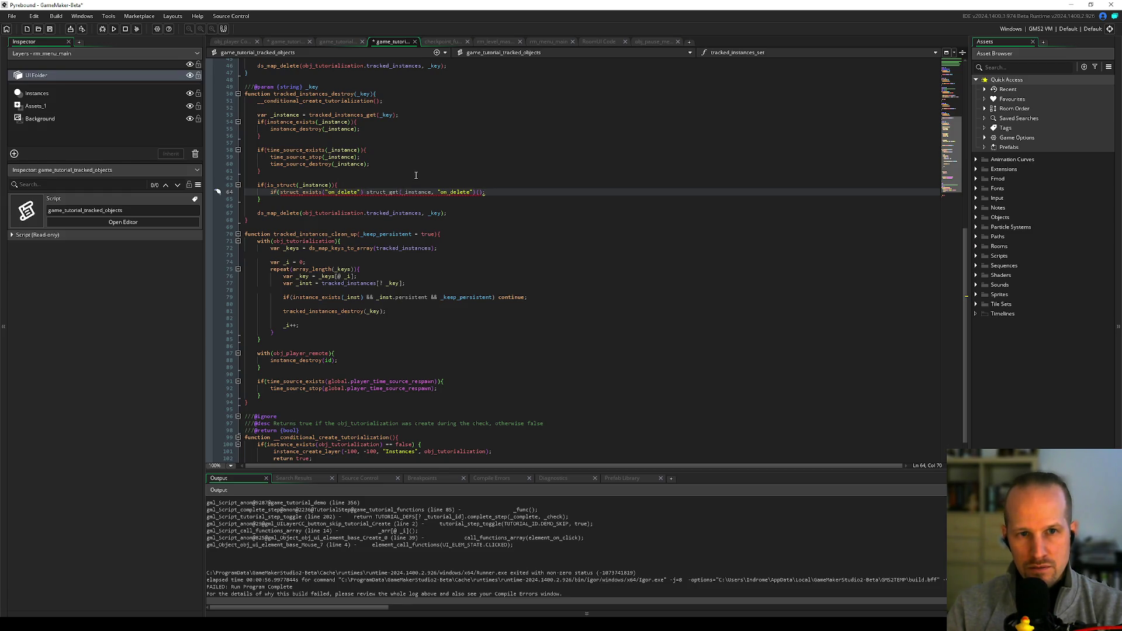
key(ctrl+Left)
key(ctrl+Left)
key(ctrl+Left)
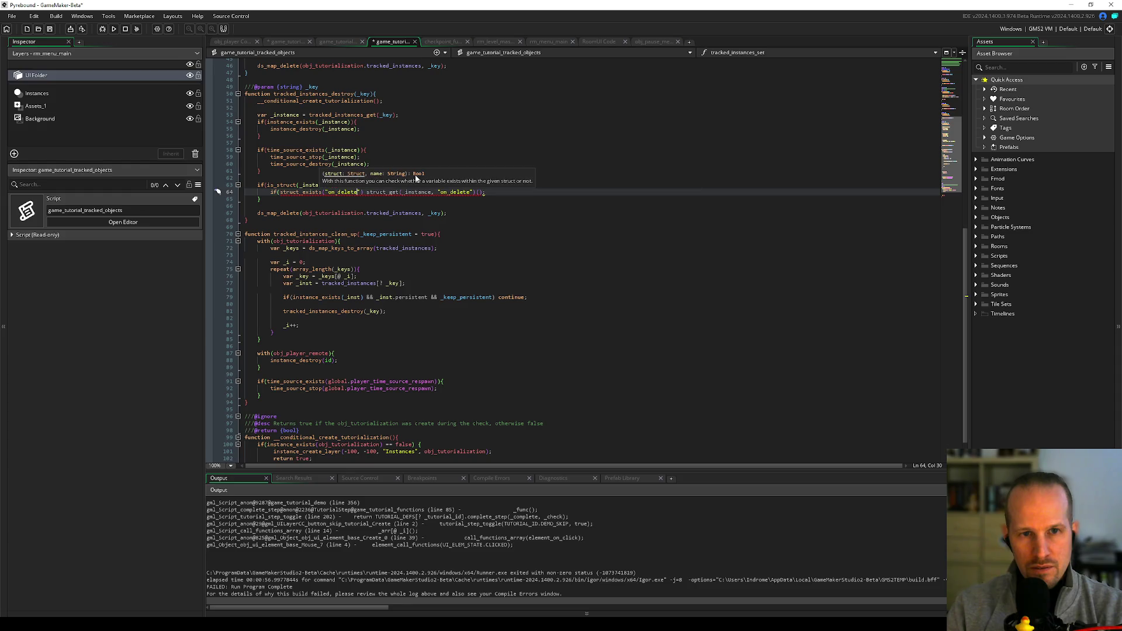
text())
key(ctrl+Left)
key(ctrl+Left)
key(ctrl+Left)
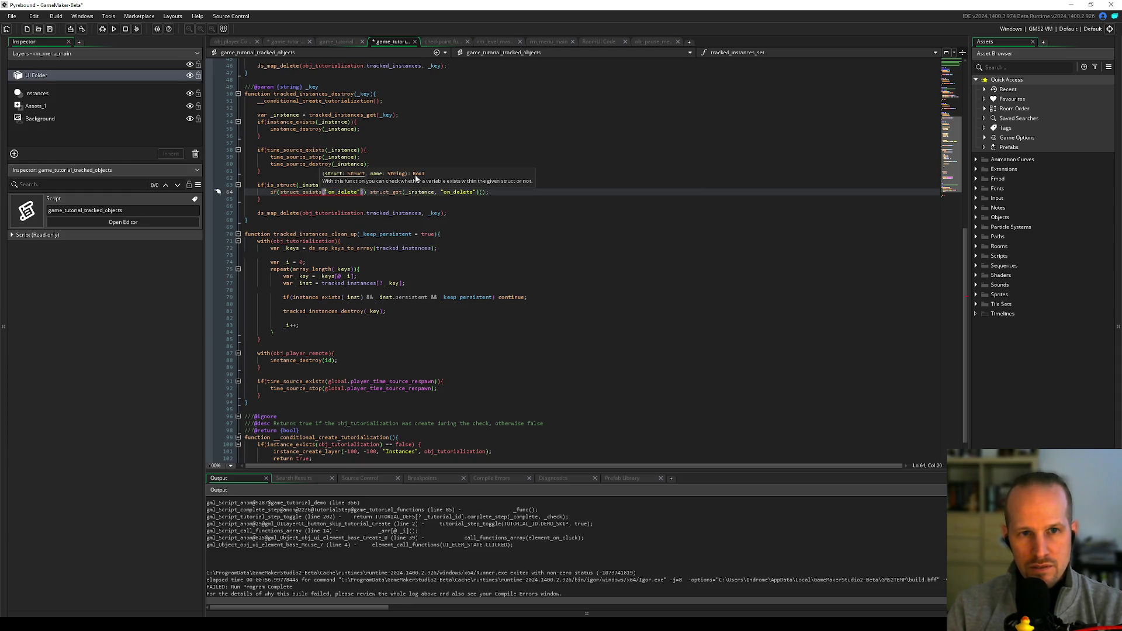
text(_instance,)
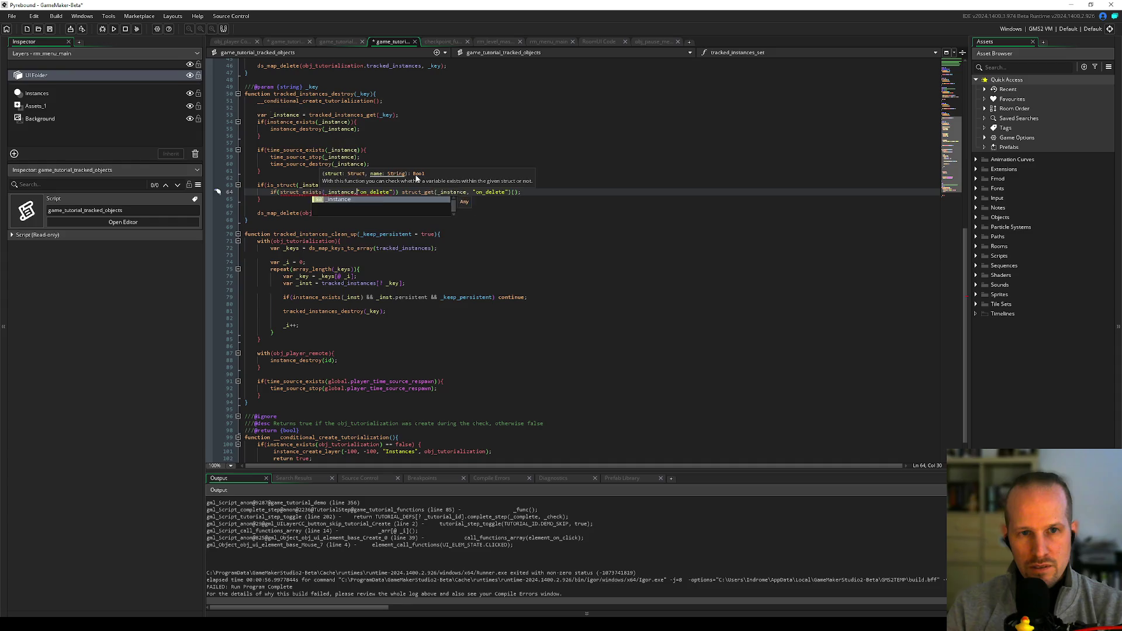
- Add delete(_instance); below the on_delete call and save the tracked objects script
click(557, 194)
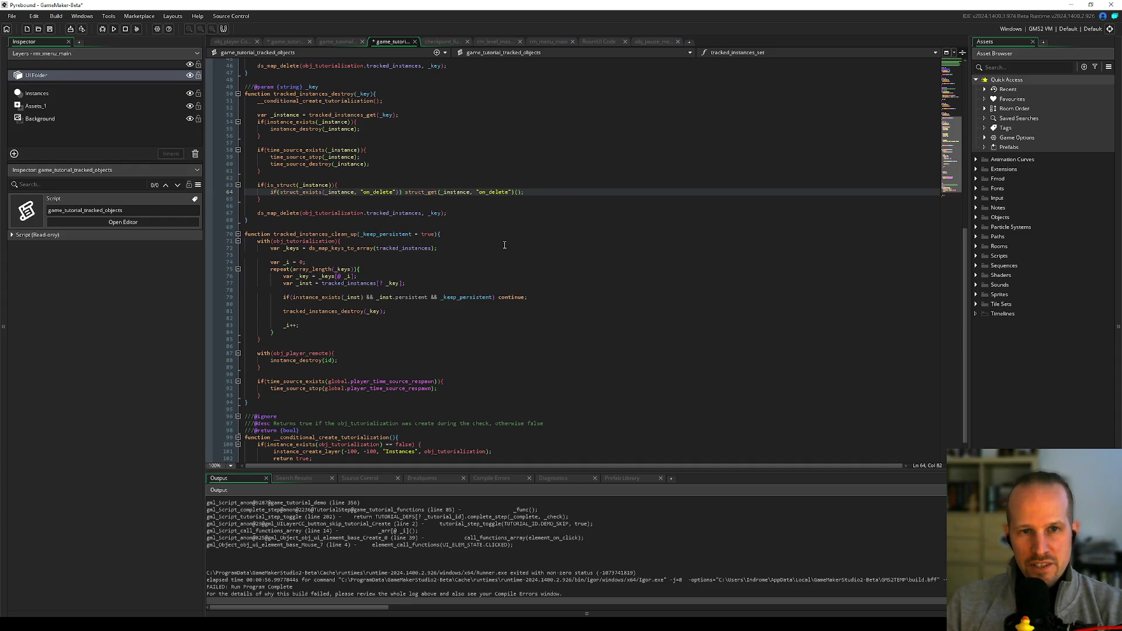
key(Left)
key(Left)
key(Left)
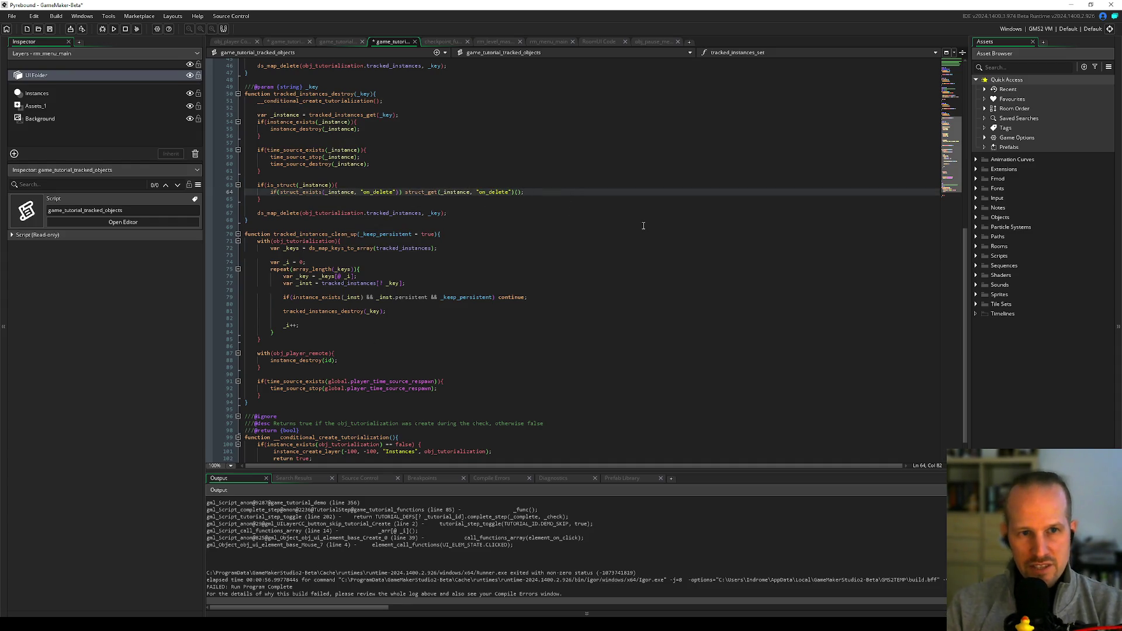
key(Return)
key(Return)
text(dele)
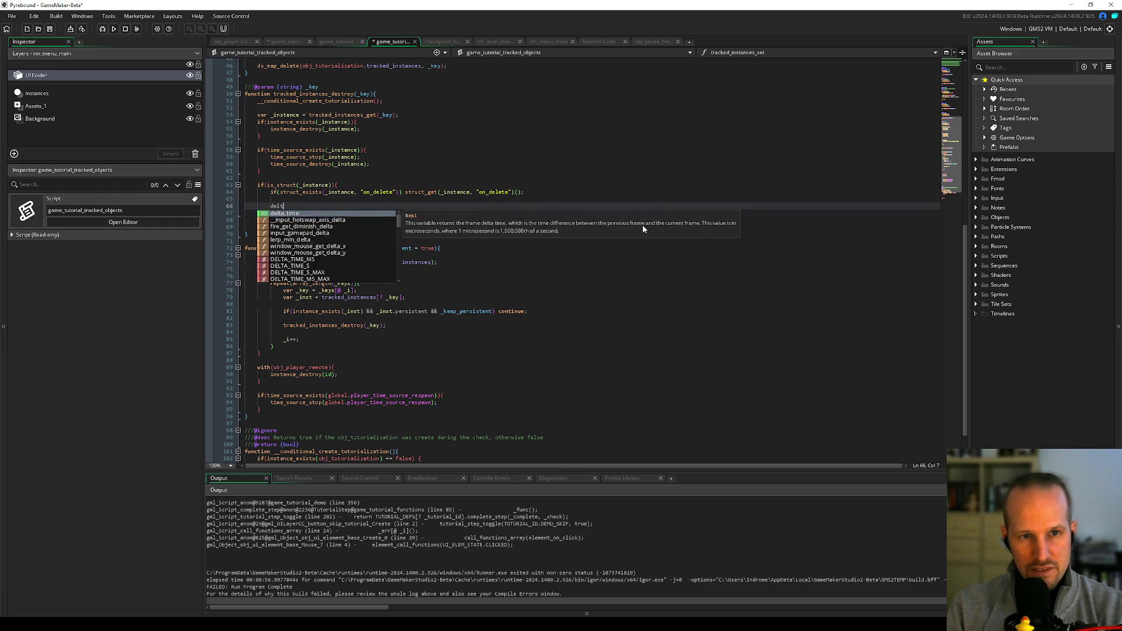
text(te)
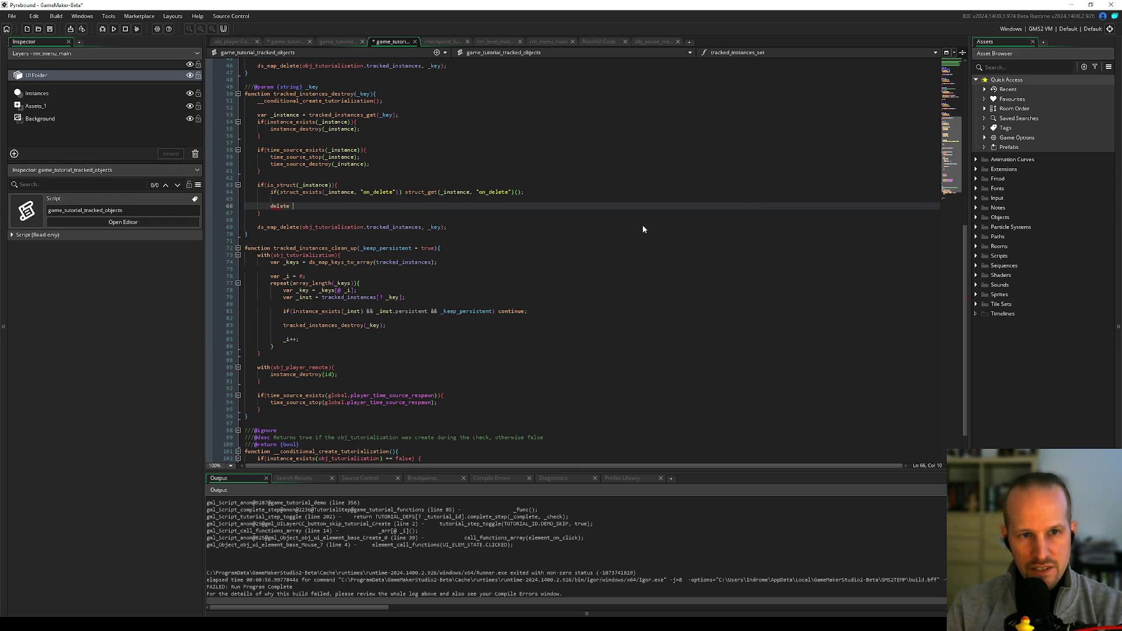
key(BackSpace)
text((_instance);)
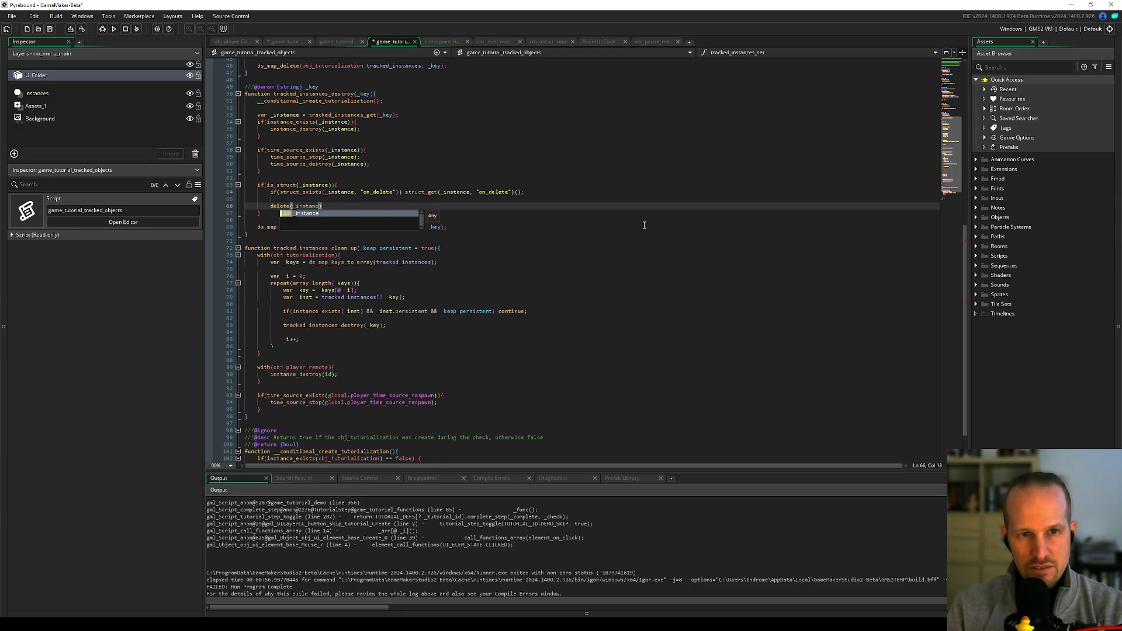
key(ctrl+s)
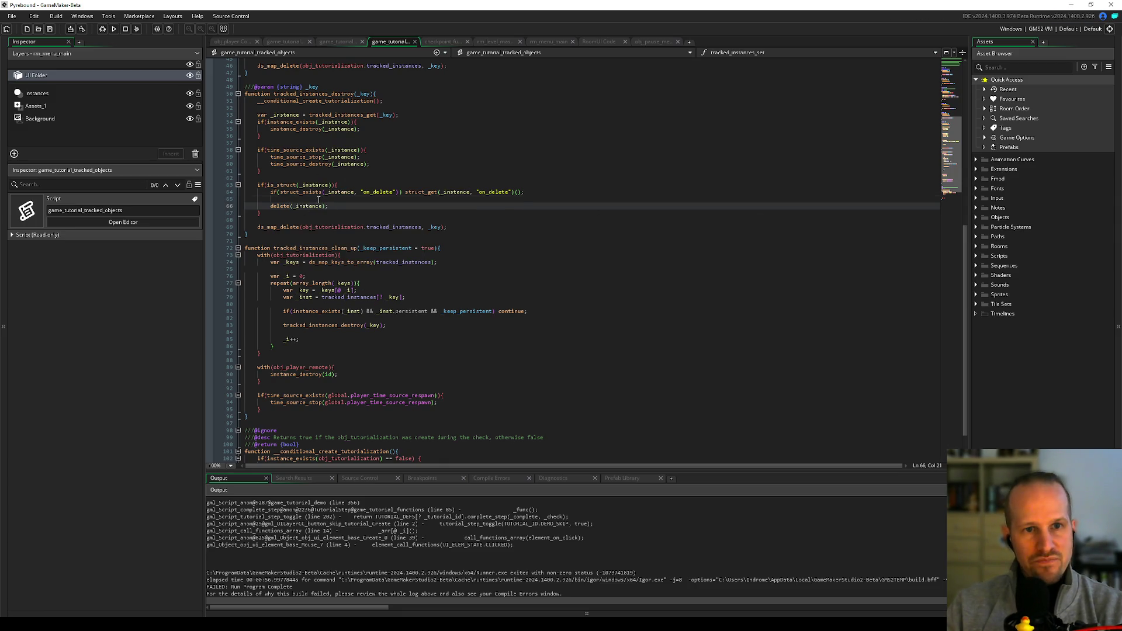
click(319, 200)
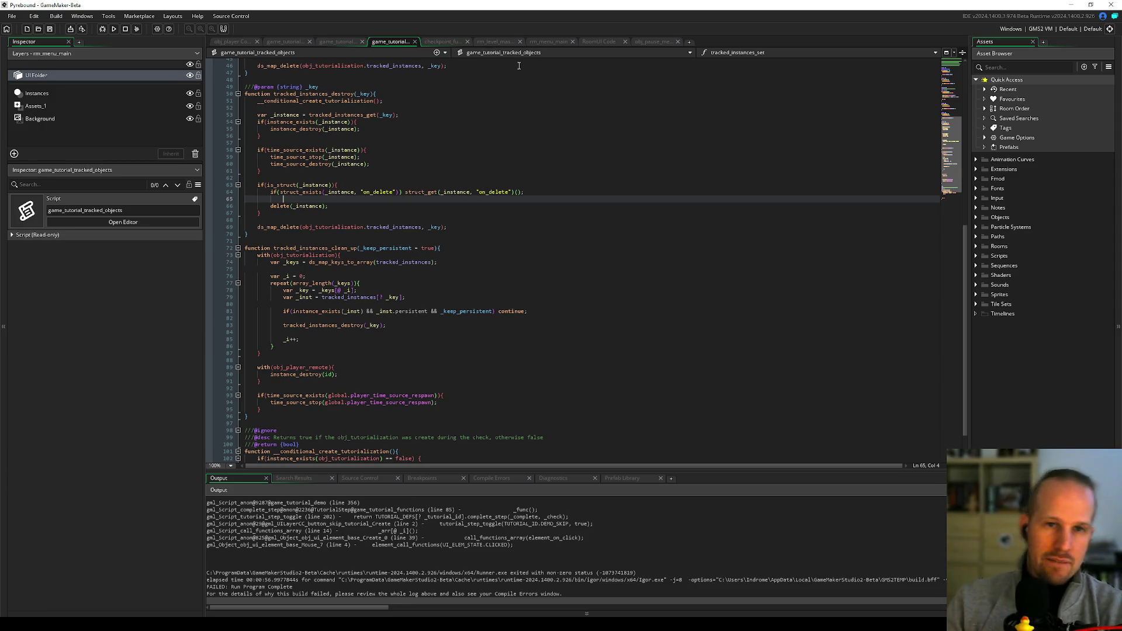
click(272, 40)
text(tracked_instances_destroy())
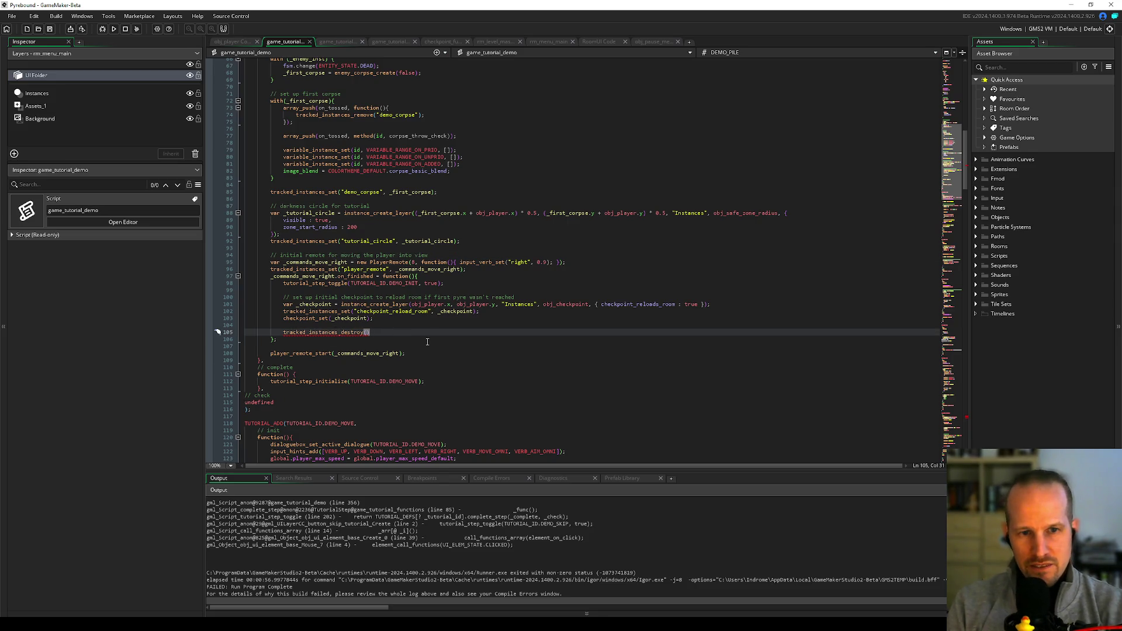
key(Left)
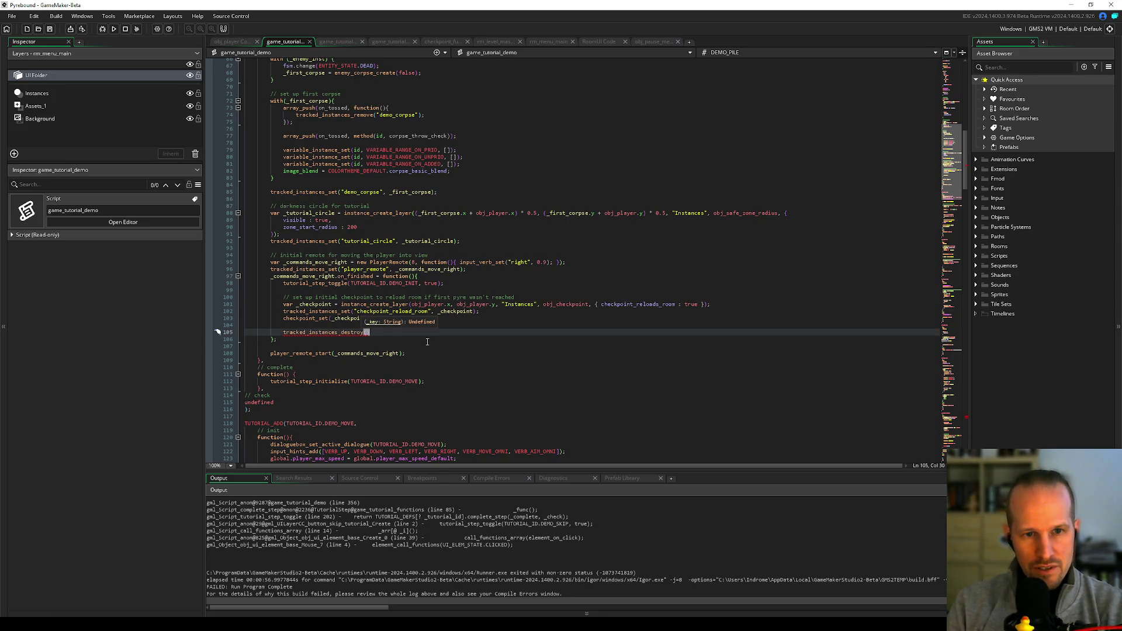
text("player_rem)
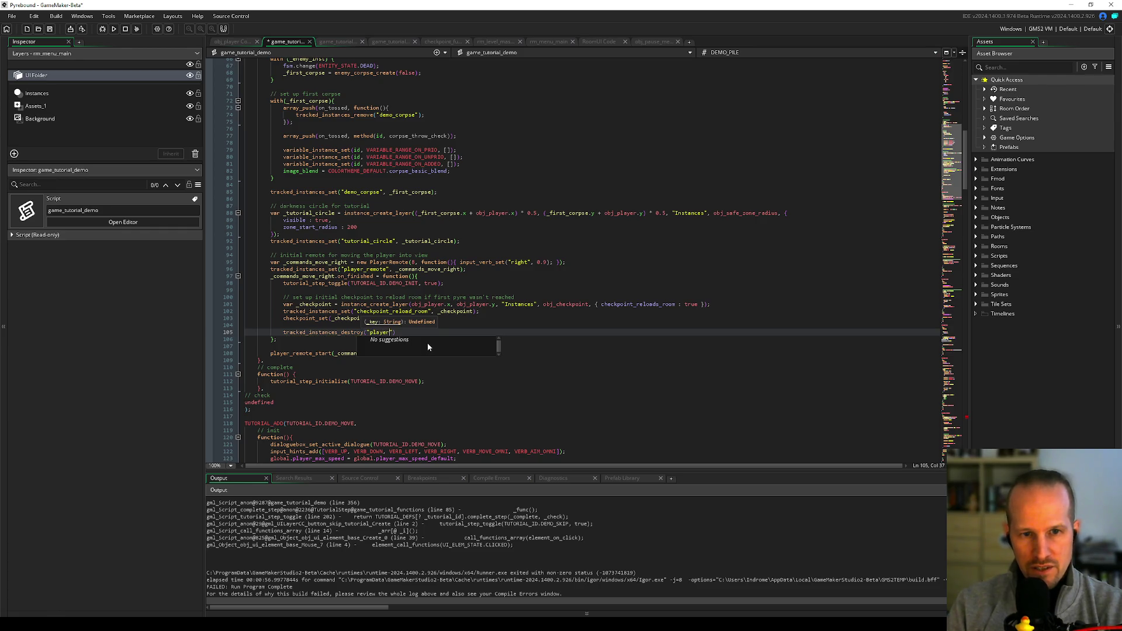
text(ote");)
key(ctrl+s)
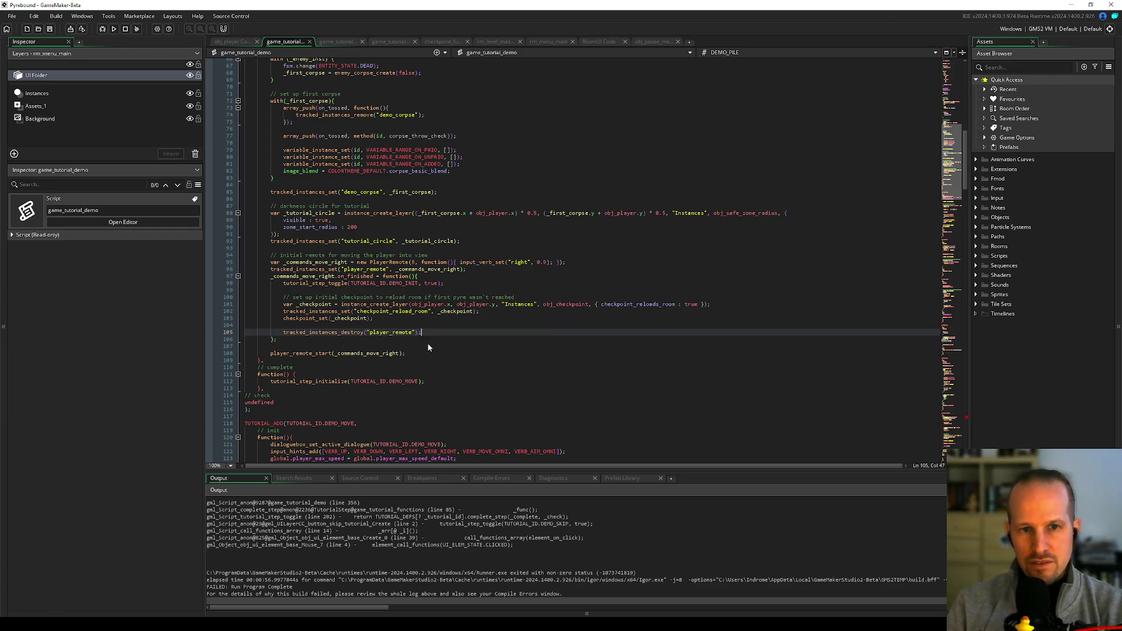
double_click(364, 275)
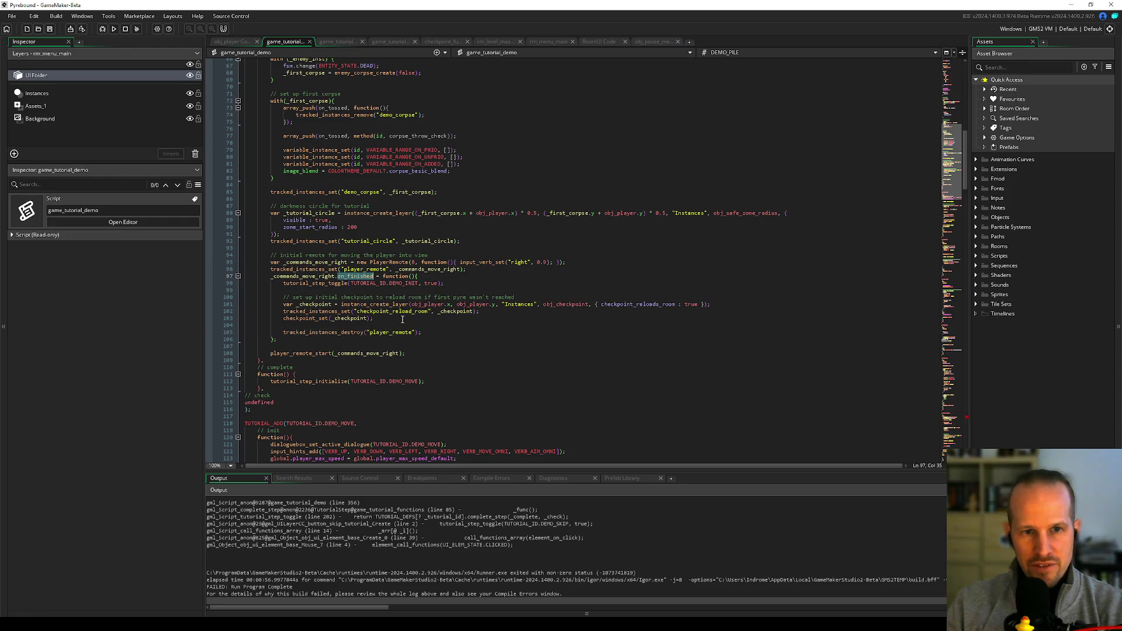
double_click(366, 270)
click(429, 333)
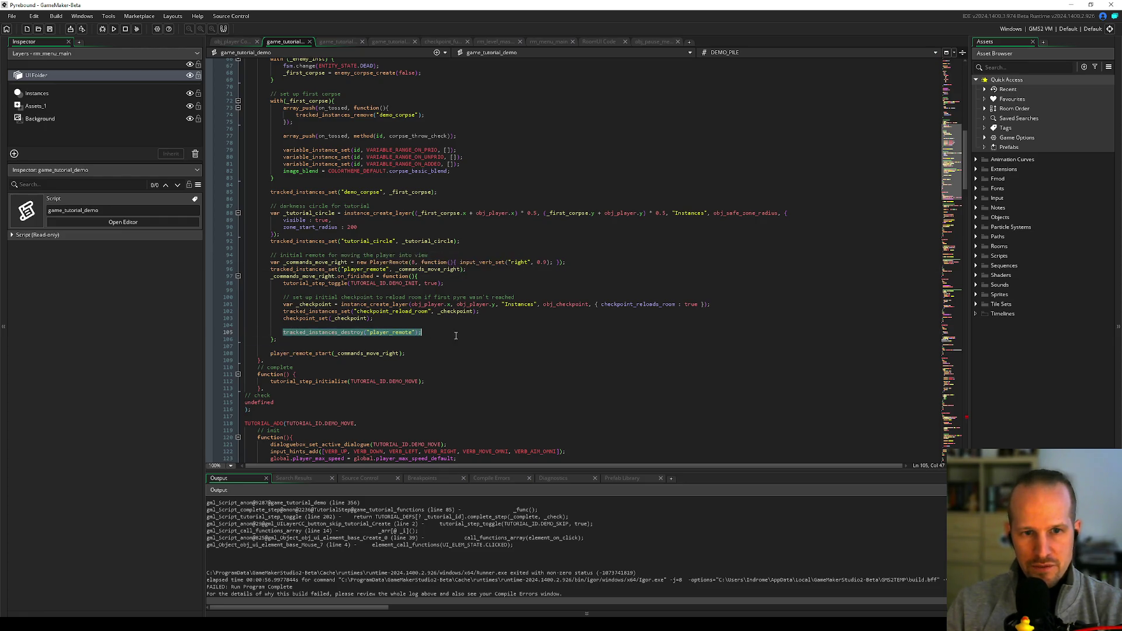
double_click(390, 332)
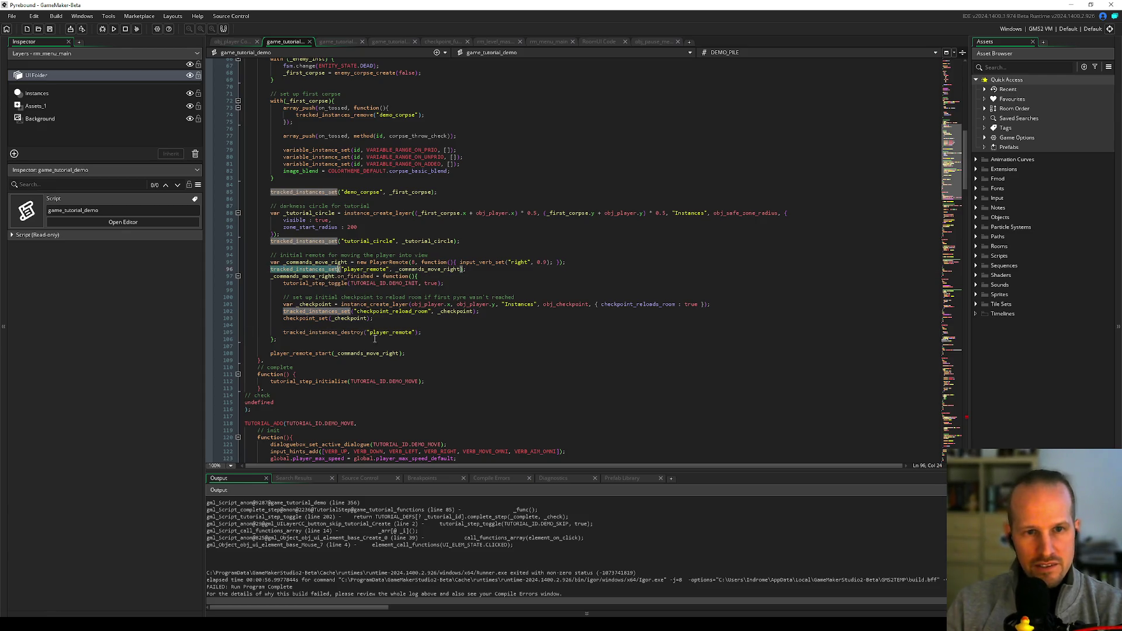
scroll(402, 319, down, 20)
- Open a block after the player_remote exists check with var _remote = tracked_instances_get("player_remote");
scroll(402, 319, down, 20)
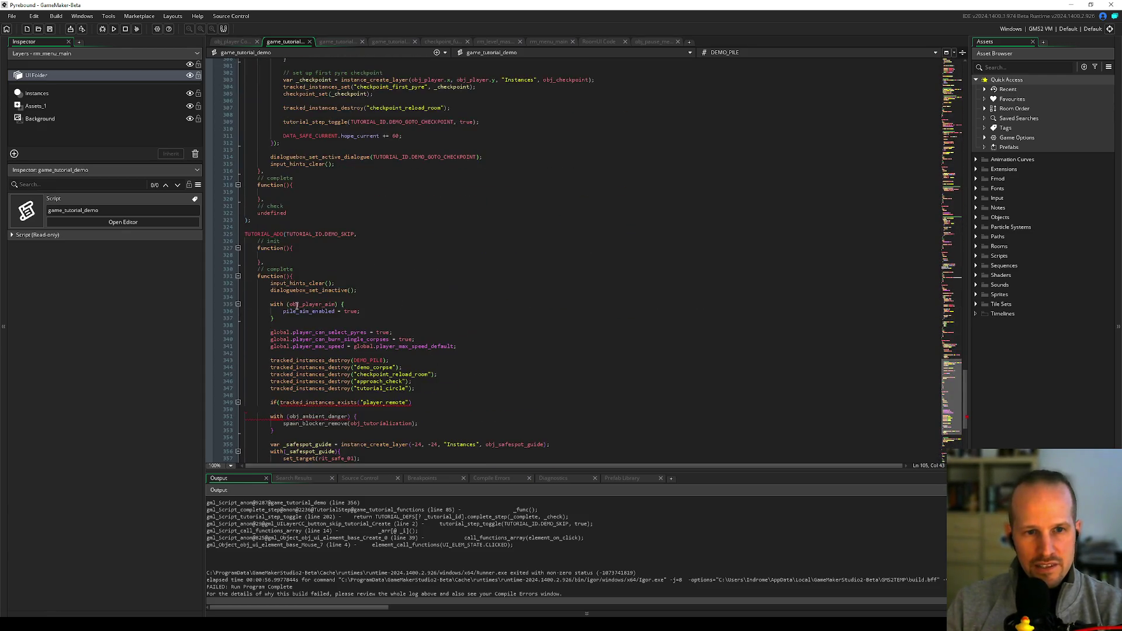
click(414, 234)
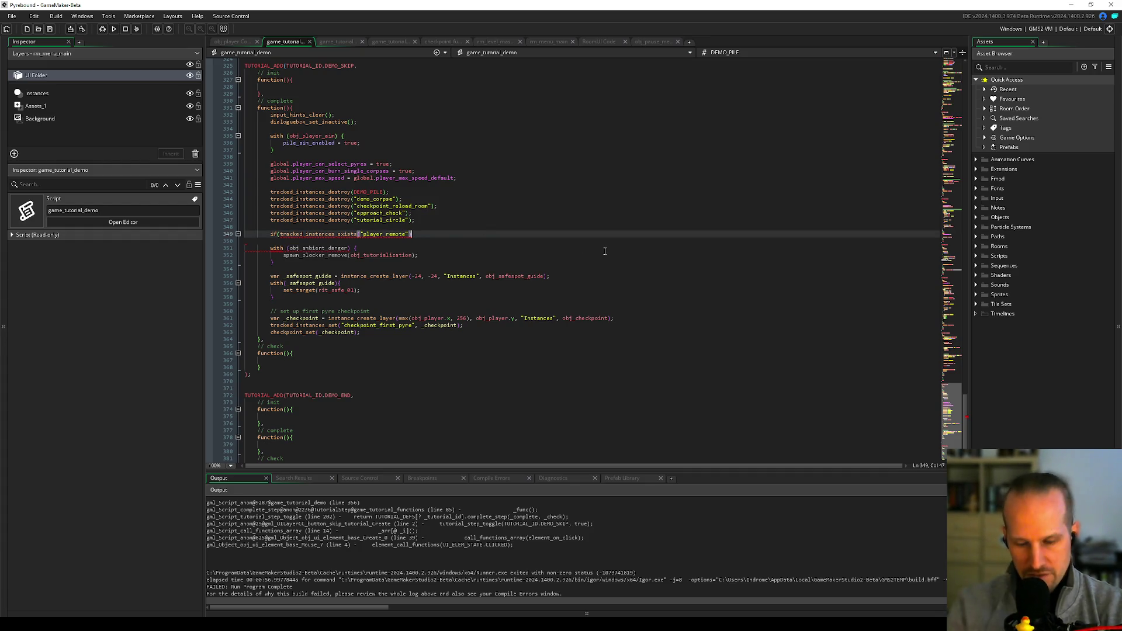
text()))
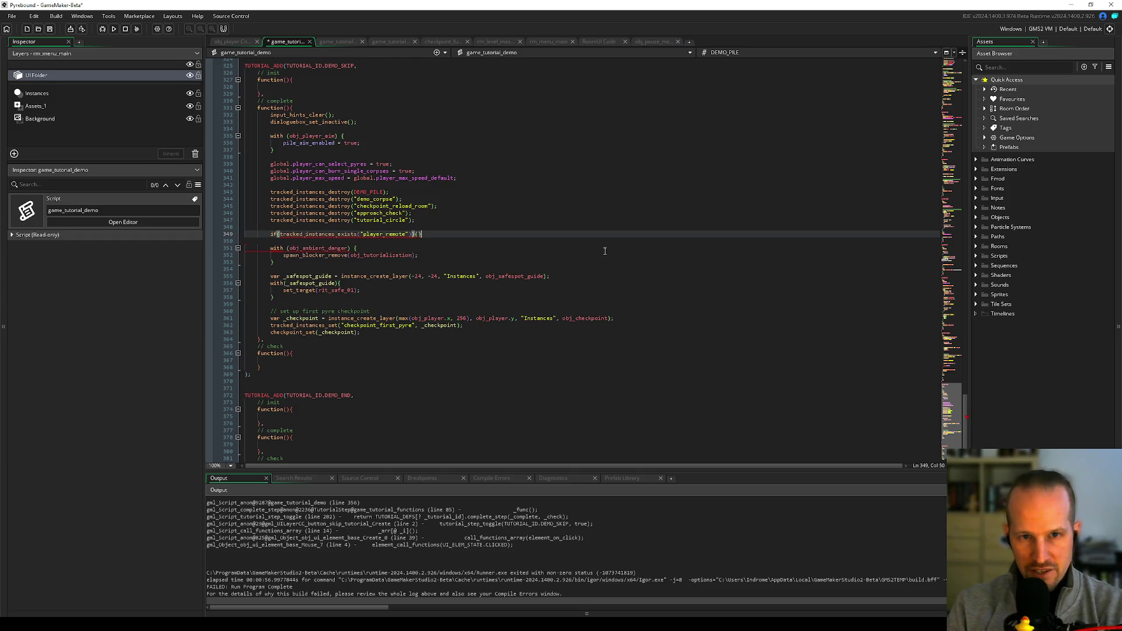
text({)
key(Return)
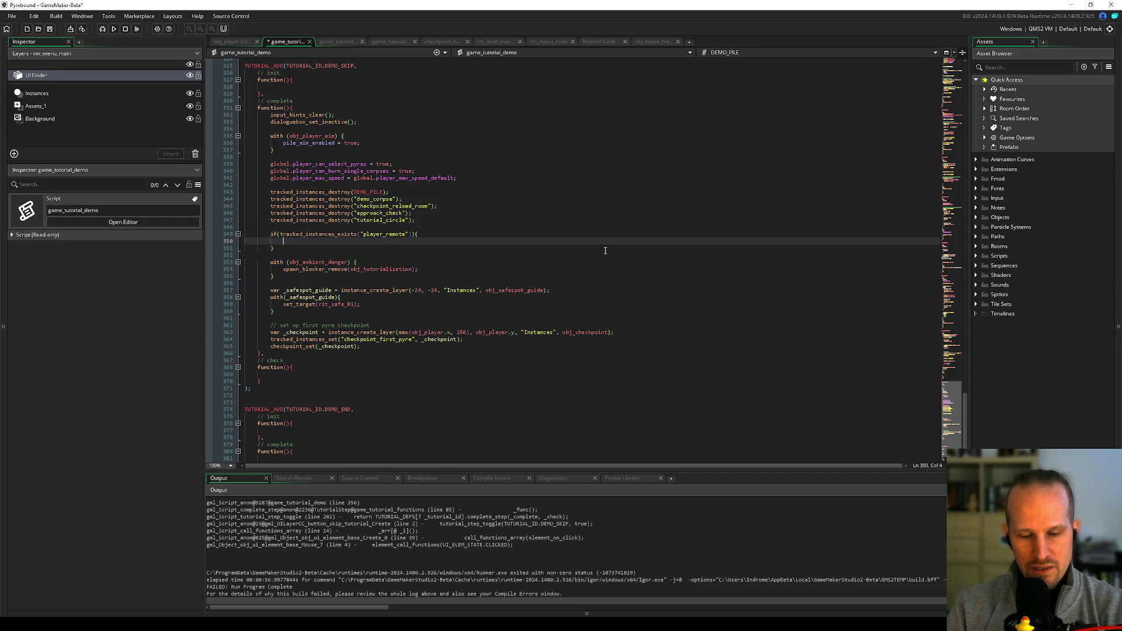
text(var _remote )
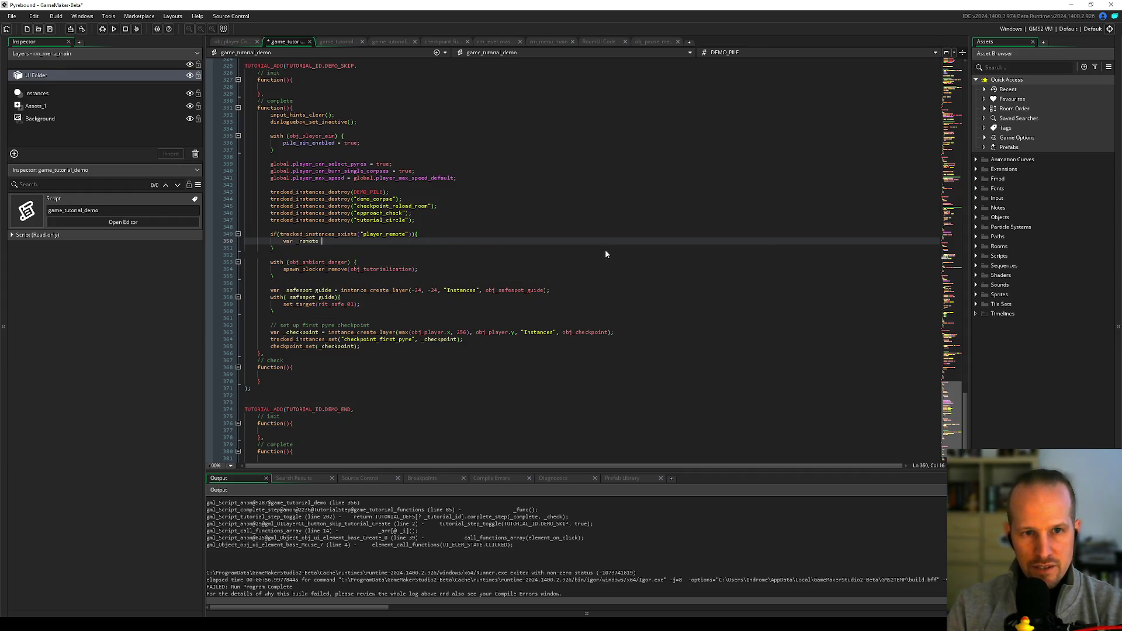
text(= tracked_)
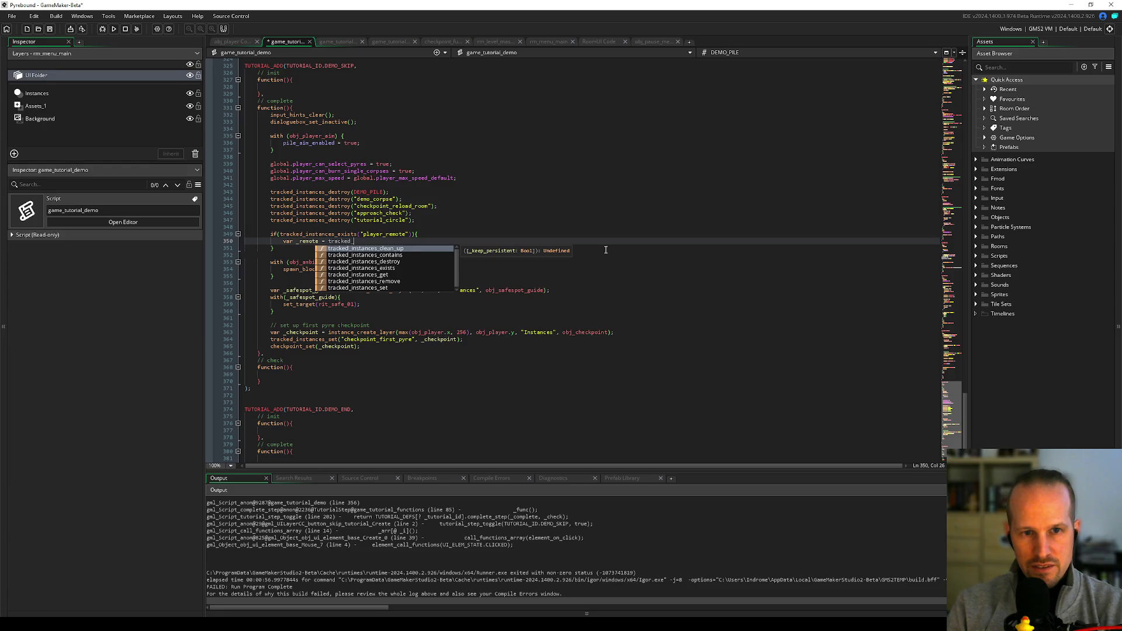
key(Down)
key(Down)
key(Down)
key(Return)
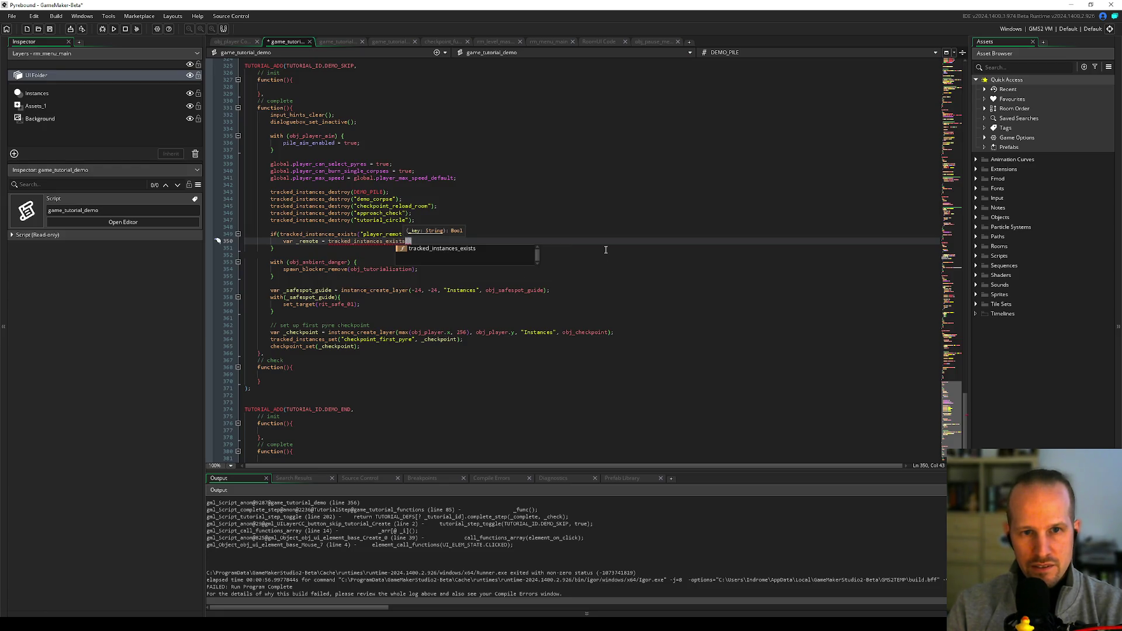
key(BackSpace)
key(BackSpace)
key(BackSpace)
text(g)
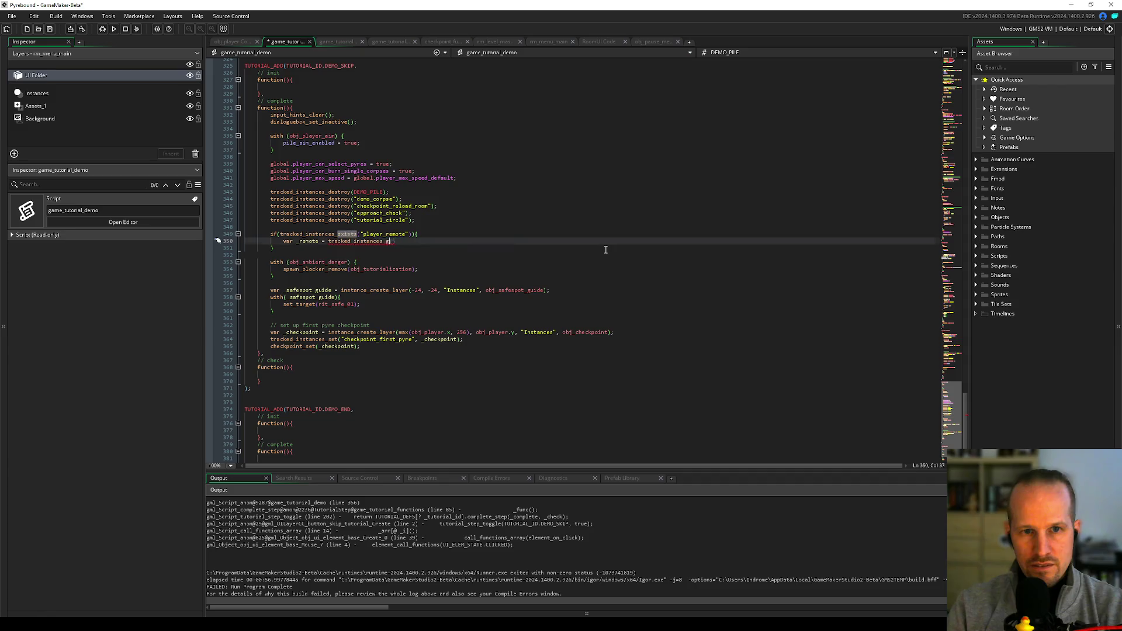
text(et()
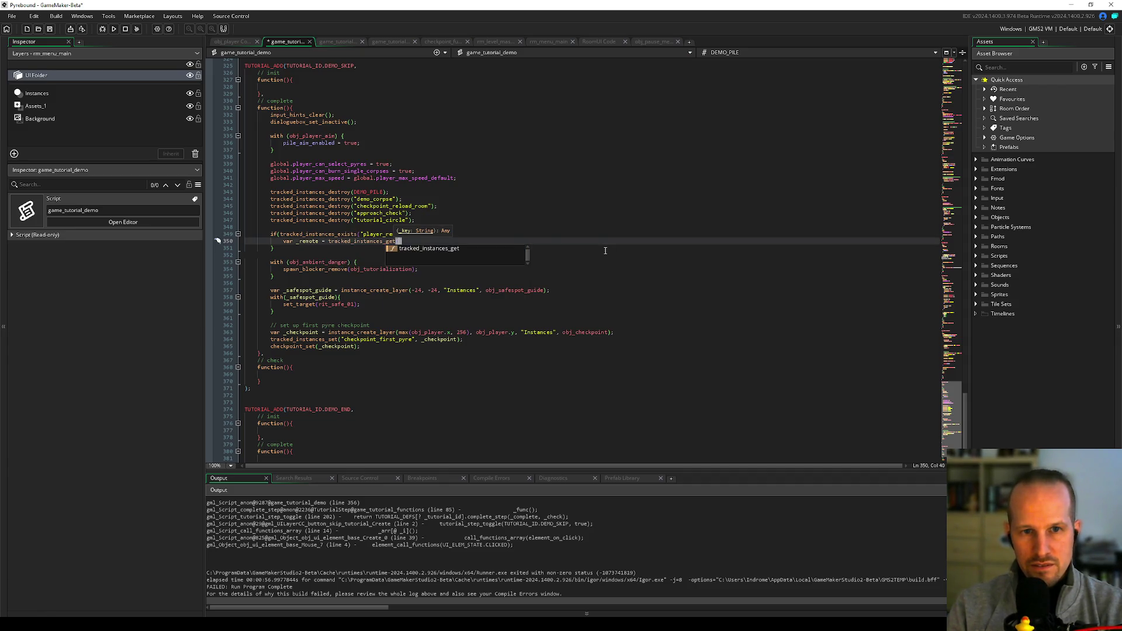
text("playe)
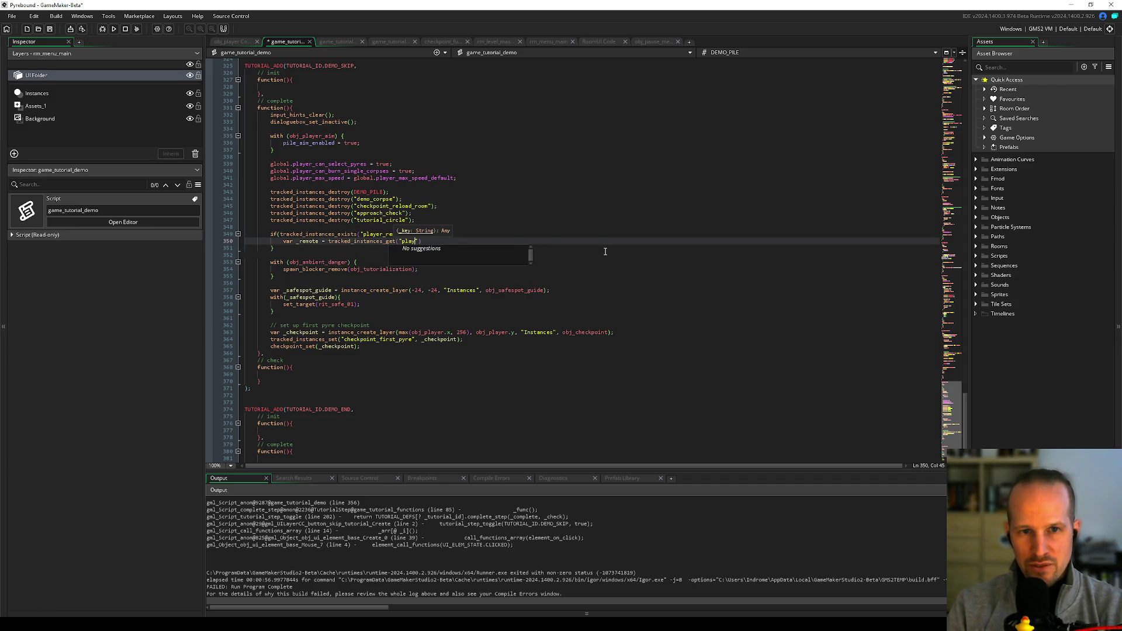
text(r_remote");)
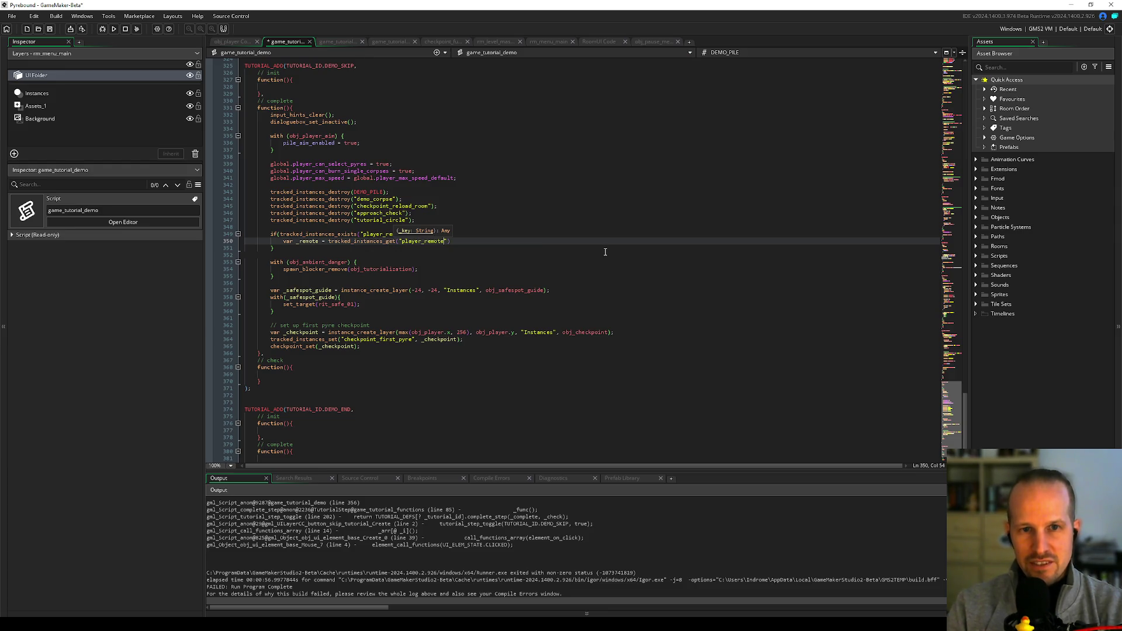
- Add player_remote_cancel(_remote);, save, and open player_remote_cancel's definition
key(Return)
key(Return)
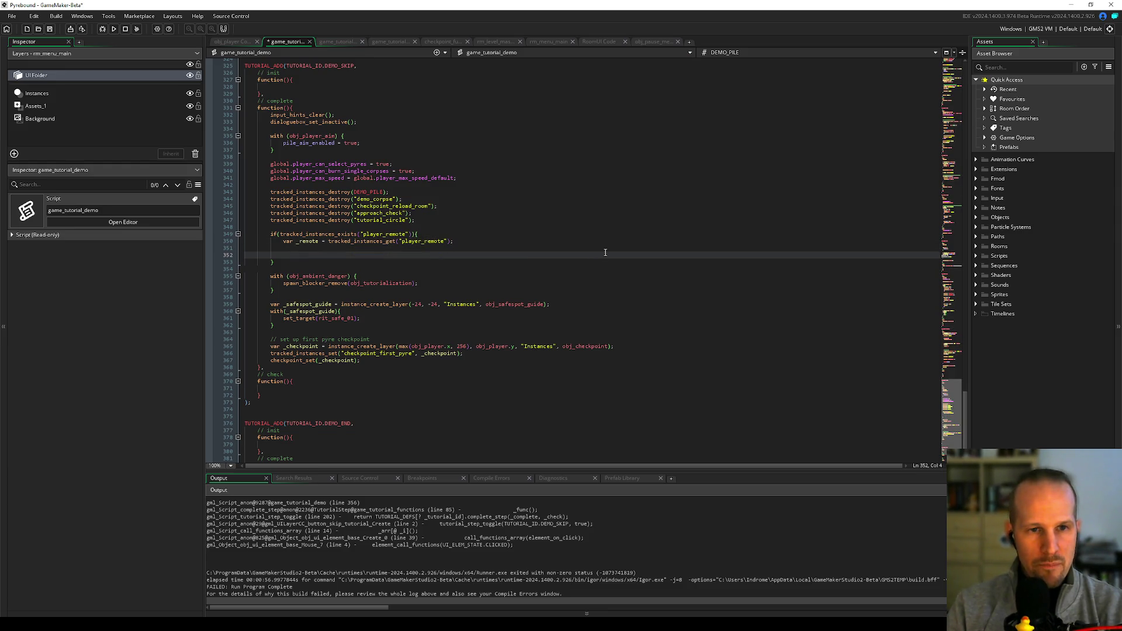
text(player_remo)
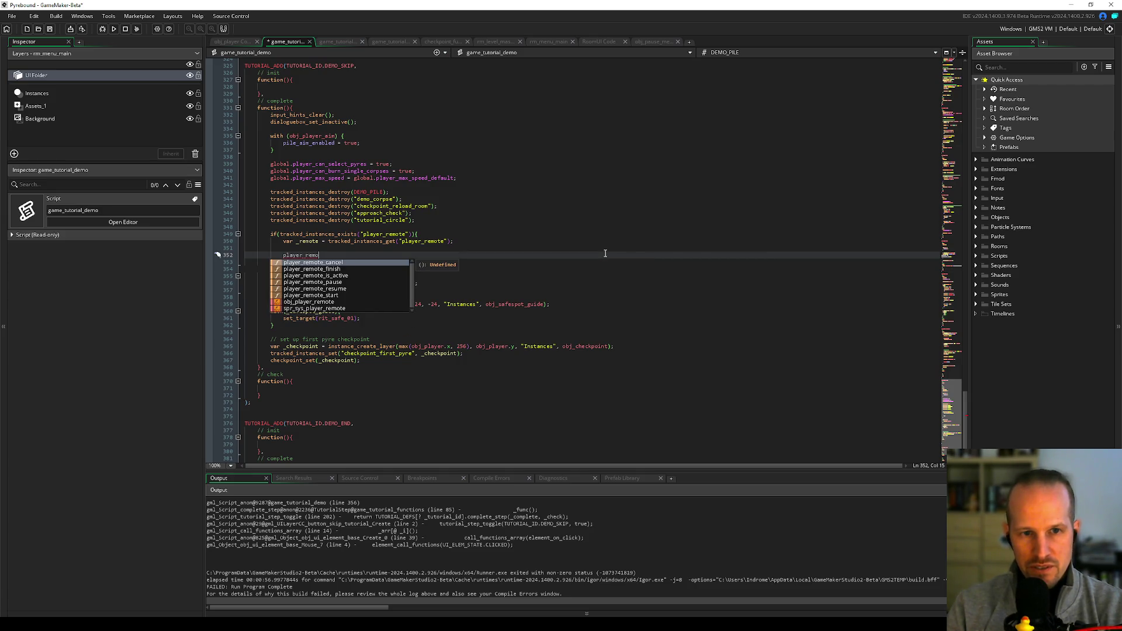
key(Return)
text((_re)
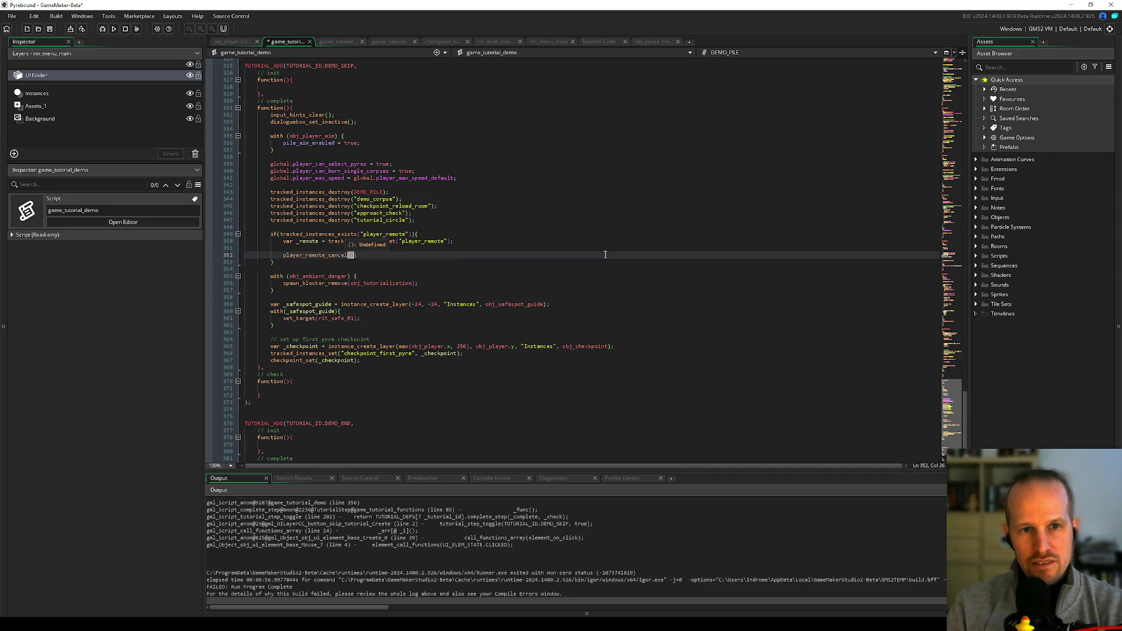
text(mote);)
key(ctrl+s)
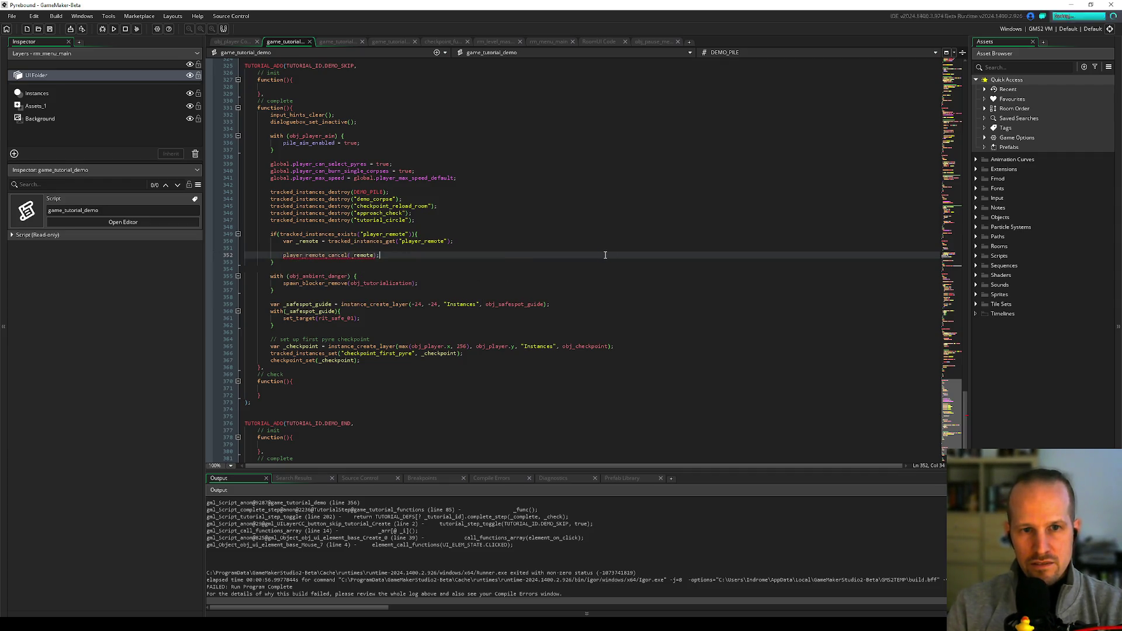
mouse_move(319, 256)
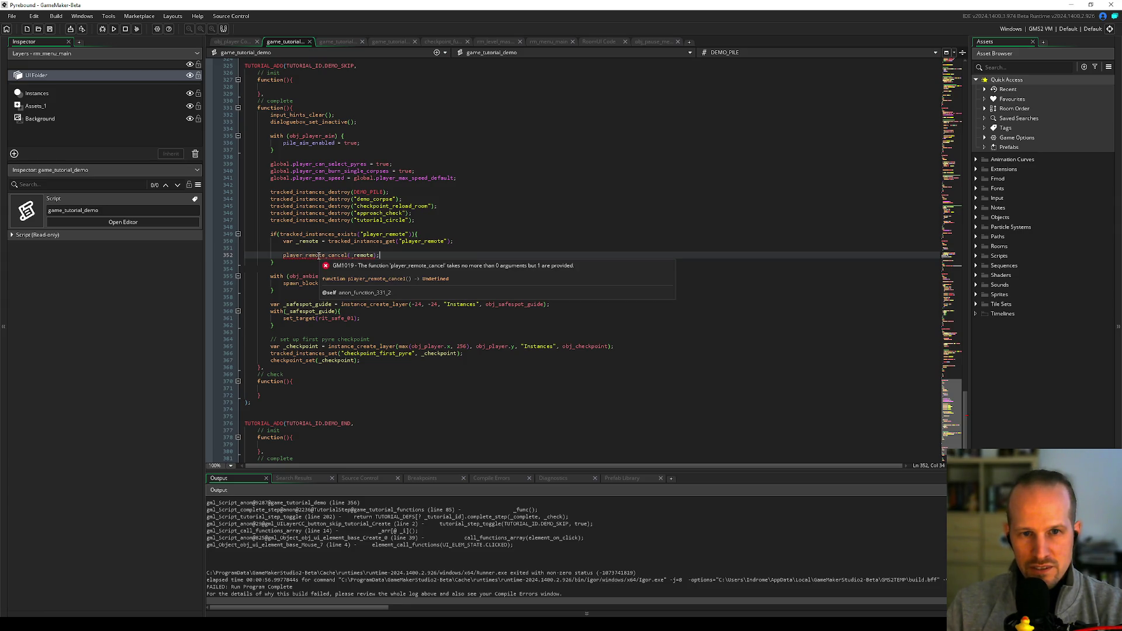
middle_click(319, 255)
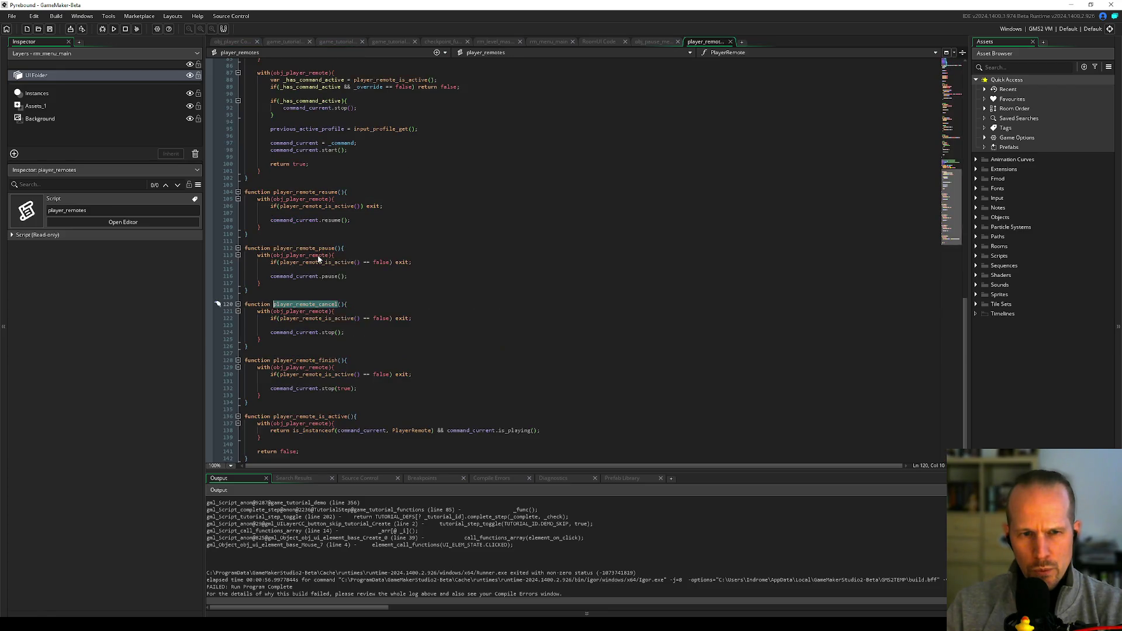
- Inspect the player_remote_cancel function in the player_remotes script
click(326, 295)
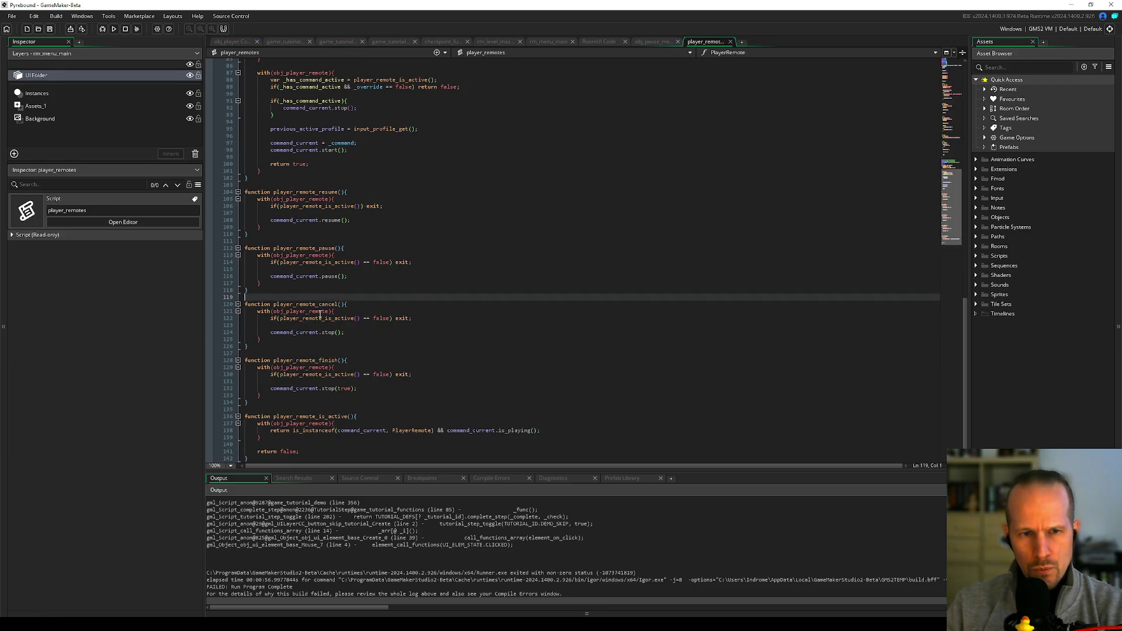
click(297, 325)
double_click(307, 303)
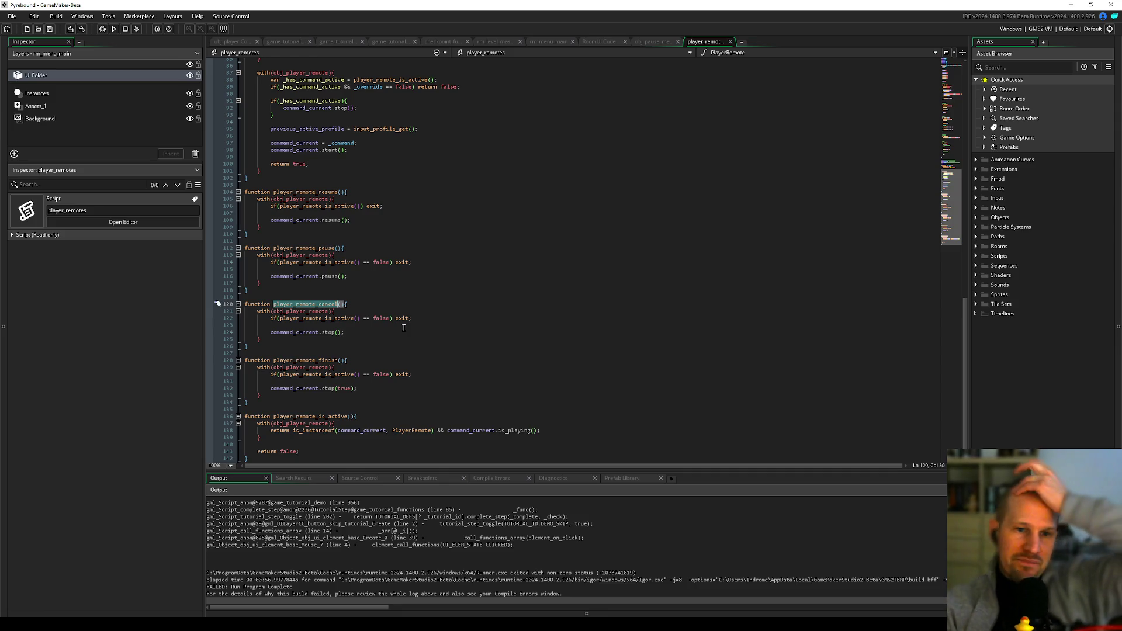
scroll(342, 329, up, 10)
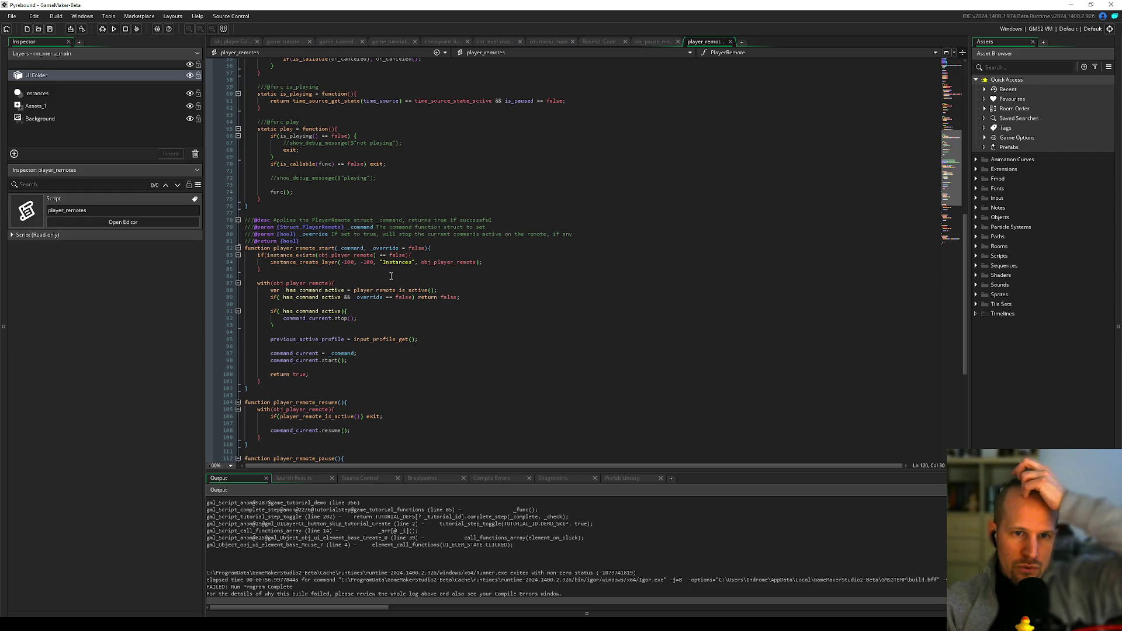
- From the demo script's move-right remote start call, open the player_remote_start definition
click(351, 277)
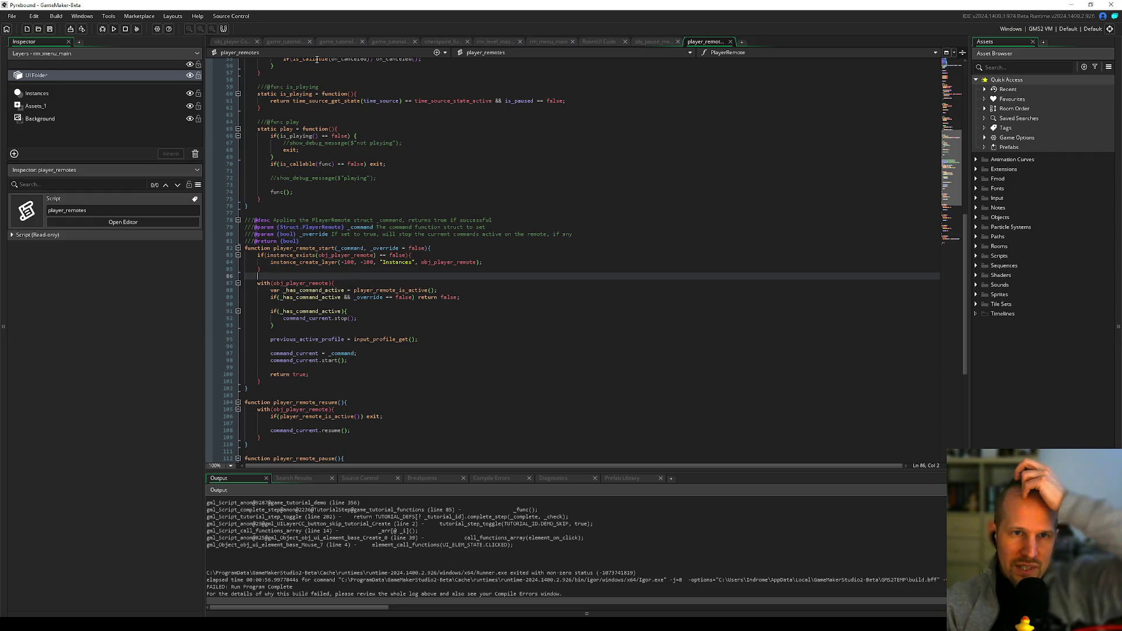
click(293, 41)
scroll(355, 231, up, 15)
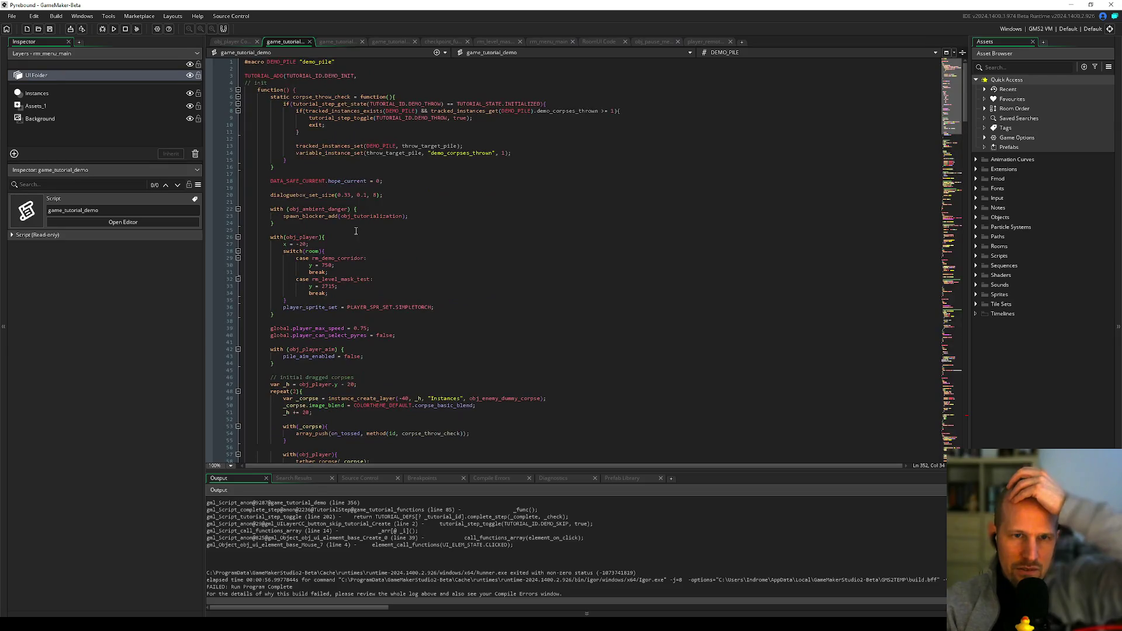
scroll(355, 231, down, 18)
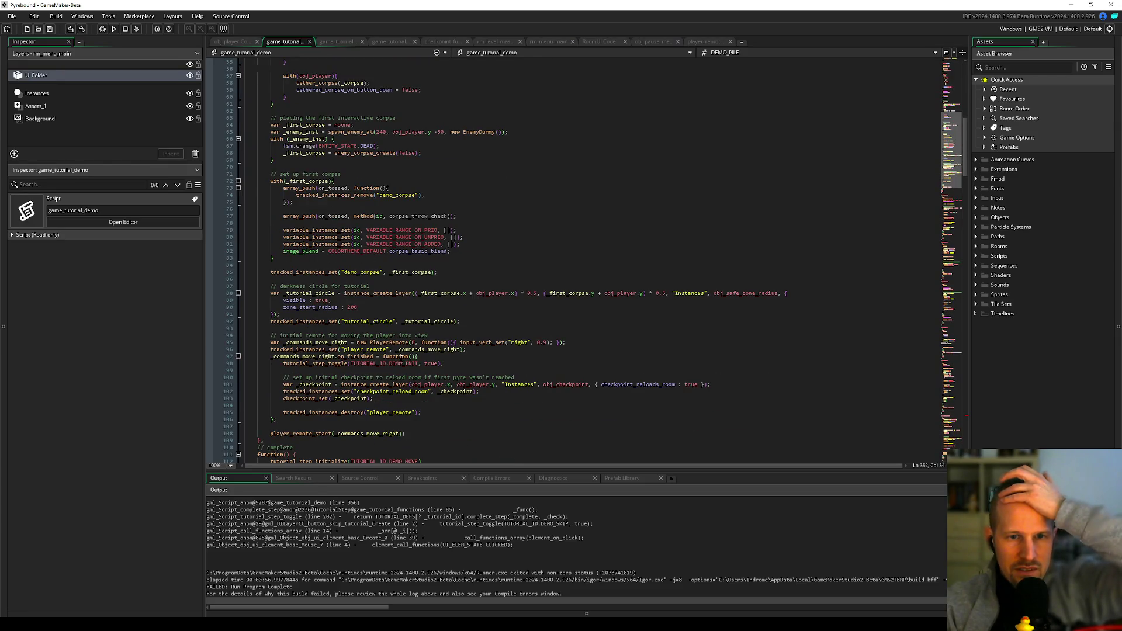
double_click(406, 345)
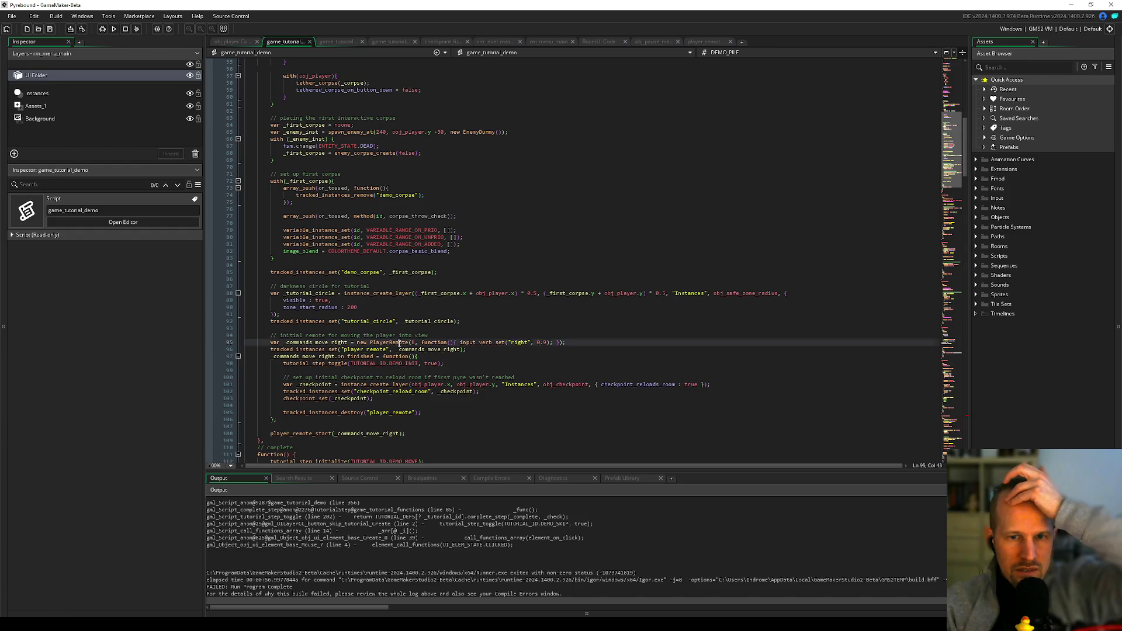
click(587, 343)
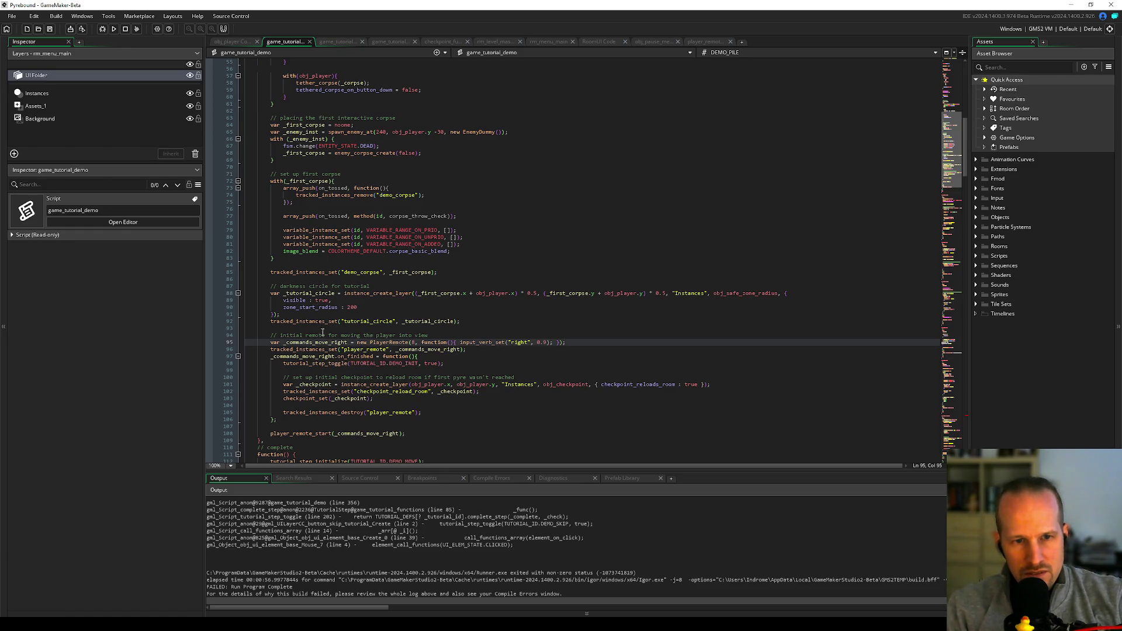
scroll(323, 332, down, 2)
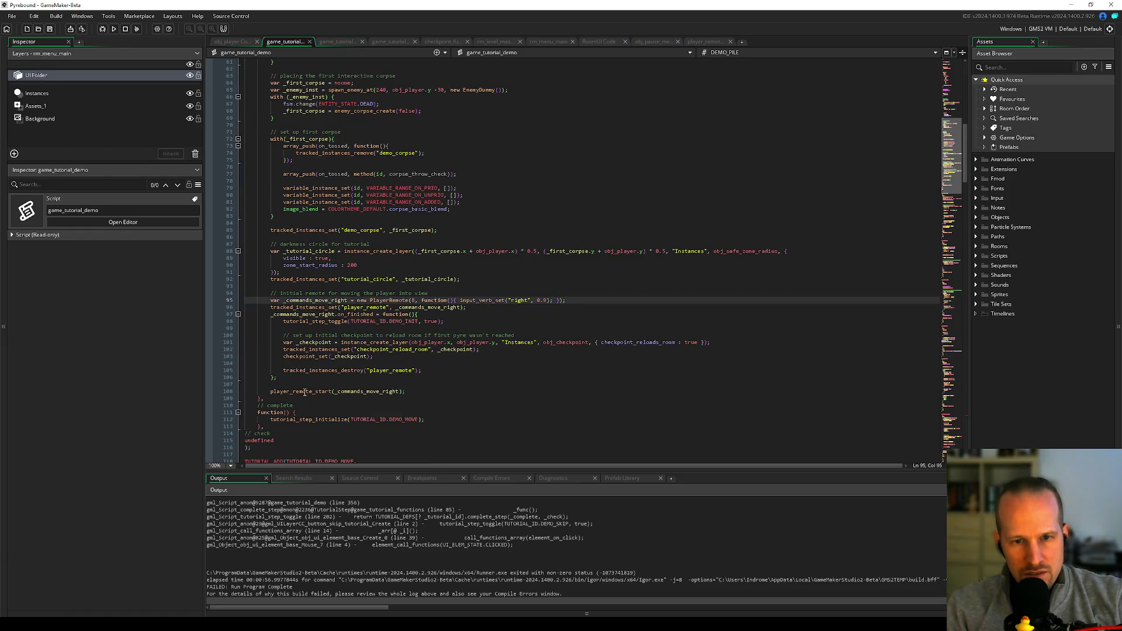
mouse_move(304, 392)
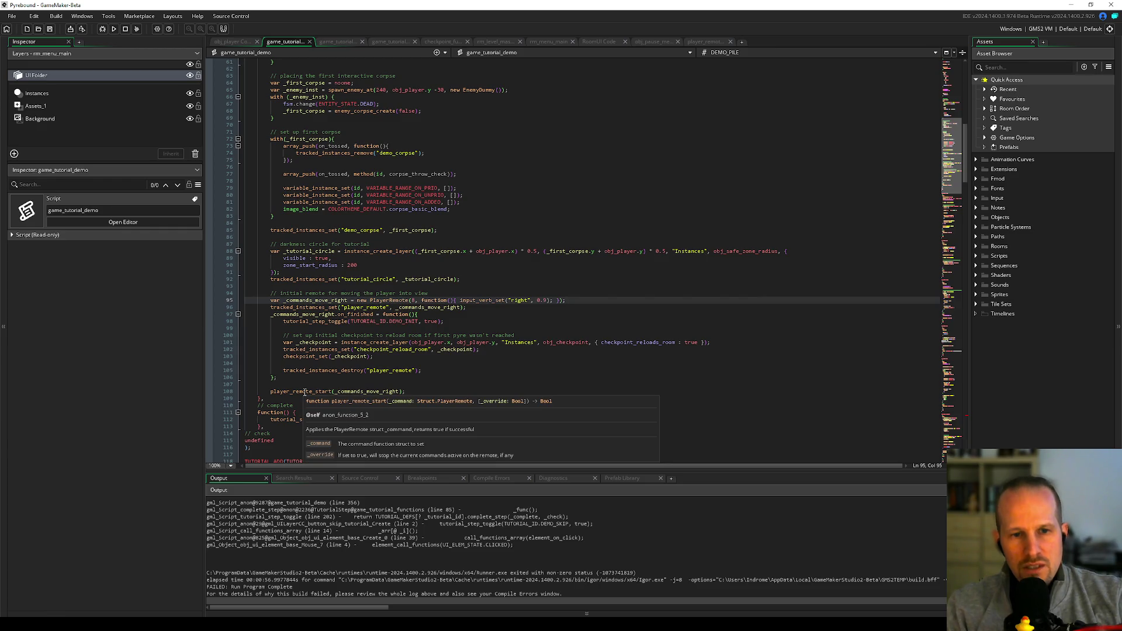
middle_click(305, 391)
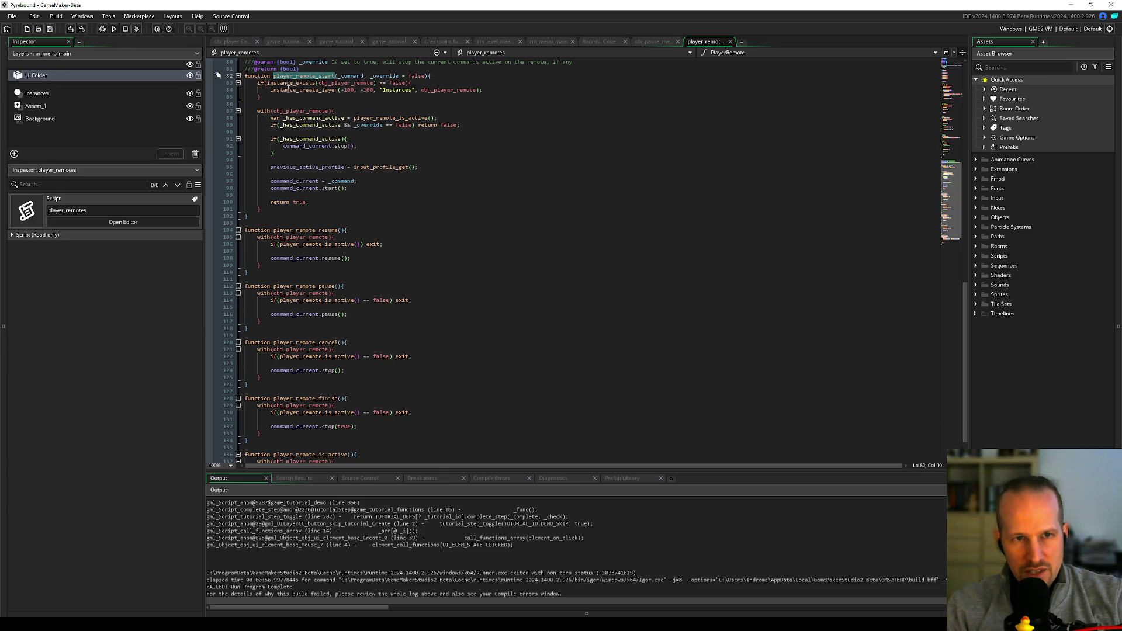
- Review player_remote_start's obj_player_remote creation, command stop and input_profile_get lines, then close player_remotes
drag(256, 82, 257, 101)
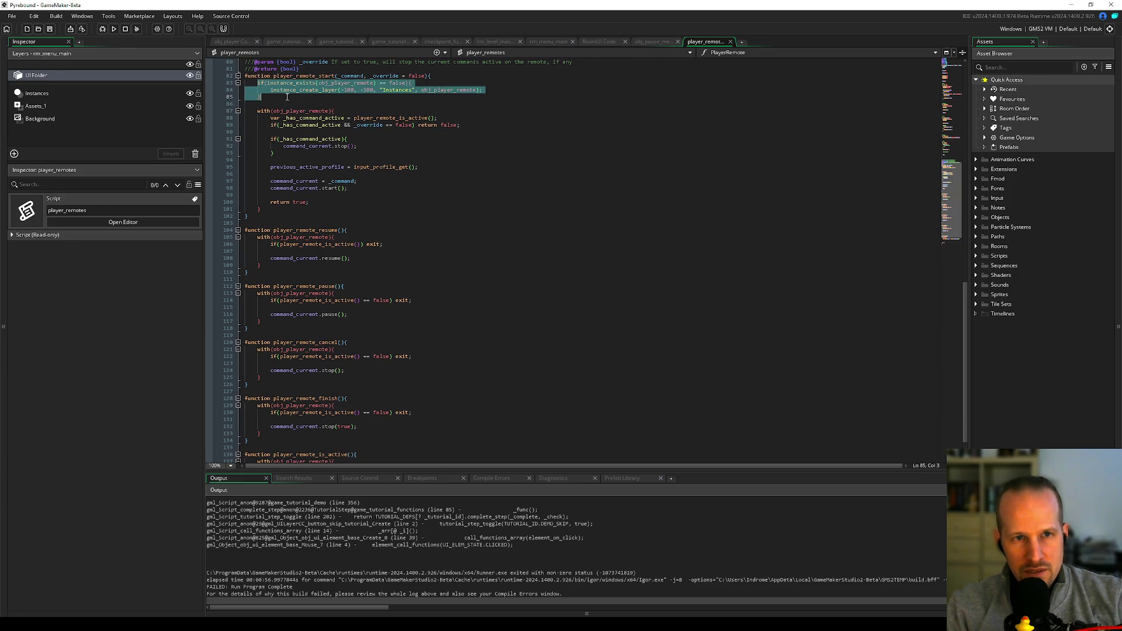
click(315, 98)
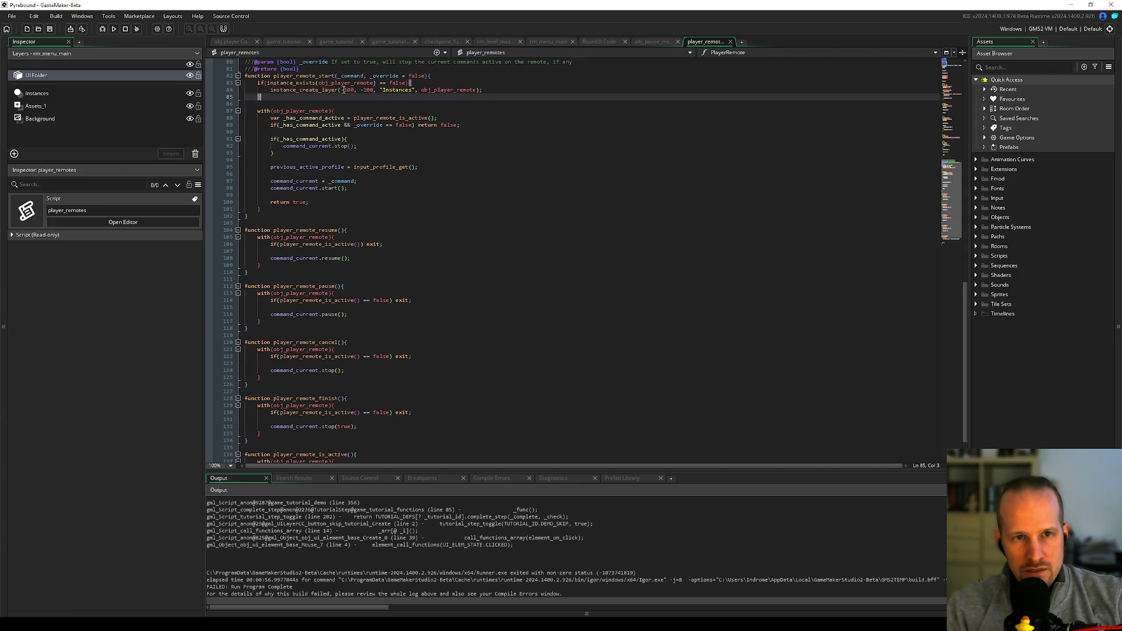
double_click(300, 111)
click(288, 132)
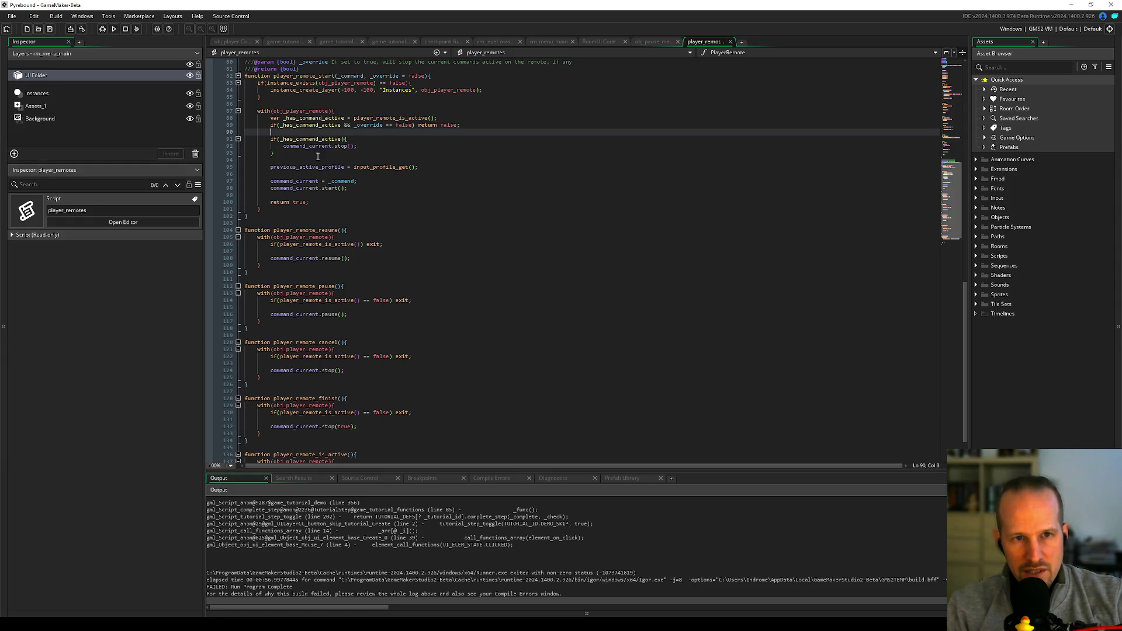
click(301, 155)
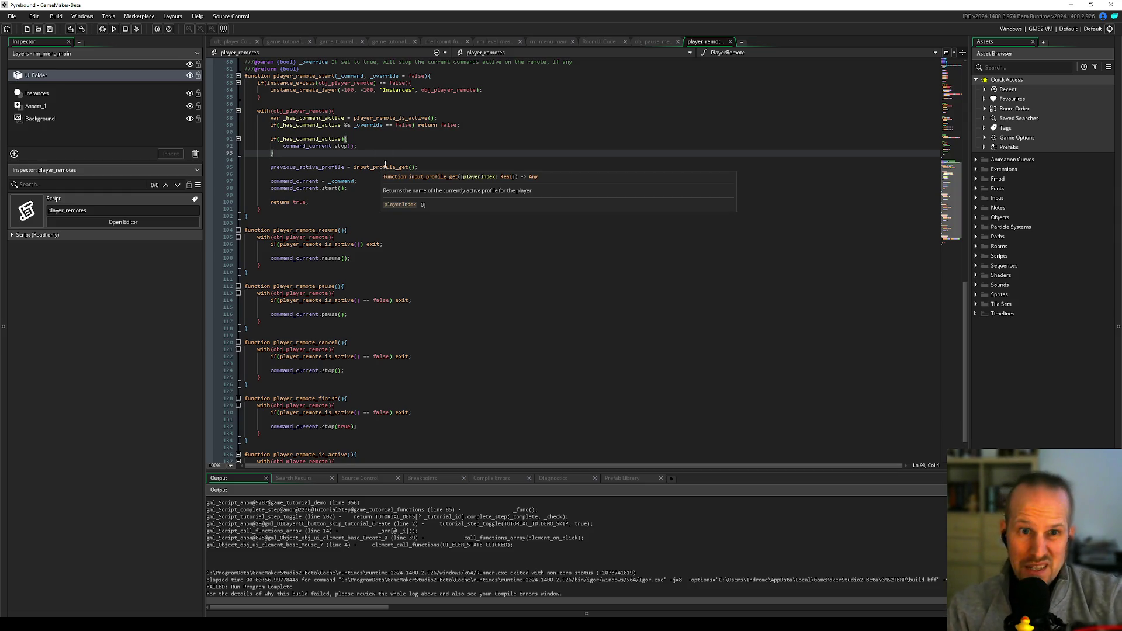
click(322, 173)
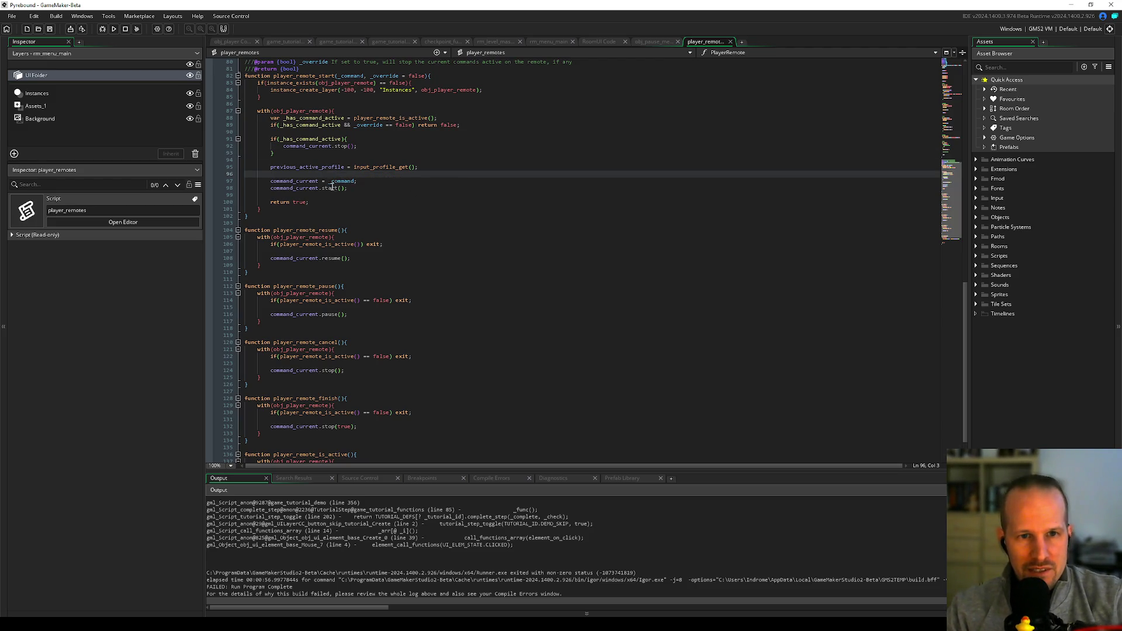
click(330, 194)
double_click(382, 167)
click(351, 173)
middle_click(704, 43)
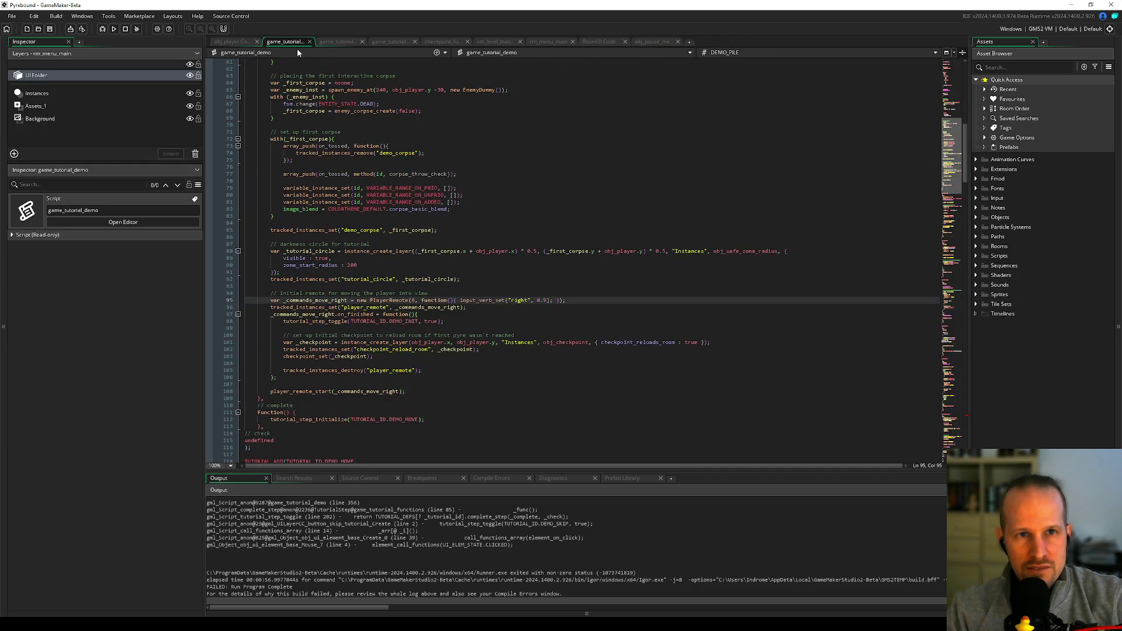
- Delete the move-right remote's tracked_instances_set and tracked_instances_destroy("player_remote") lines
click(348, 330)
scroll(363, 316, down, 20)
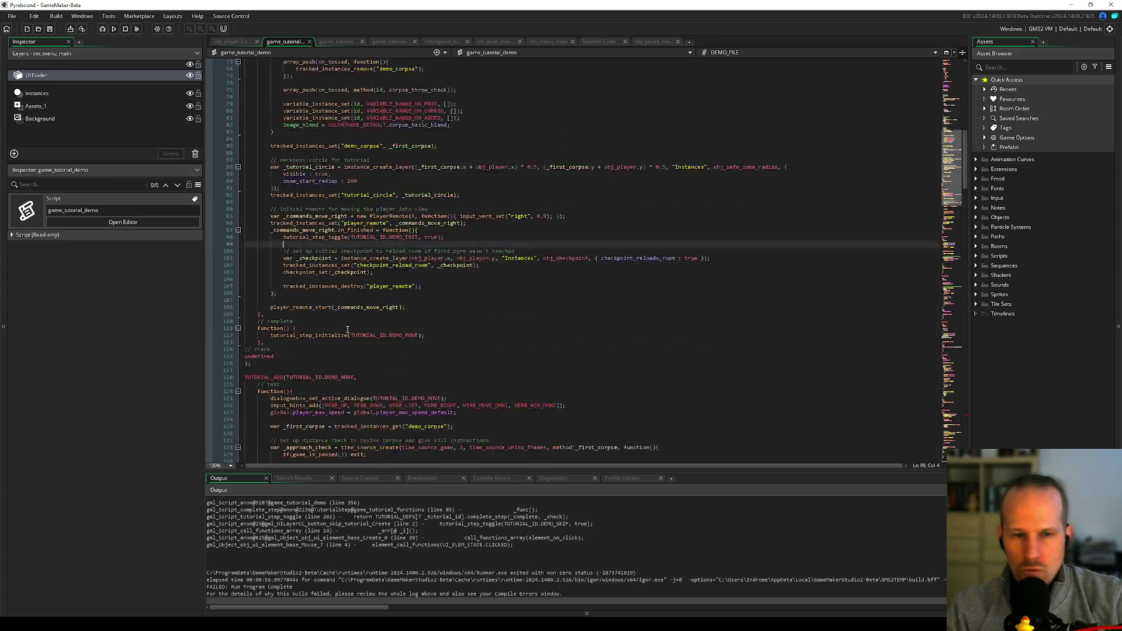
scroll(368, 308, up, 20)
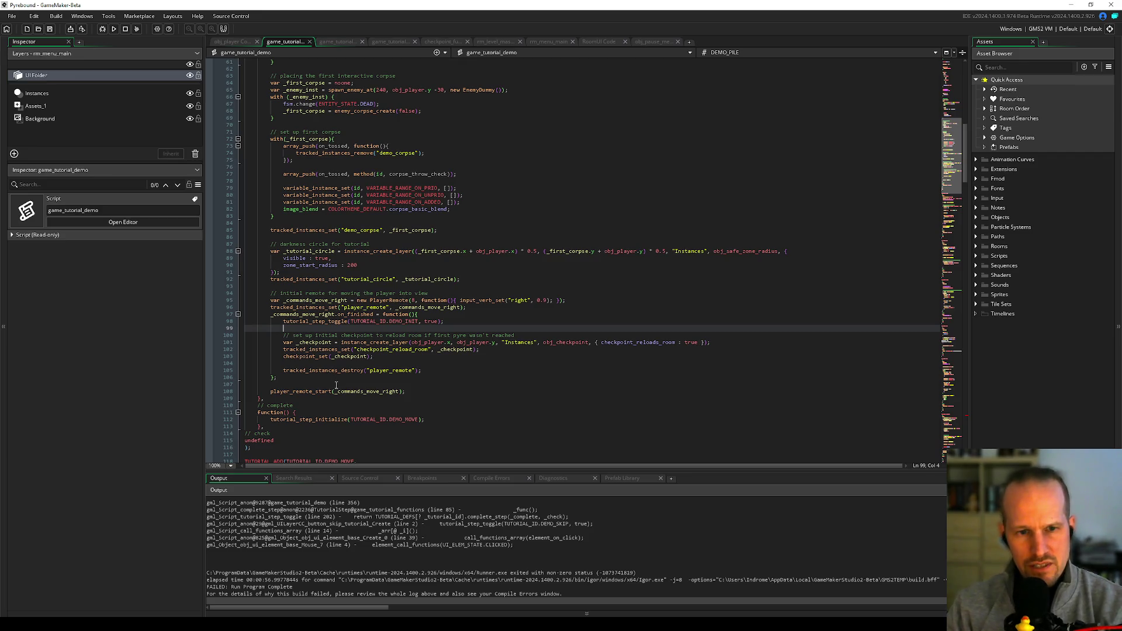
click(330, 384)
click(391, 365)
key(Delete)
key(ctrl+d)
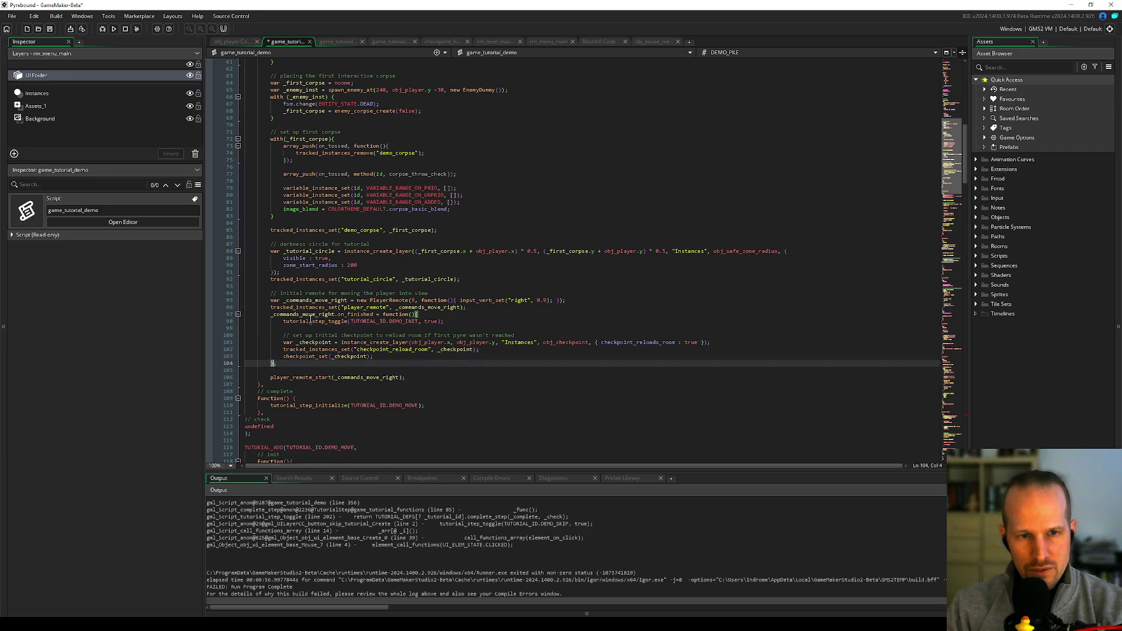
click(318, 307)
key(ctrl+d)
click(324, 362)
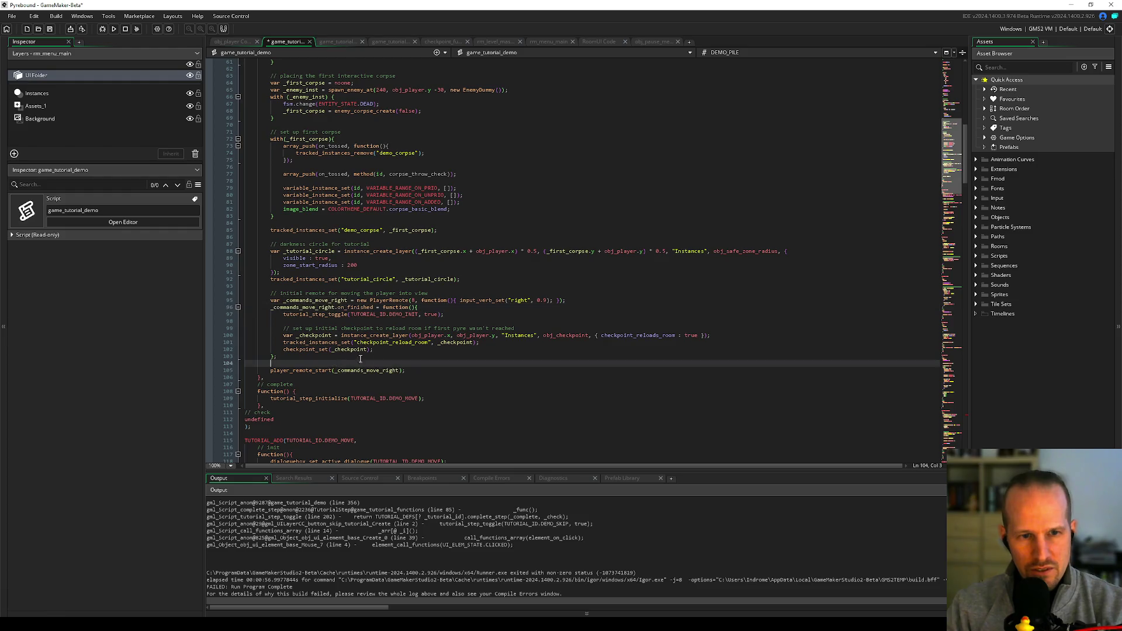
scroll(327, 350, down, 20)
scroll(336, 325, down, 15)
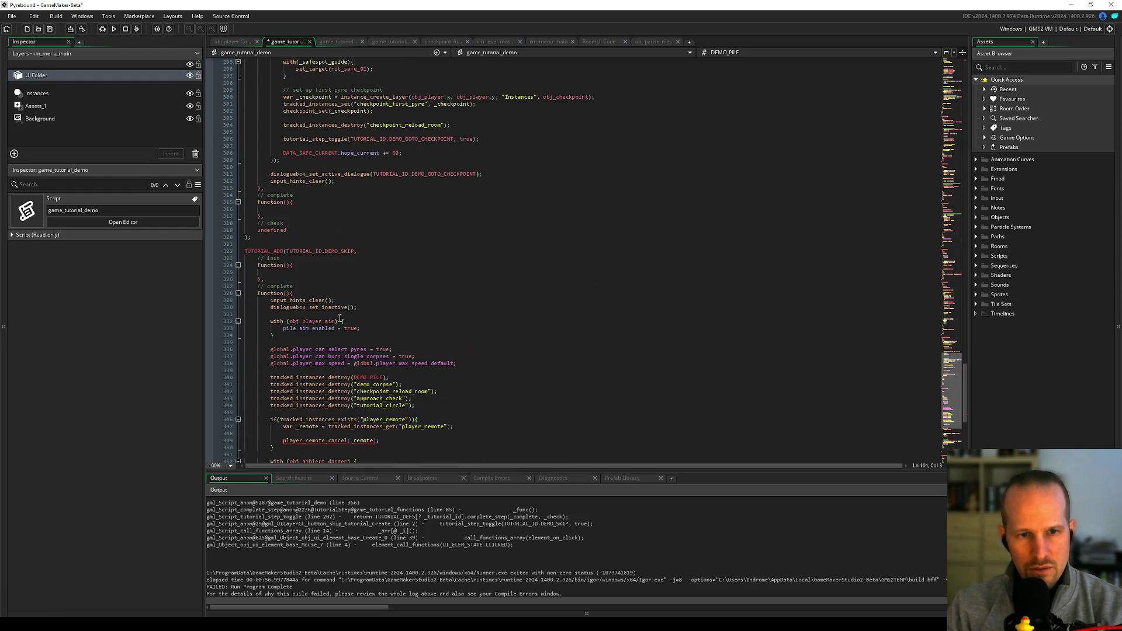
- Replace the tracked player_remote lookup block with player_remote_cancel(); and save game_tutorial_demo
drag(308, 323, 276, 284)
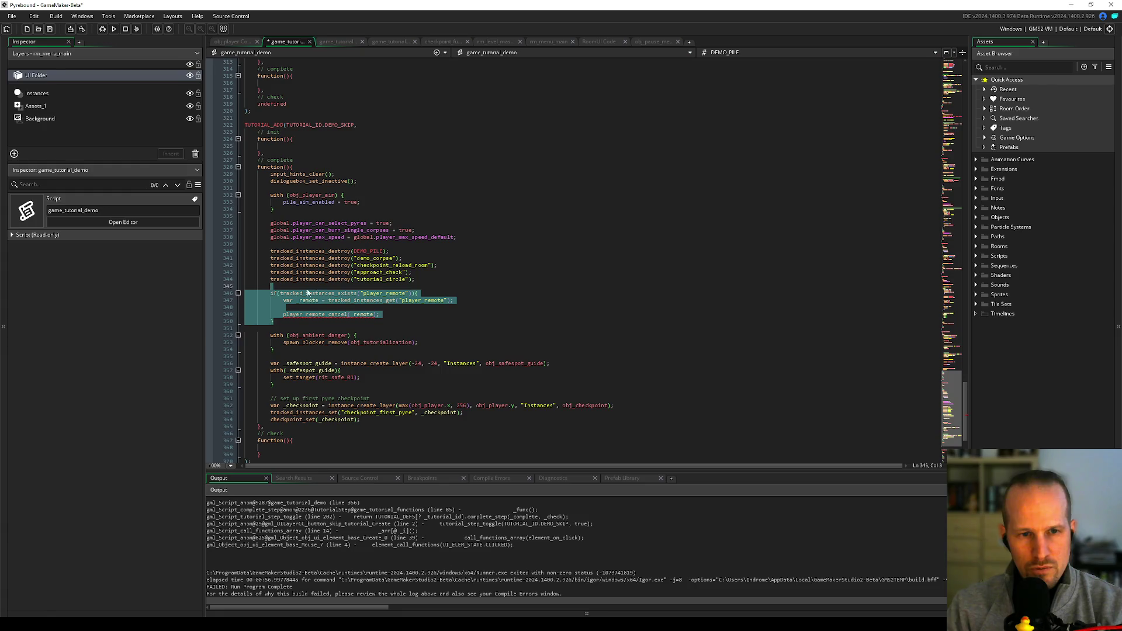
key(Delete)
key(Return)
text(player_)
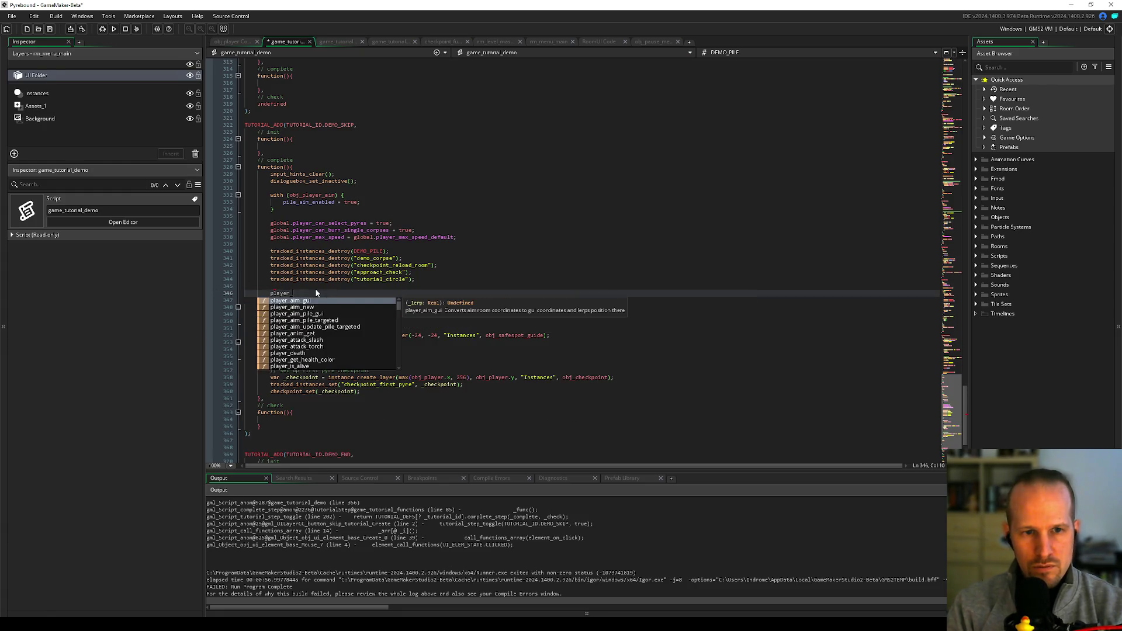
text(remo)
key(Return)
text(();)
key(ctrl+s)
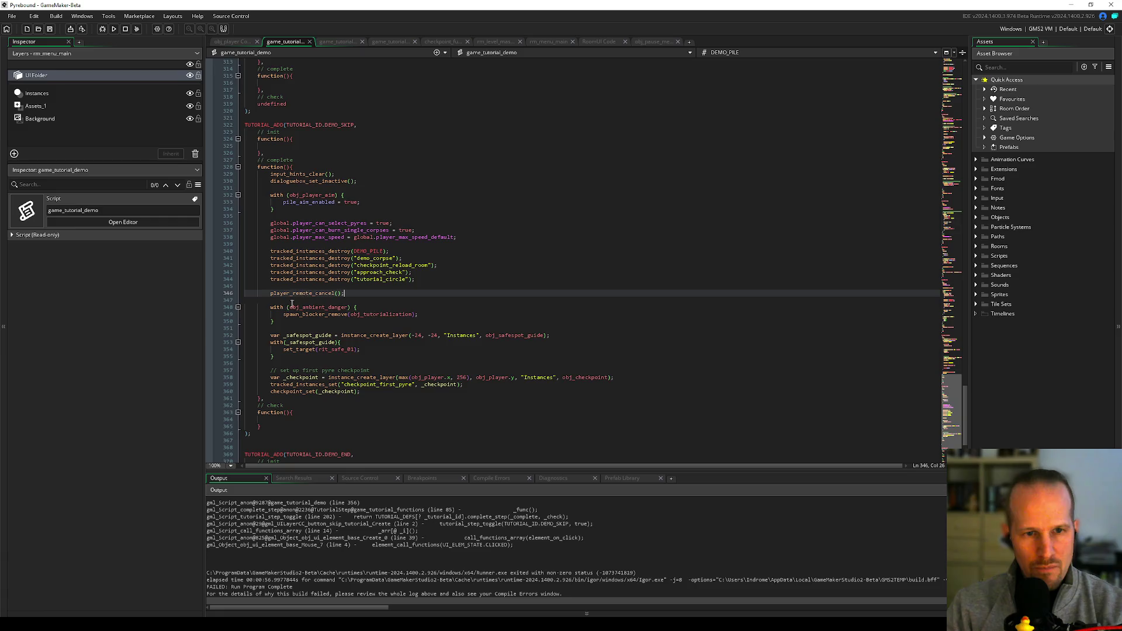
- Check player_remote_cancel's active test and command stop, then review the DEMO_SKIP cleanup code
middle_click(308, 295)
click(339, 317)
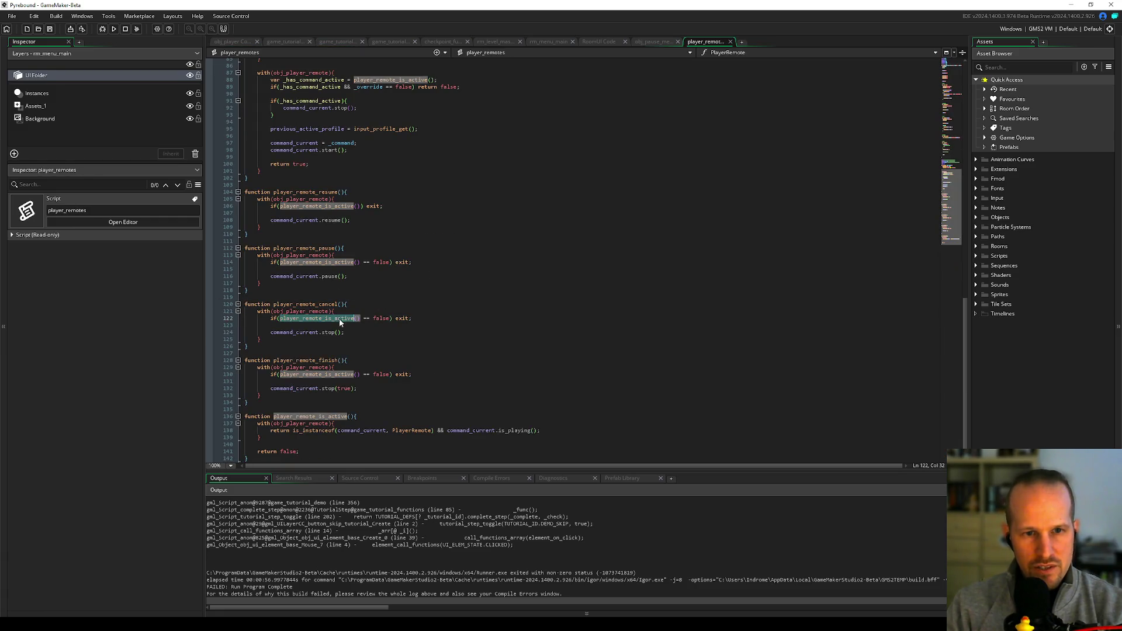
click(399, 332)
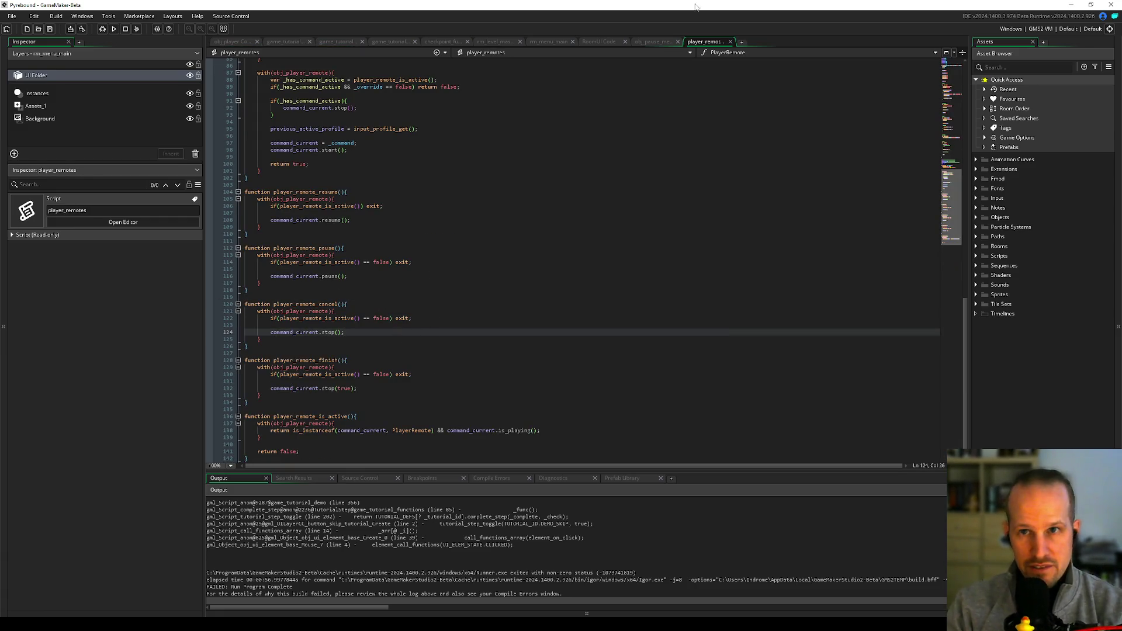
middle_click(719, 43)
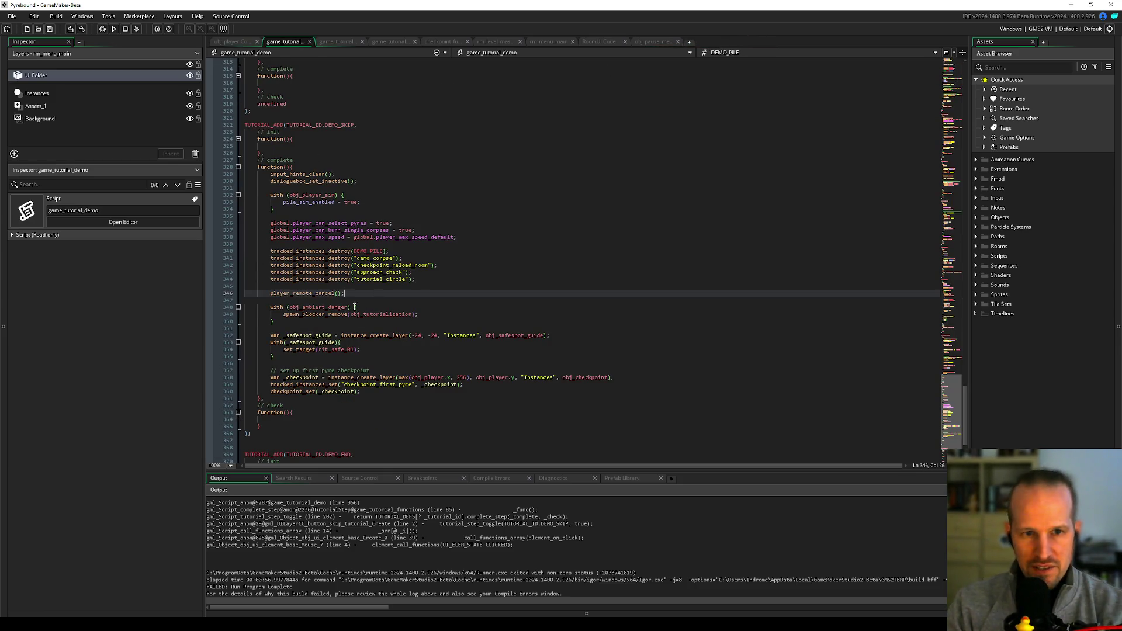
click(364, 272)
scroll(342, 273, up, 4)
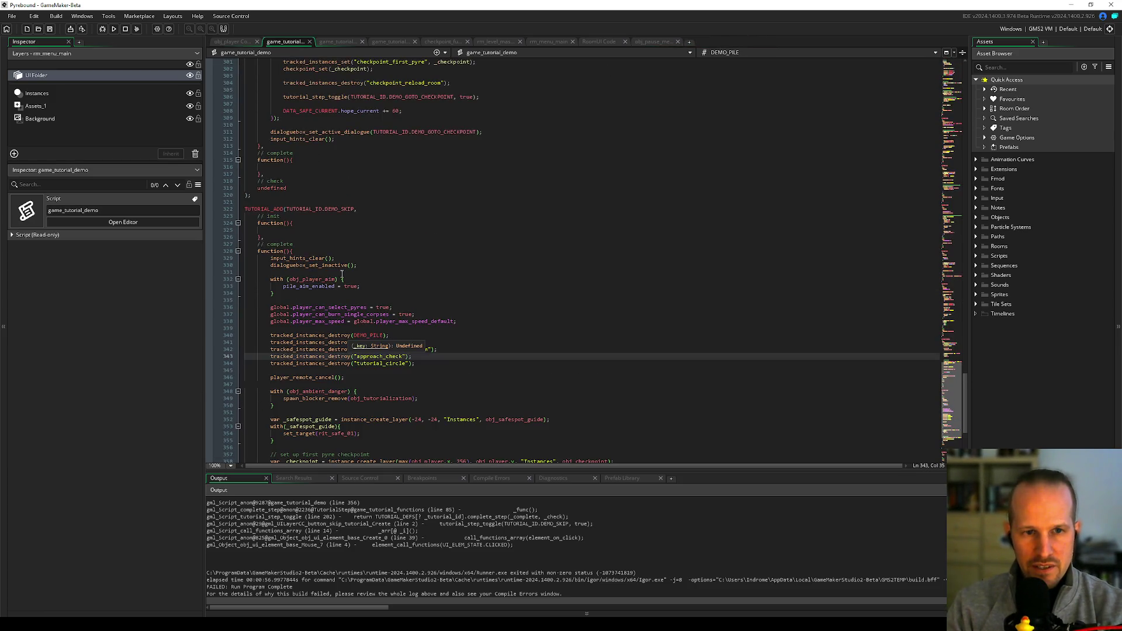
click(292, 299)
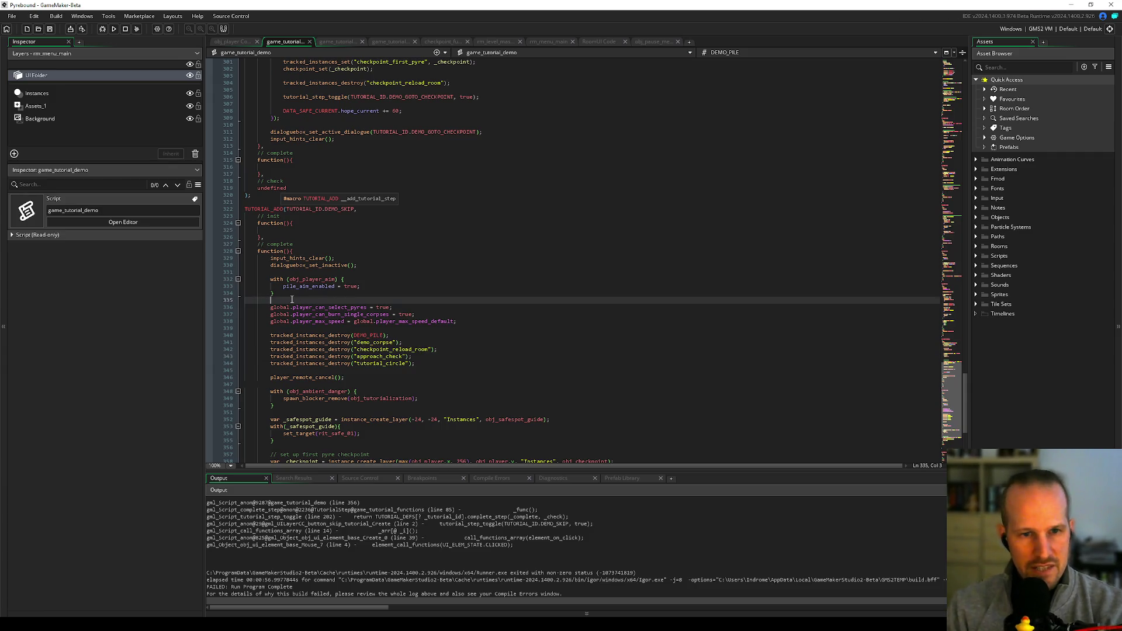
click(354, 391)
scroll(354, 391, down, 6)
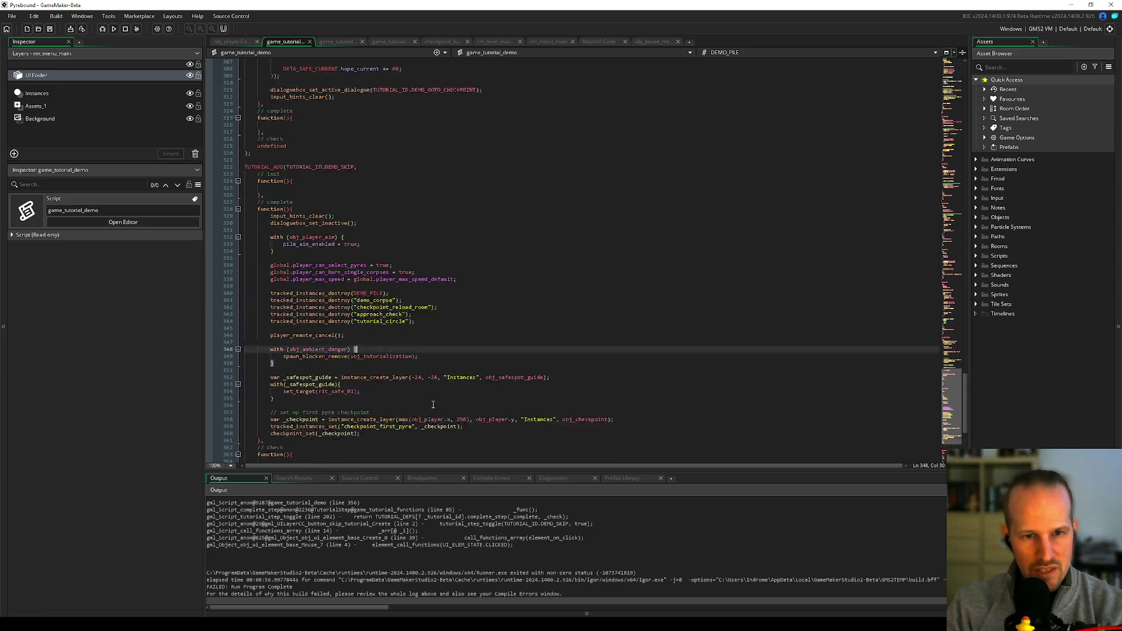
- Build and run Pyrebound with the debugger (F6) to reach its title menu
click(104, 29)
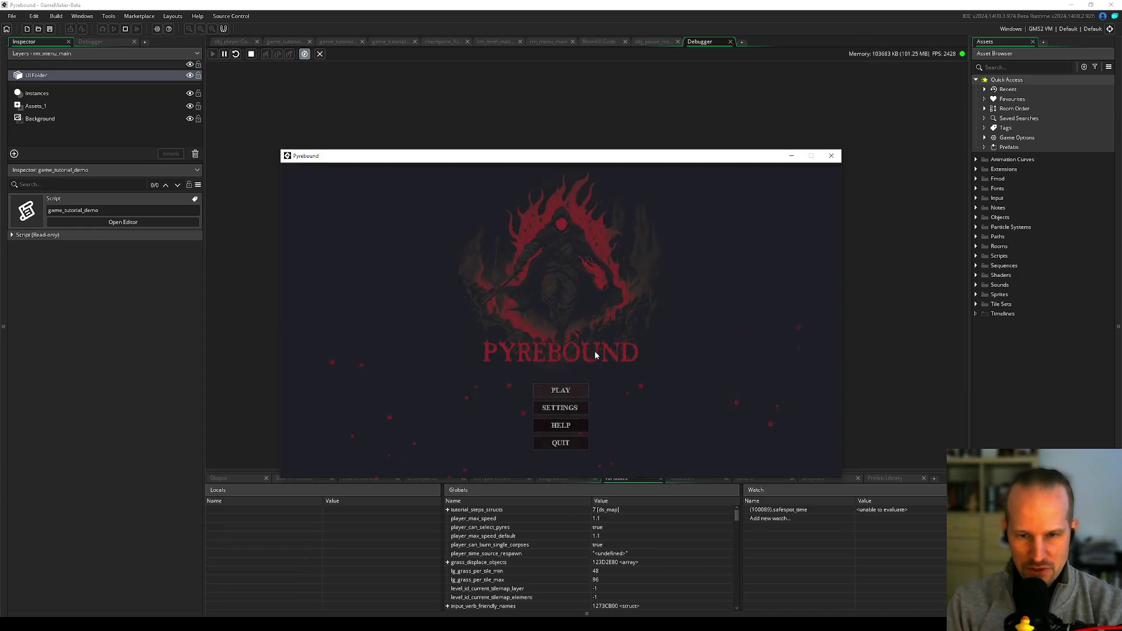
- Start a game, pause, exit to the menu, and open the globals debug view
click(560, 388)
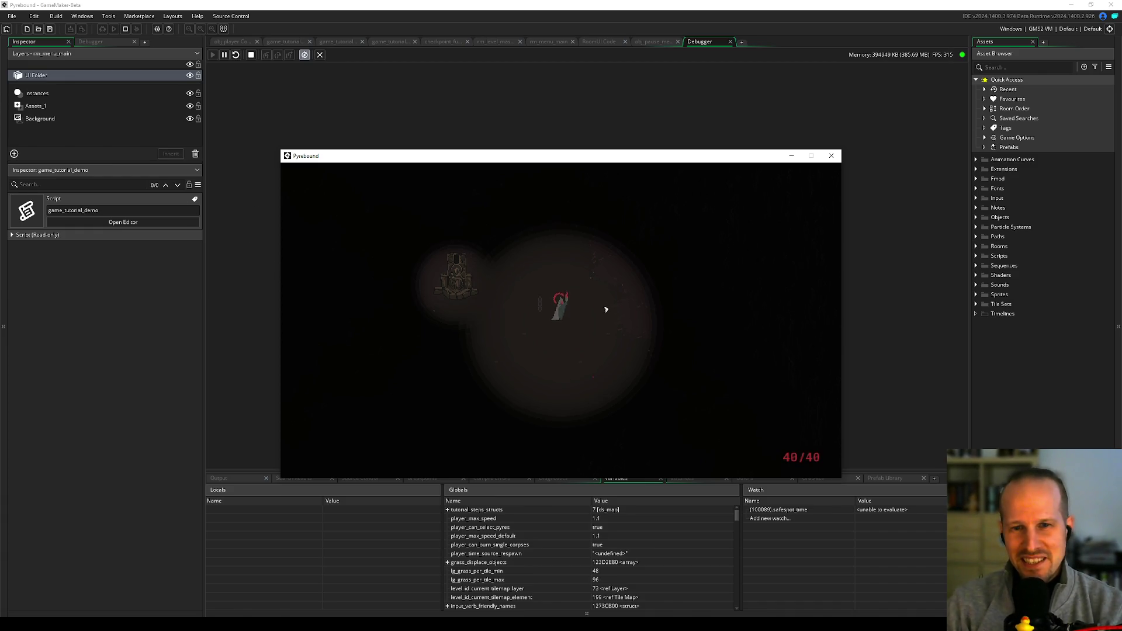
key(Escape)
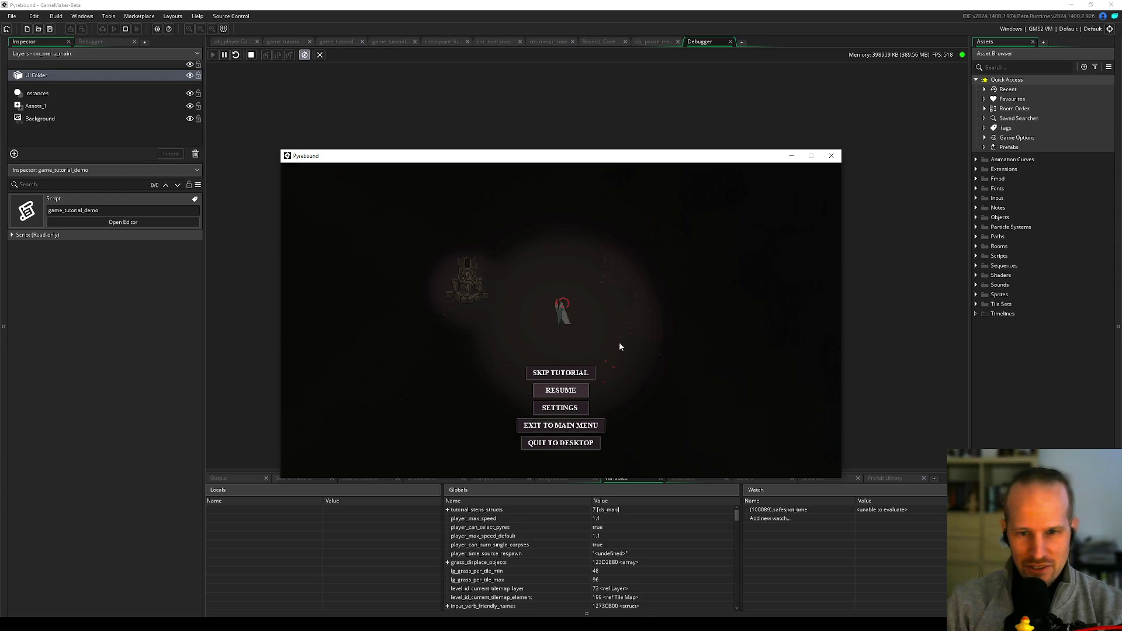
click(586, 424)
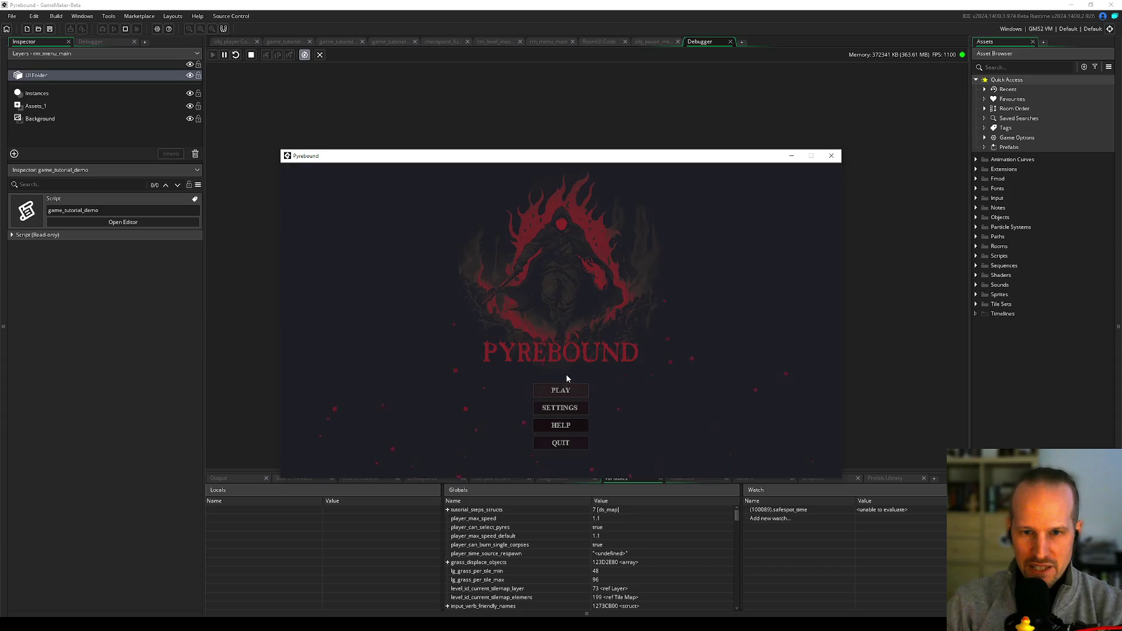
key(F1)
click(315, 167)
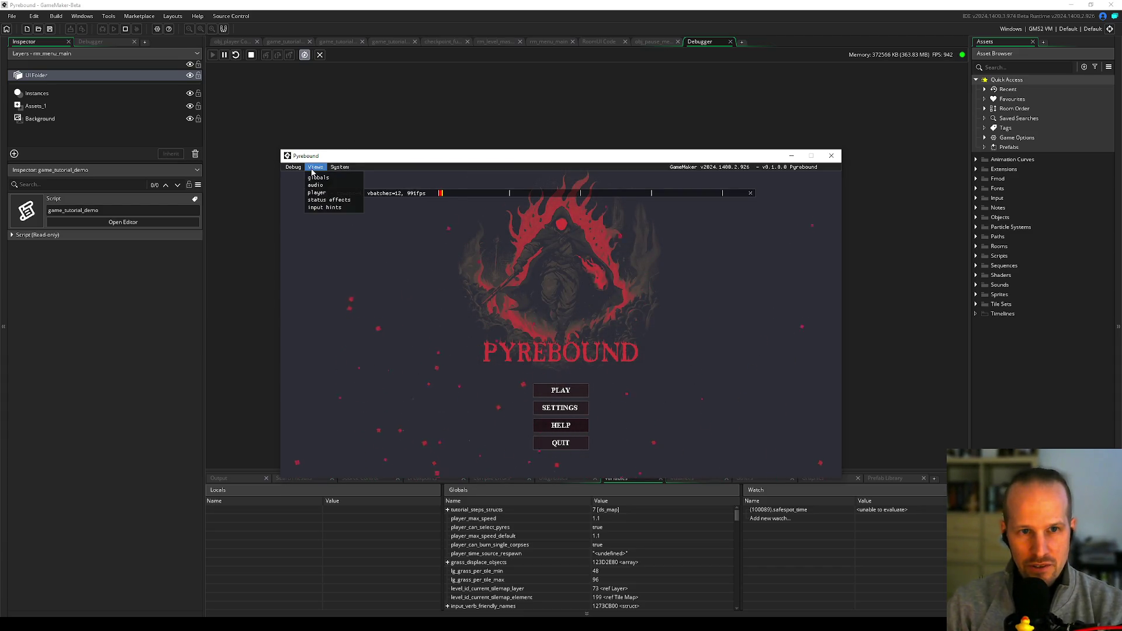
click(317, 178)
key(F1)
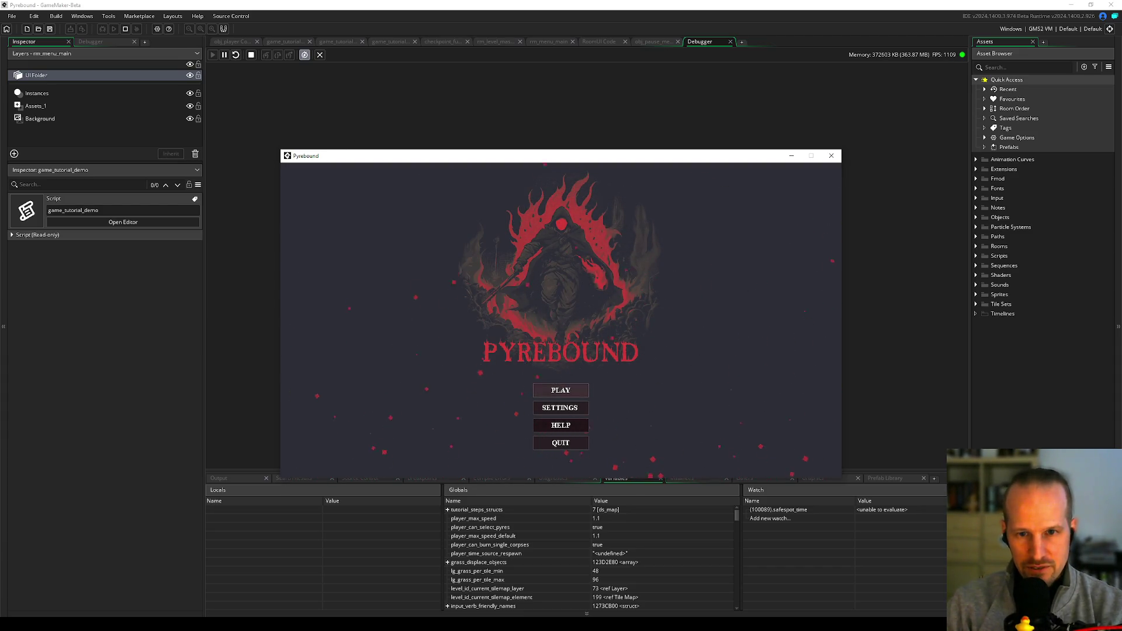
- Start a new game again, pause, and choose Skip Tutorial to trigger the code error
key(Return)
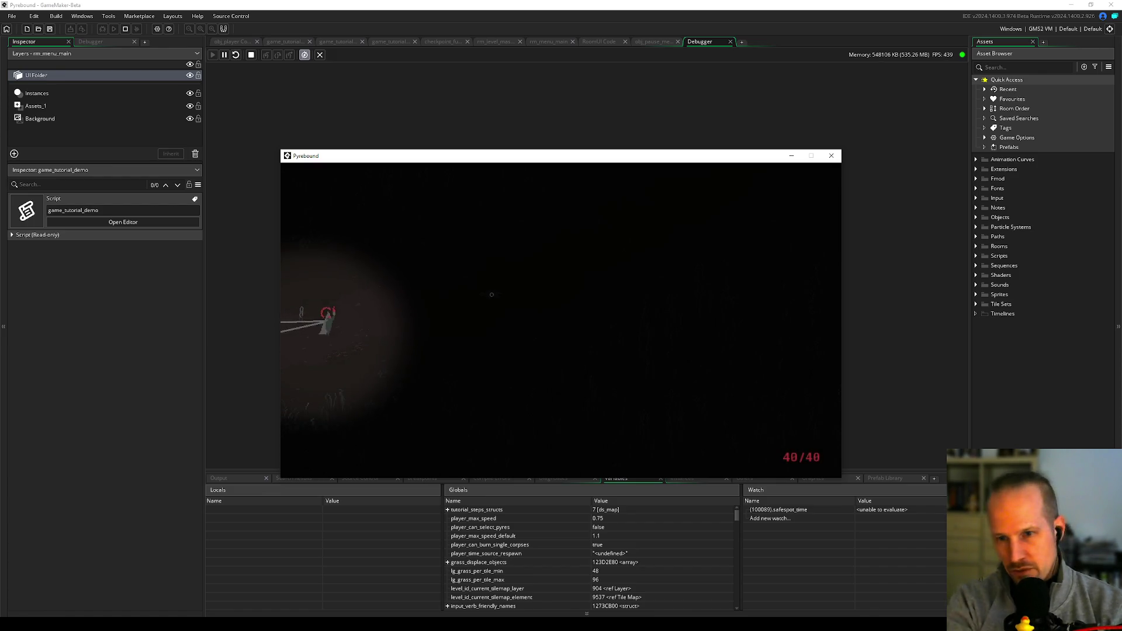
key(Escape)
click(562, 374)
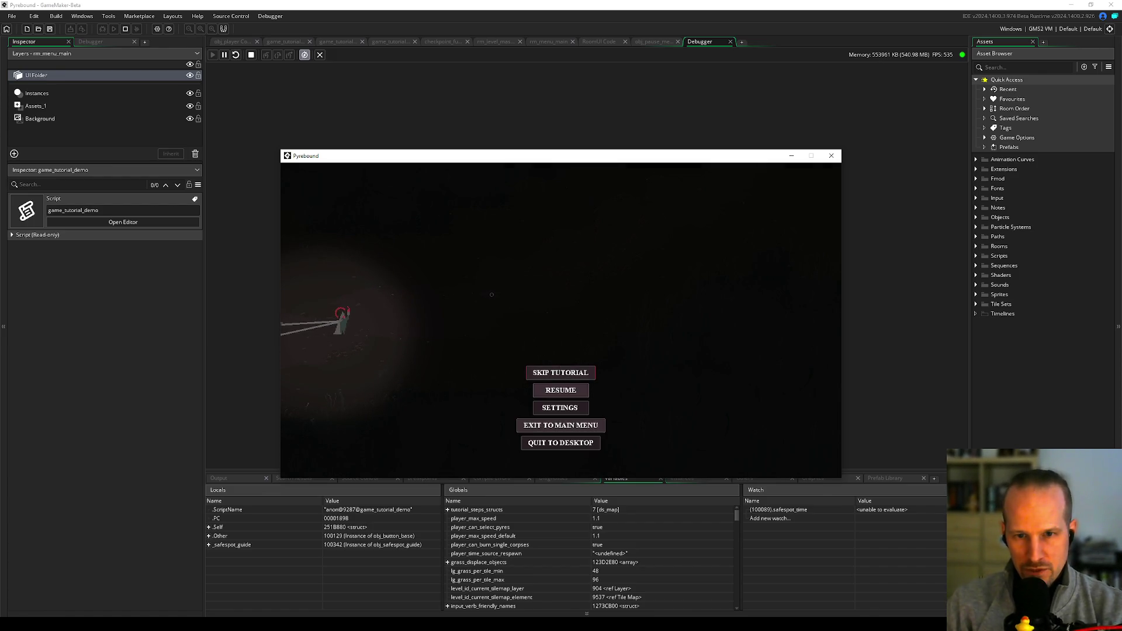
mouse_move(449, 156)
mouse_down()
mouse_move(488, 202)
mouse_move(619, 459)
mouse_up()
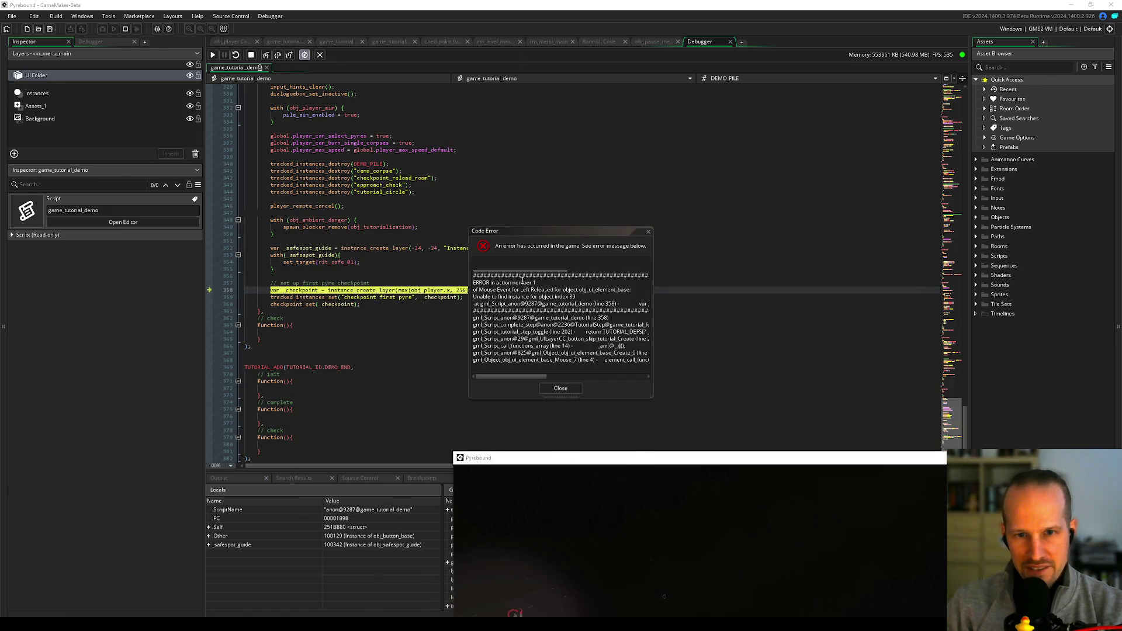
- Move the error report off the failing line and highlight object index 89 in its message
click(535, 319)
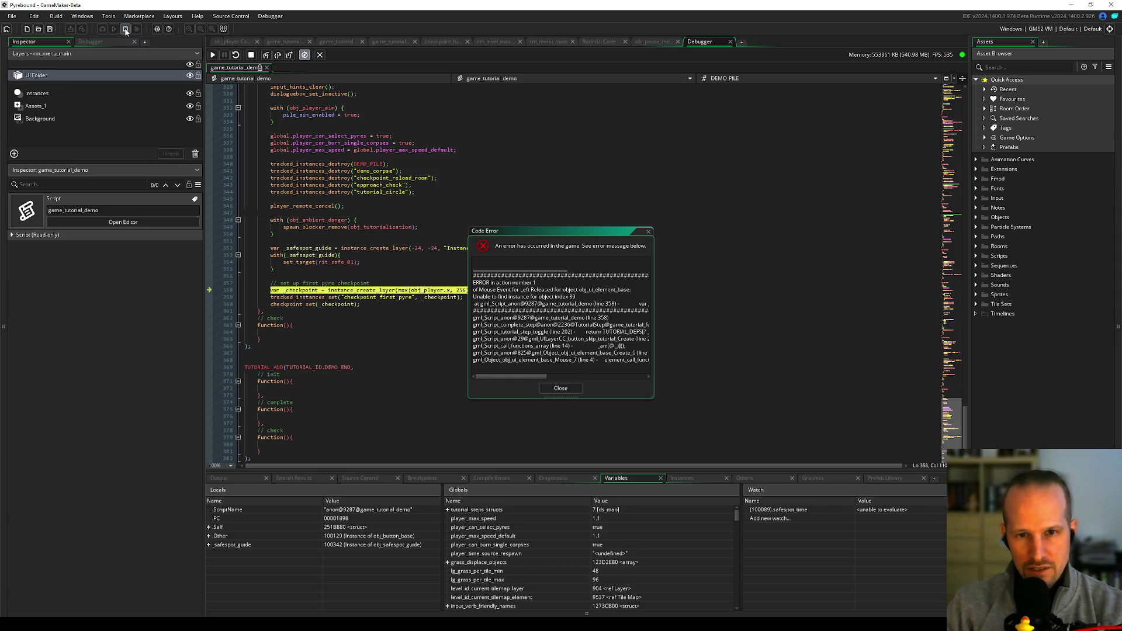
drag(541, 232, 754, 160)
mouse_move(419, 285)
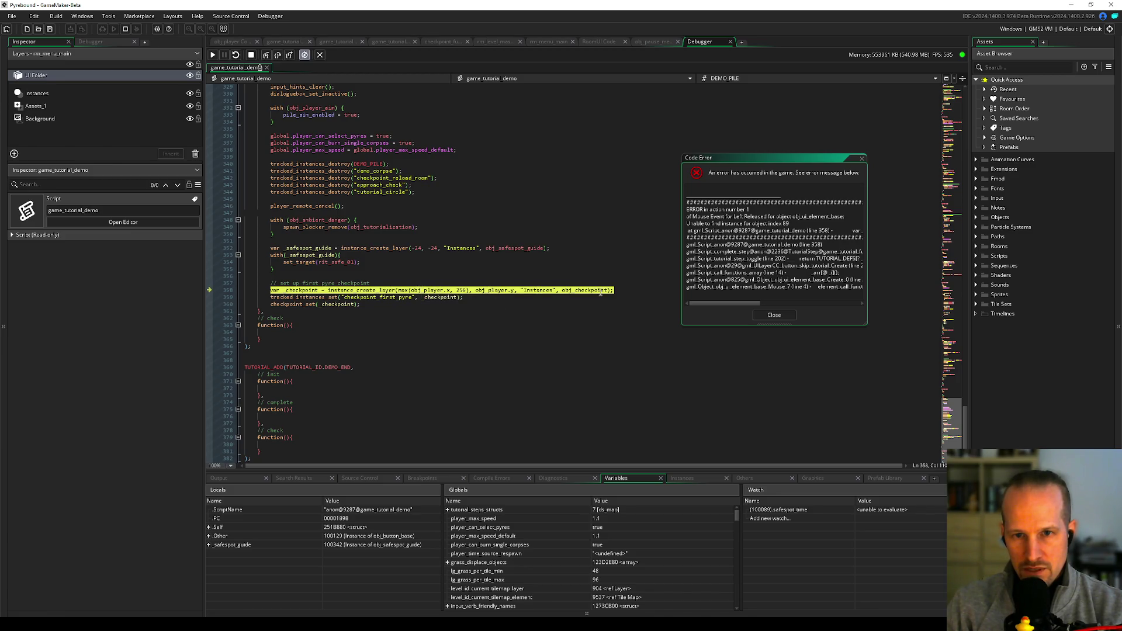
mouse_move(593, 292)
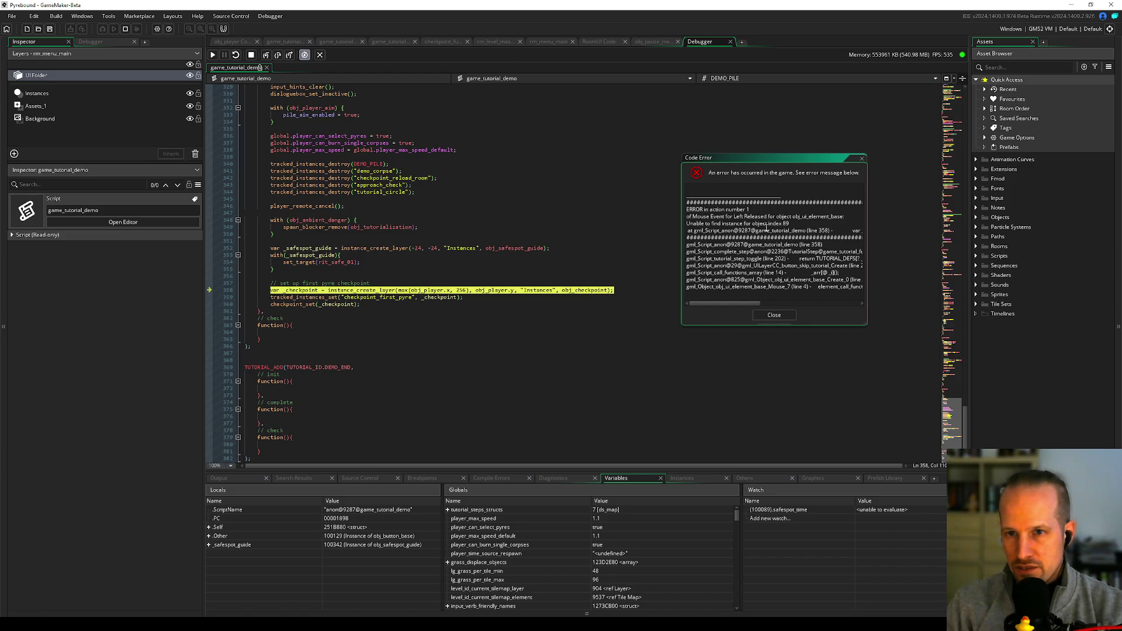
drag(752, 224, 797, 225)
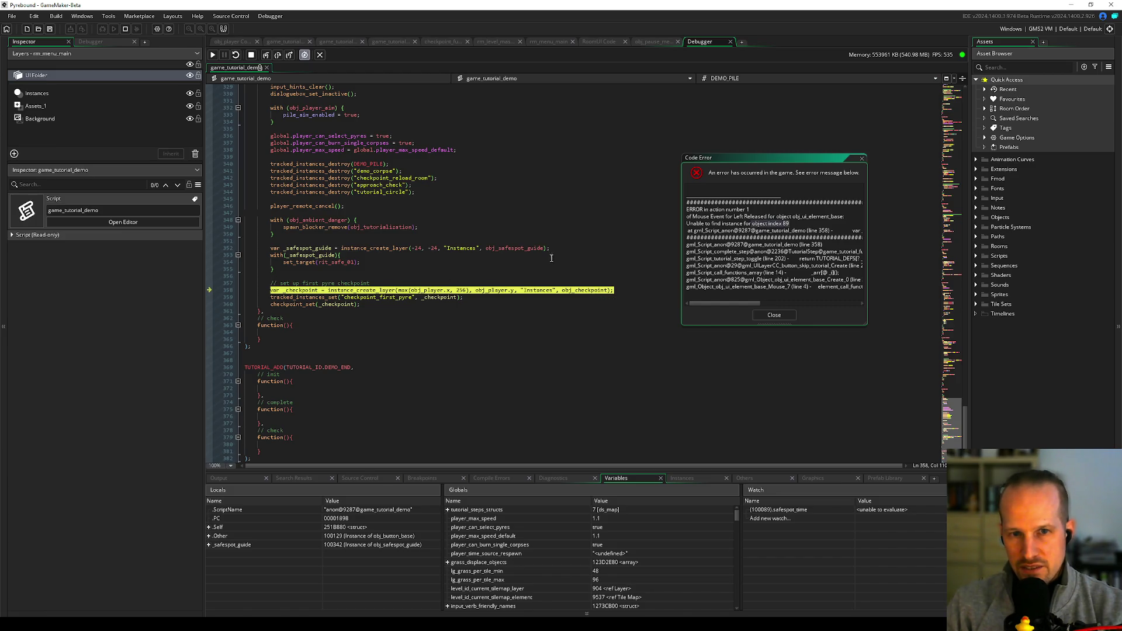
drag(781, 224, 785, 224)
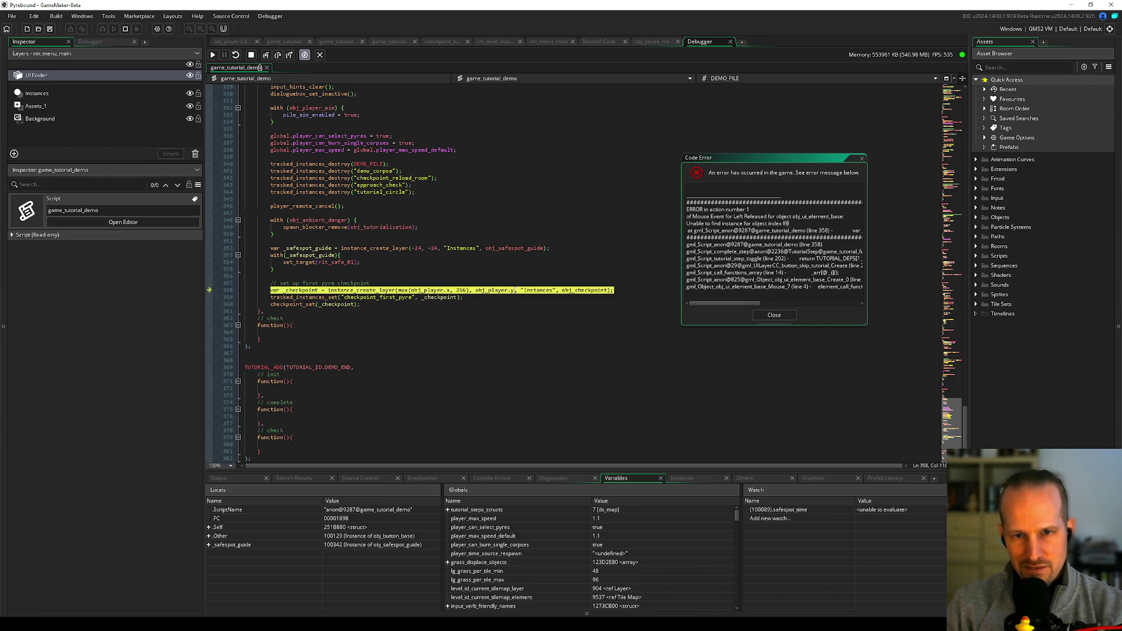
- Read obj_checkpoint and obj_player values on the paused line and enlarge the Variables panel
mouse_move(579, 290)
mouse_move(492, 290)
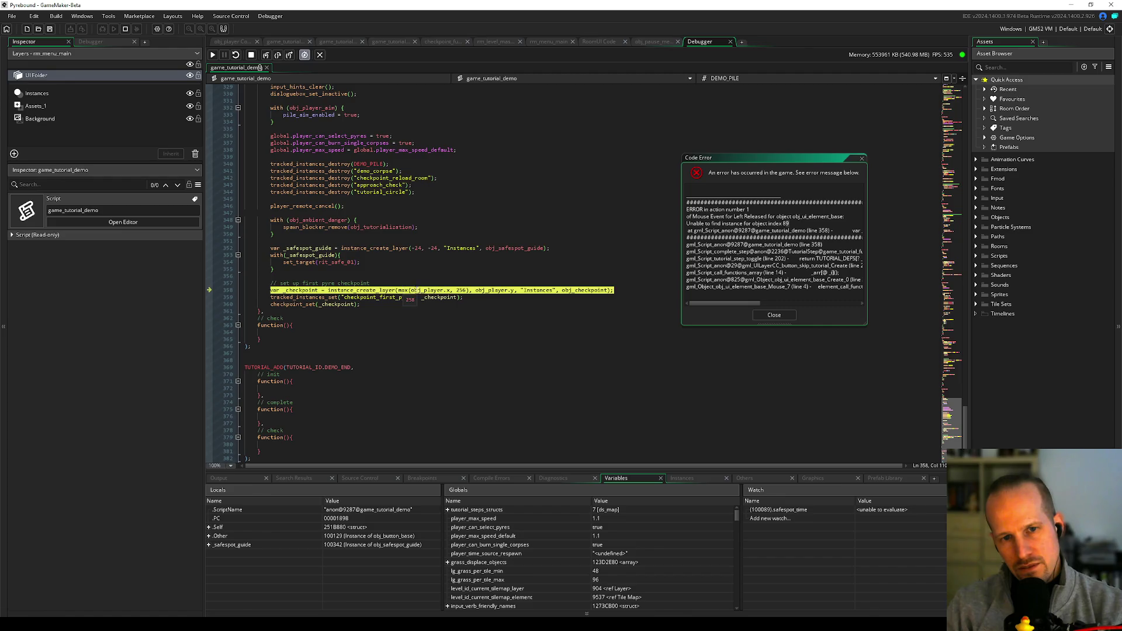
mouse_move(427, 290)
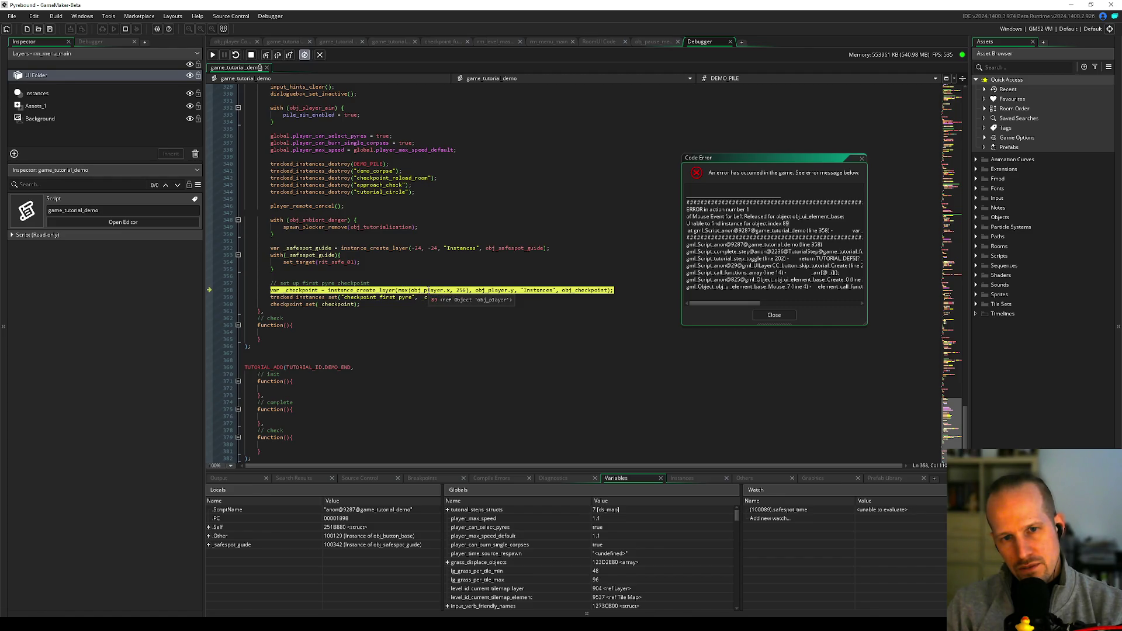
drag(516, 471, 517, 378)
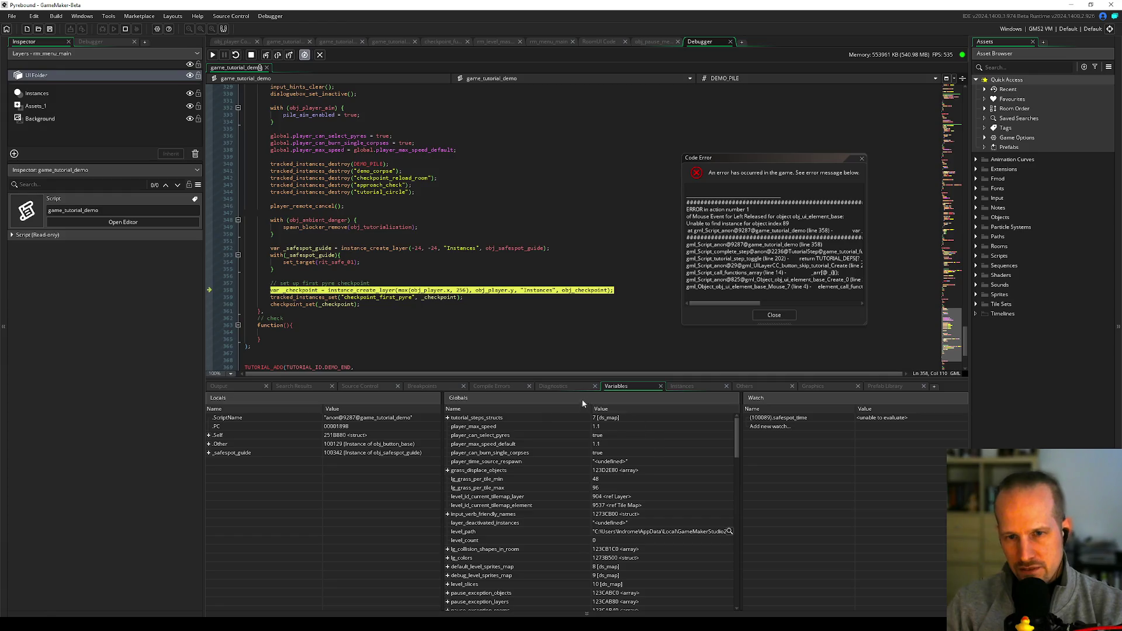
- List running instances sorted by object name and enlarge the Code Error report to read it
click(689, 386)
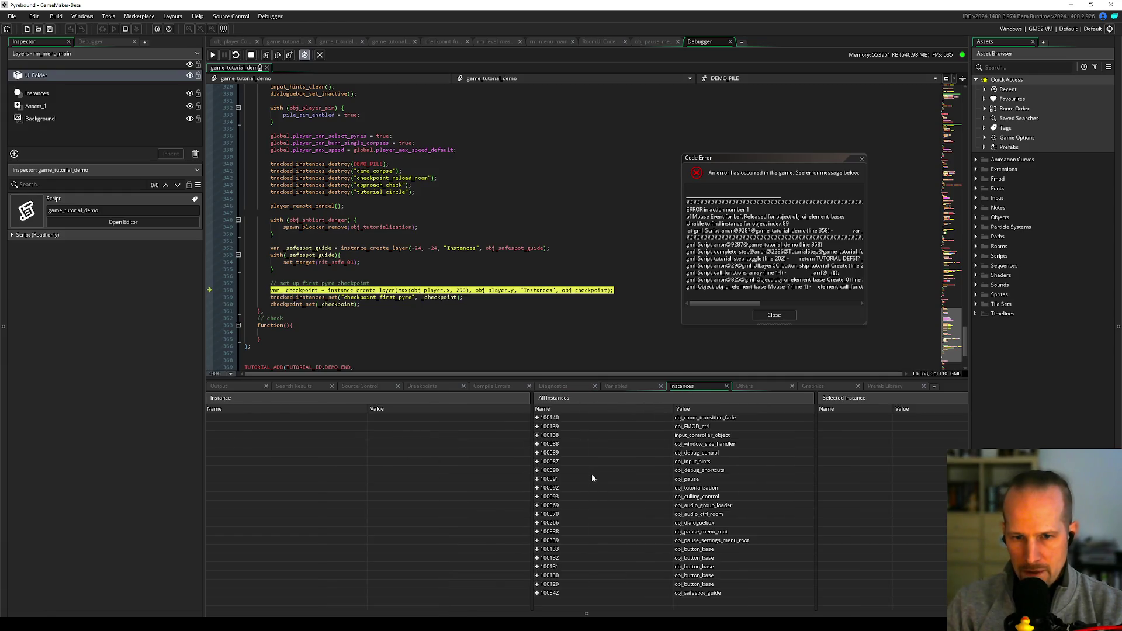
click(711, 408)
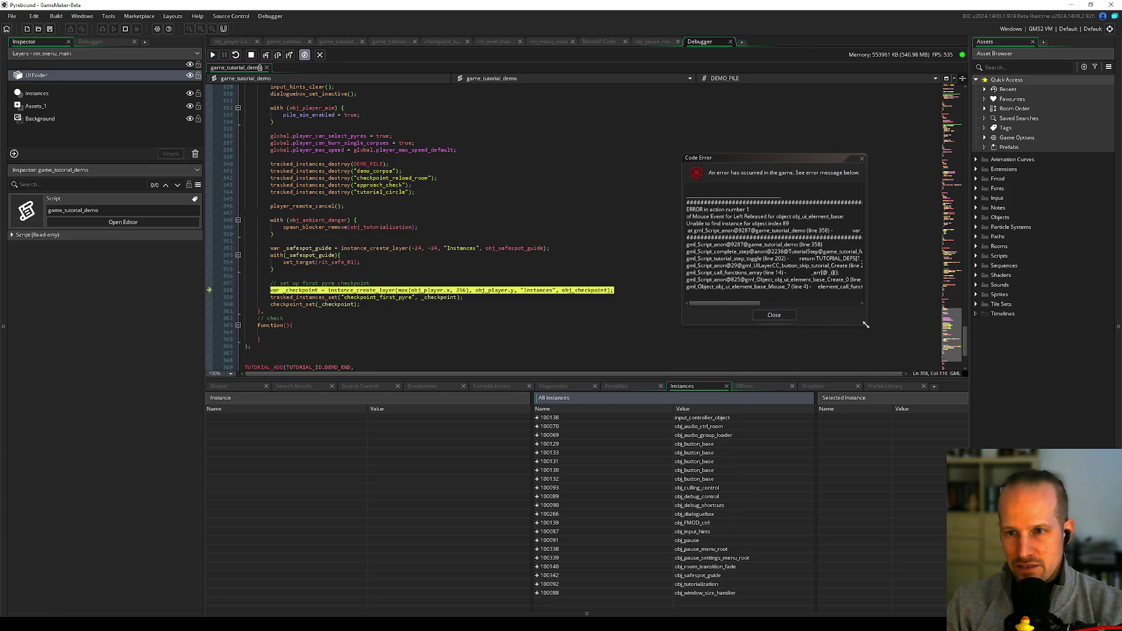
drag(865, 324, 963, 379)
mouse_move(783, 357)
mouse_down()
mouse_move(802, 359)
mouse_move(782, 360)
mouse_up()
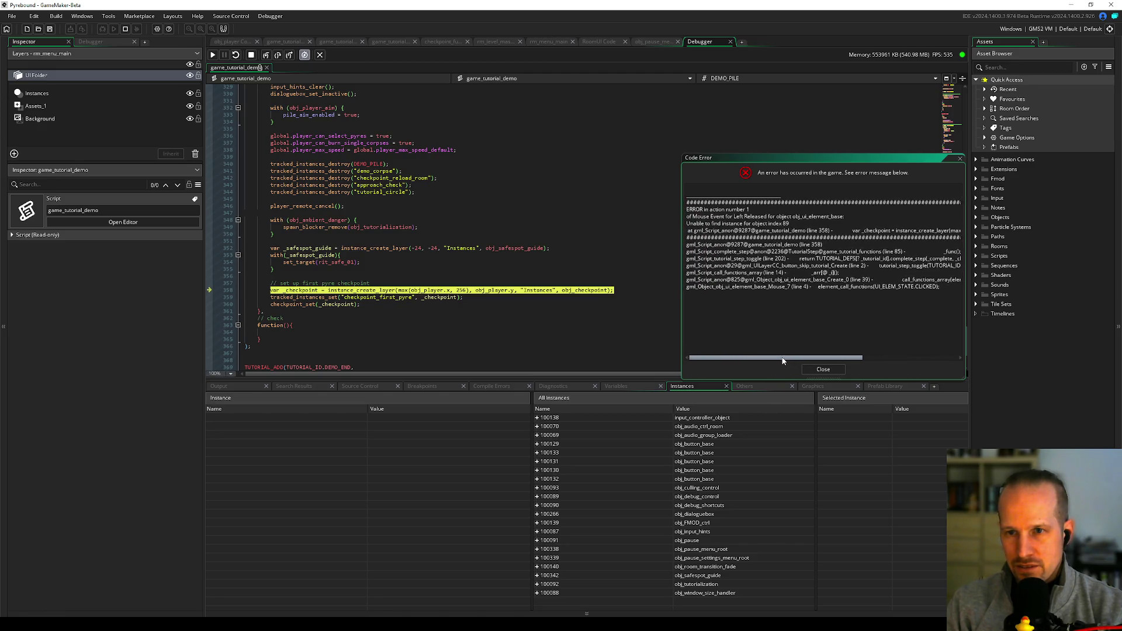
- Close the error report and stop the debugging session
click(330, 293)
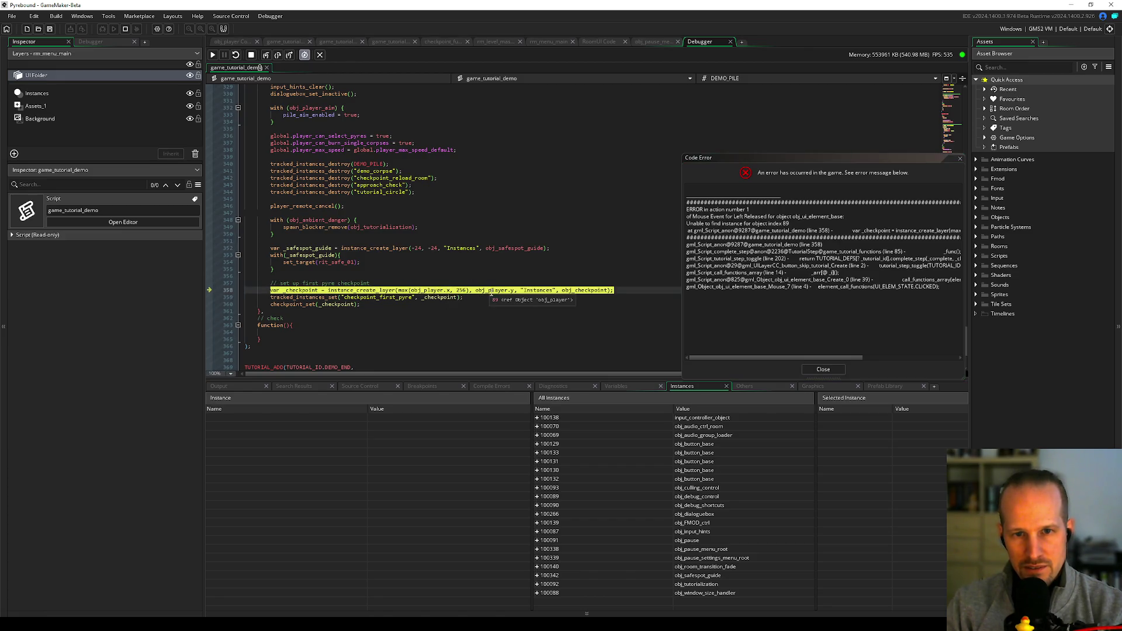
click(819, 369)
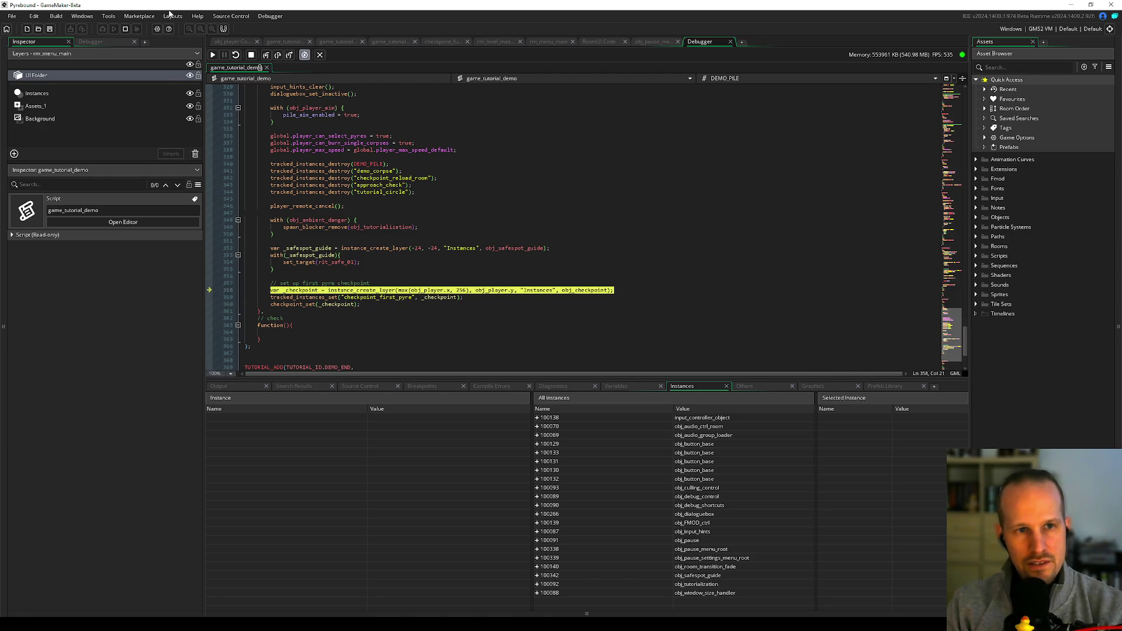
click(125, 28)
- Review line 358's max() and instance_create_layer arguments for the first-pyre checkpoint
click(403, 285)
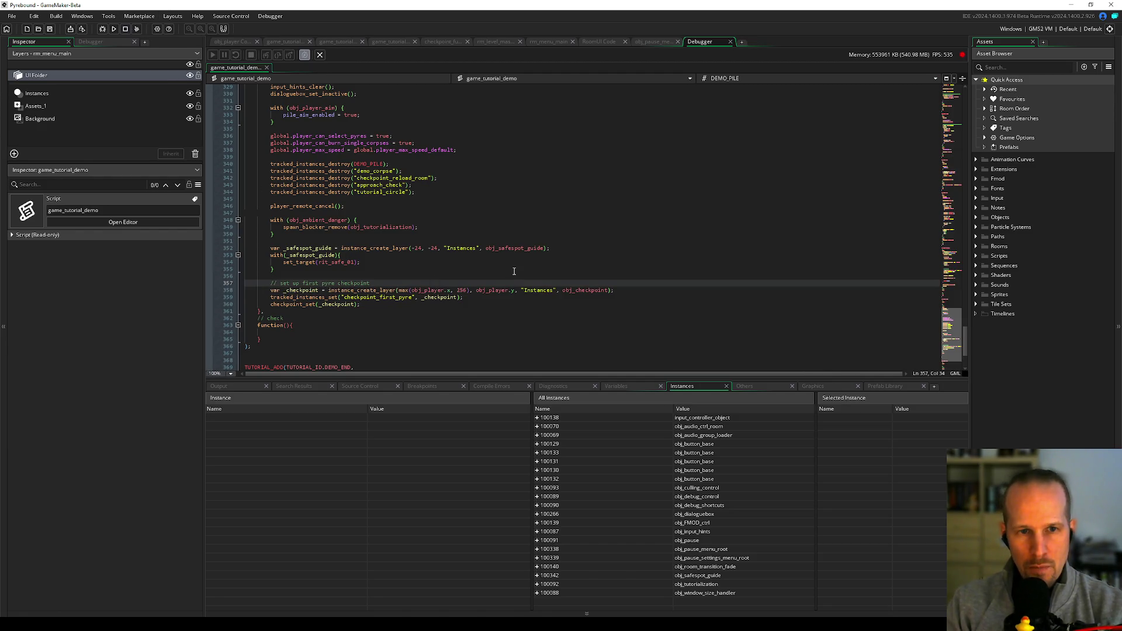
key(Down)
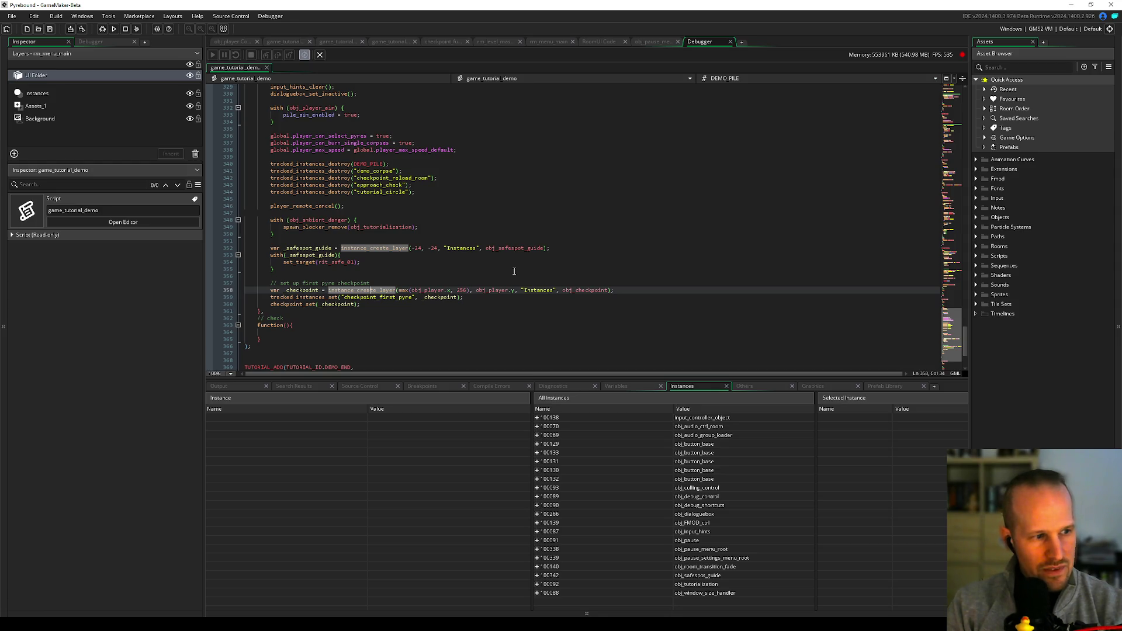
key(Right)
key(Right)
key(Right)
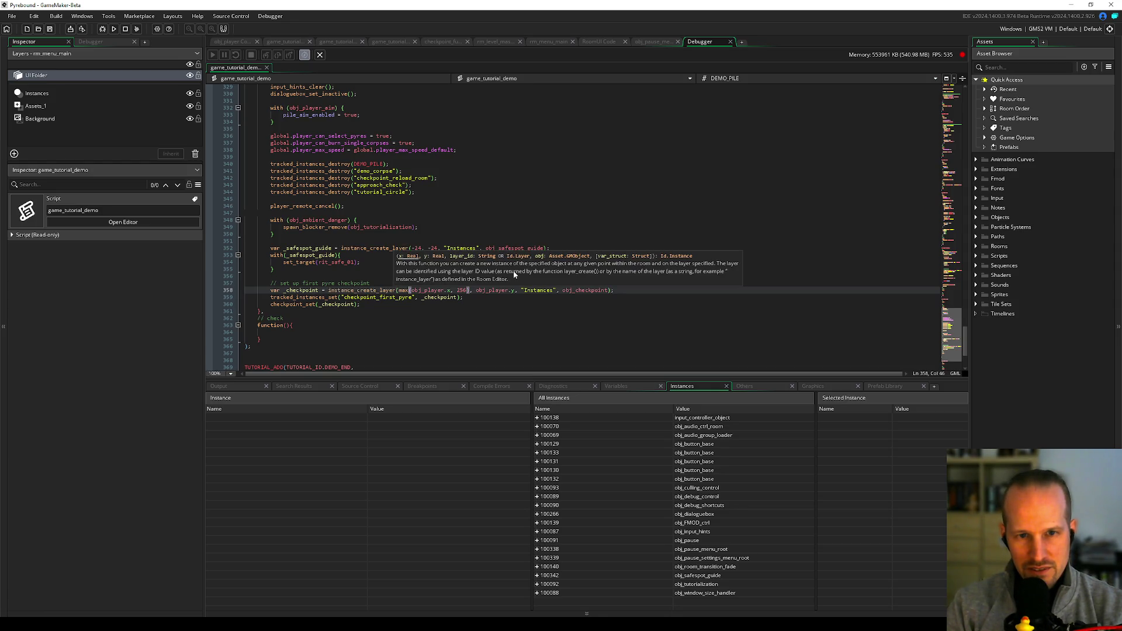
key(Right)
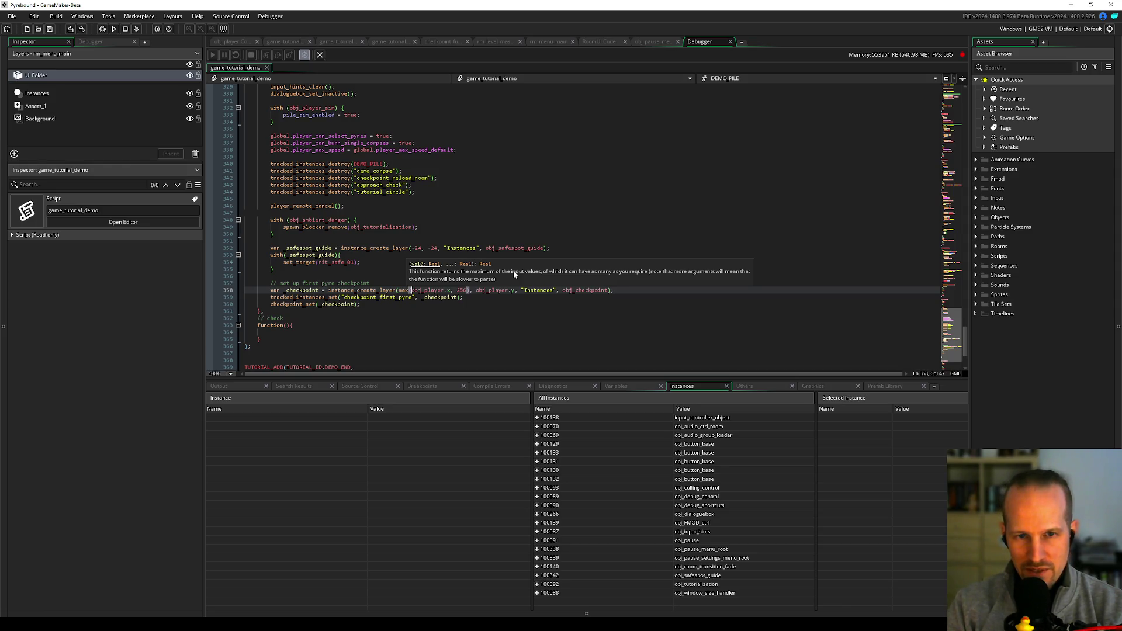
key(Left)
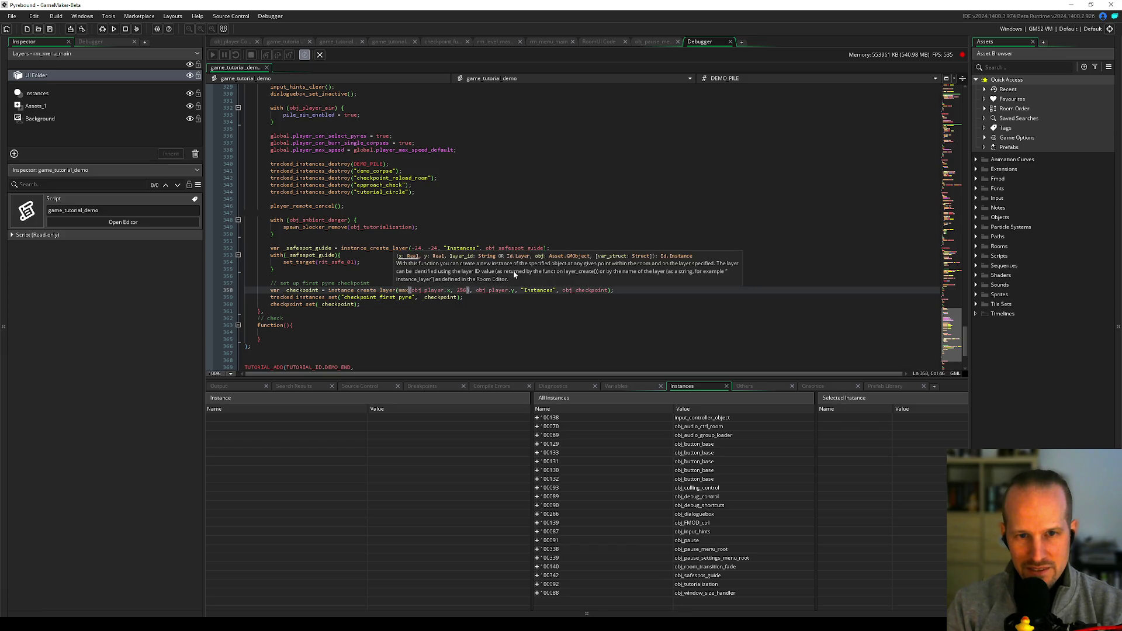
key(Right)
key(Right)
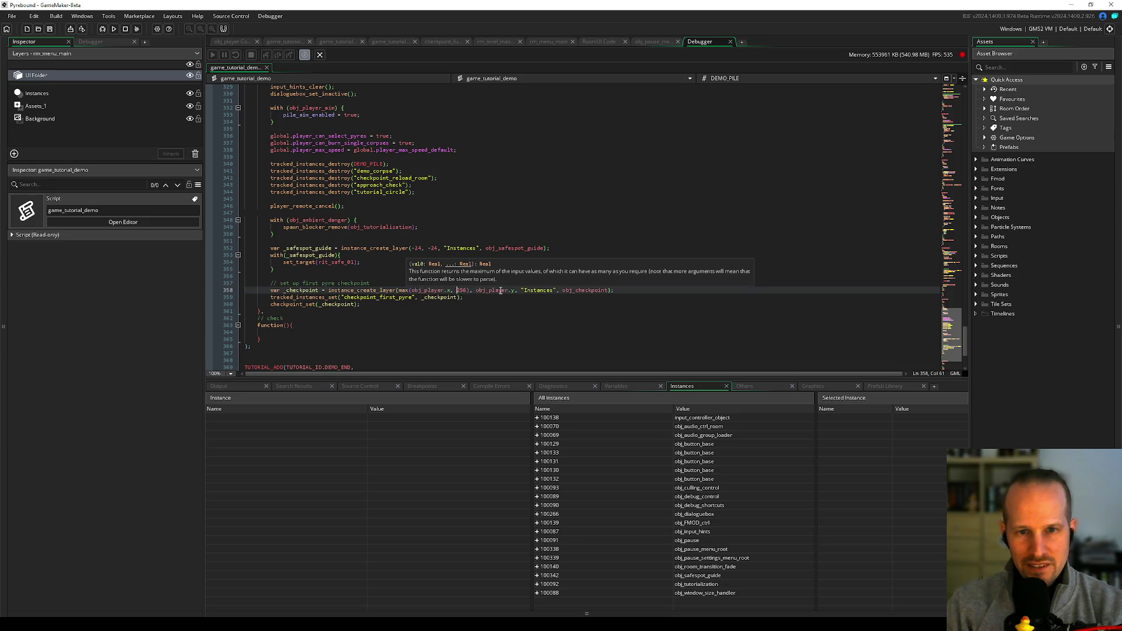
click(513, 290)
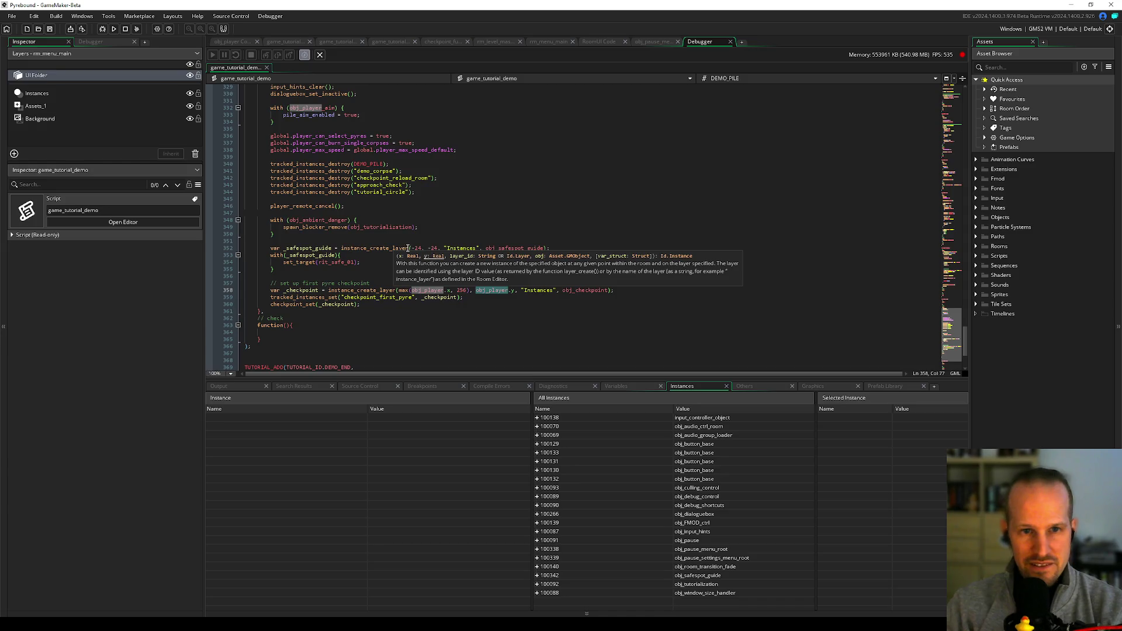
key(Up)
key(Up)
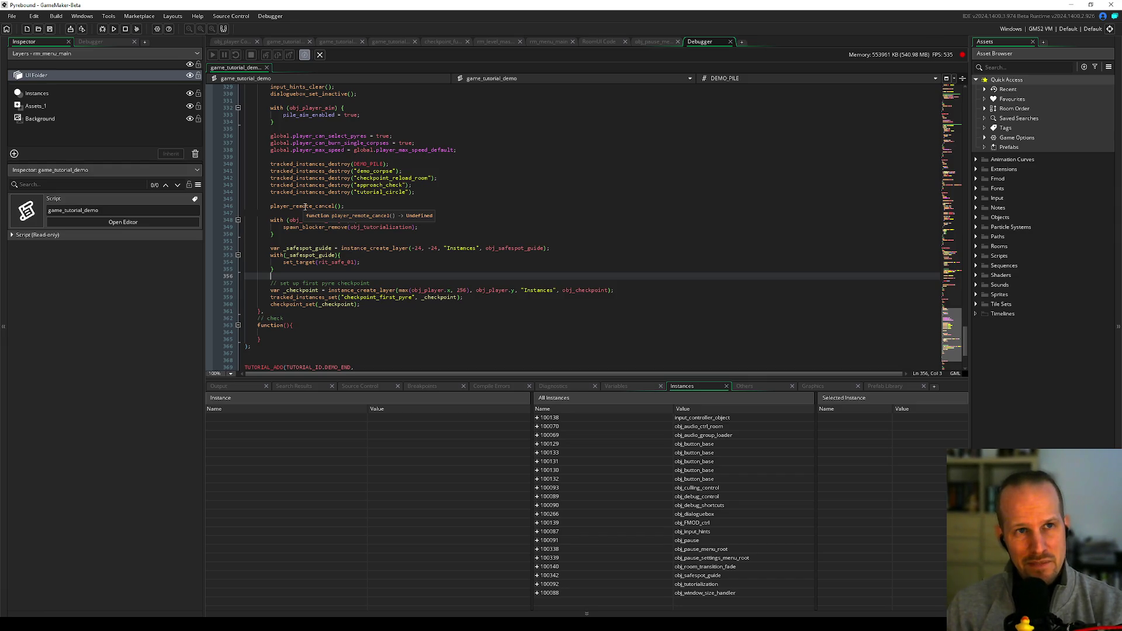
- Rebuild and run Pyrebound with the checkpoint fix while selecting a word on line 359
click(102, 28)
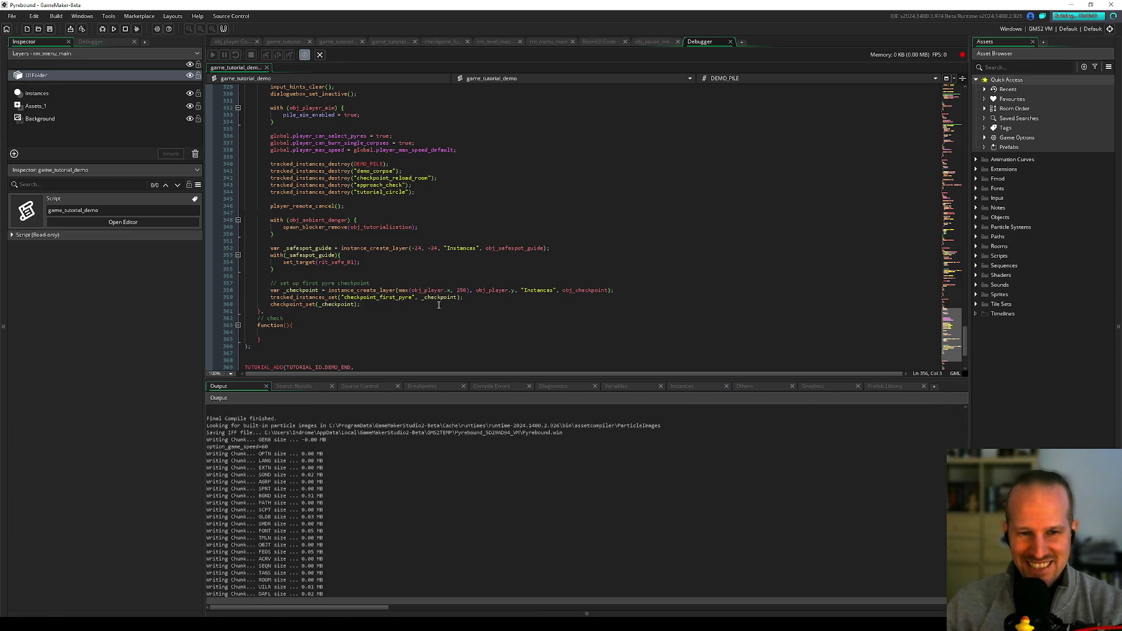
click(347, 312)
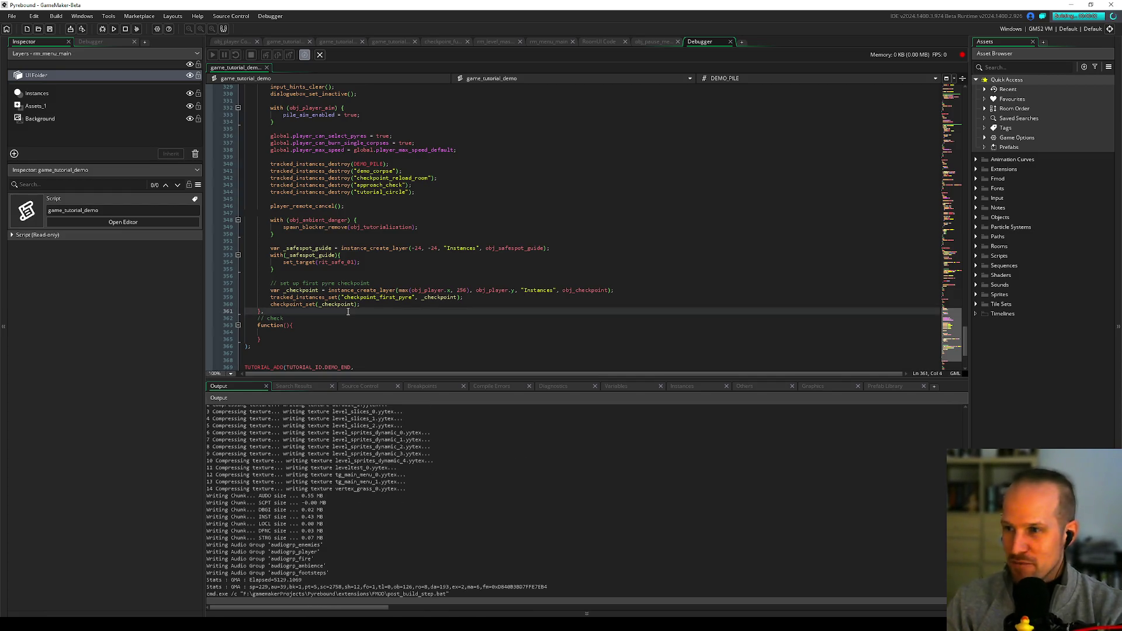
double_click(289, 297)
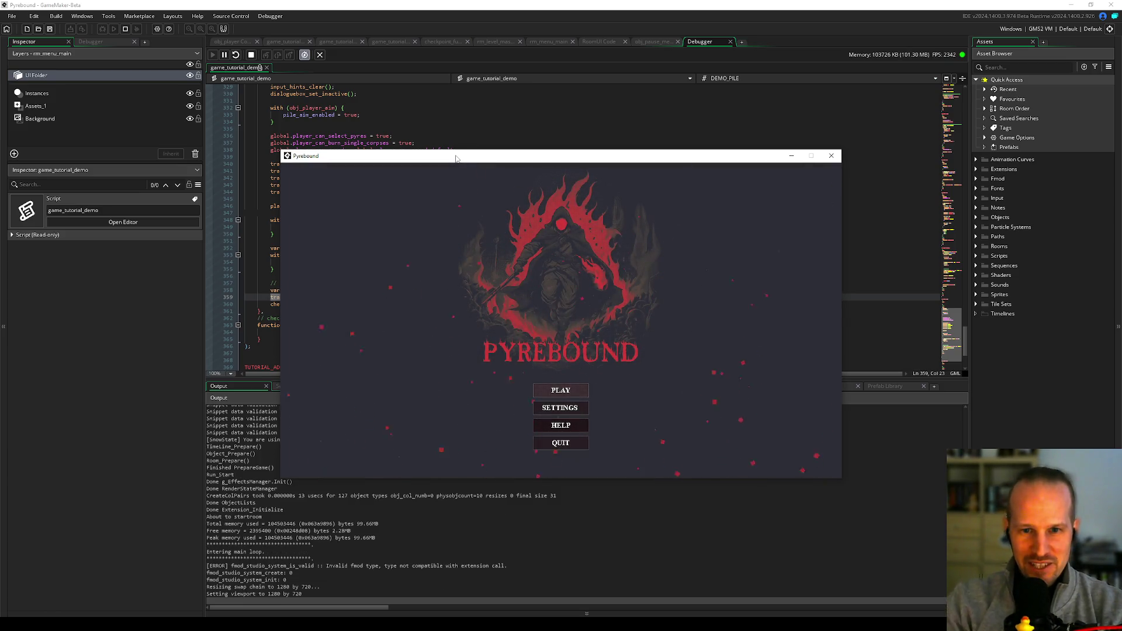
- In the running game, open the F1 overlay's globals view and turn on the tutorial toggle
click(504, 279)
key(F1)
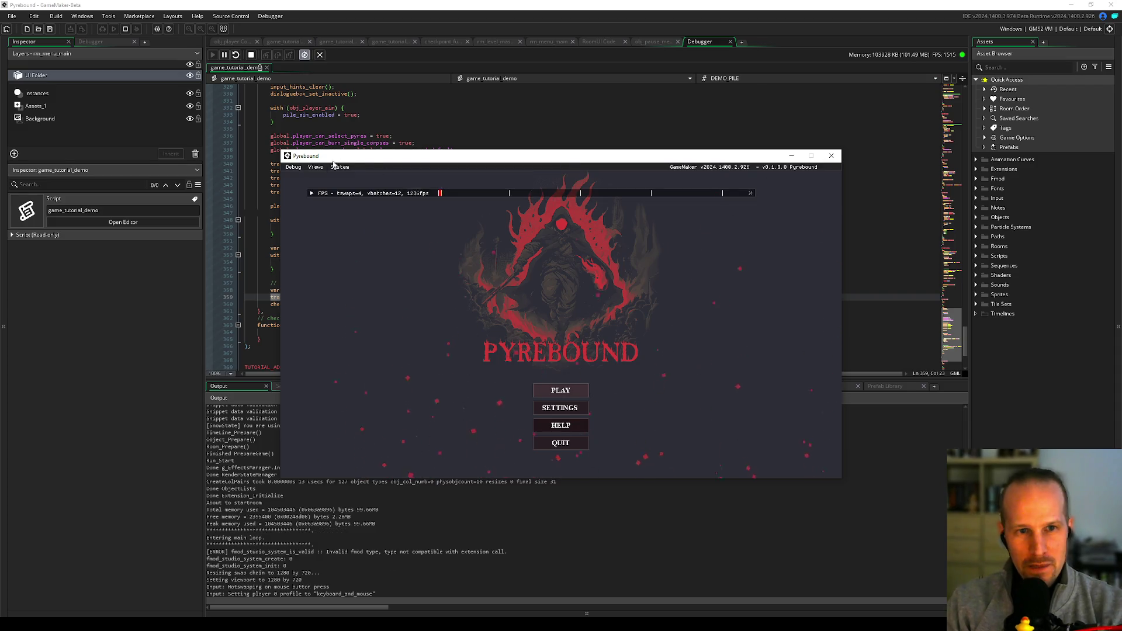
click(315, 167)
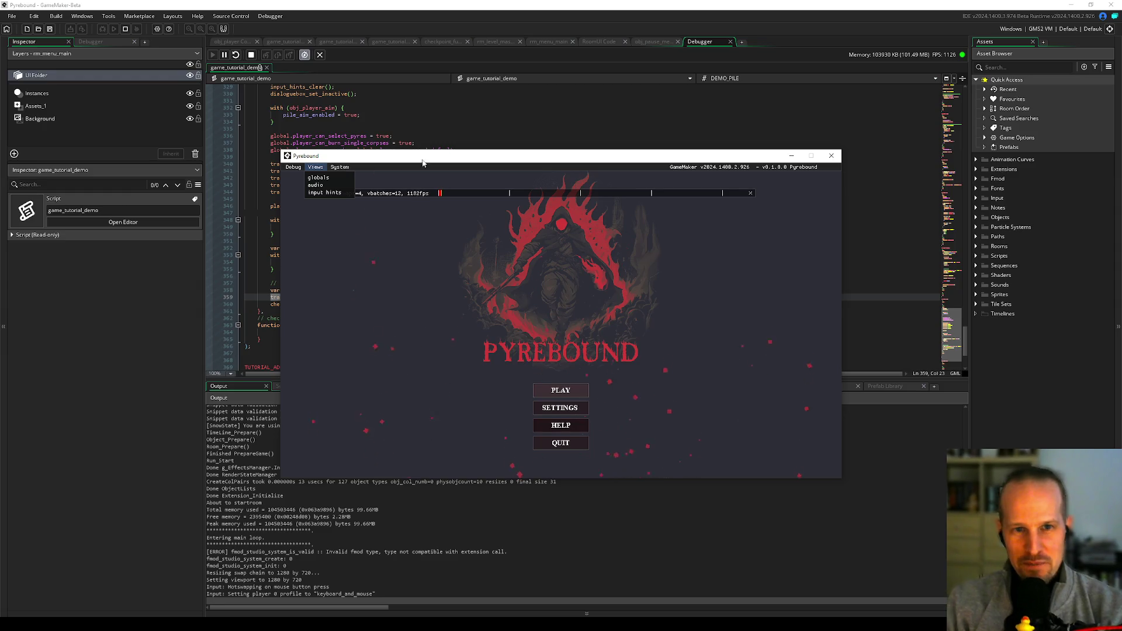
drag(421, 156, 399, 115)
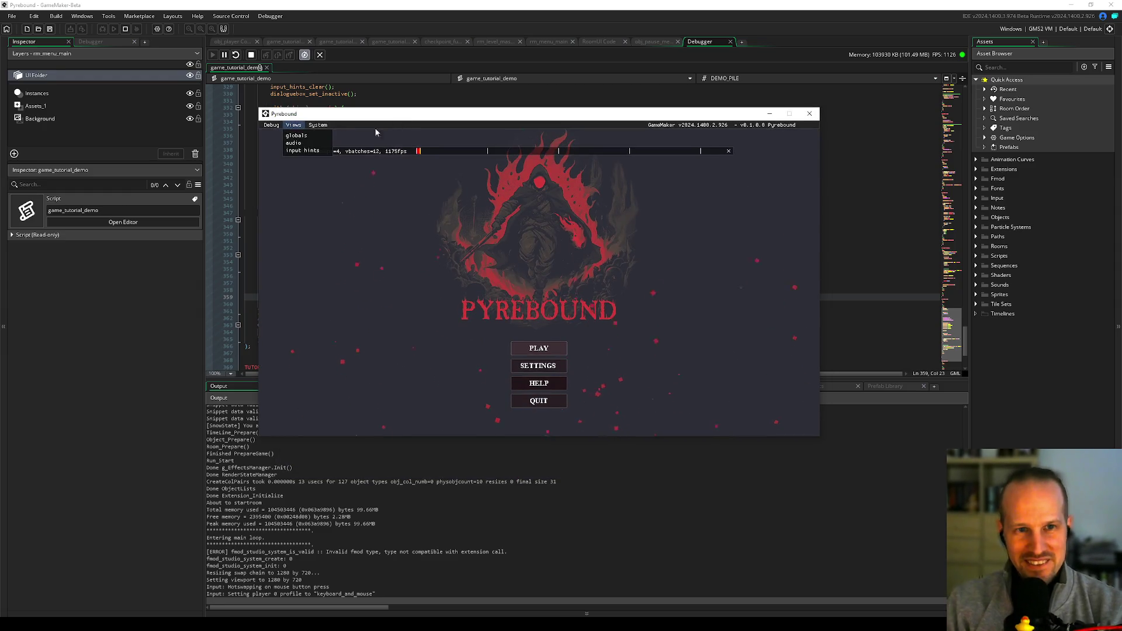
click(296, 136)
click(402, 174)
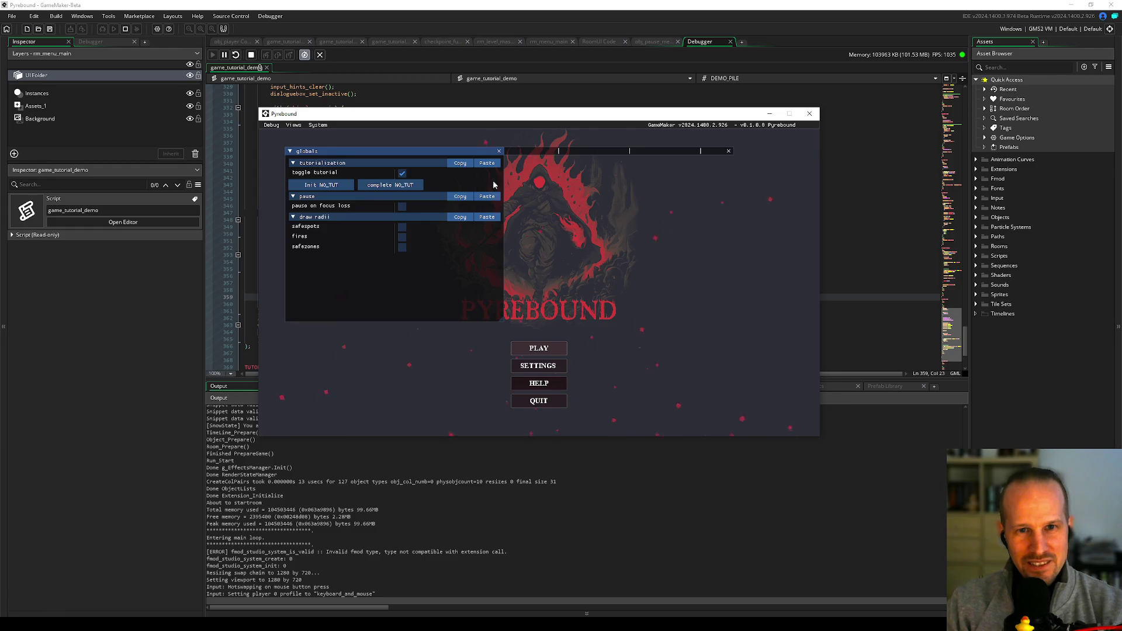
mouse_move(455, 151)
mouse_down()
mouse_move(454, 175)
mouse_move(452, 162)
mouse_move(461, 166)
mouse_up()
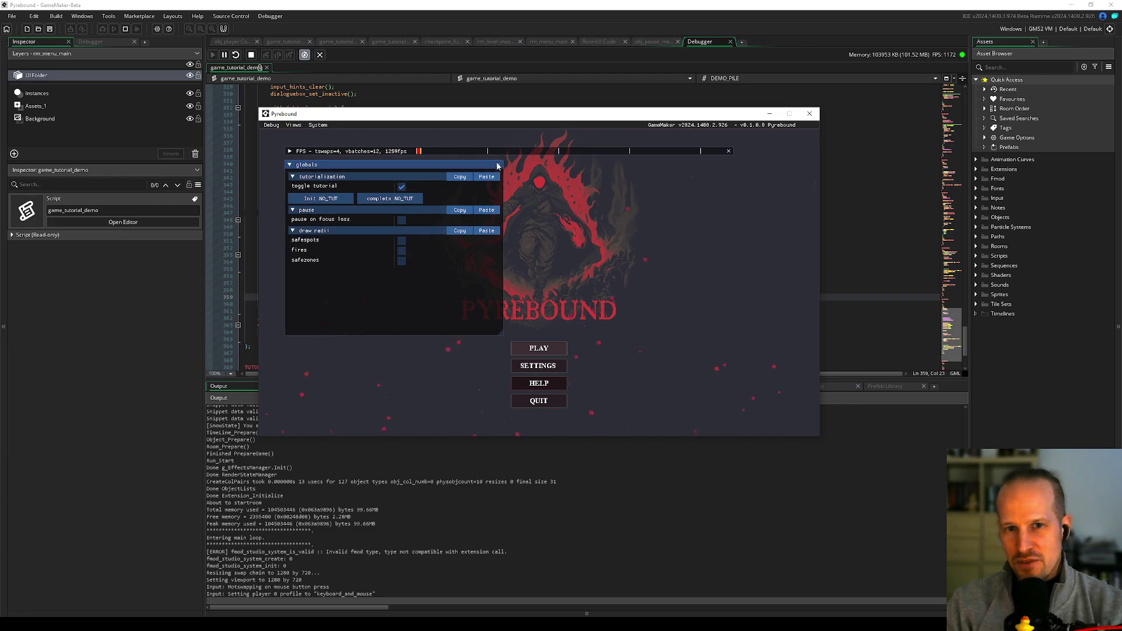
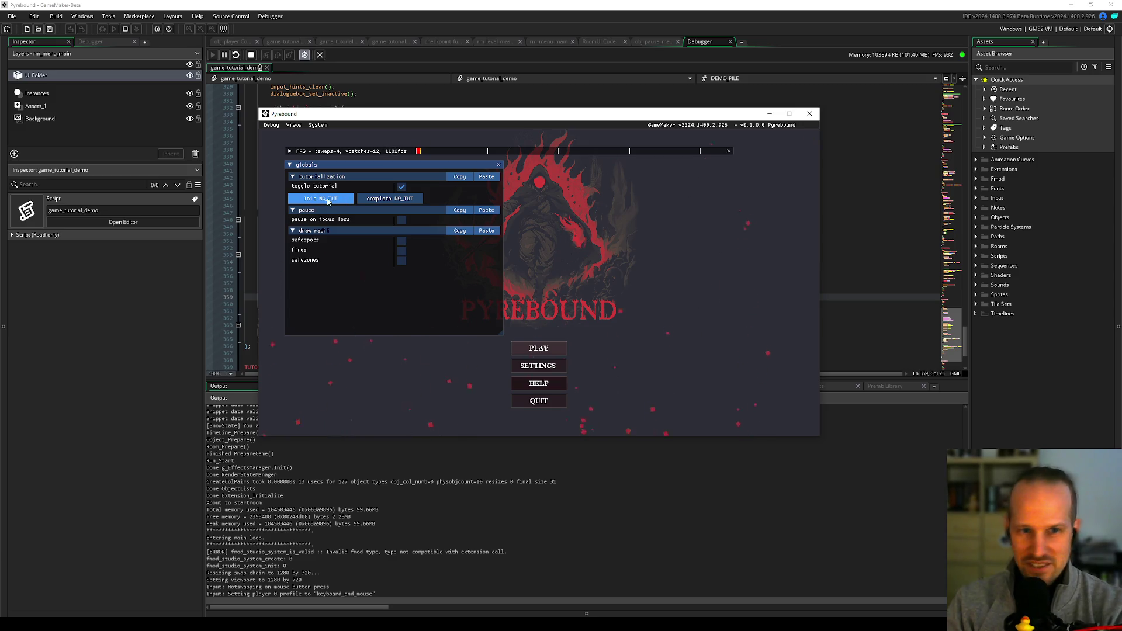
- Mark NO_TUT complete, hide the globals panel, and start playing from Pyrebound's main menu
click(381, 200)
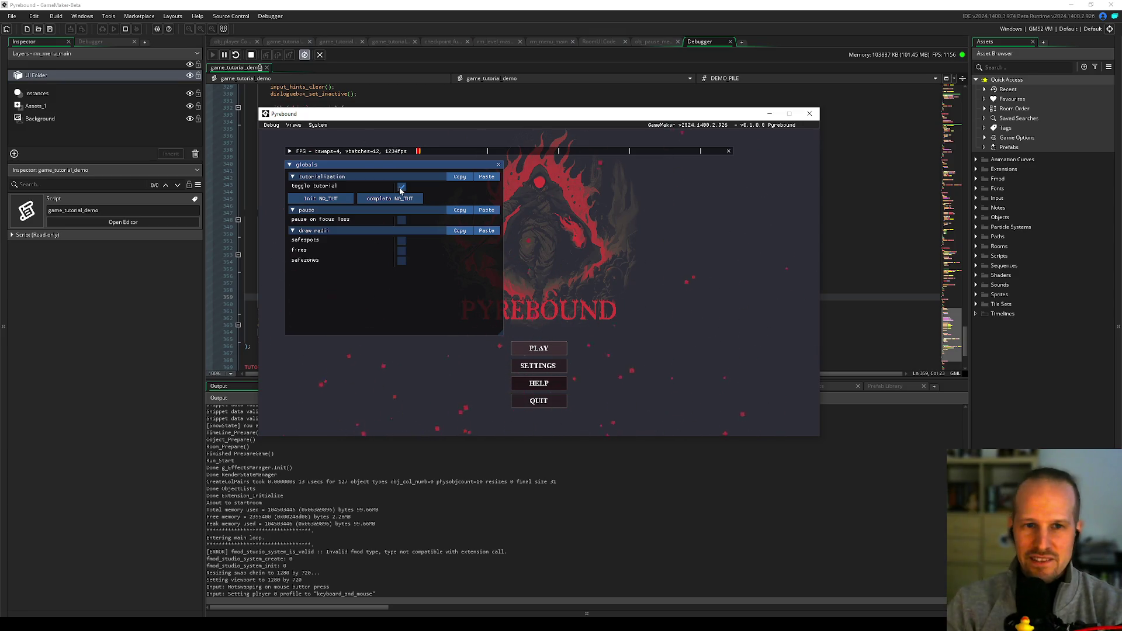
key(F1)
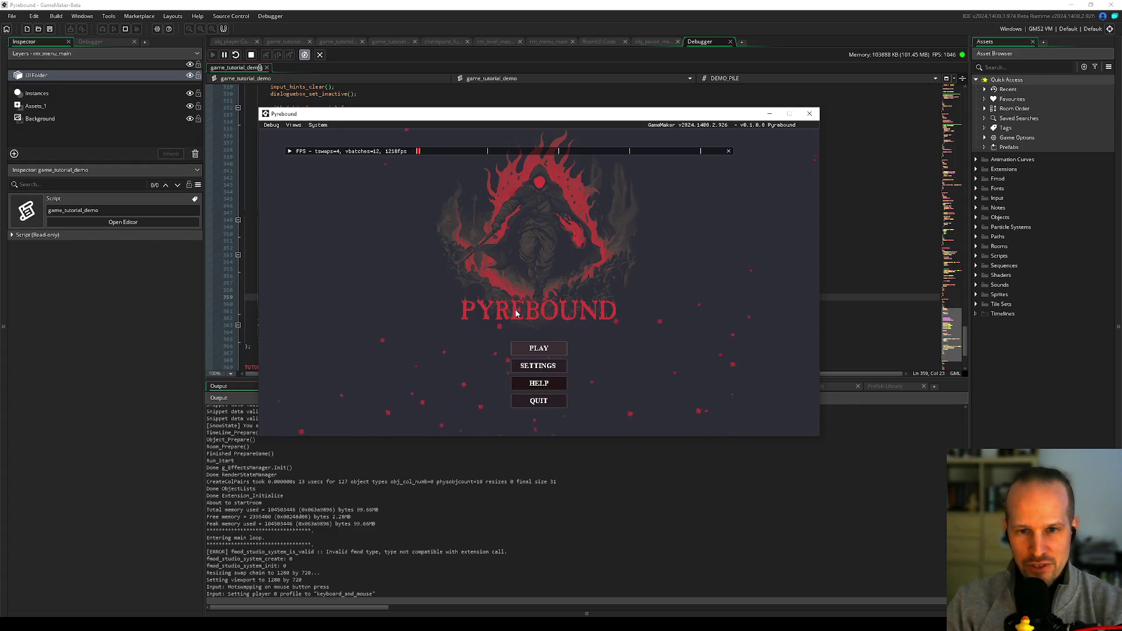
click(538, 348)
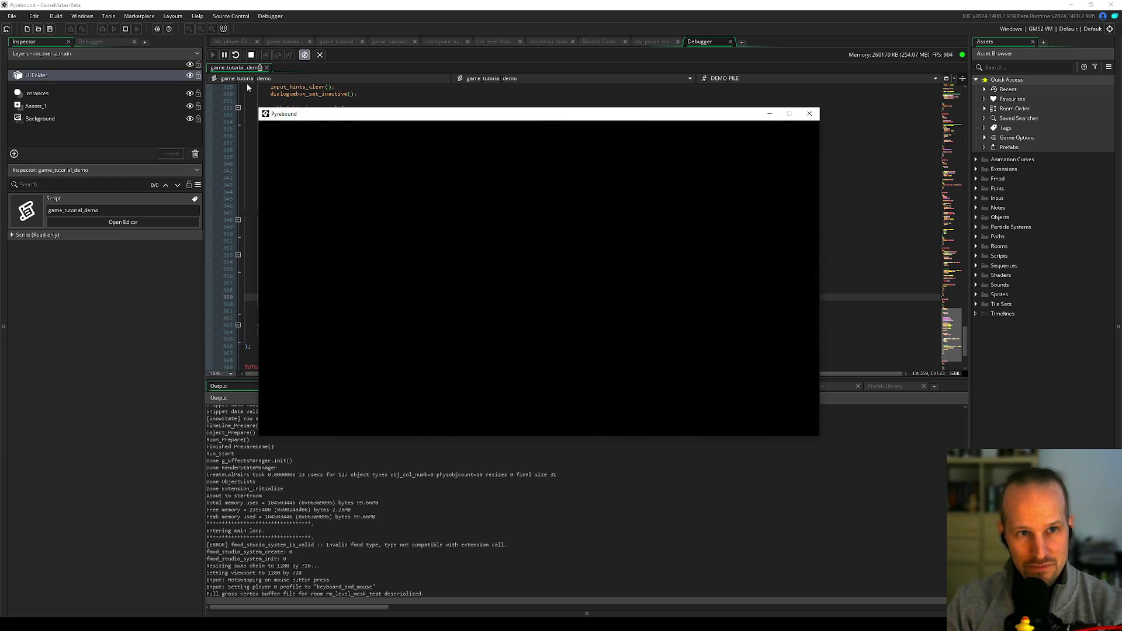
drag(332, 115, 435, 129)
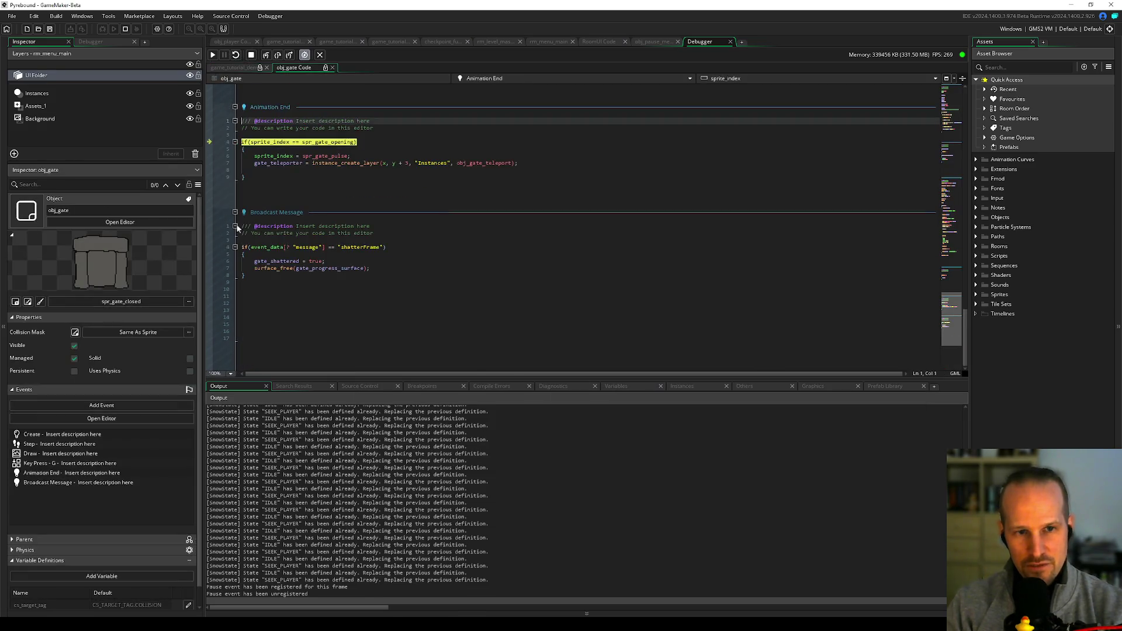
- Browse the enlarged Instances list sorted by Value, then continue past the gate breakpoint
click(678, 386)
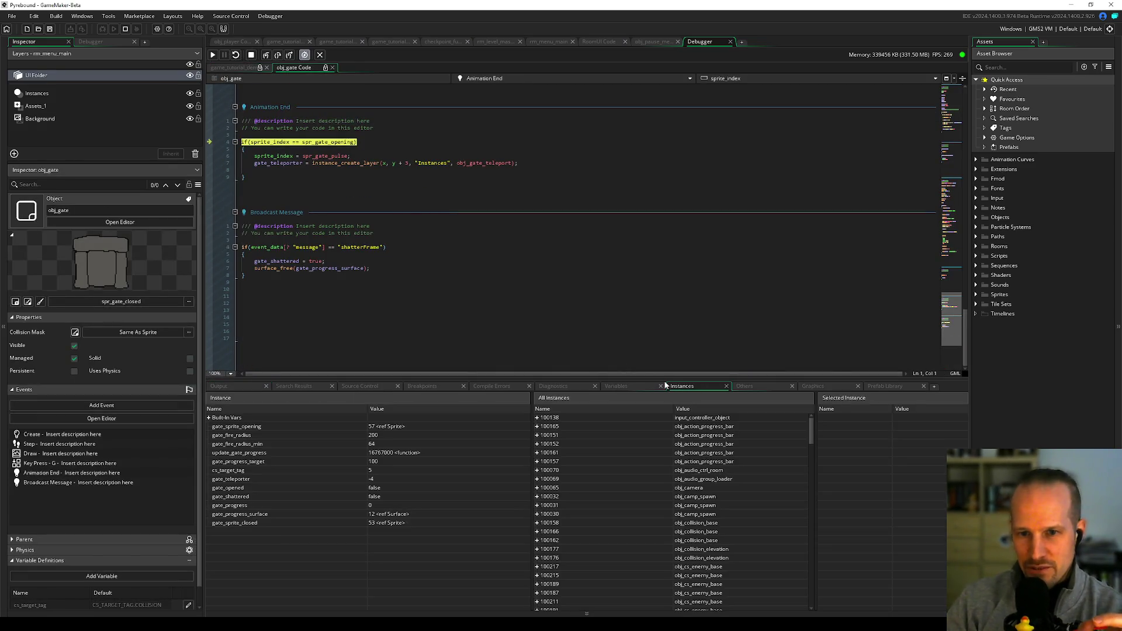
drag(665, 377, 664, 298)
scroll(701, 419, down, 10)
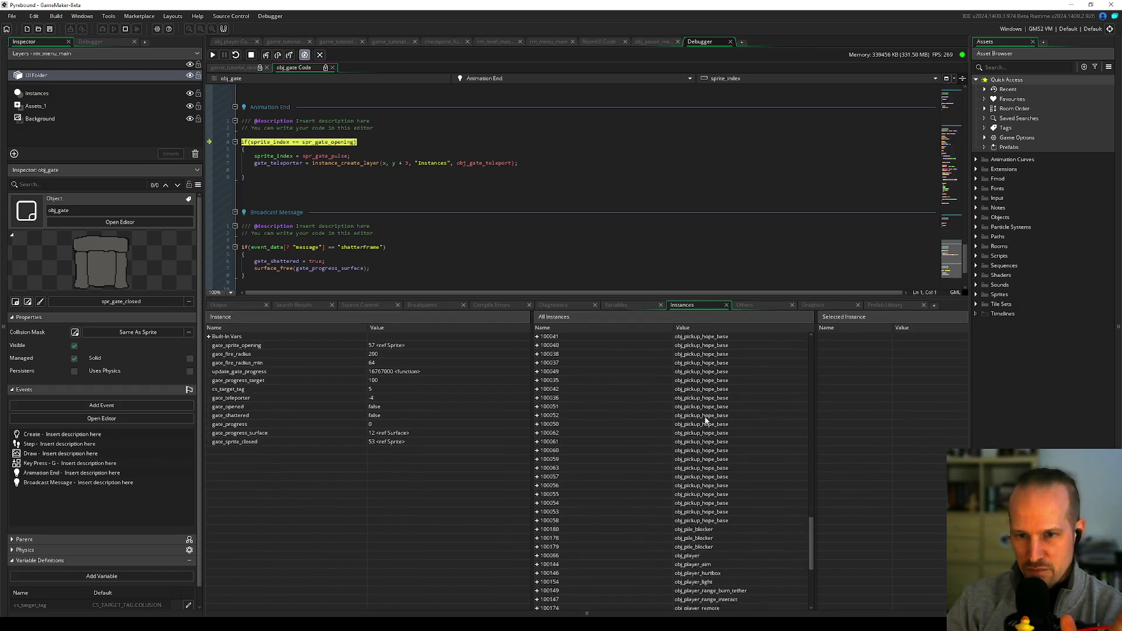
click(704, 328)
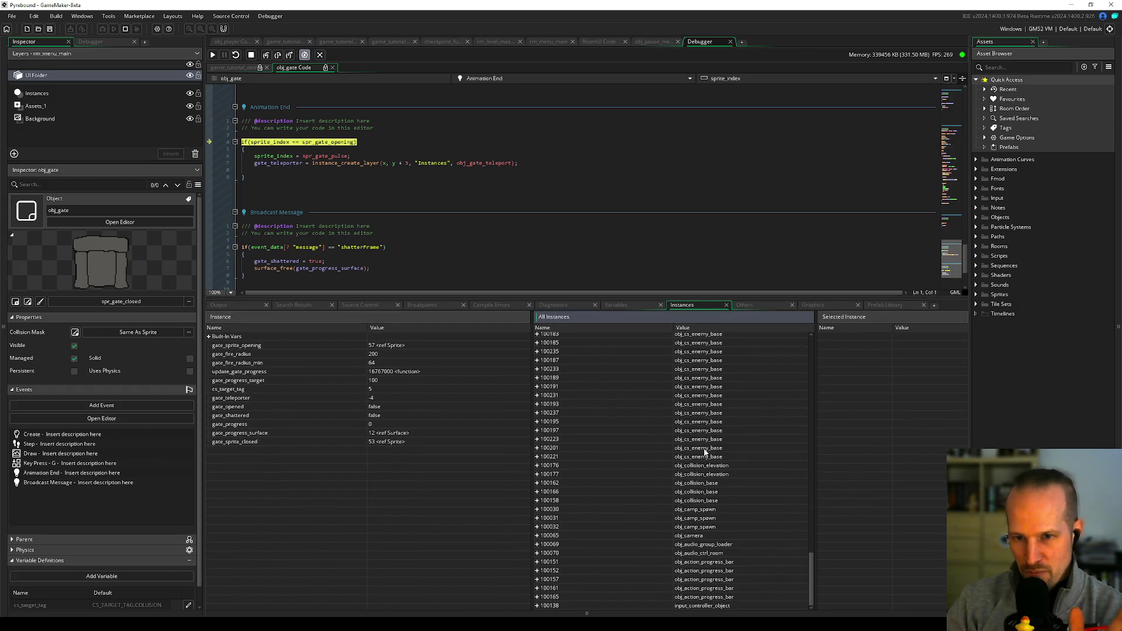
scroll(708, 509, up, 10)
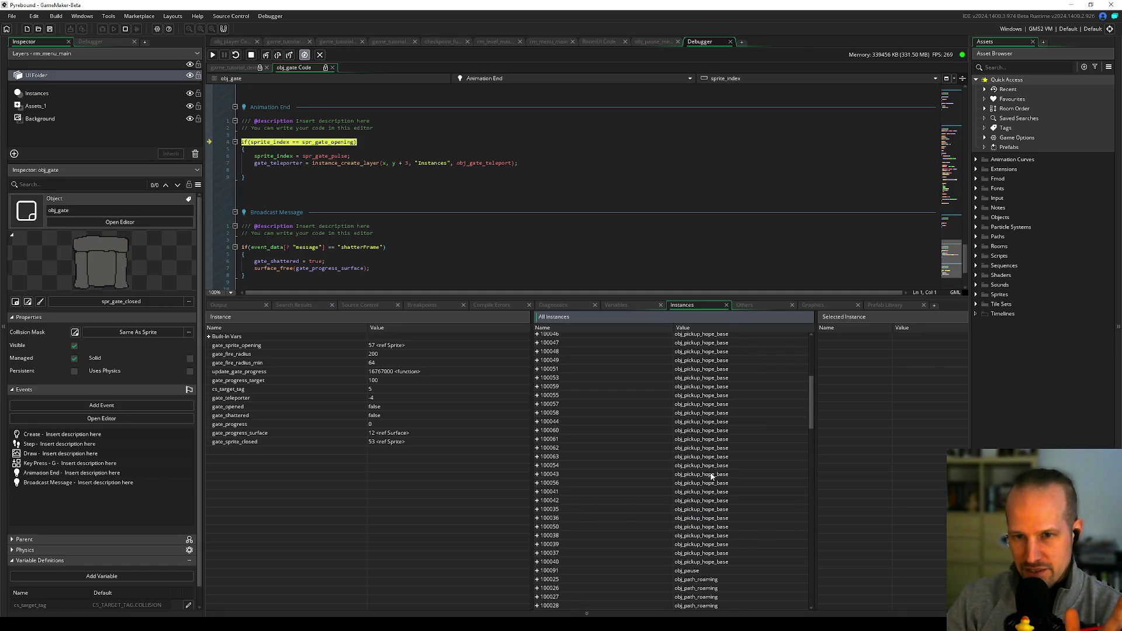
scroll(705, 392, down, 5)
scroll(704, 392, down, 5)
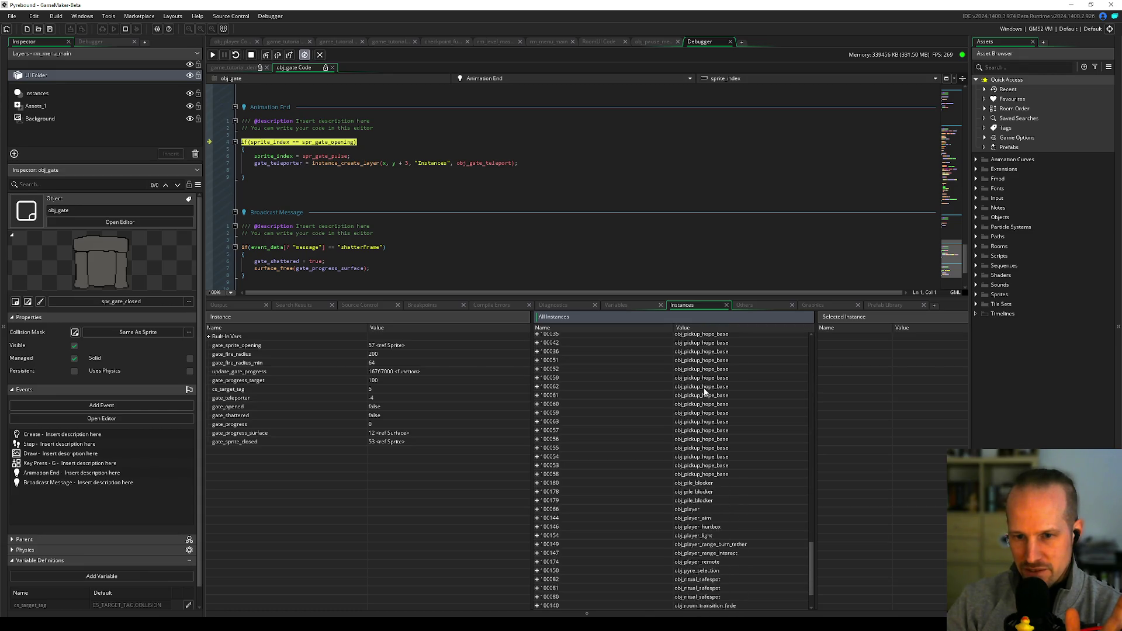
scroll(703, 390, down, 6)
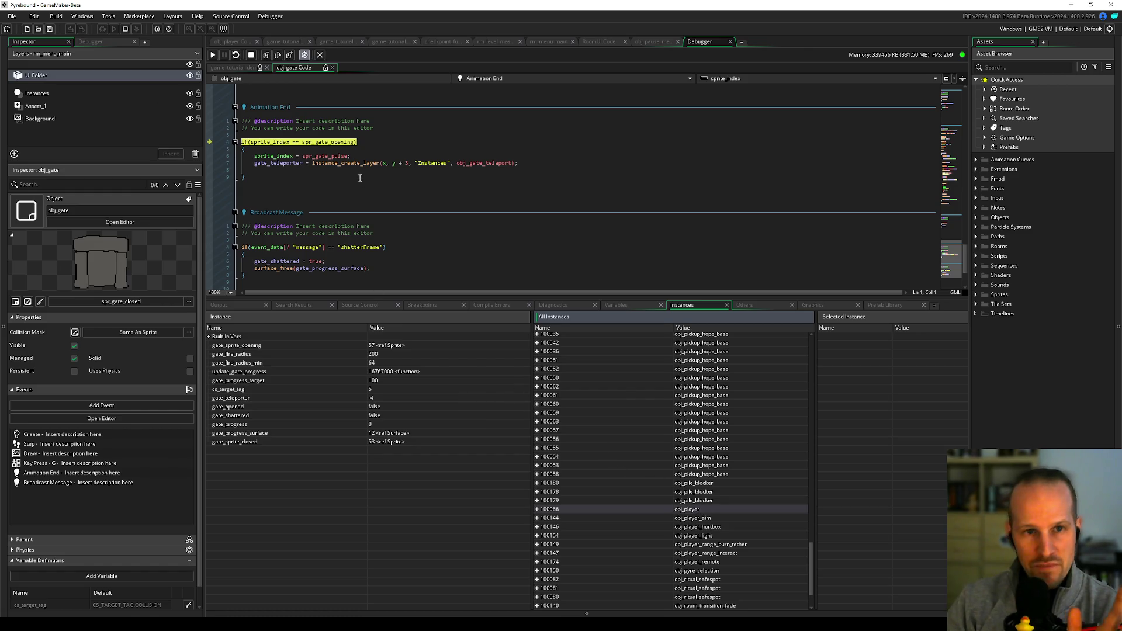
click(212, 54)
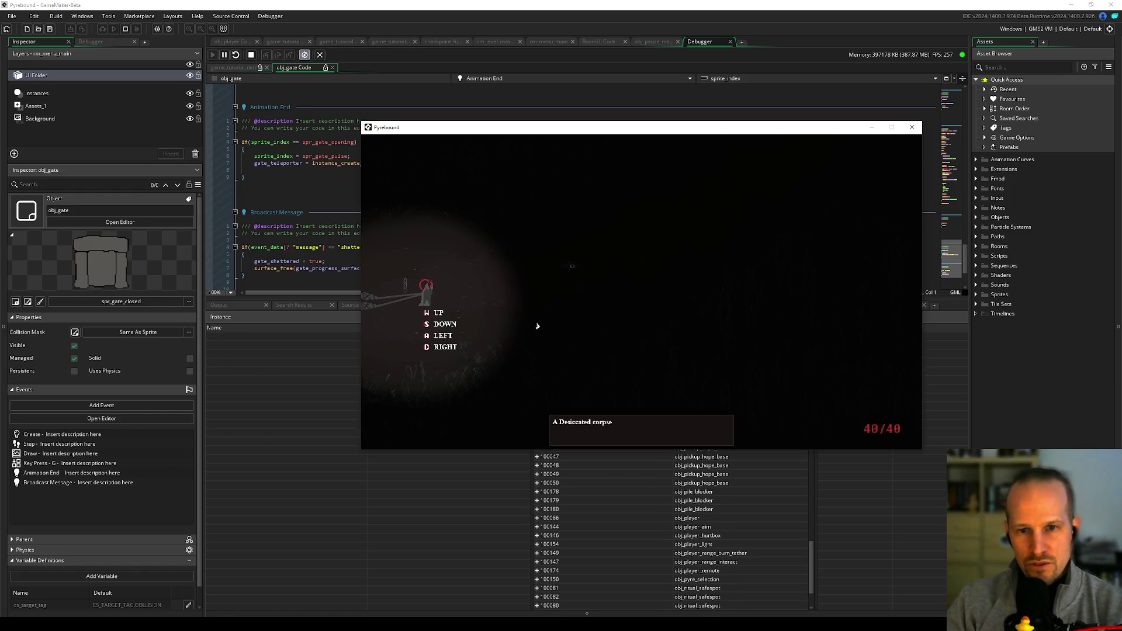
- Choose SKIP TUTORIAL in the pause menu to trigger the object index 89 code error
click(638, 344)
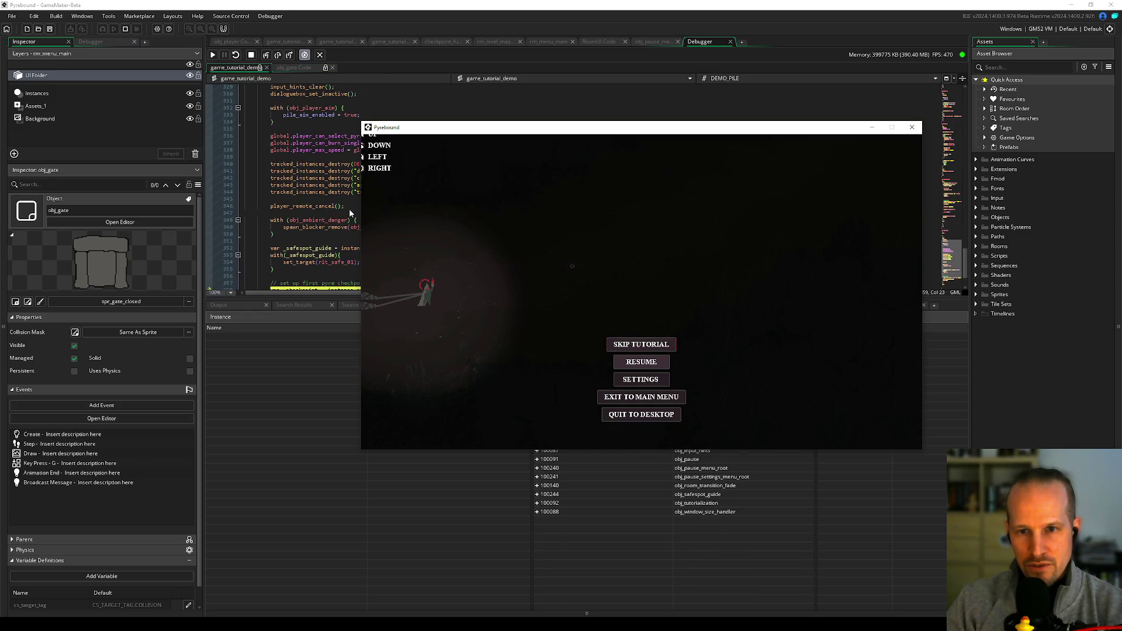
mouse_move(485, 130)
mouse_down()
mouse_move(431, 378)
mouse_move(453, 432)
mouse_up()
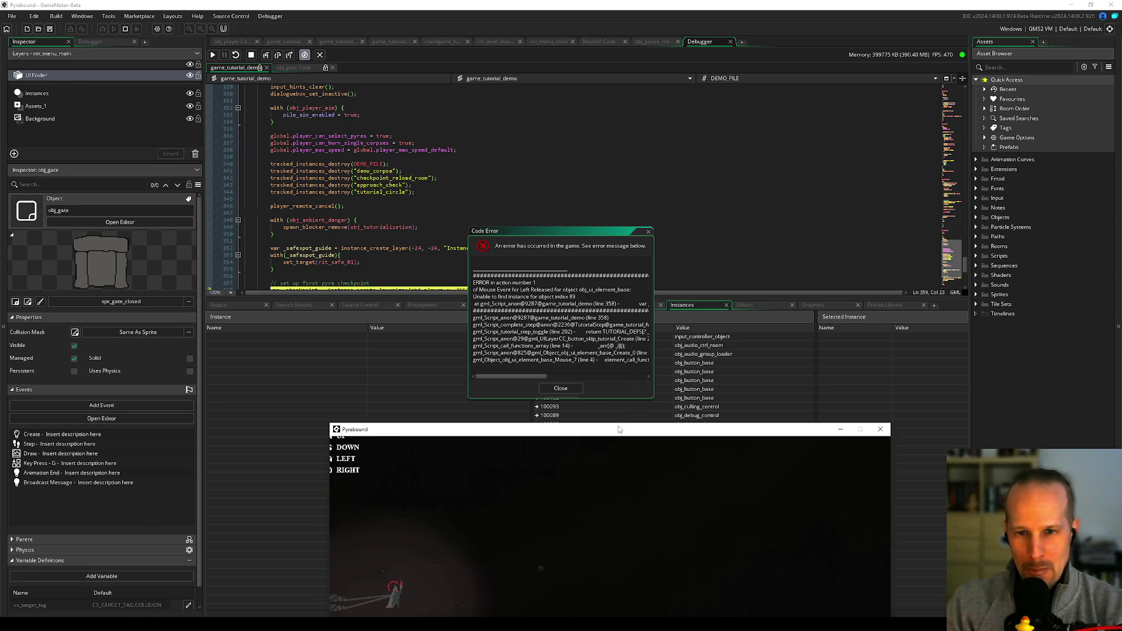
- Arrange the windows and inspect the instance_create_layer call on failing line 358
drag(615, 435, 571, 409)
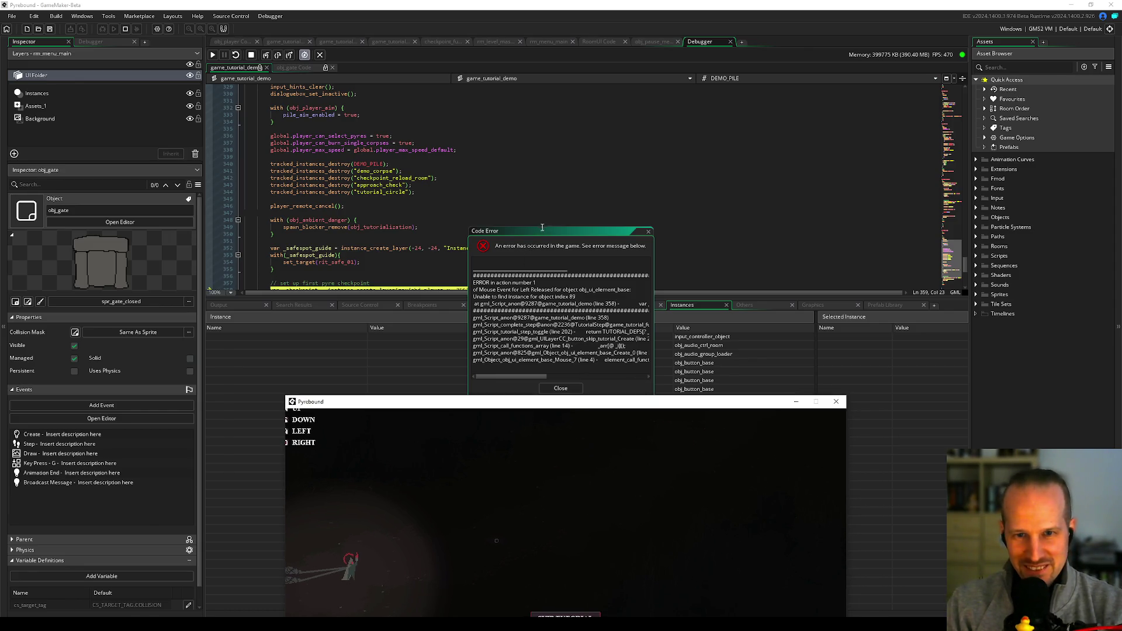
drag(541, 228, 519, 158)
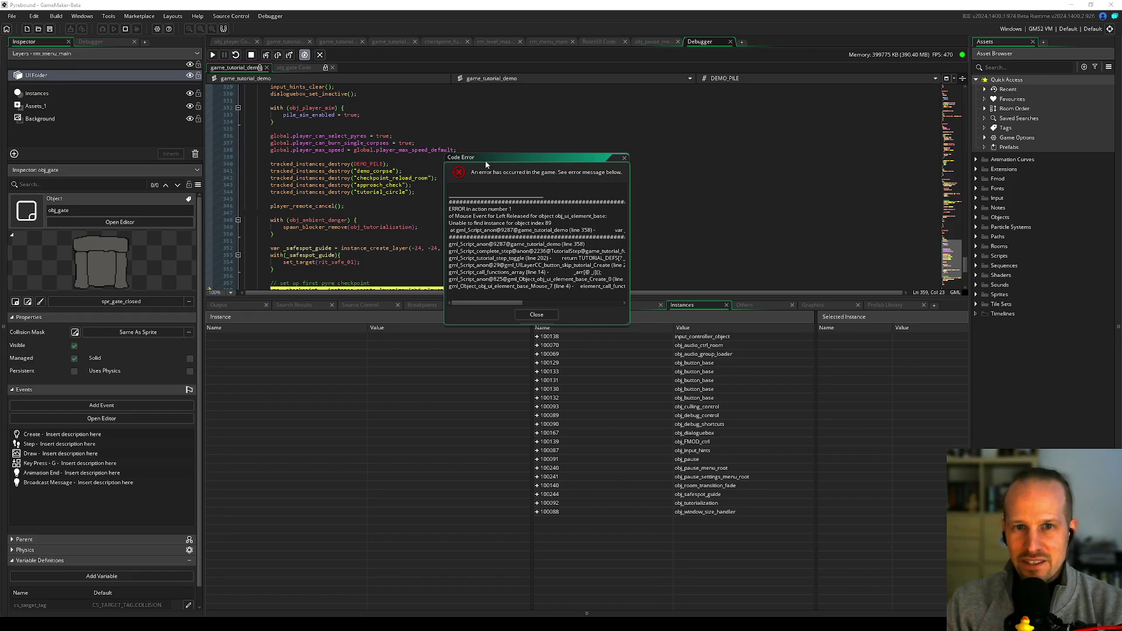
drag(494, 150, 496, 141)
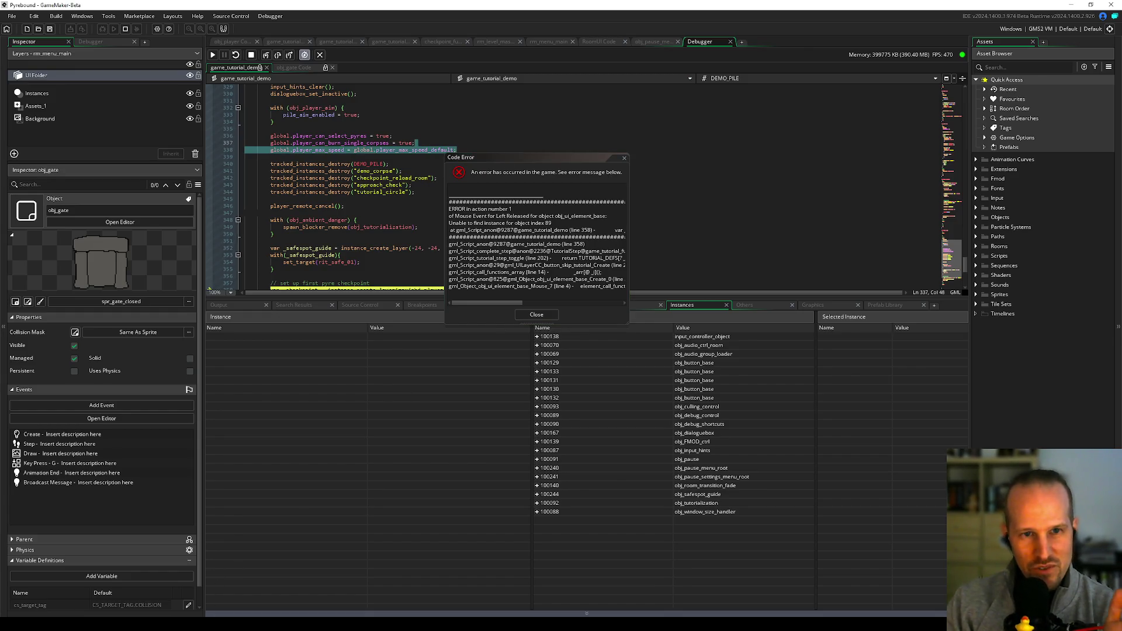
mouse_move(523, 156)
mouse_down()
mouse_move(680, 139)
mouse_move(756, 97)
mouse_up()
drag(384, 300, 383, 396)
click(384, 303)
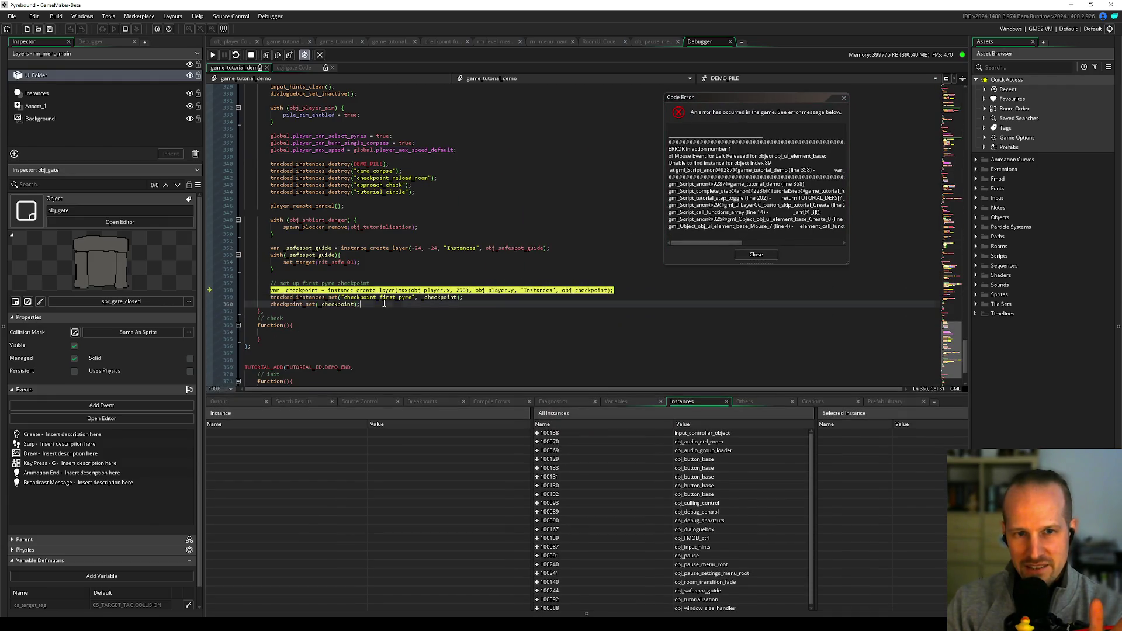
click(277, 290)
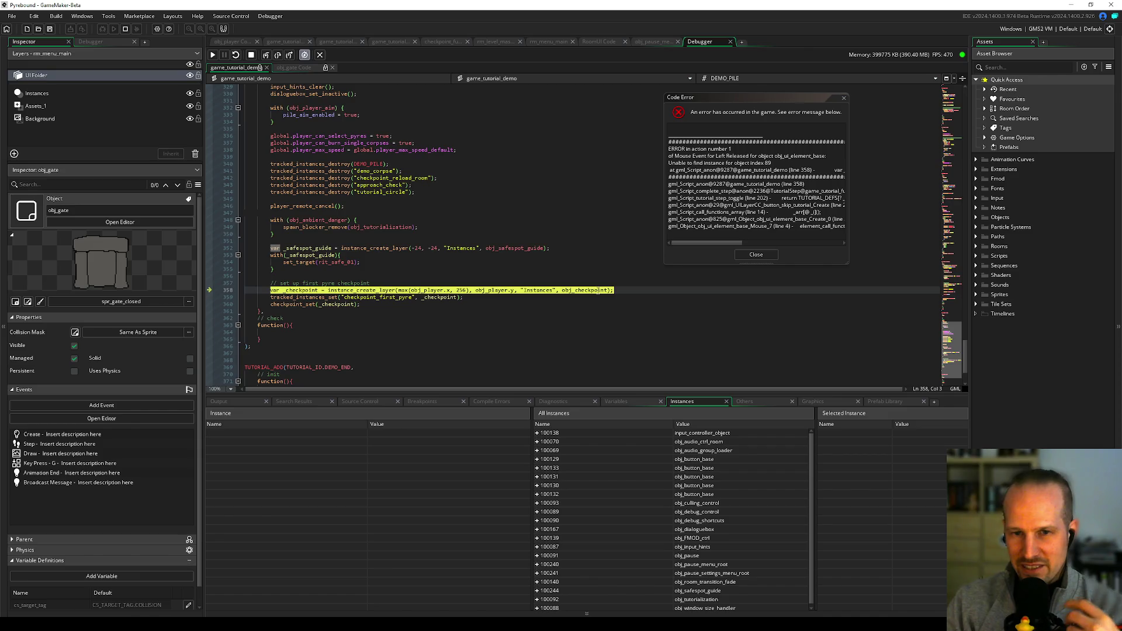
click(588, 291)
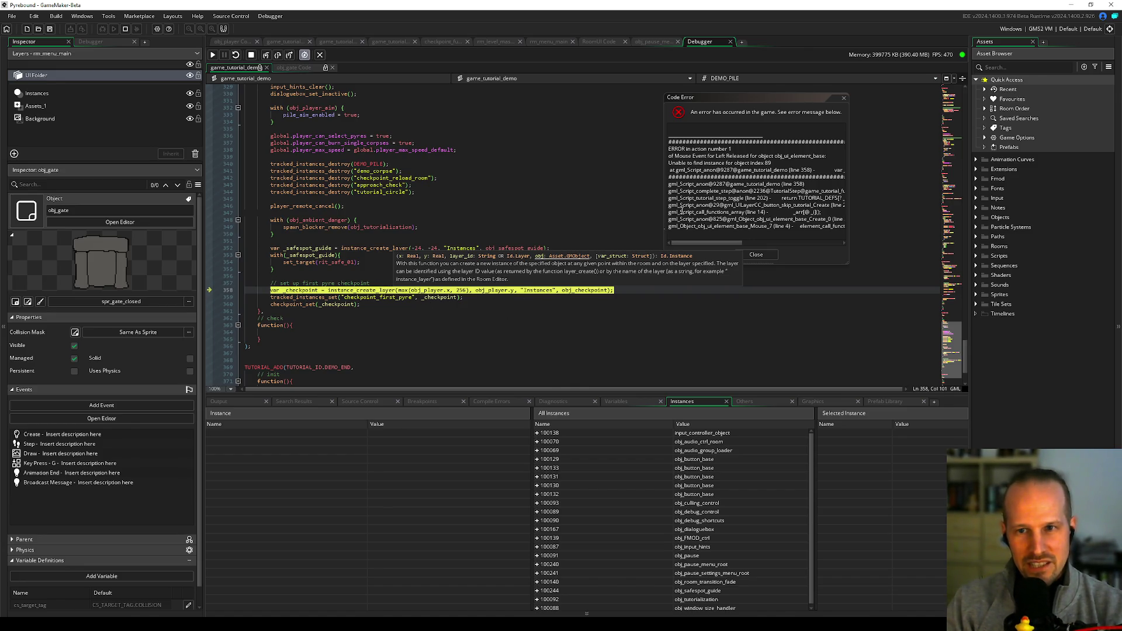
- Enlarge the error report, select obj_ui_element_base in it, and show the Variables view
double_click(841, 98)
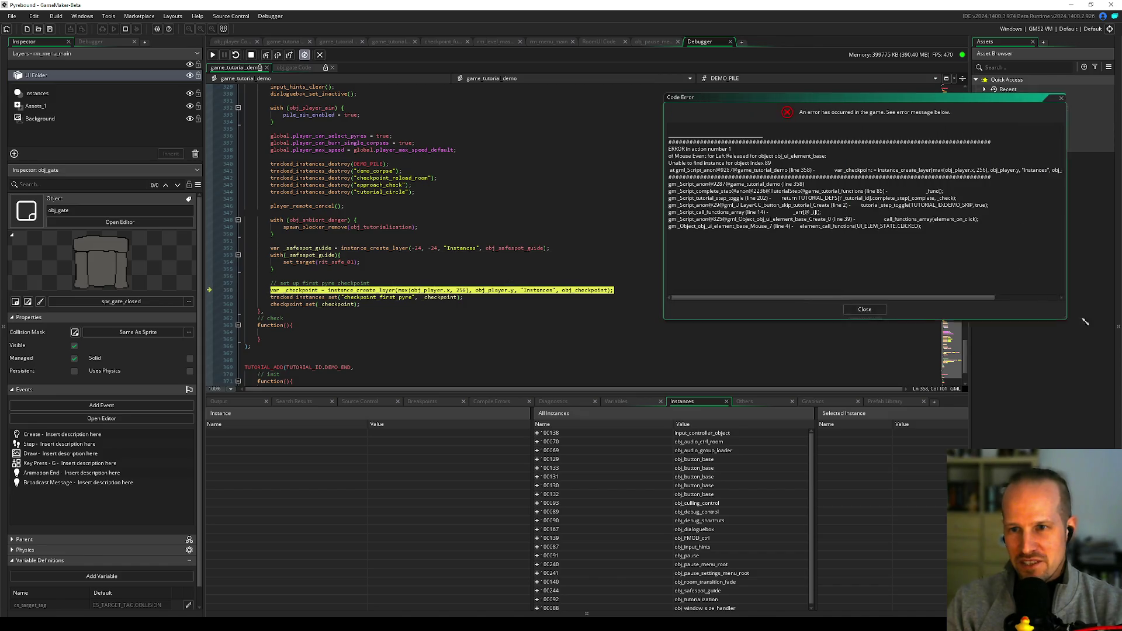
drag(842, 105, 663, 90)
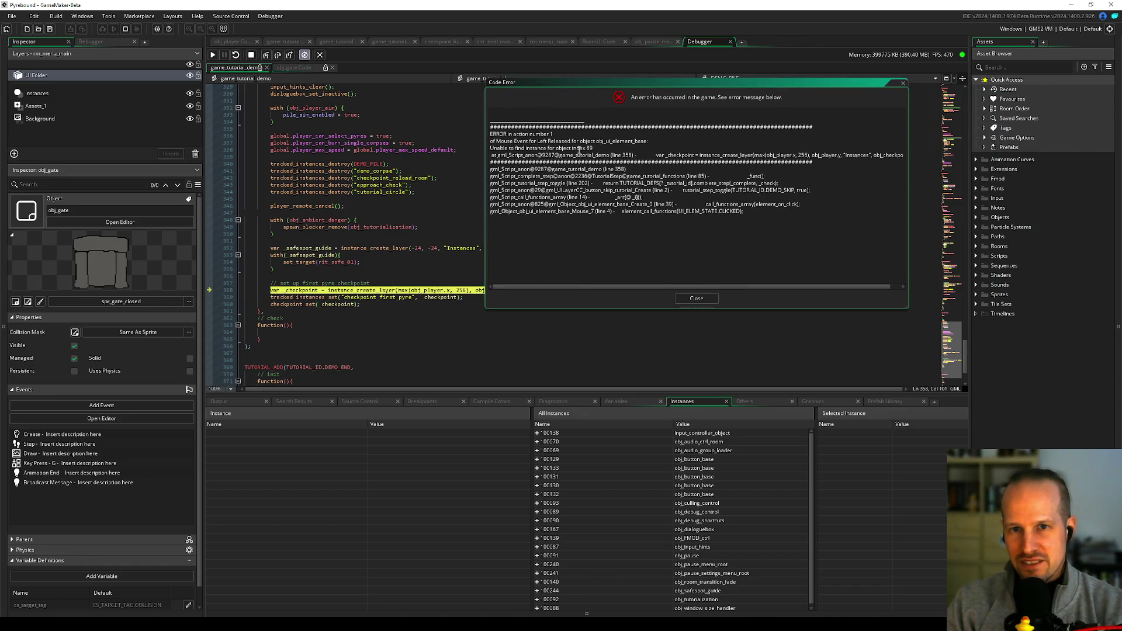
click(592, 147)
drag(605, 82, 768, 63)
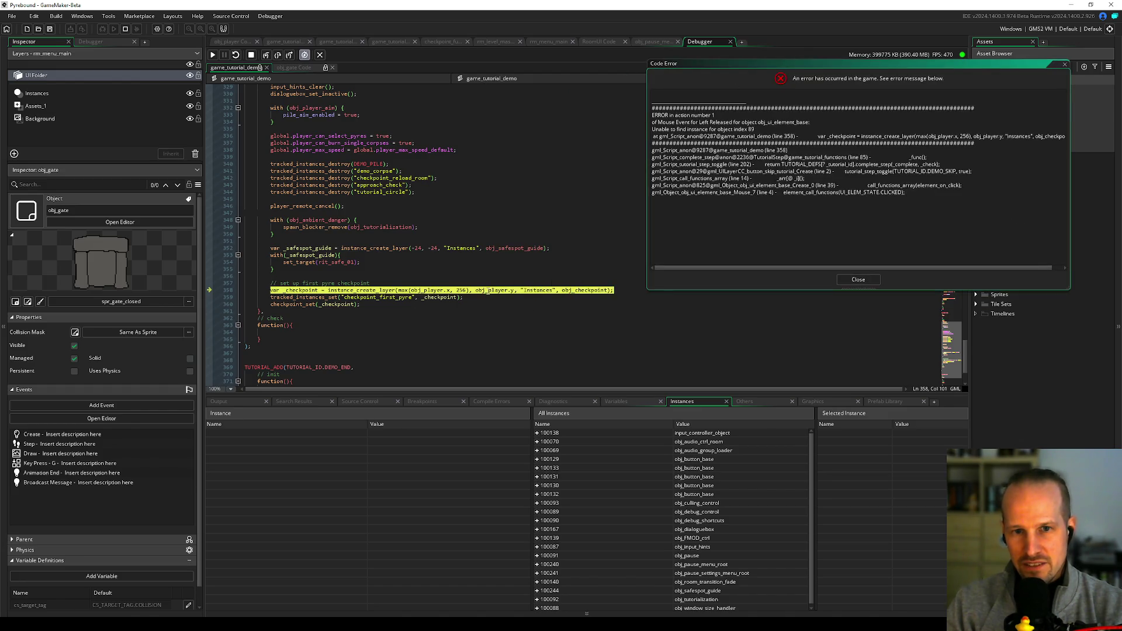
mouse_move(488, 292)
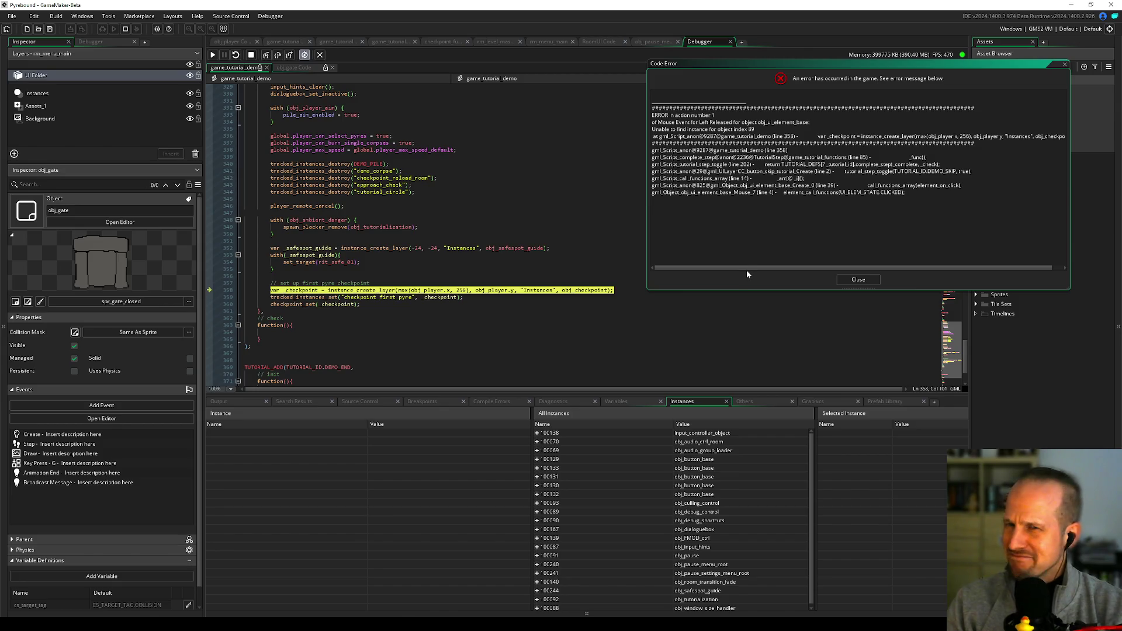
drag(758, 122, 810, 123)
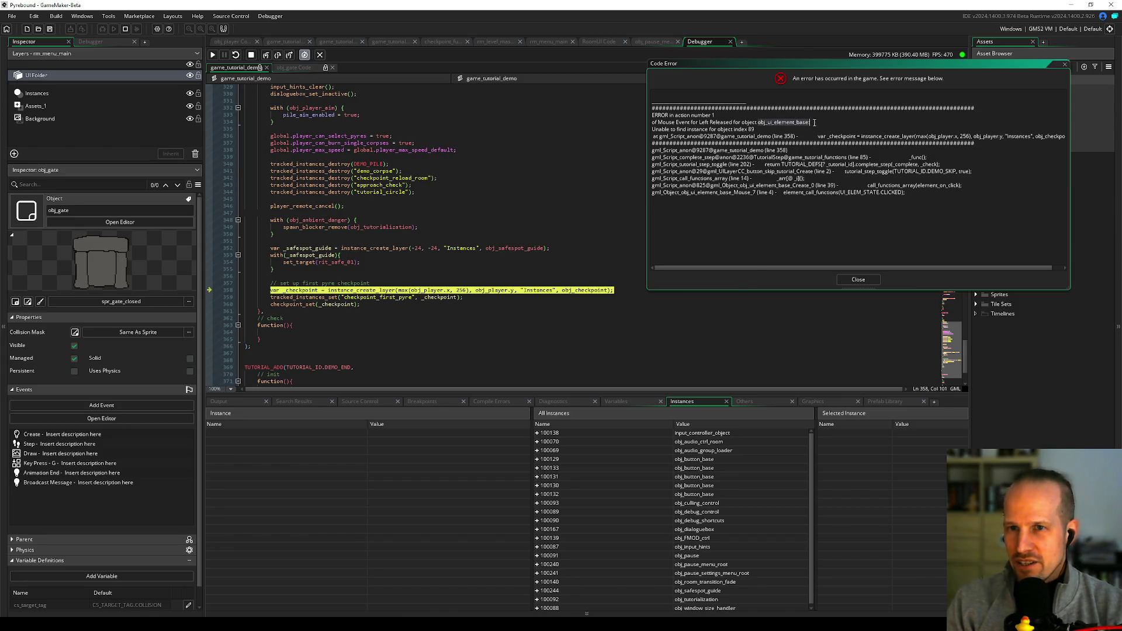
click(616, 401)
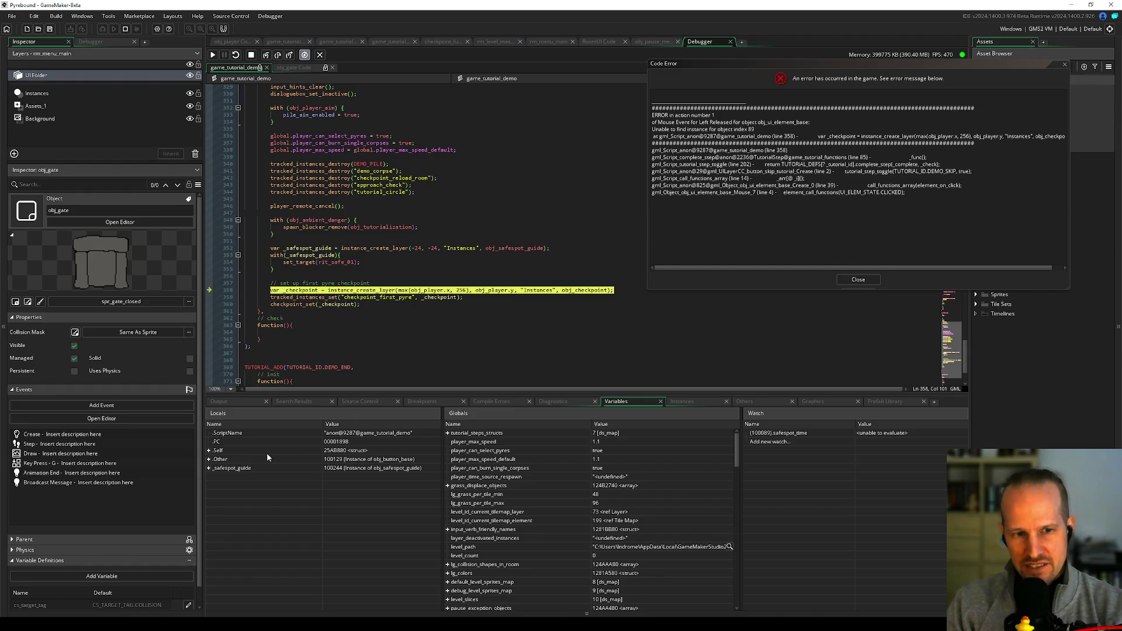
click(334, 476)
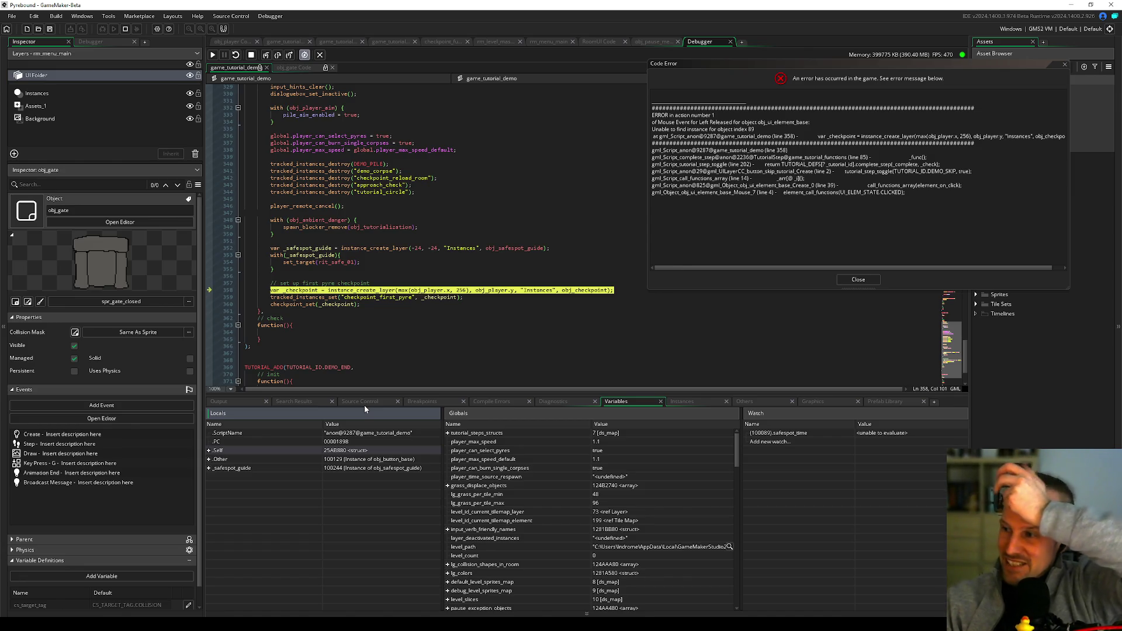
click(319, 317)
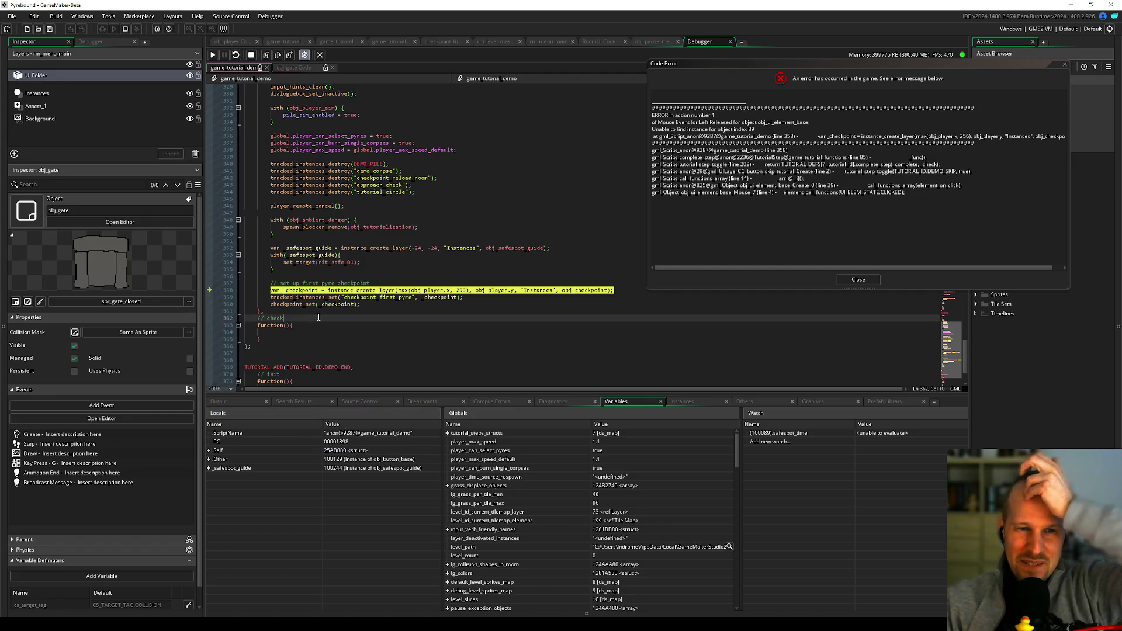
click(324, 311)
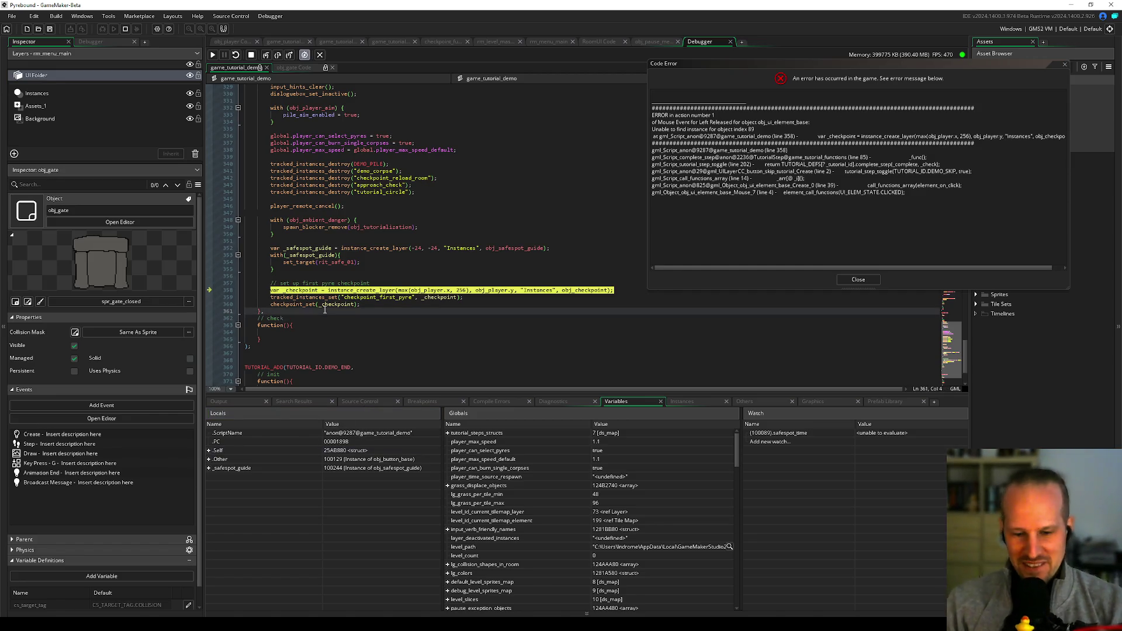
click(363, 318)
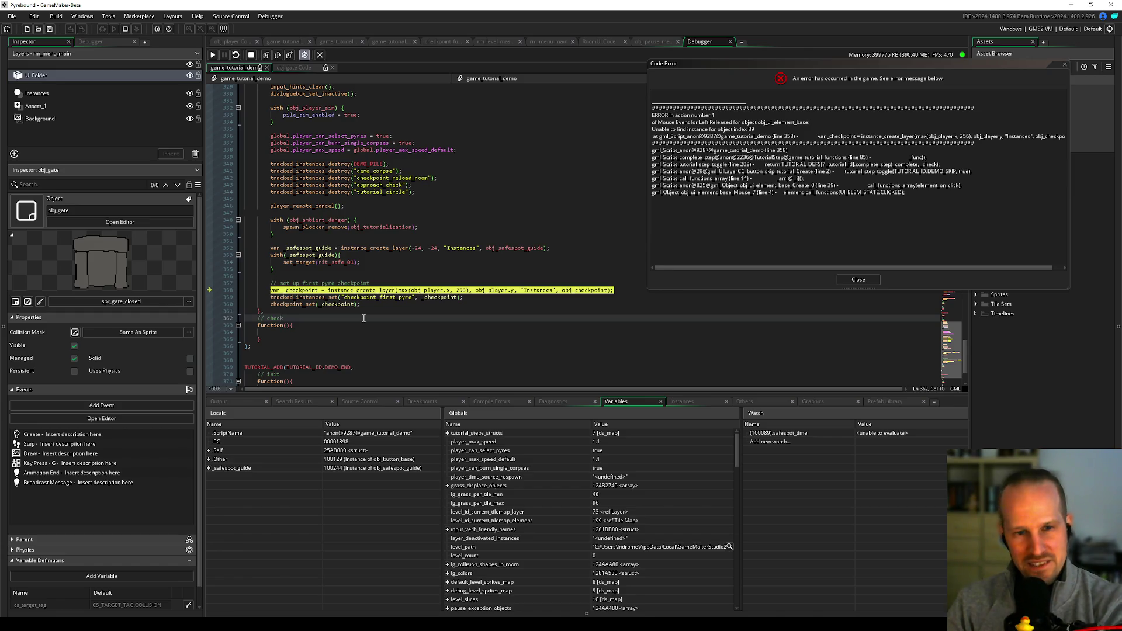
click(333, 311)
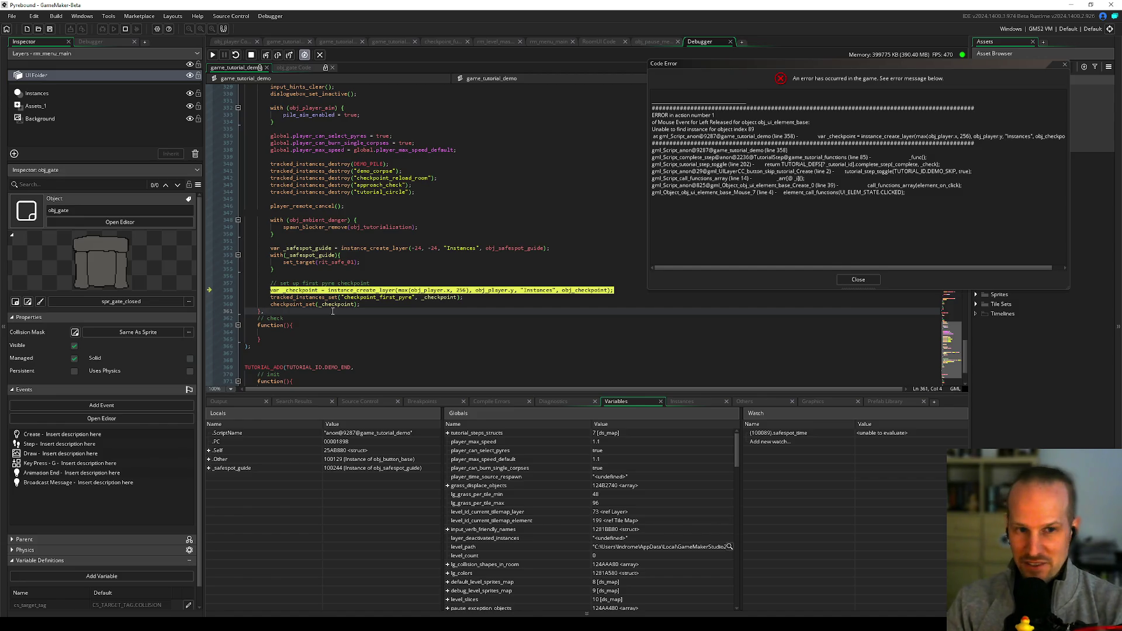
mouse_move(334, 301)
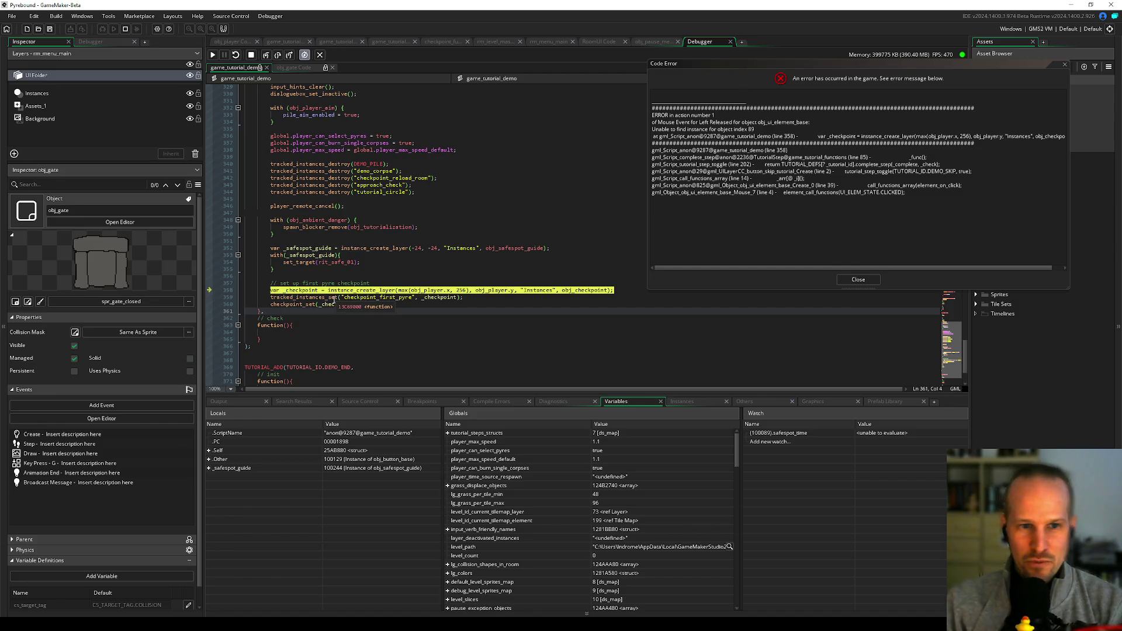
click(324, 332)
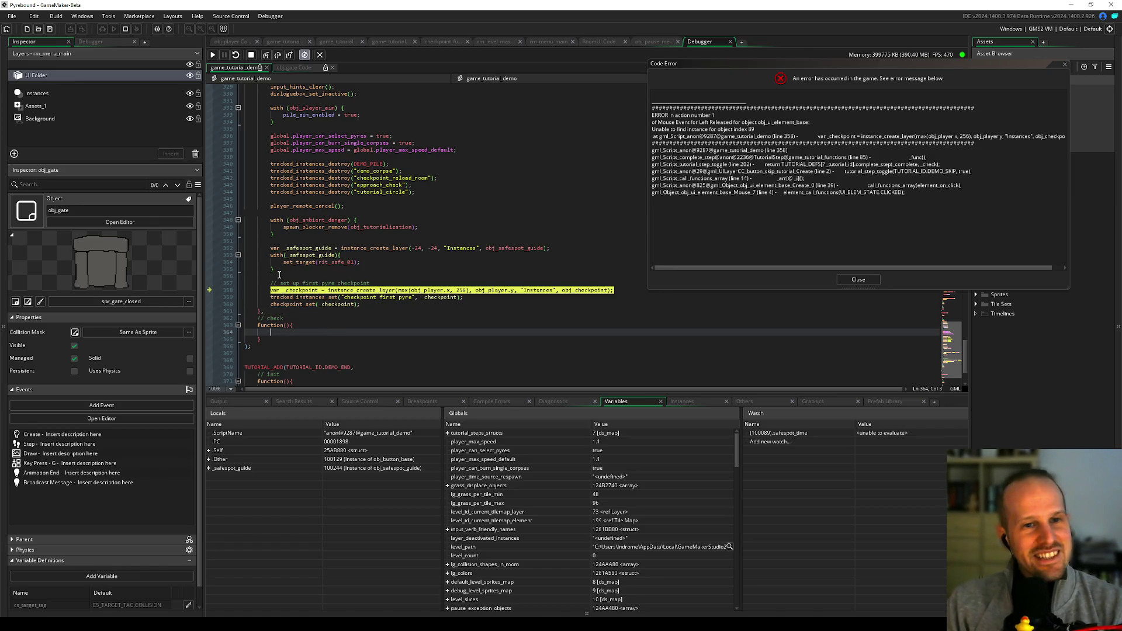
click(316, 311)
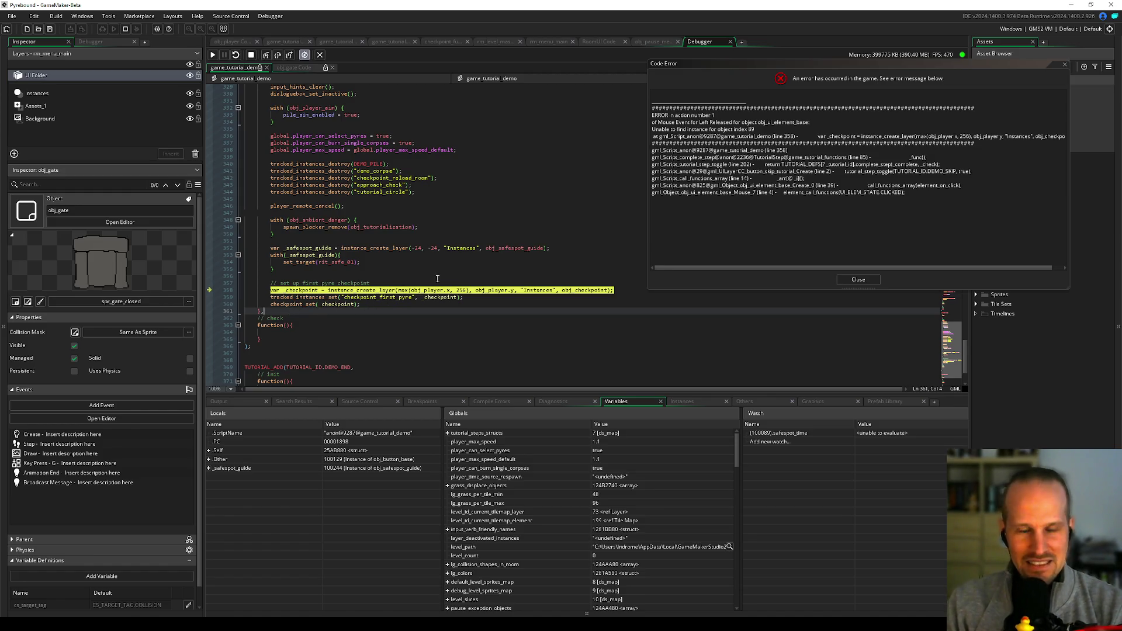
click(524, 290)
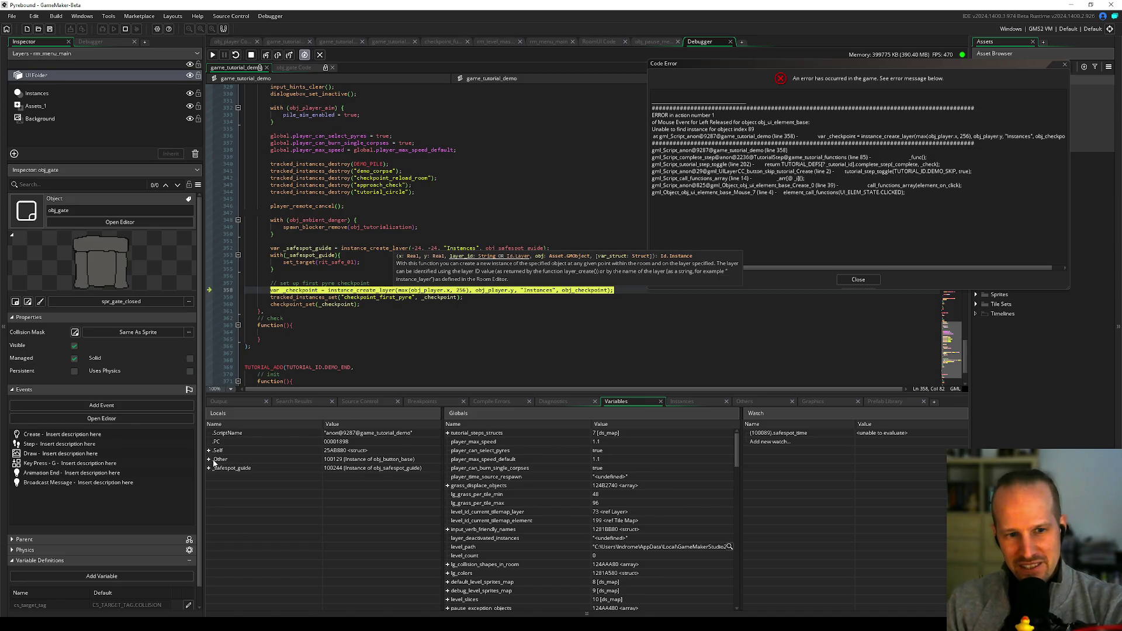
click(374, 460)
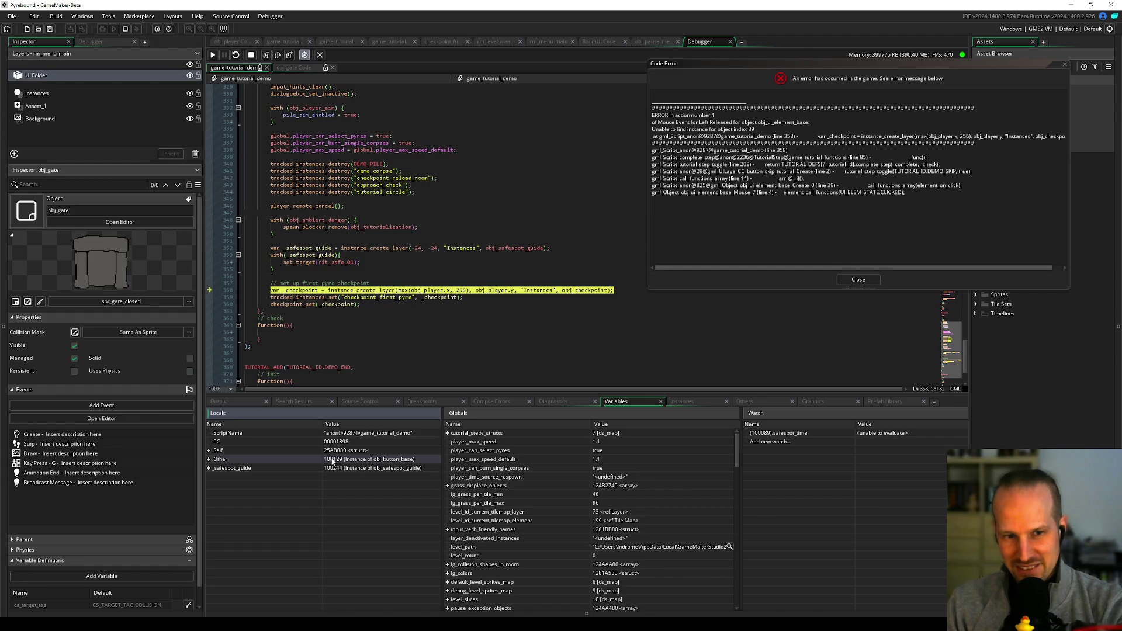
- Inspect player_max_speed and the Other instance's element_on_click_base value in Locals
scroll(330, 220, up, 8)
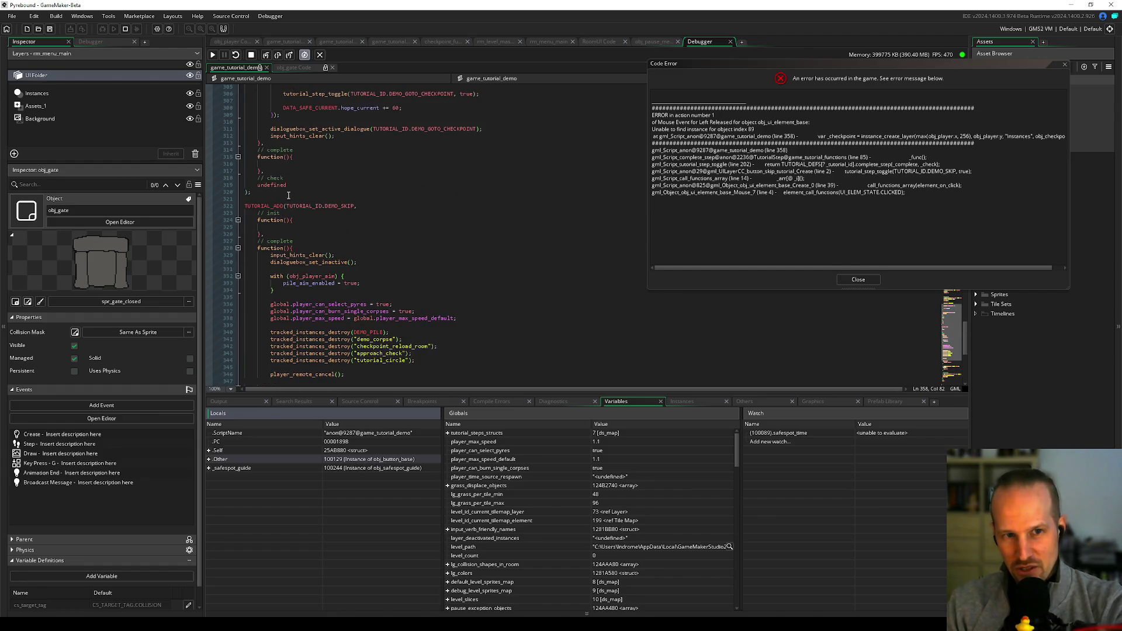
click(275, 250)
click(275, 250)
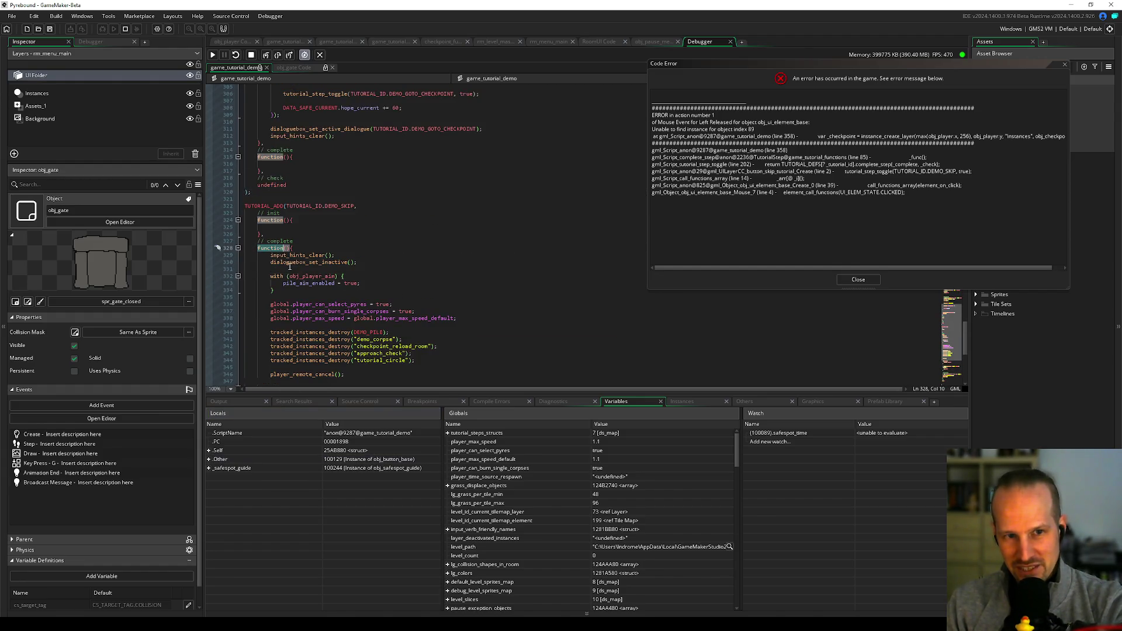
click(329, 317)
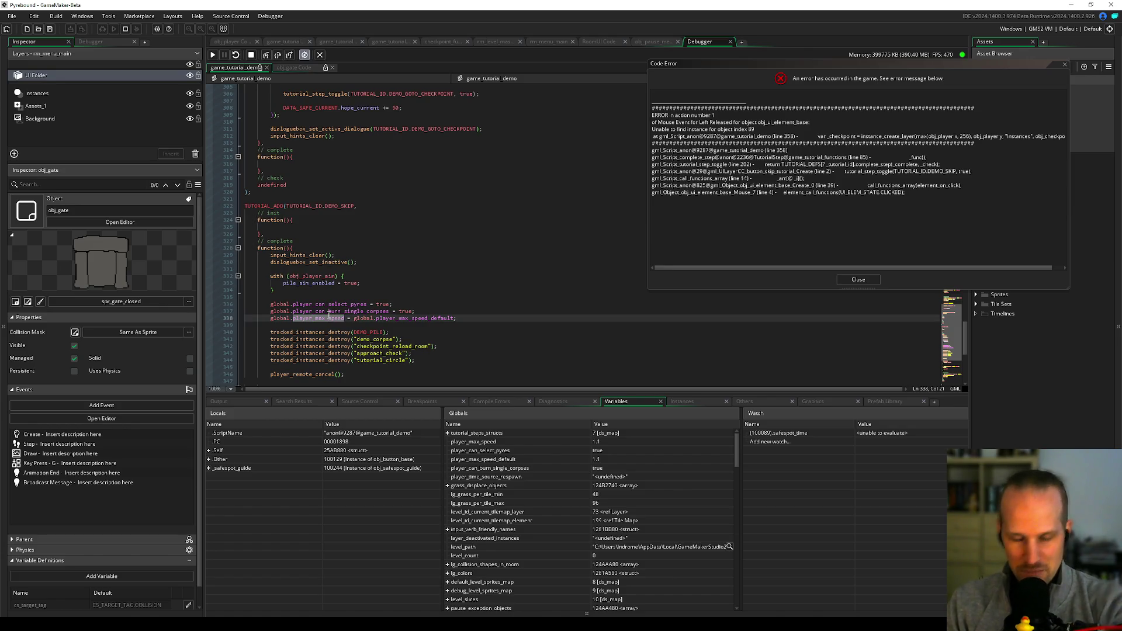
click(209, 459)
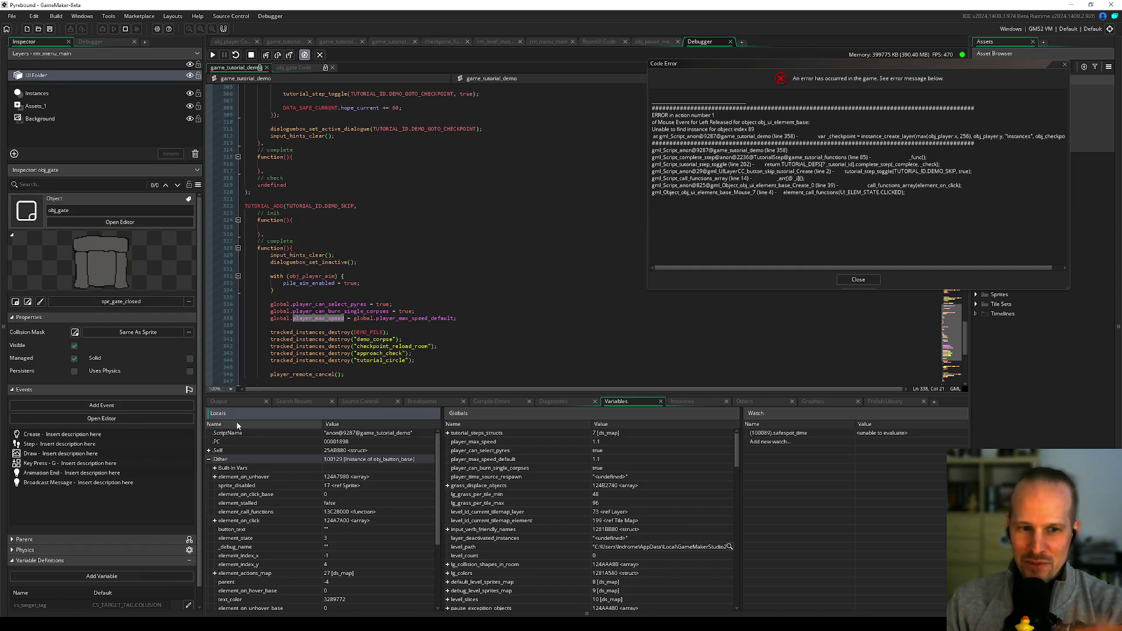
click(343, 494)
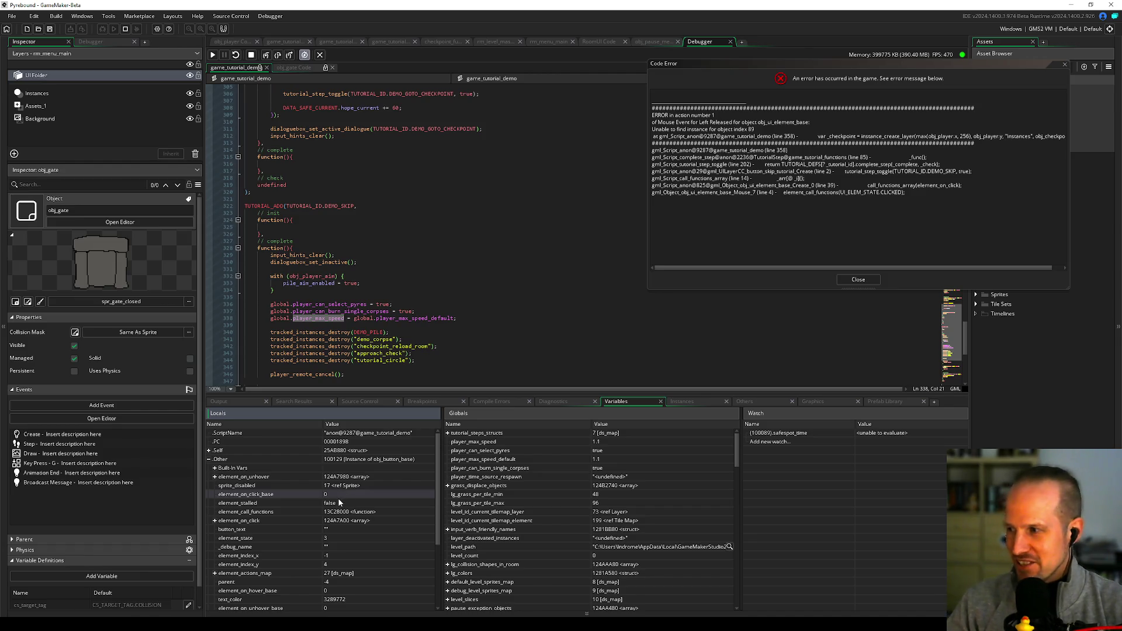
click(468, 353)
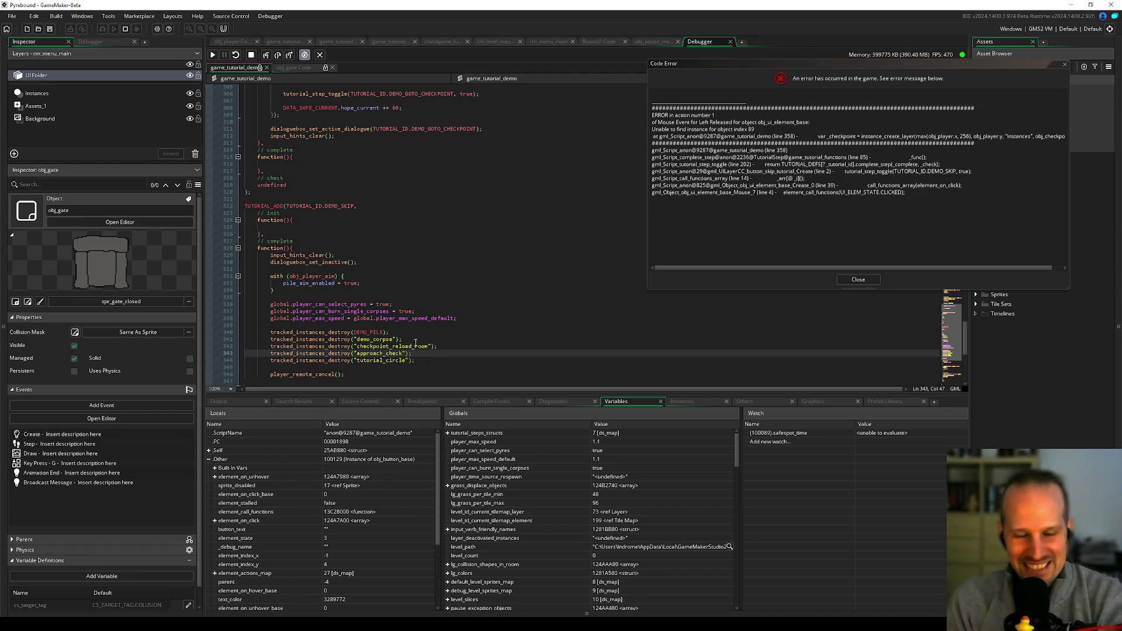
- Close the Code Error dialog, stop the crashed game, and open RoomUI's creation code
click(859, 279)
click(391, 238)
click(252, 54)
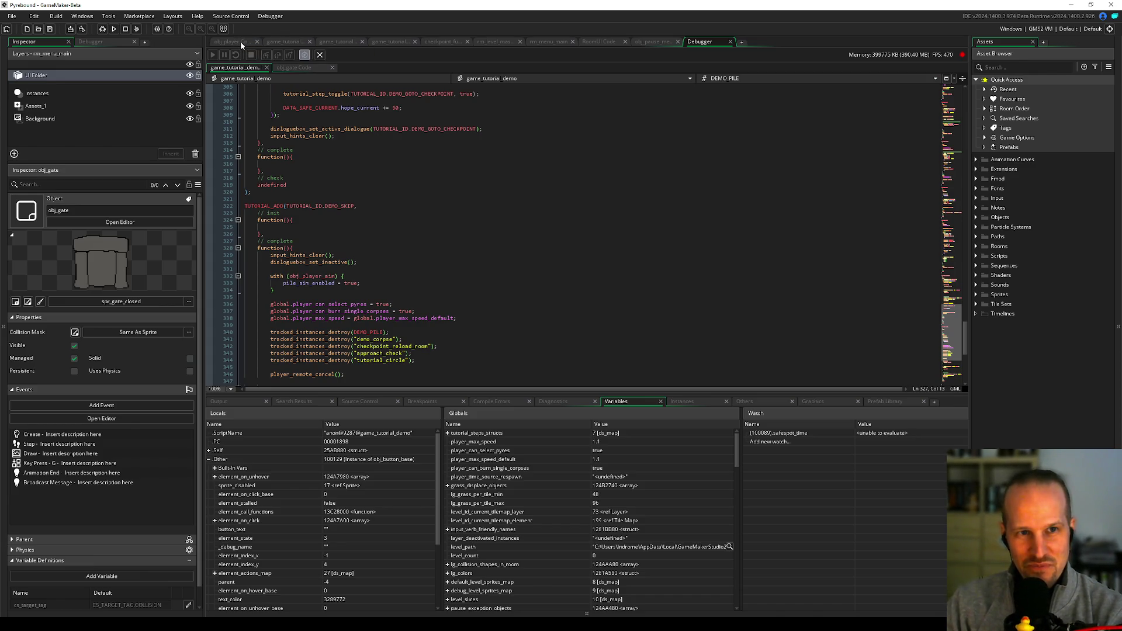
click(604, 40)
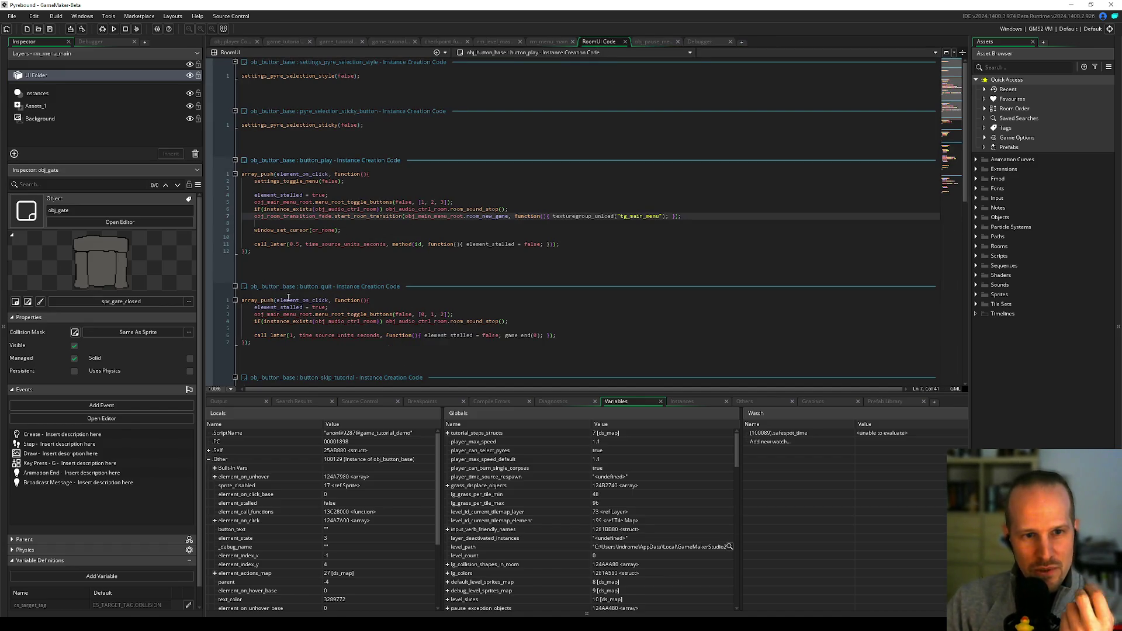
- Review the quit and skip-tutorial button click handlers in RoomUI Code
click(310, 300)
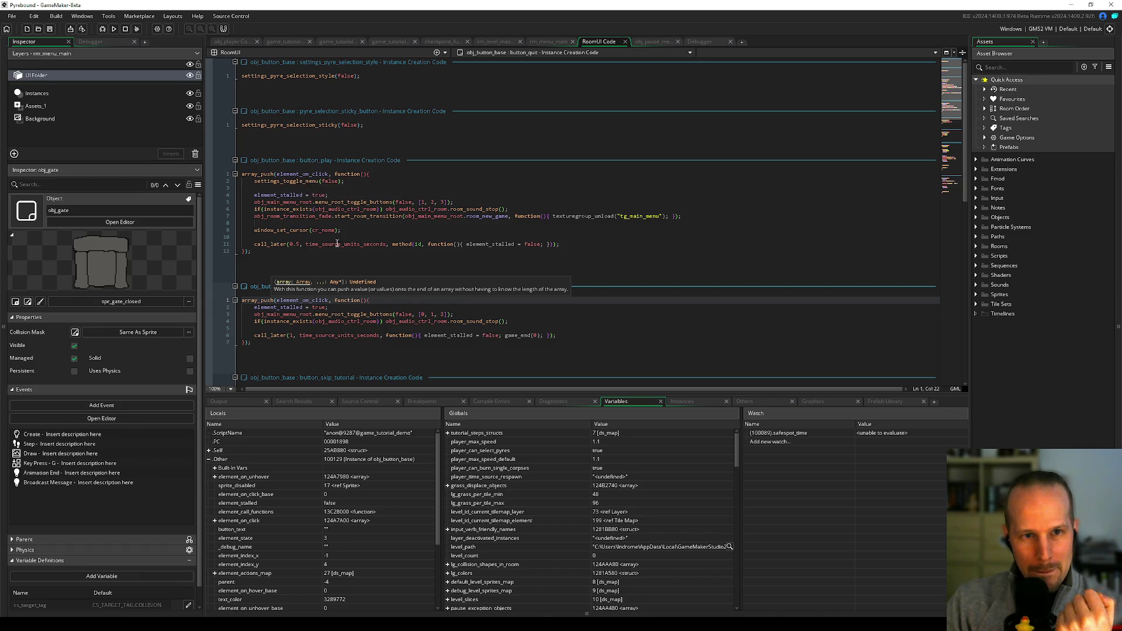
scroll(525, 234, down, 2)
click(319, 356)
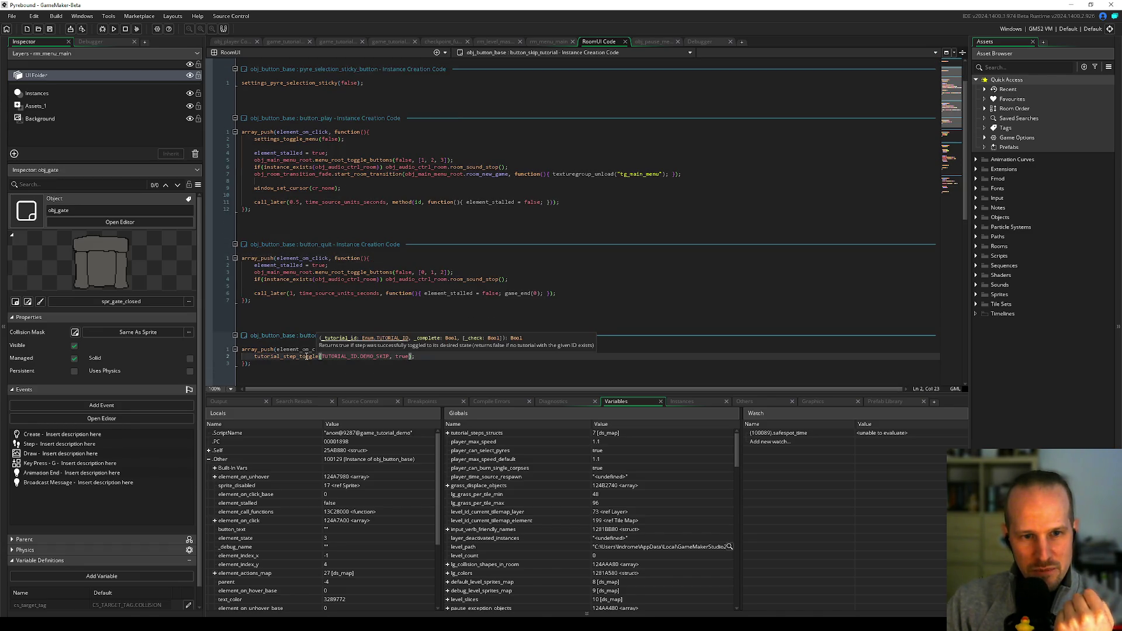
click(299, 363)
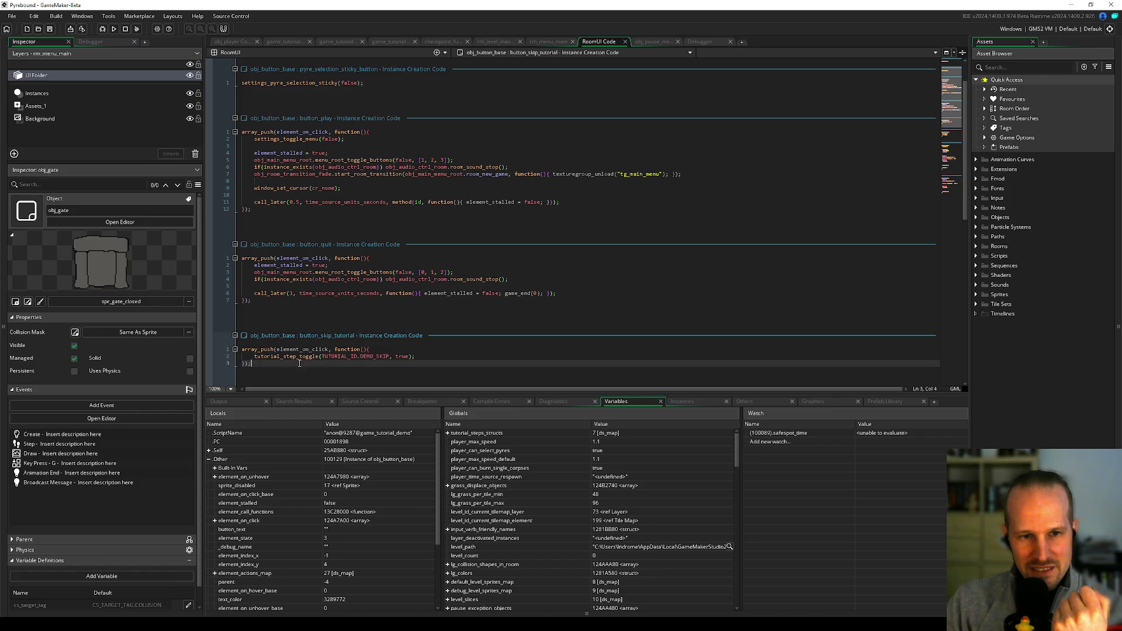
click(385, 349)
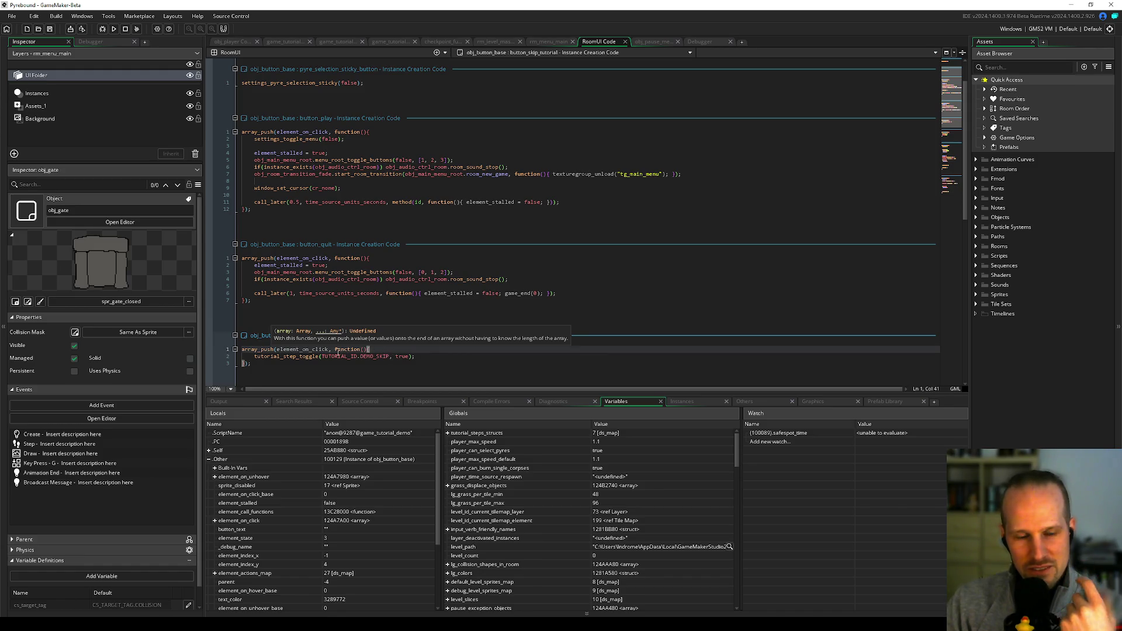
- Wrap tutorial_step_toggle(TUTORIAL_ID.DEMO_SKIP, true) inside a with(obj_player) { } block
mouse_move(274, 353)
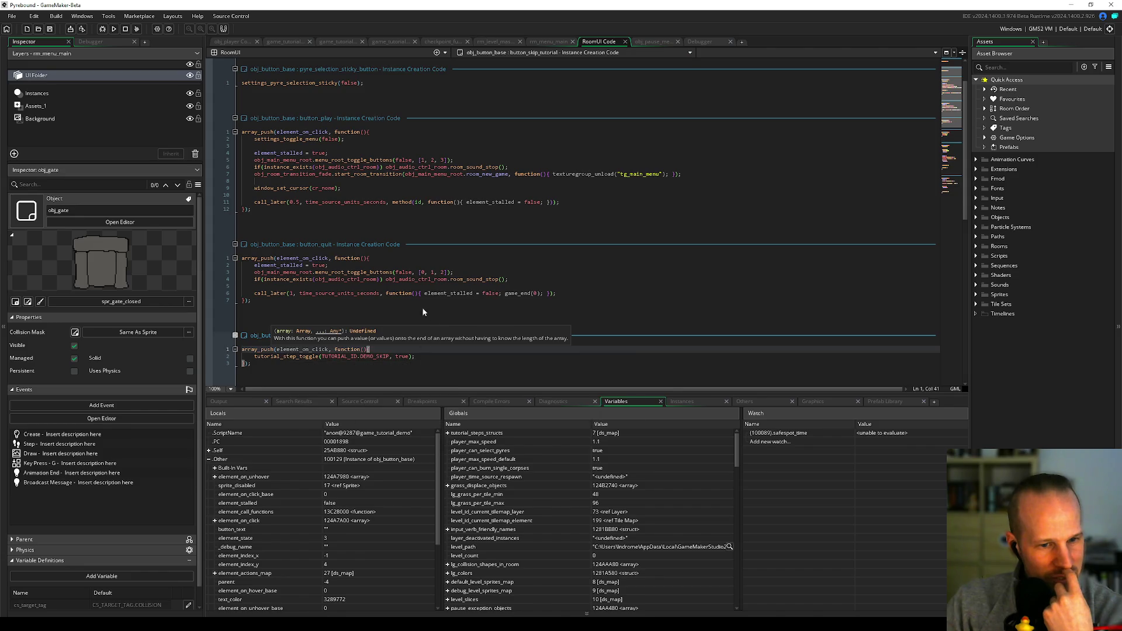
key(Return)
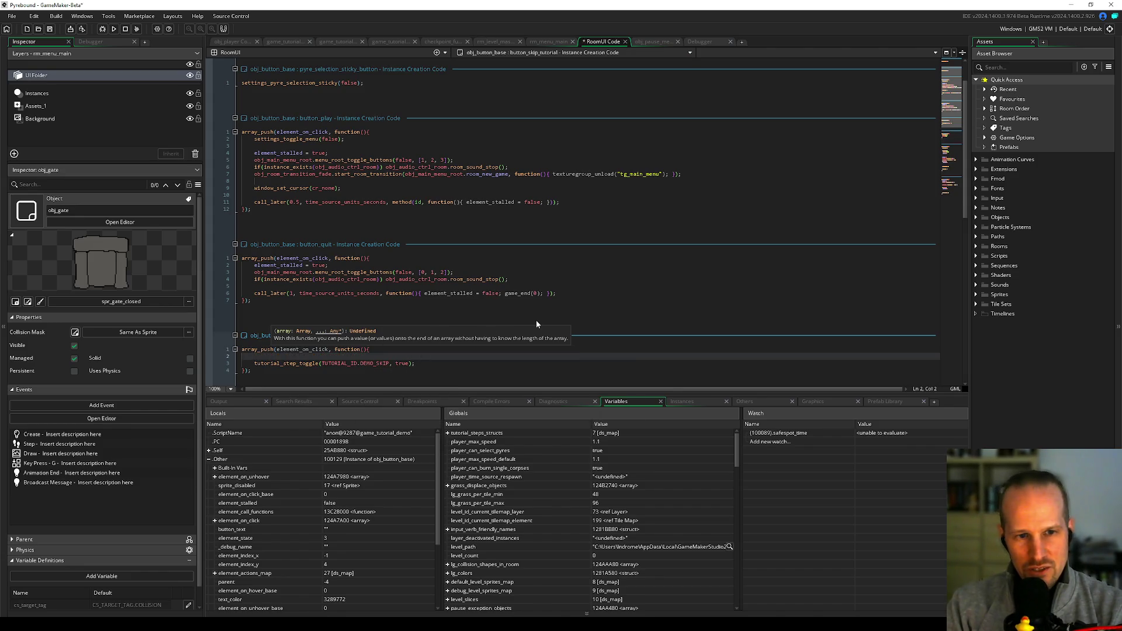
text(with(obj_pl)
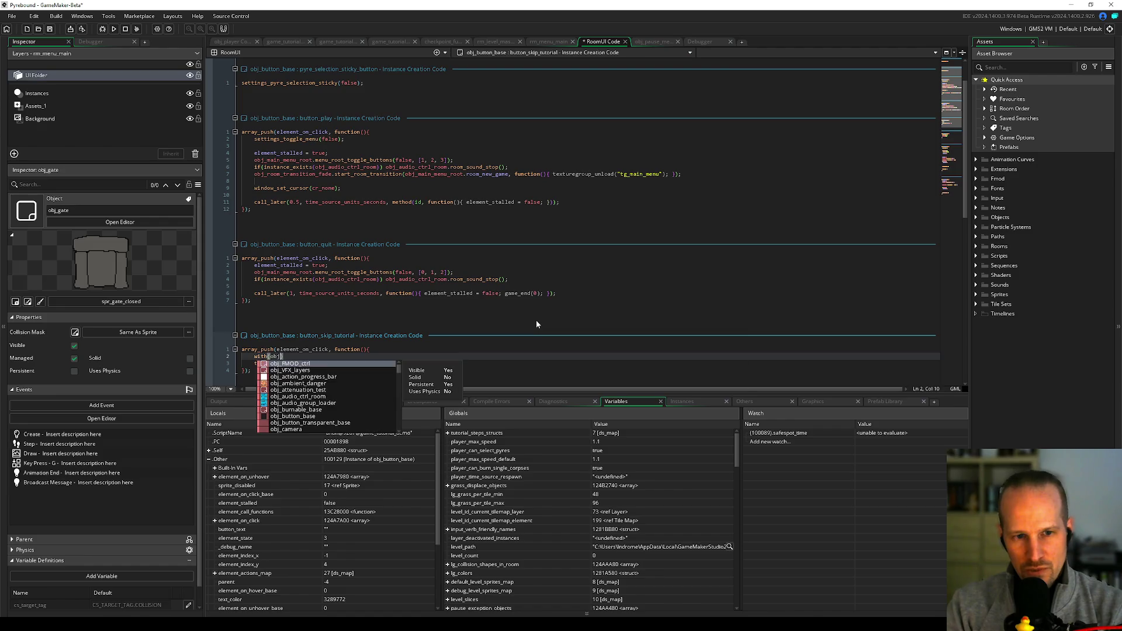
key(Return)
text({)
key(Return)
key(Return)
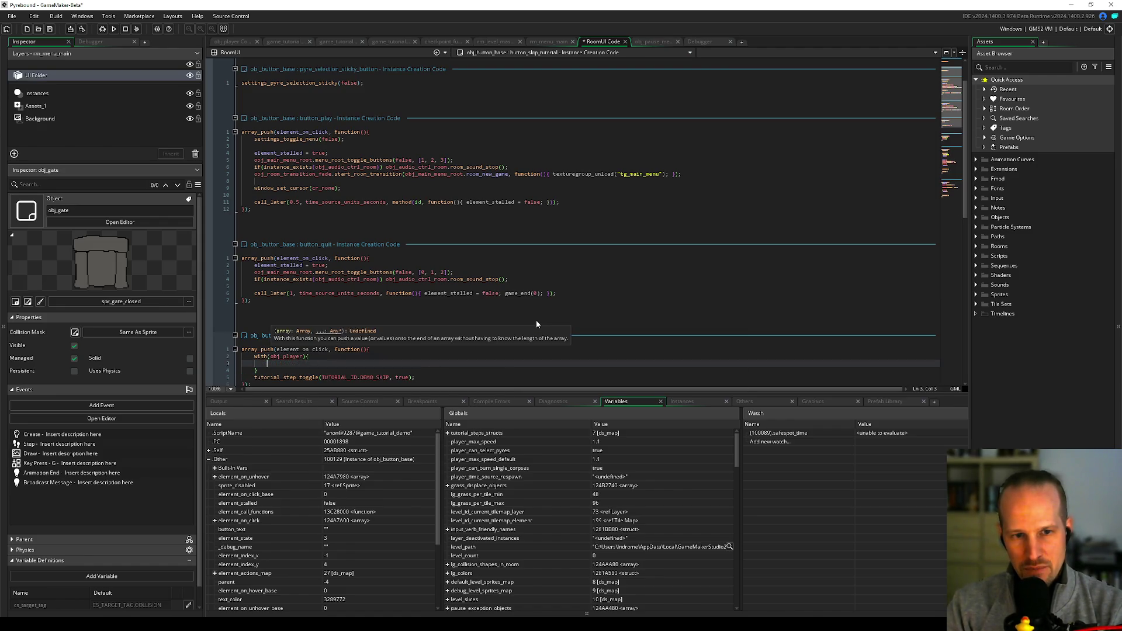
key(Down)
key(Home)
key(shift+End)
key(ctrl+c)
key(Up)
key(Up)
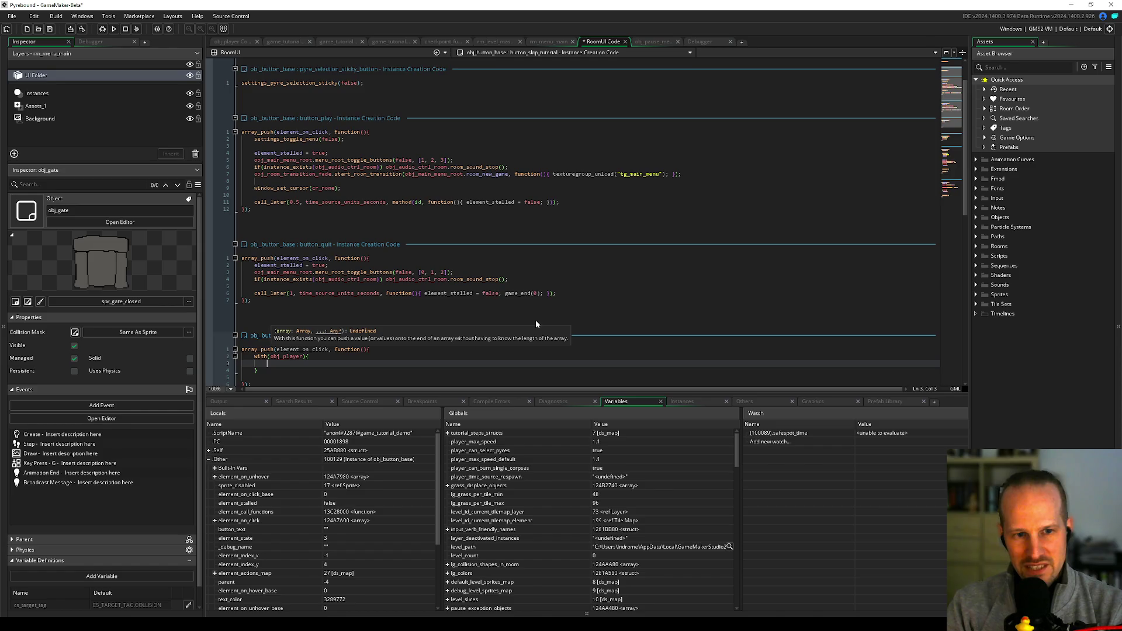
key(ctrl+v)
key(Down)
key(Down)
key(Delete)
- Save the button code and start a Debug build
key(ctrl+s)
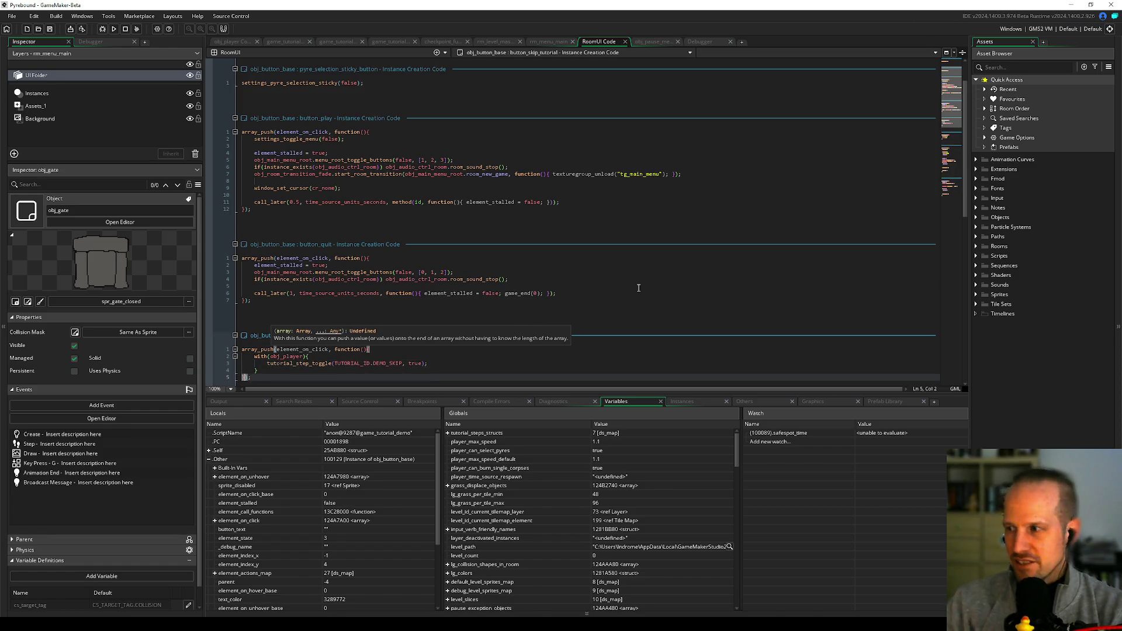
click(328, 357)
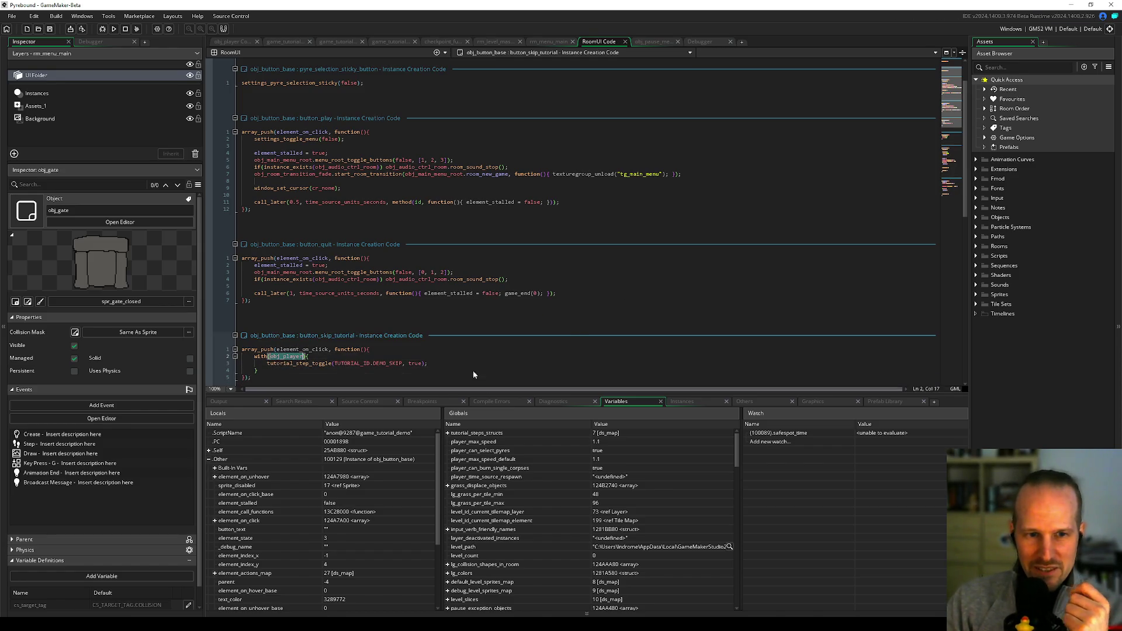
click(103, 28)
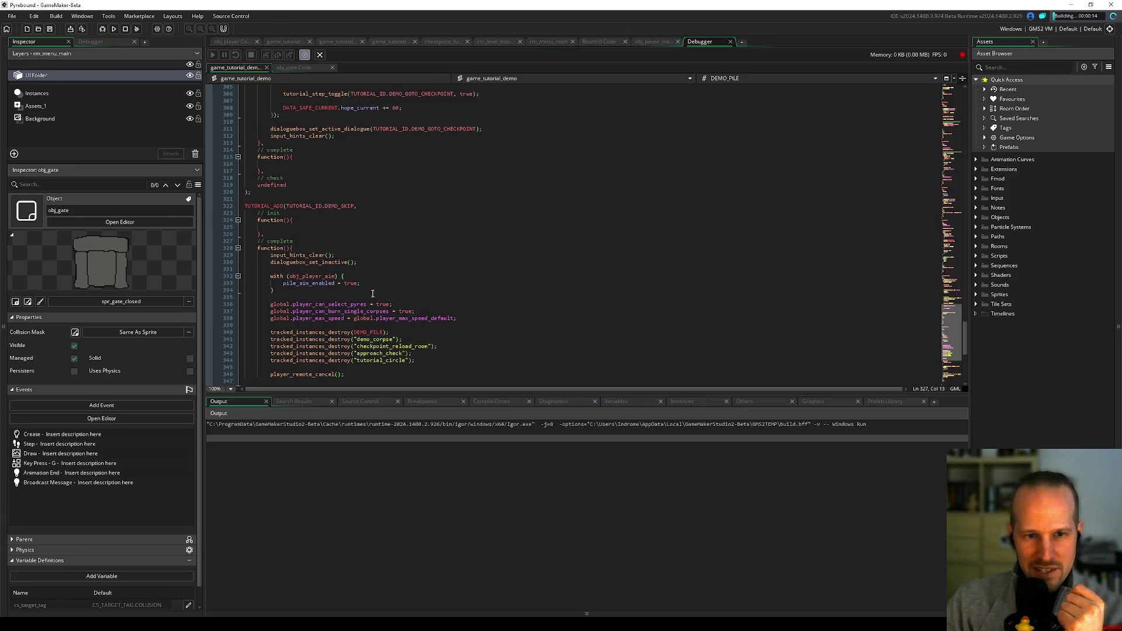
- Insert show_debug_message($"{room}"); at line 336 of game_tutorial_demo and rerun with F5
click(255, 234)
scroll(334, 255, down, 8)
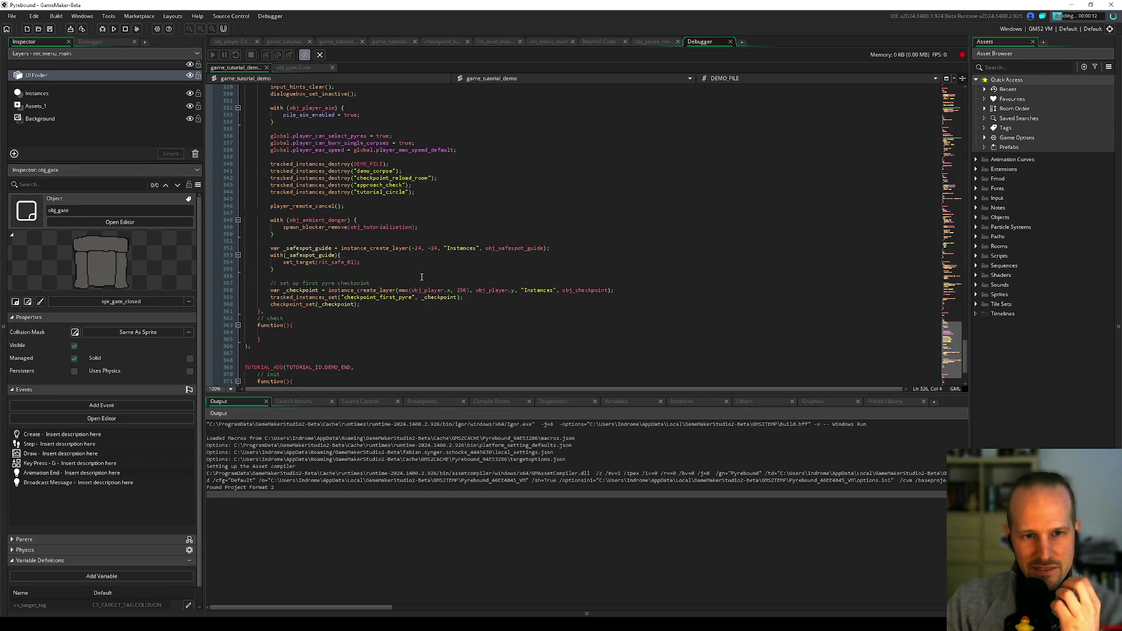
scroll(362, 234, up, 4)
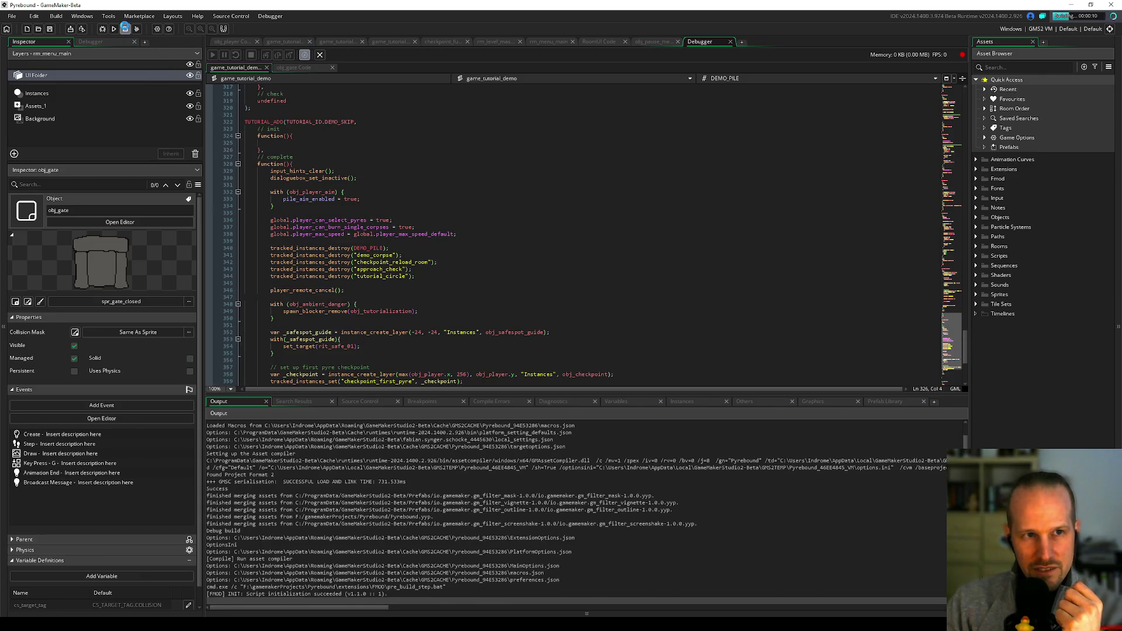
click(398, 214)
key(Return)
key(Return)
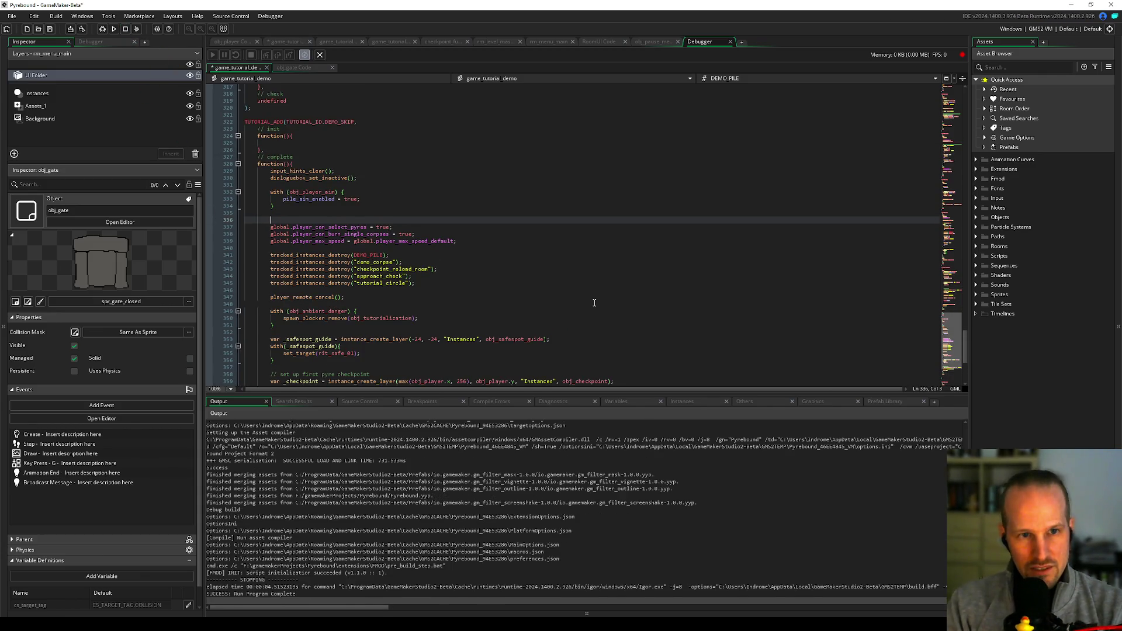
key(Up)
text(show_debug_message($")
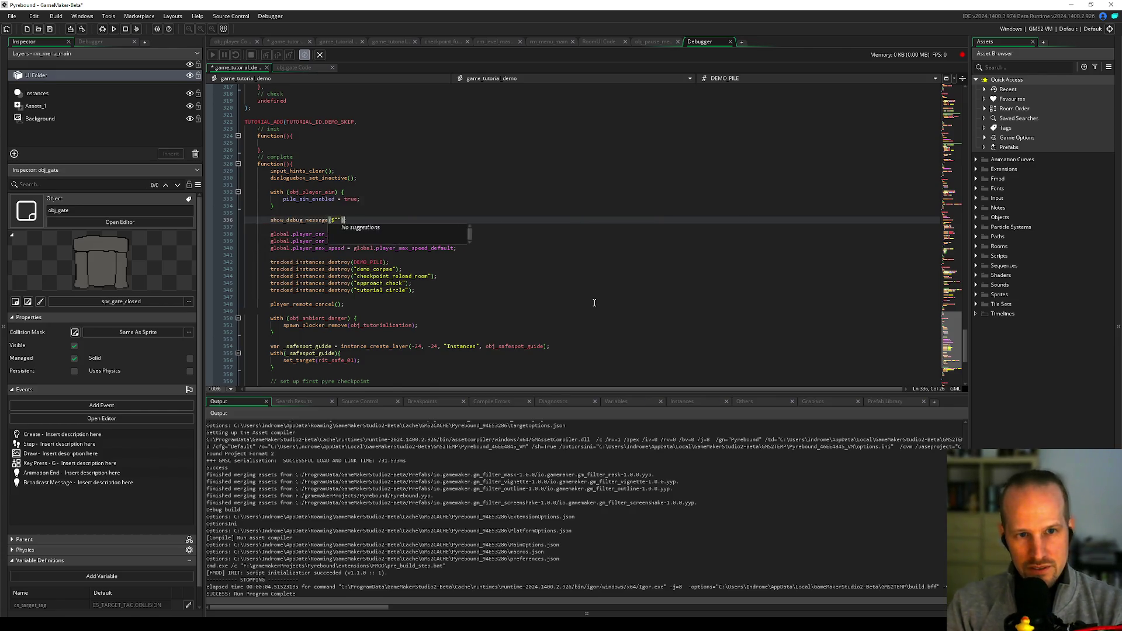
text({room})
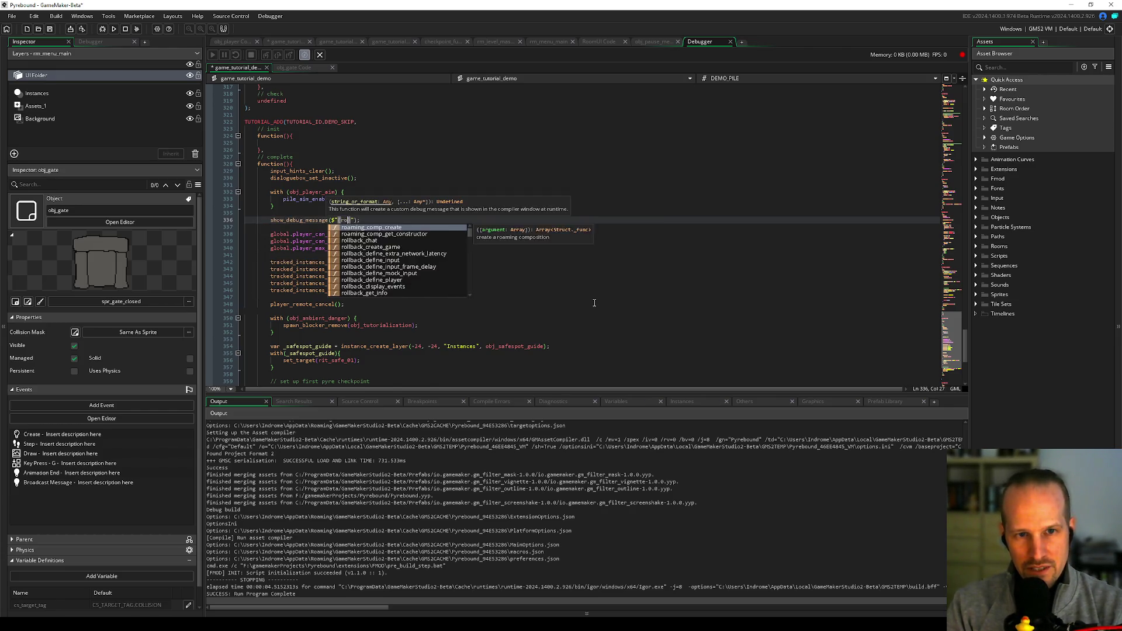
key(End)
key(F5)
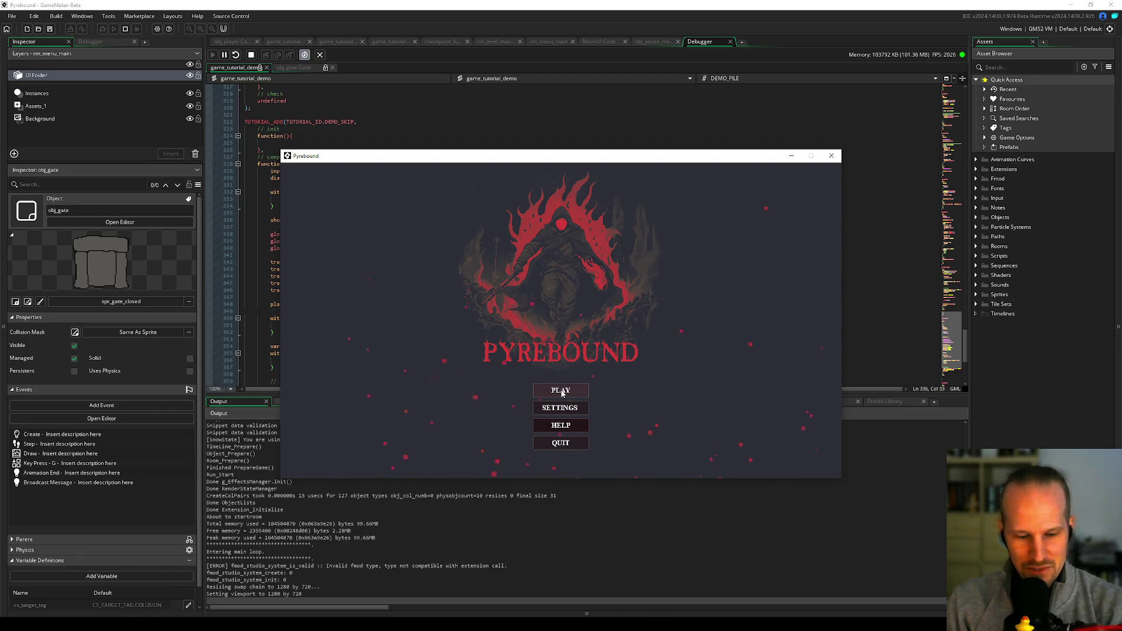
key(Down)
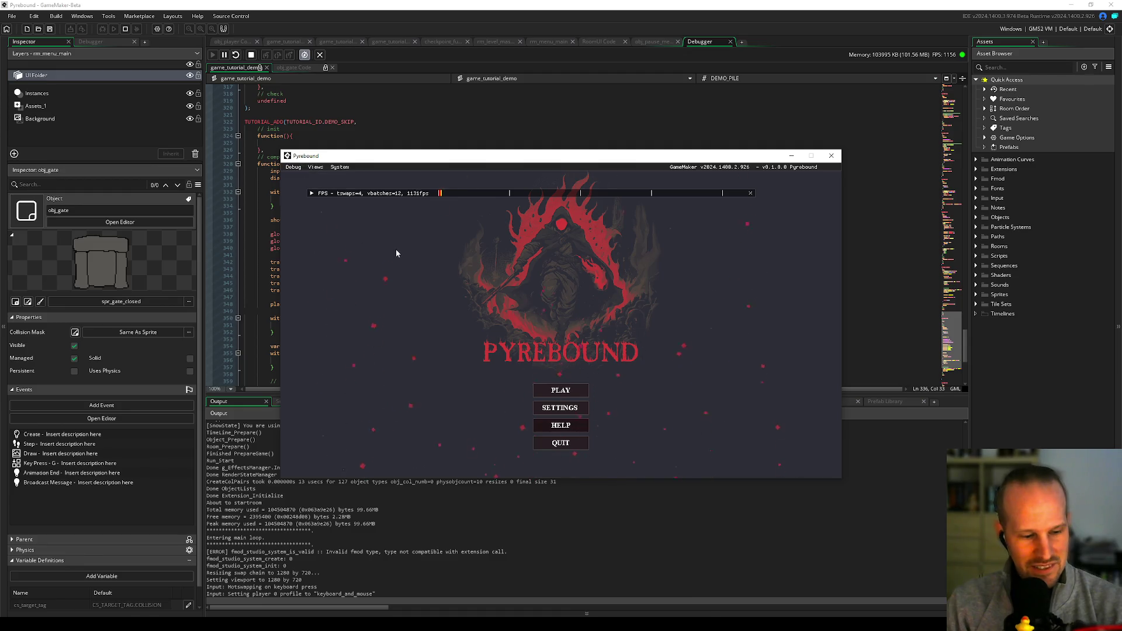
- Show the globals debug view in the overlay, then start playing from the main menu
key(F1)
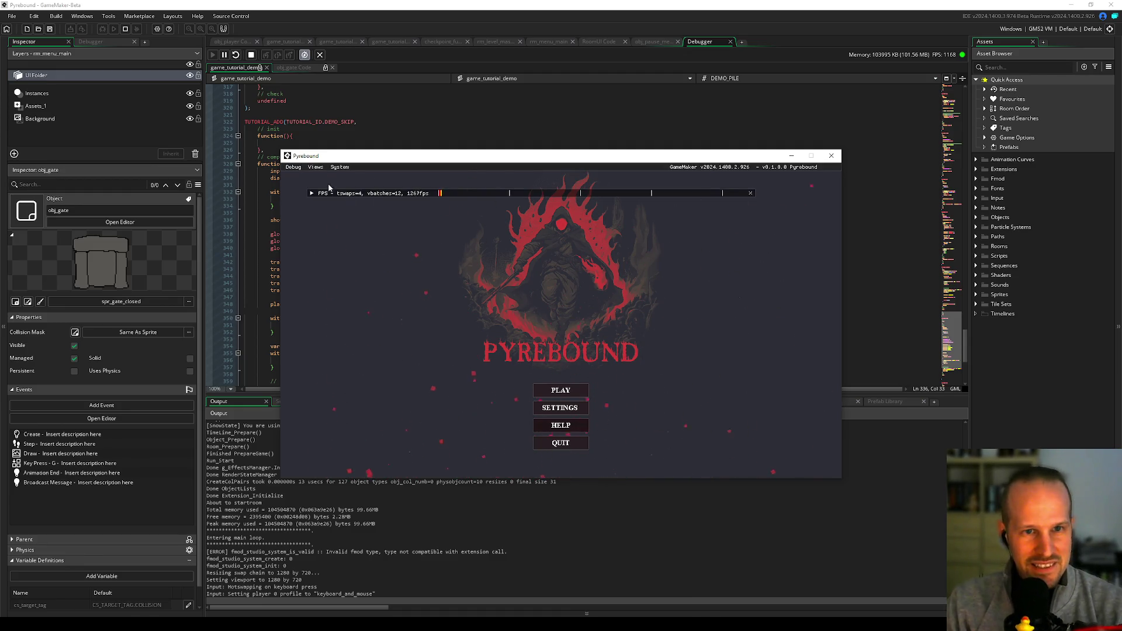
click(316, 167)
click(324, 179)
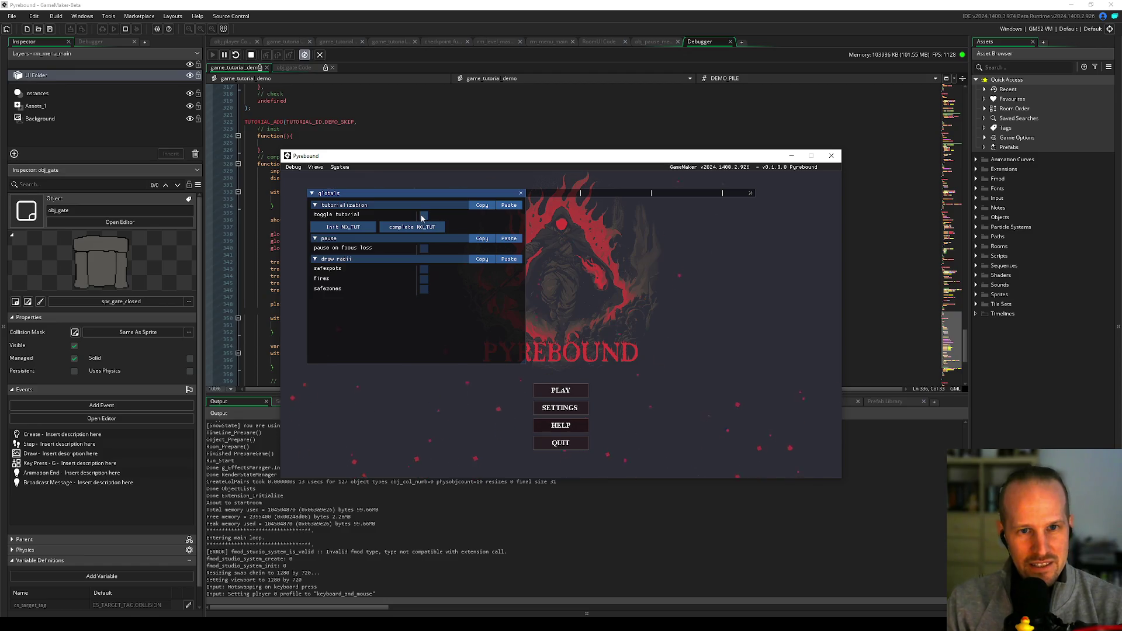
key(F1)
key(Up)
key(Return)
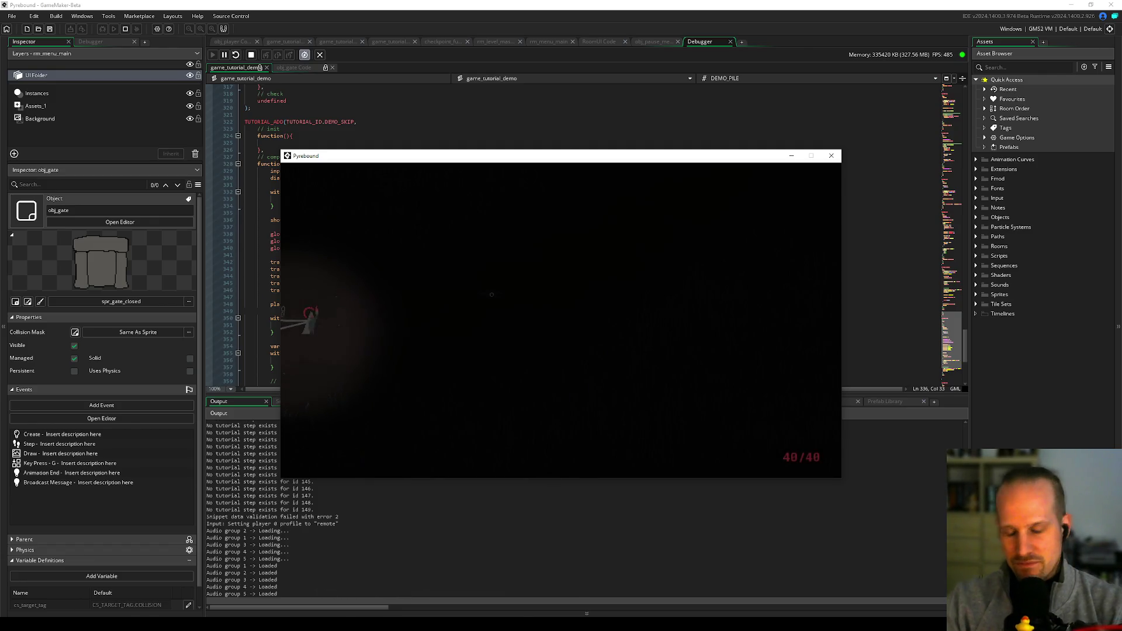
- Pause the game with Escape, then close the Pyrebound game window
key(Escape)
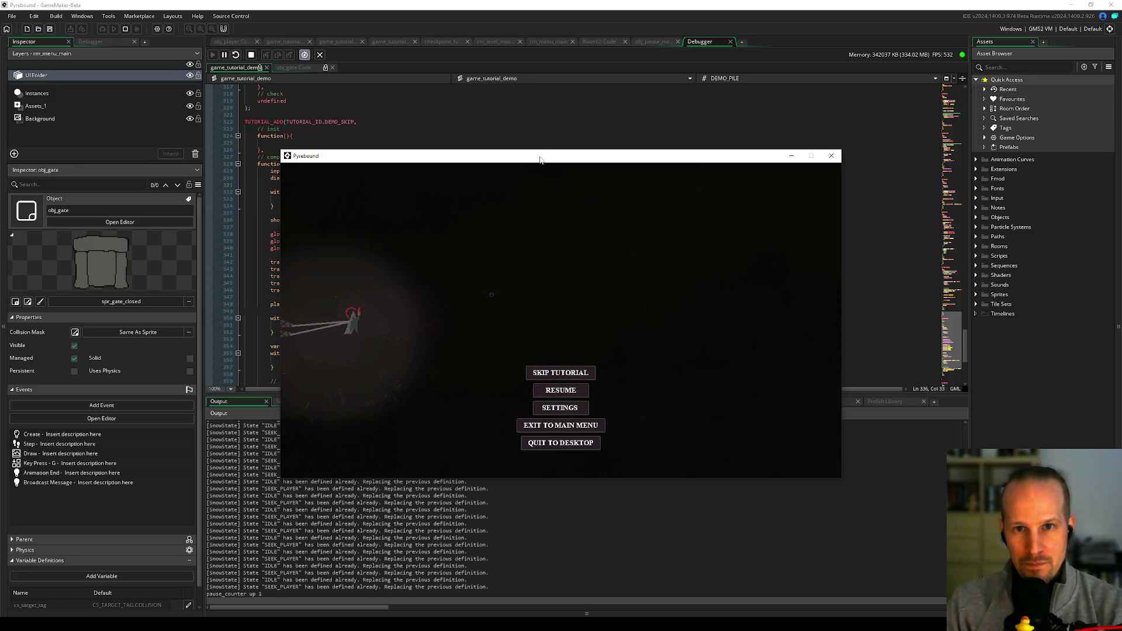
mouse_move(538, 157)
mouse_down()
mouse_move(753, 294)
mouse_move(731, 380)
mouse_move(660, 216)
mouse_up()
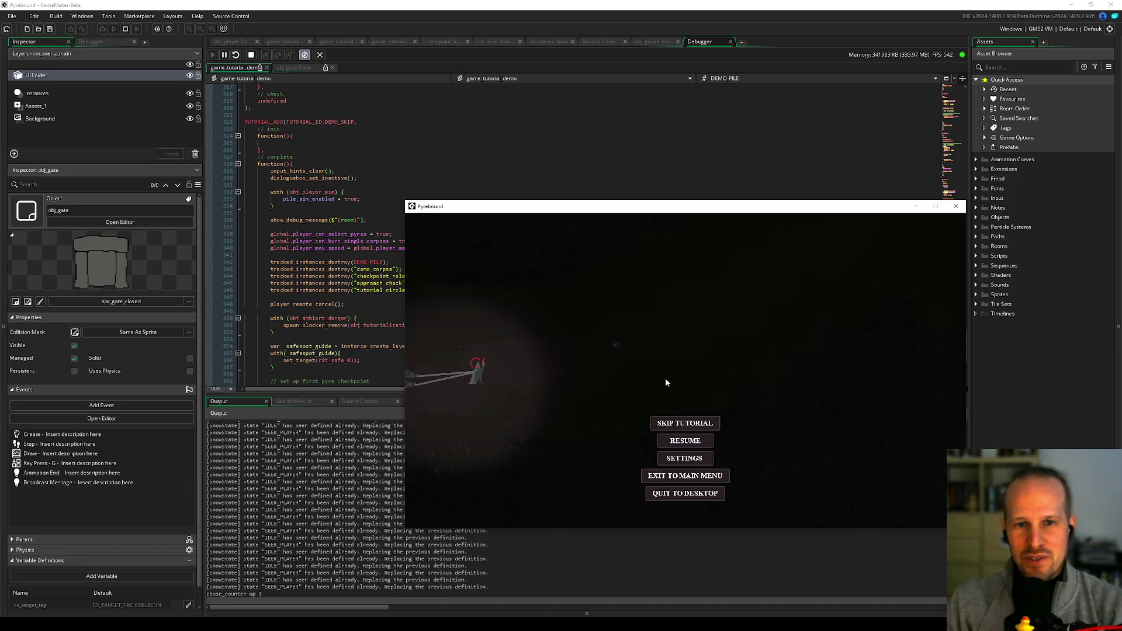
drag(527, 215, 417, 126)
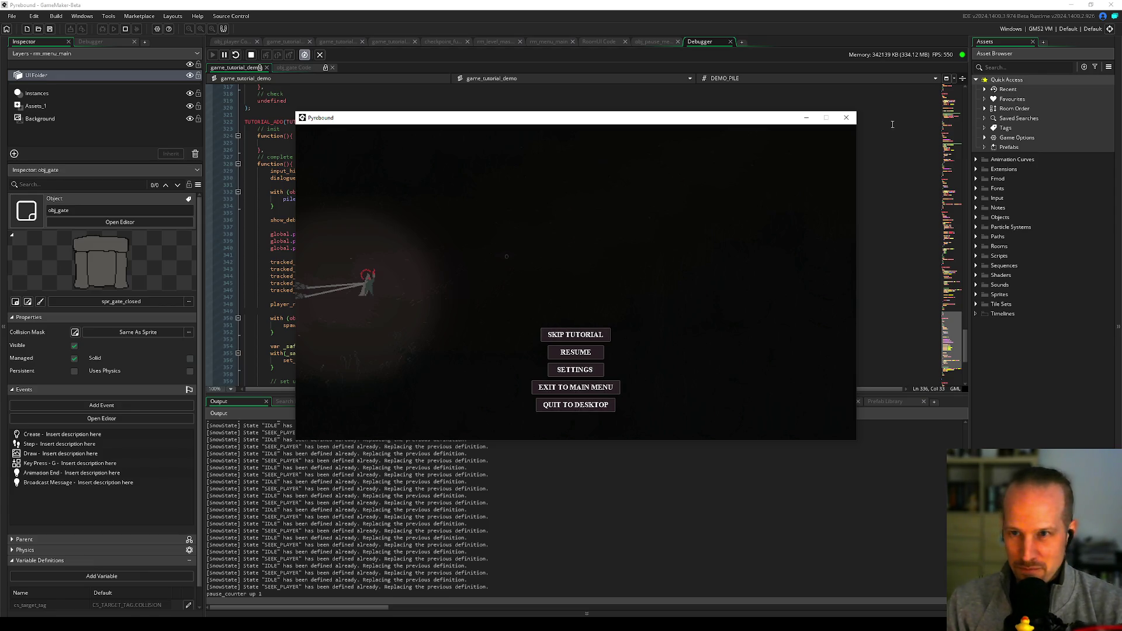
click(846, 117)
click(572, 324)
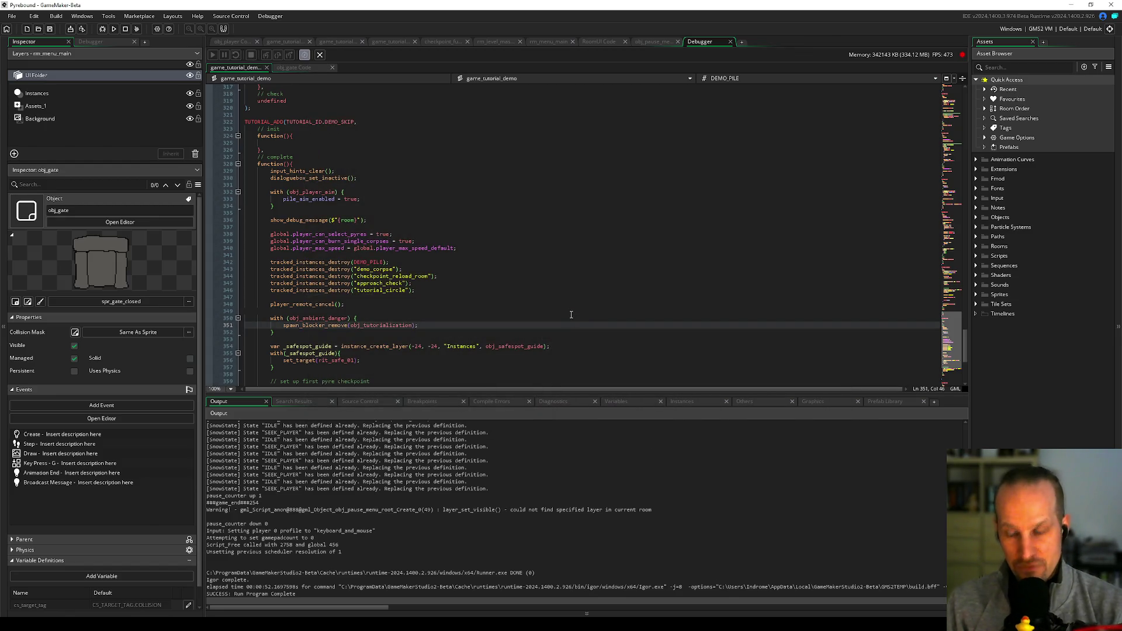
click(508, 310)
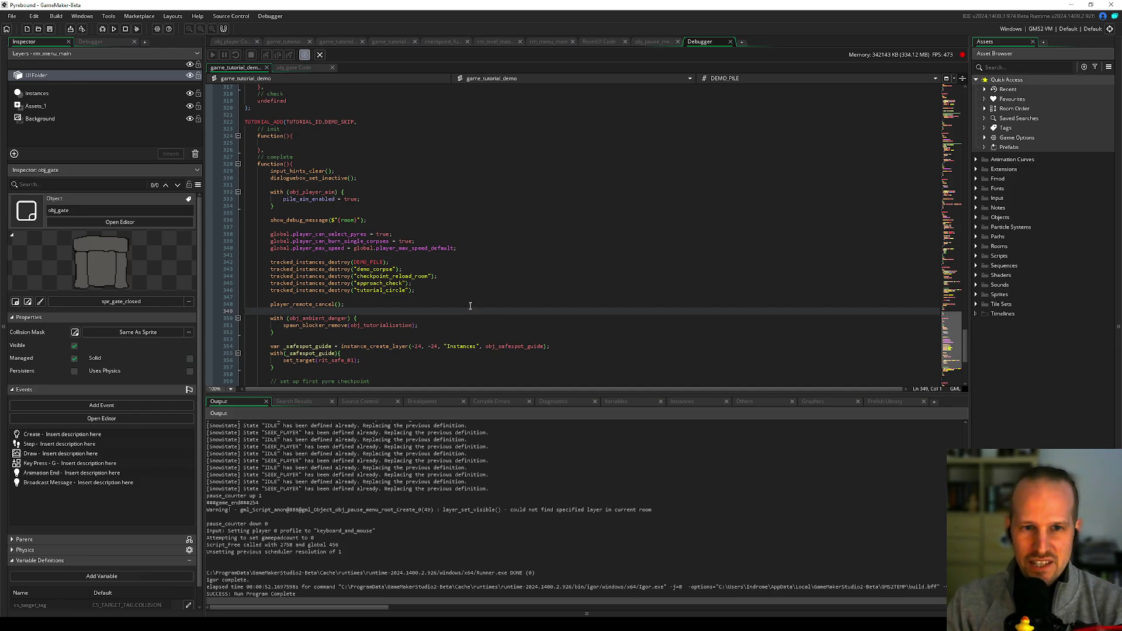
click(468, 300)
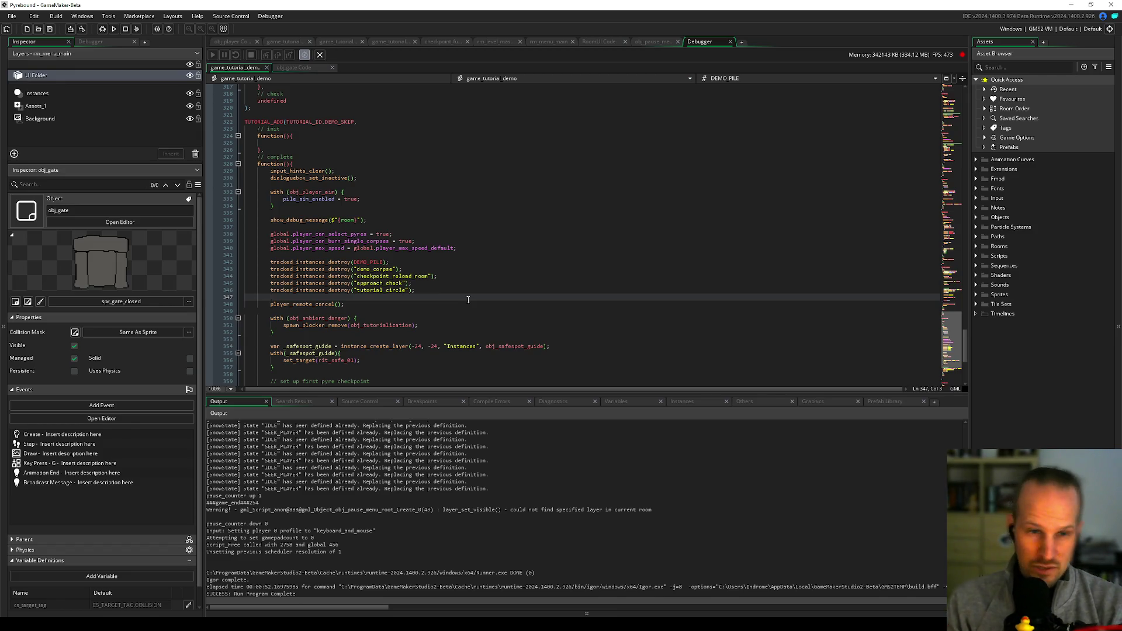
click(470, 256)
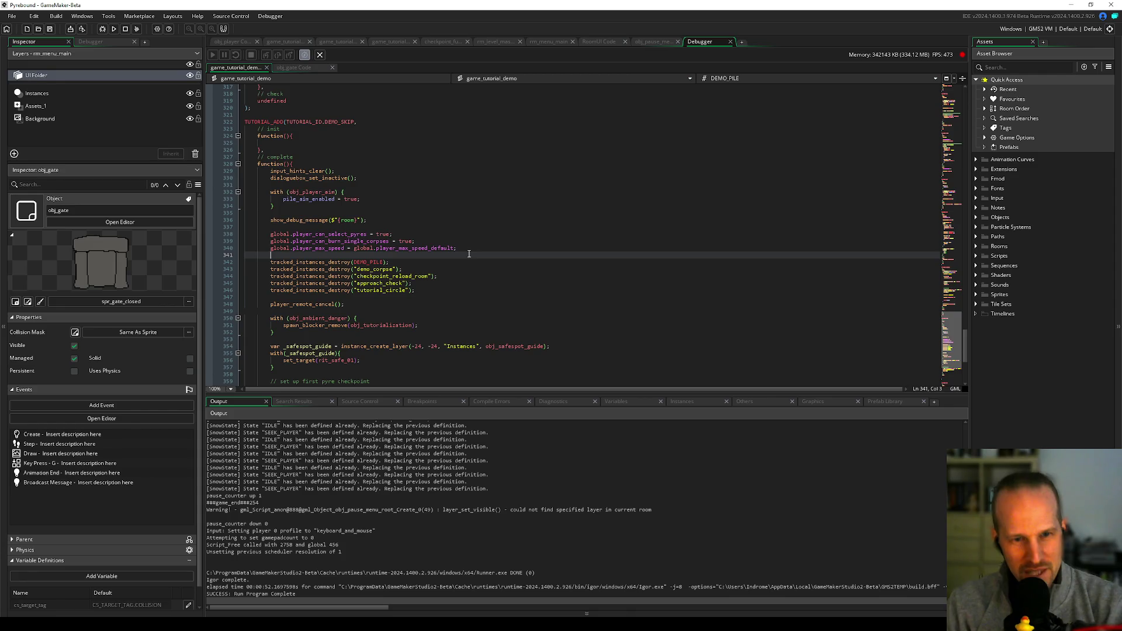
drag(481, 245, 270, 234)
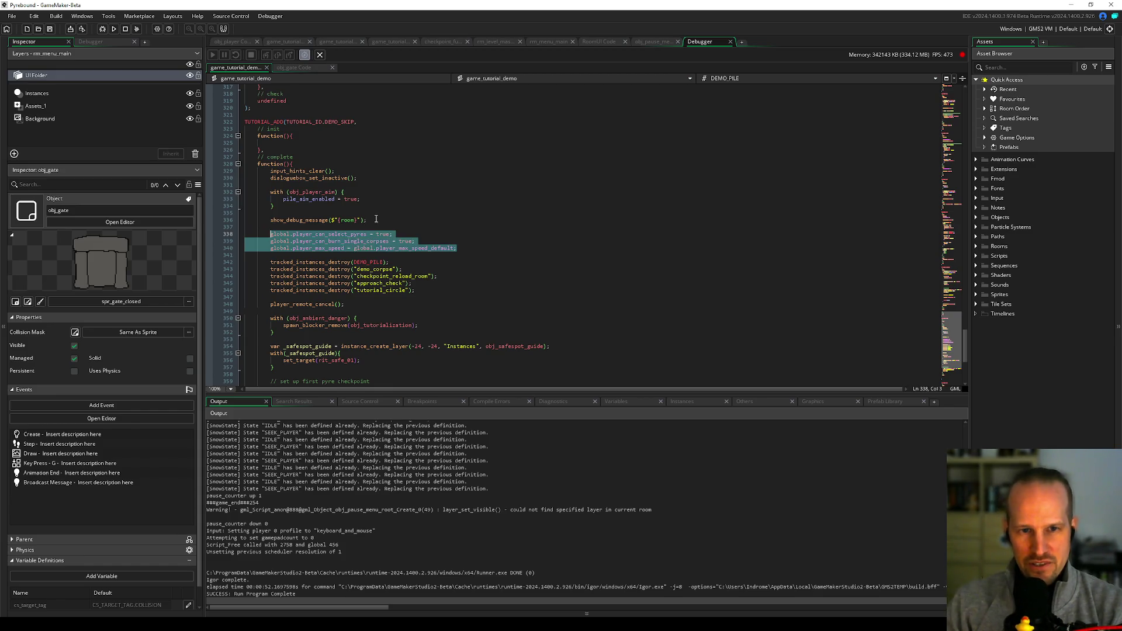
click(348, 220)
click(295, 526)
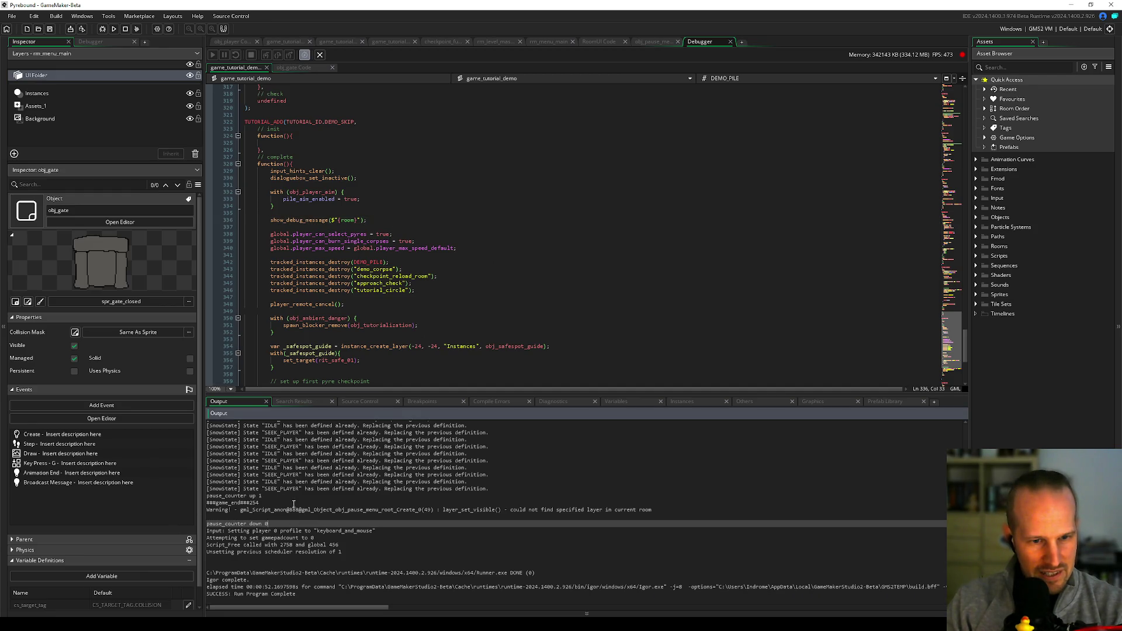
click(300, 531)
click(342, 538)
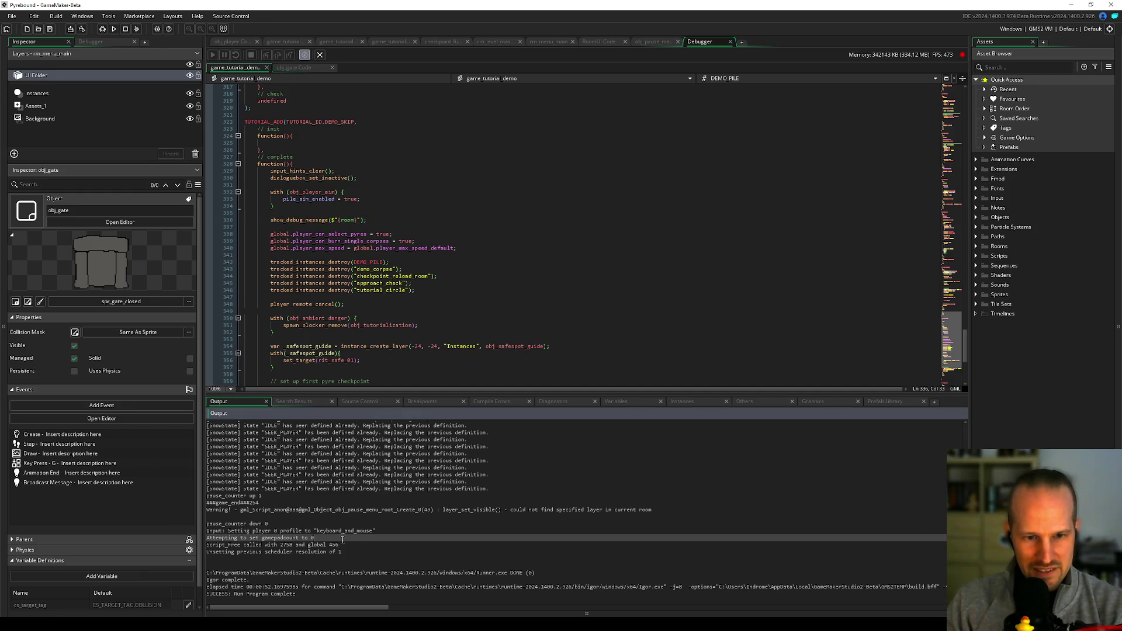
click(349, 544)
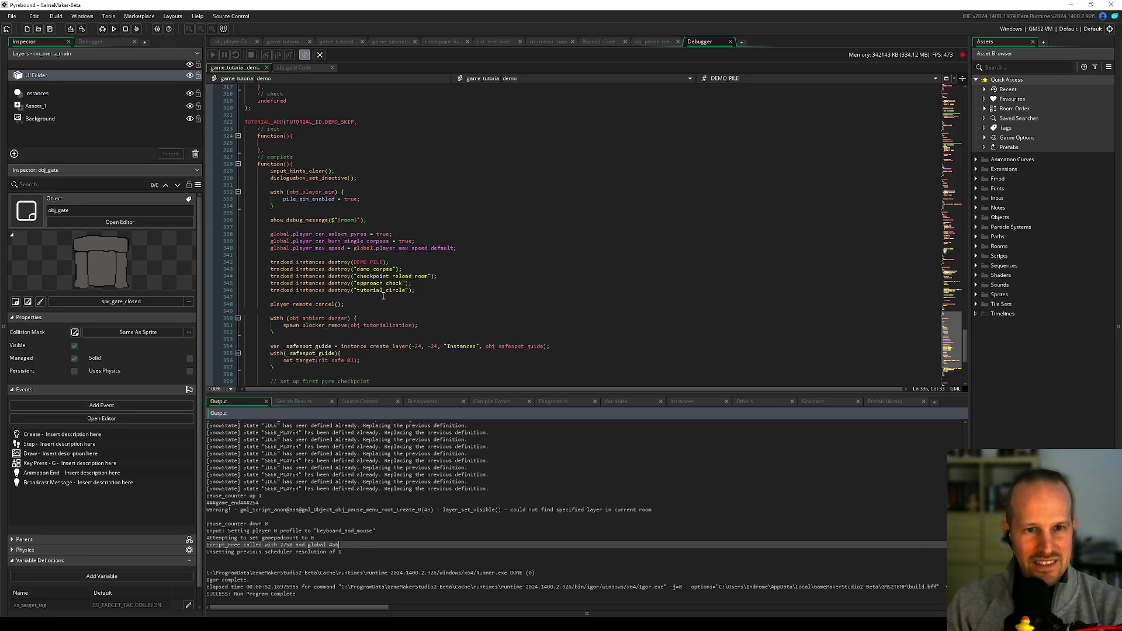
click(421, 299)
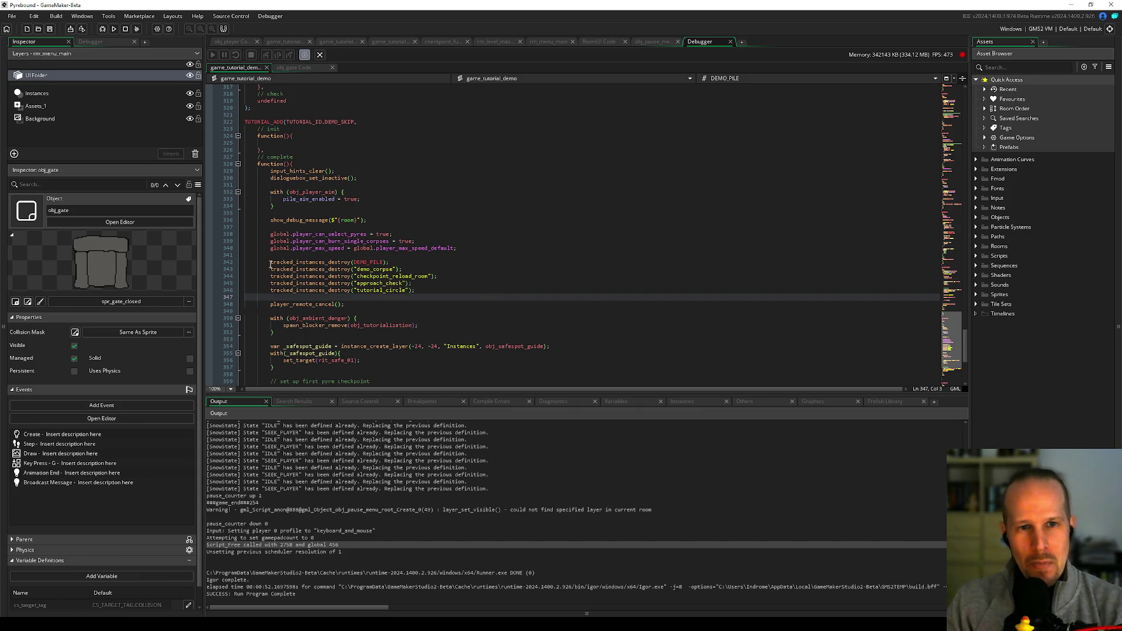
click(309, 254)
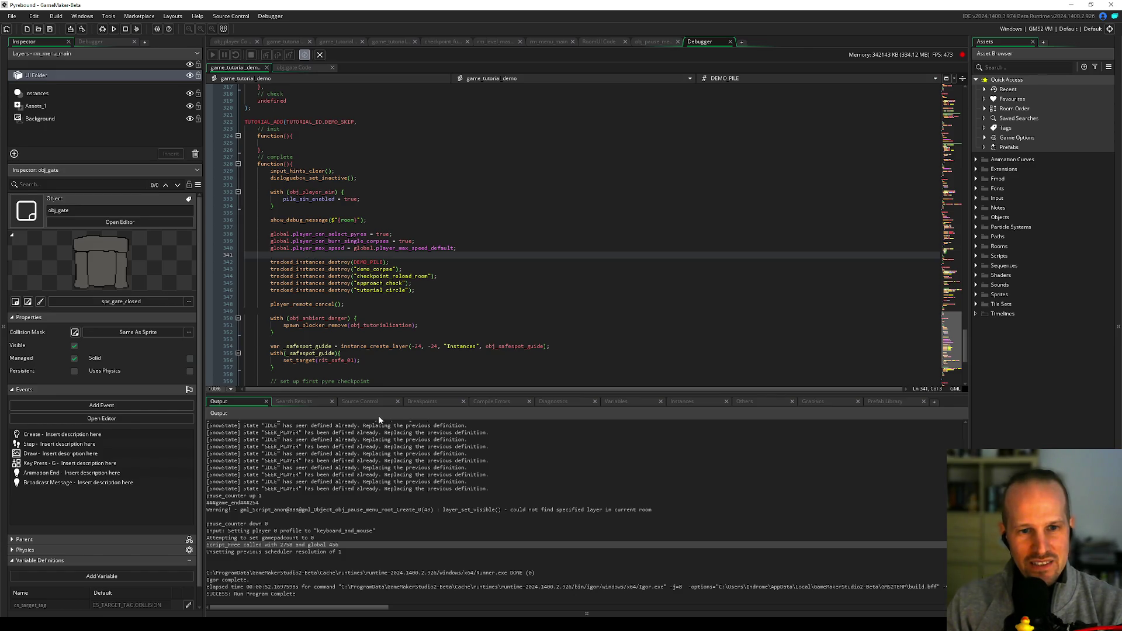
drag(391, 393, 391, 411)
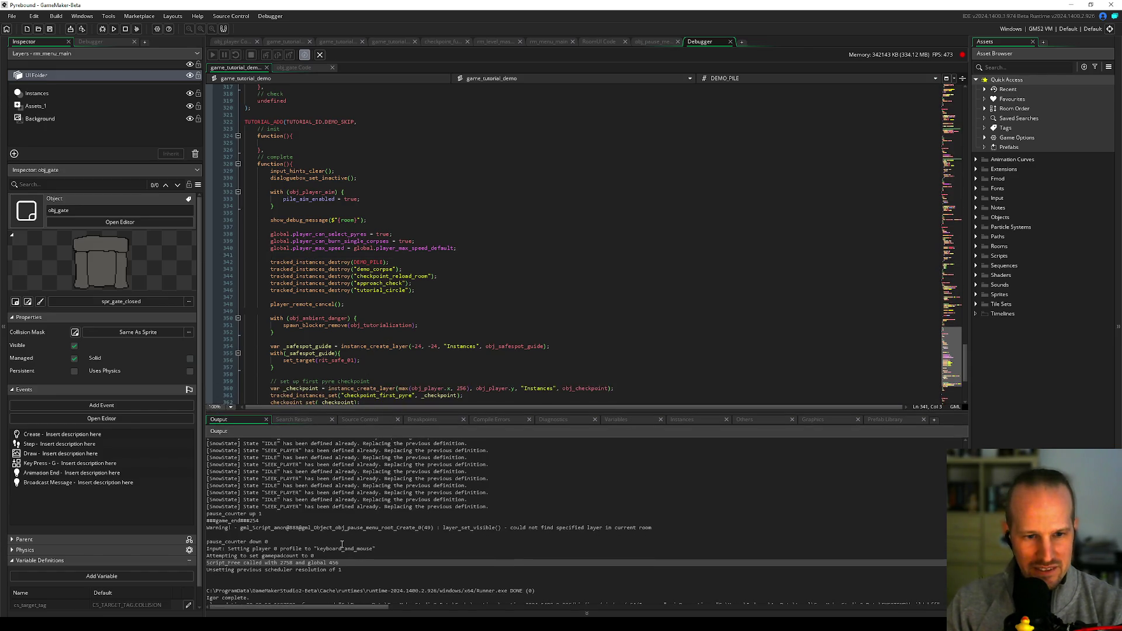
click(371, 536)
click(326, 516)
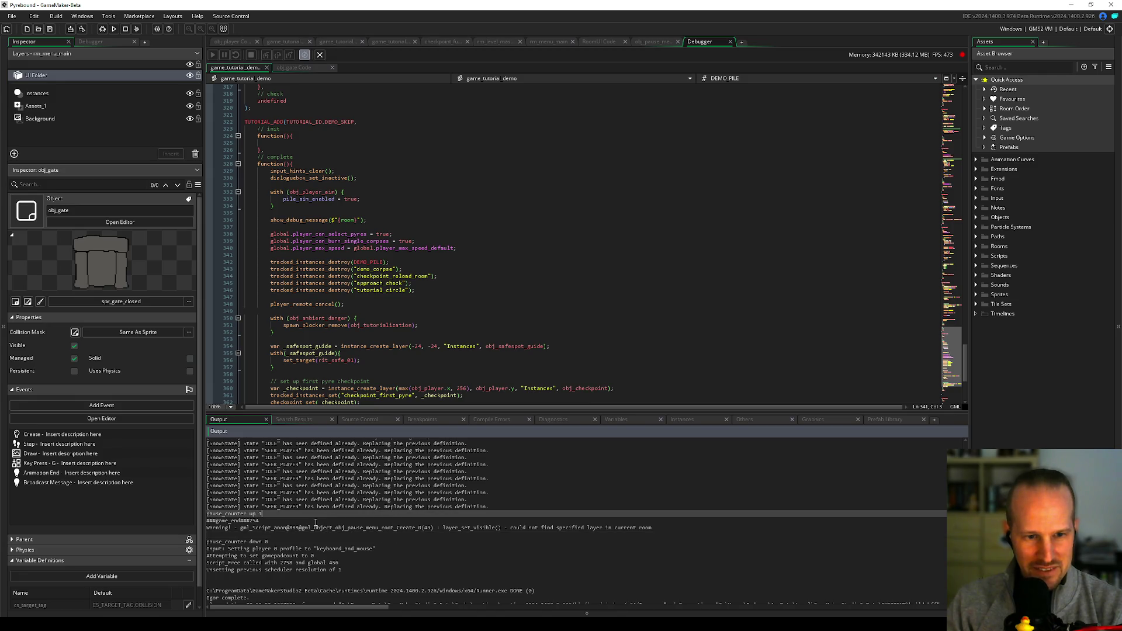
click(323, 519)
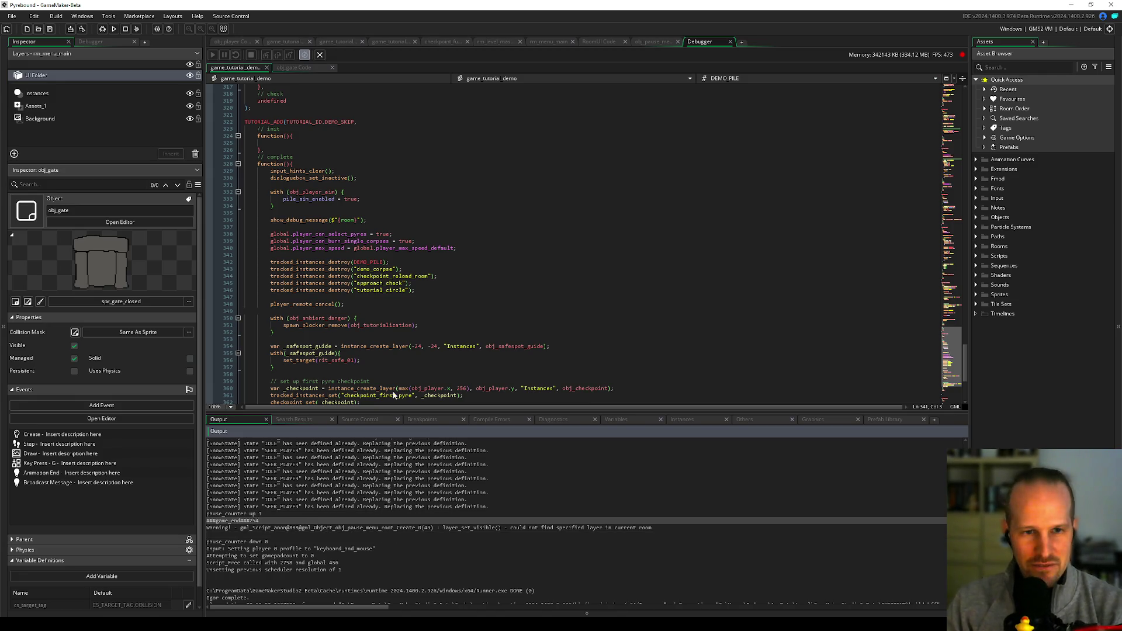
click(316, 338)
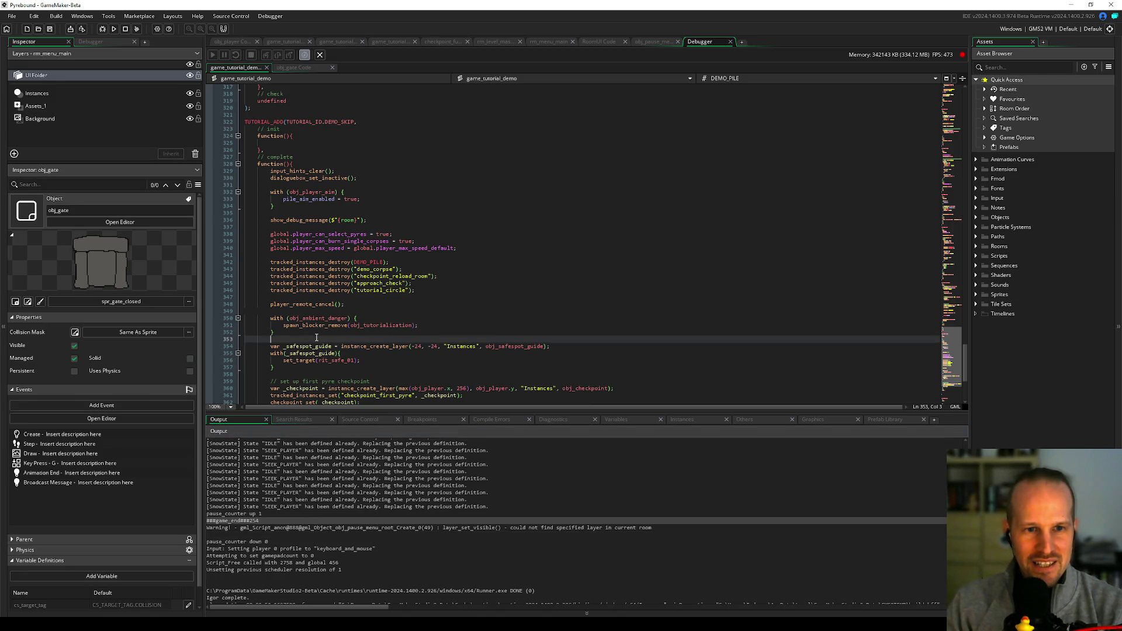
click(360, 302)
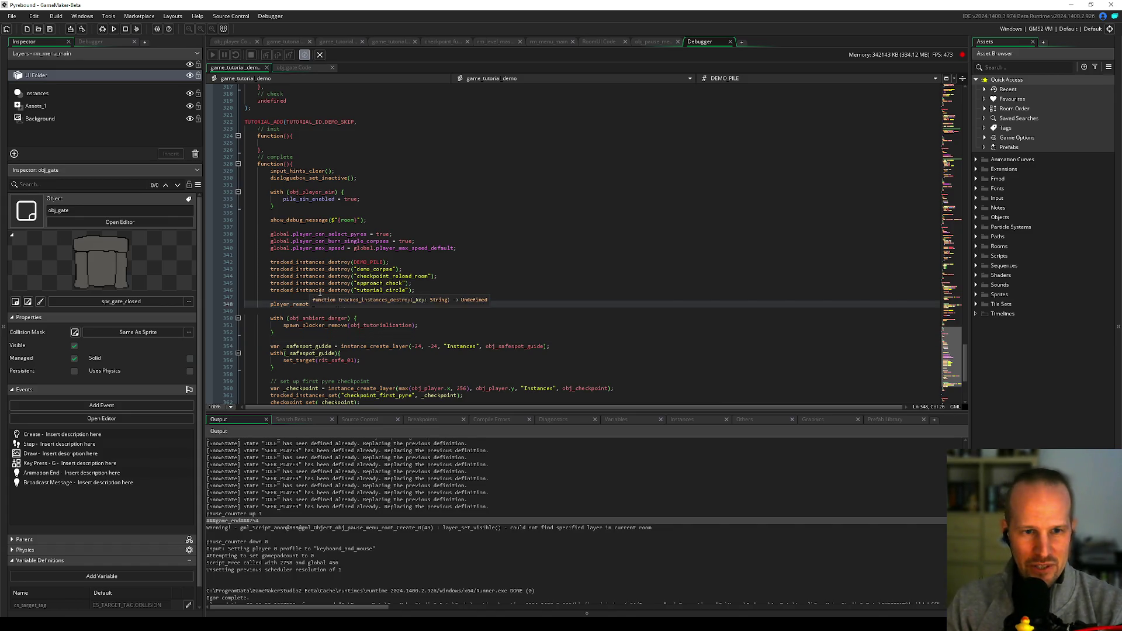
key(Up)
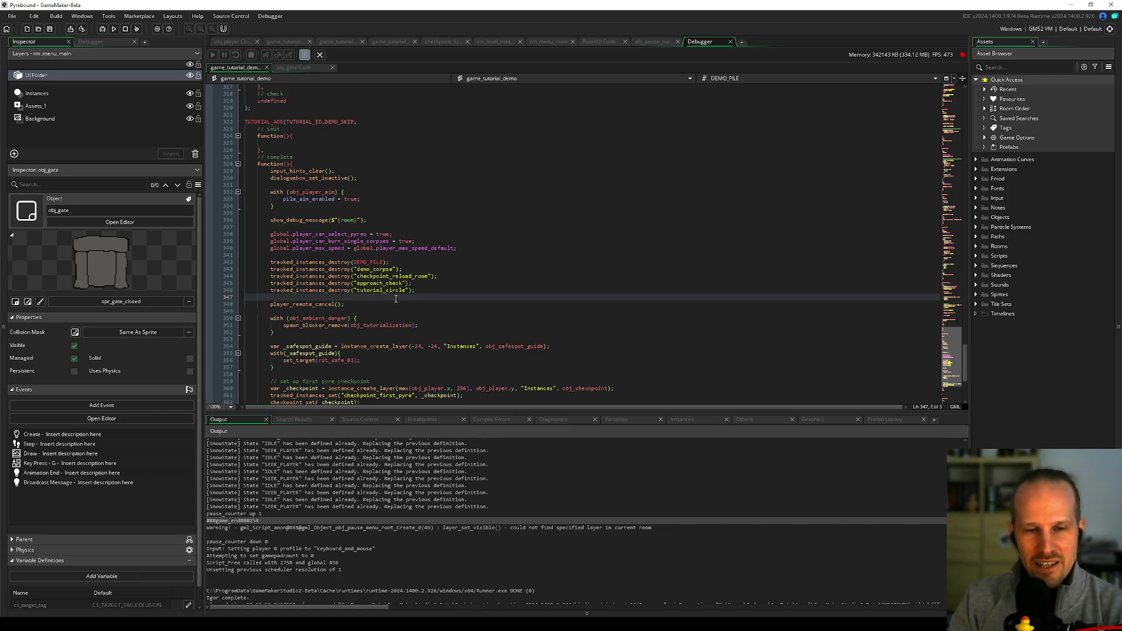
click(393, 305)
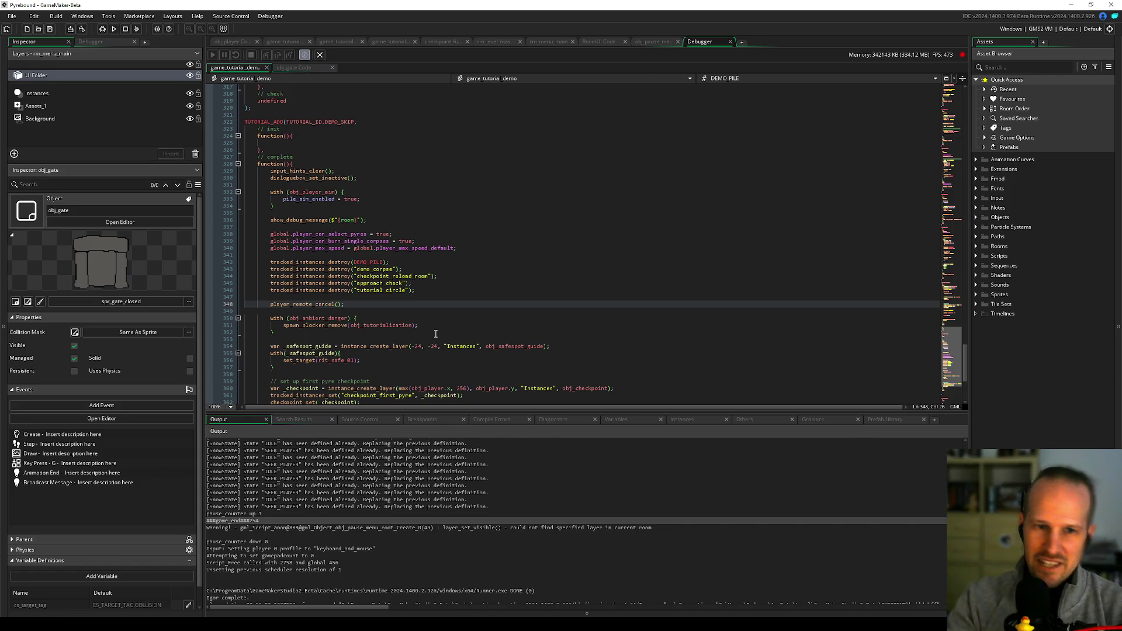
click(417, 291)
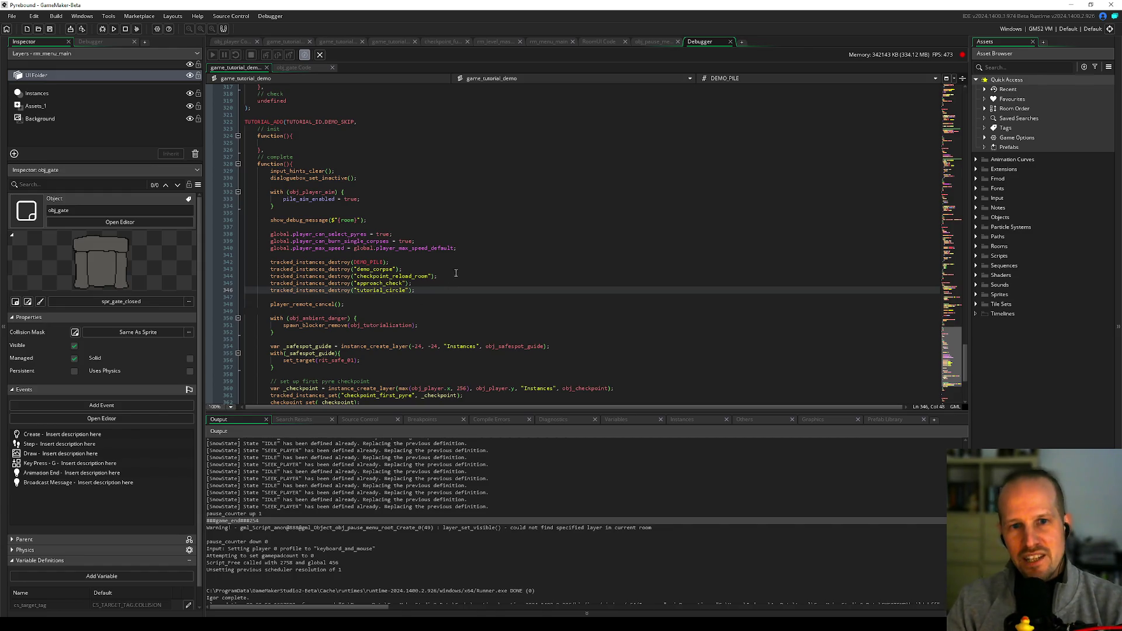
click(437, 299)
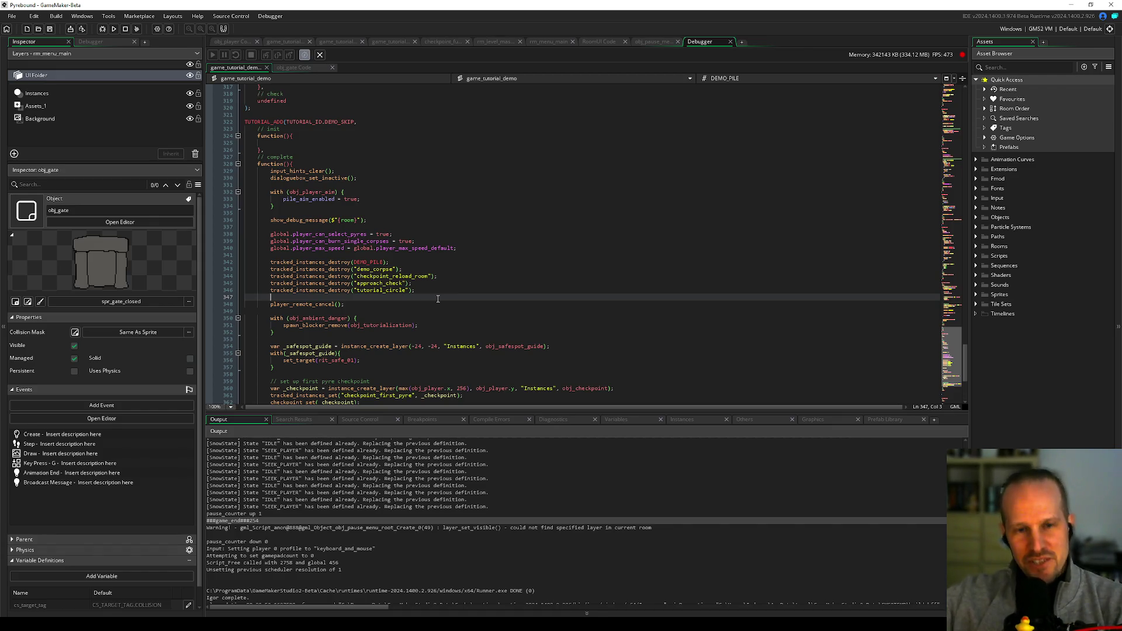
click(414, 310)
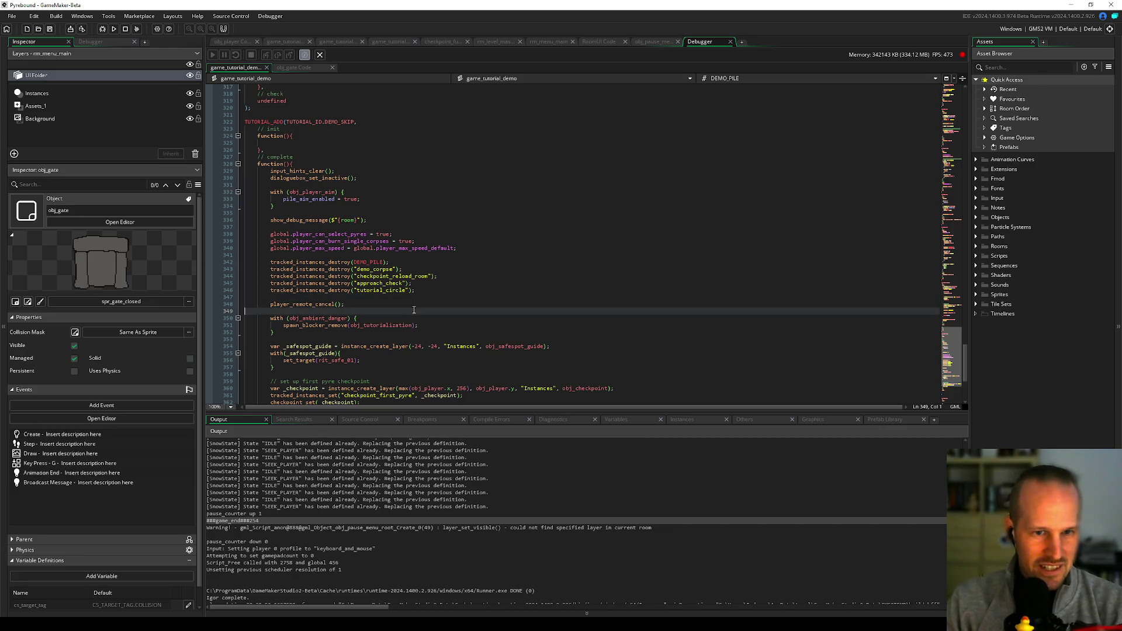
key(Up)
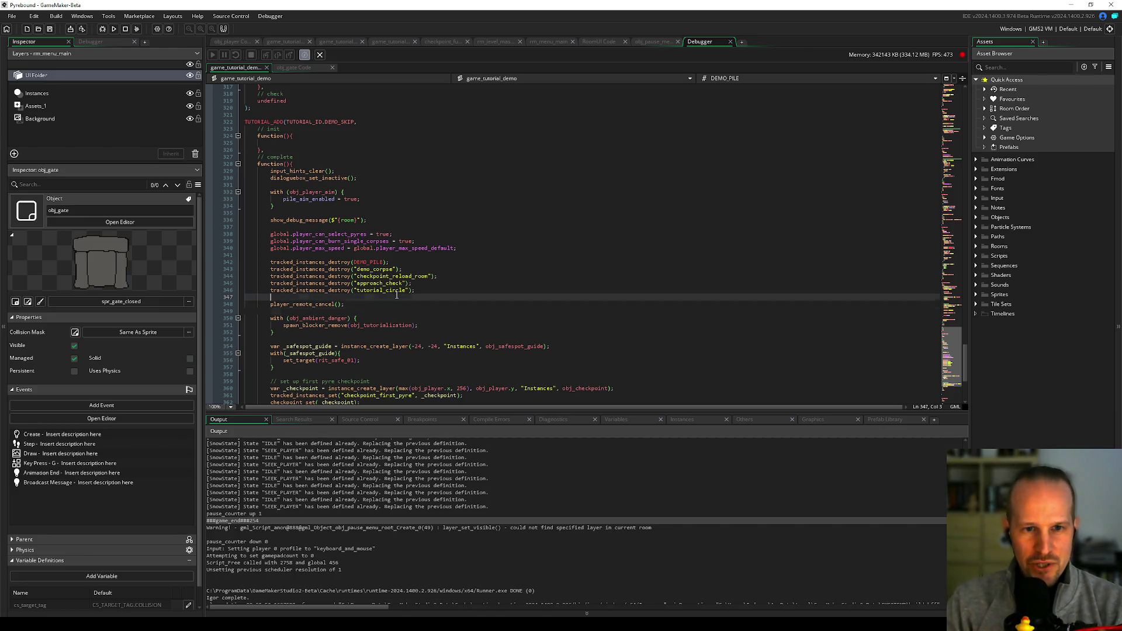
key(Down)
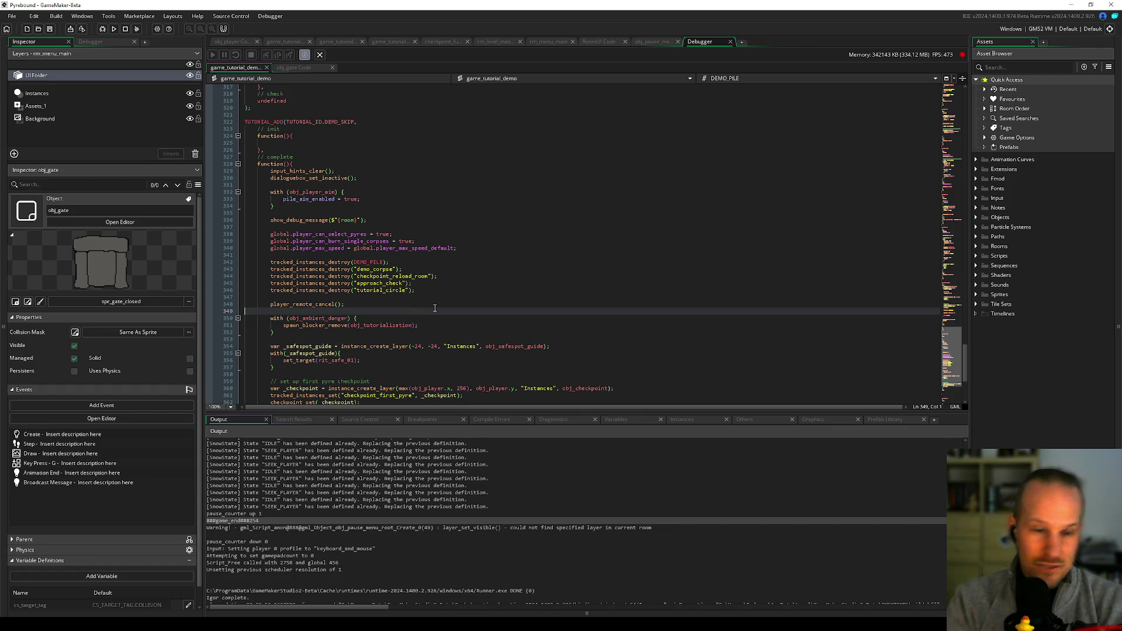
click(328, 338)
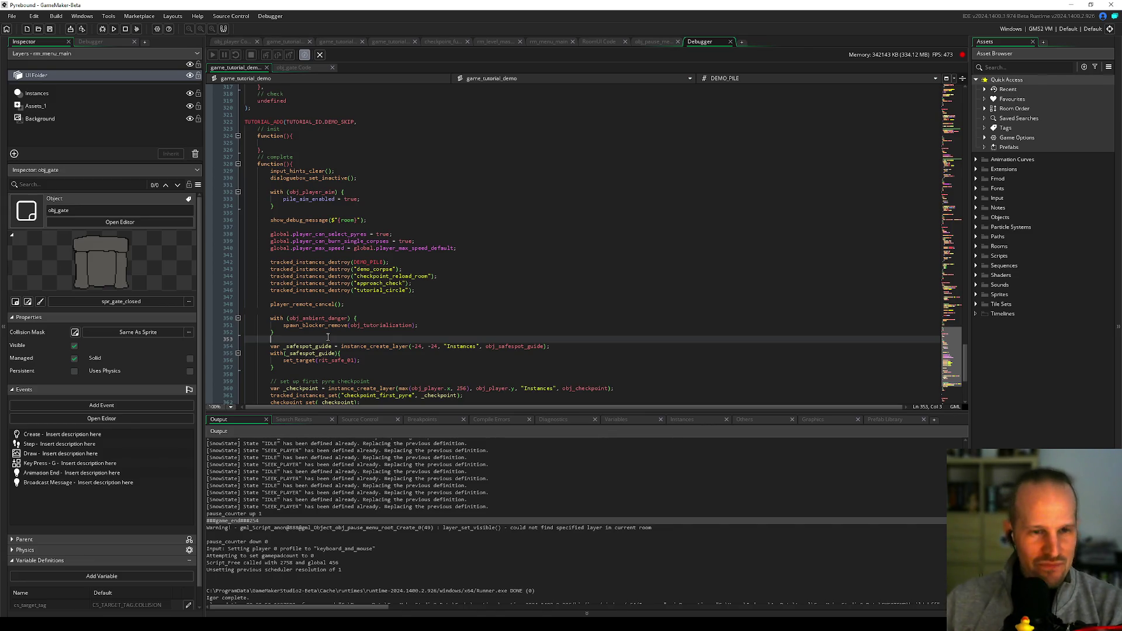
click(387, 299)
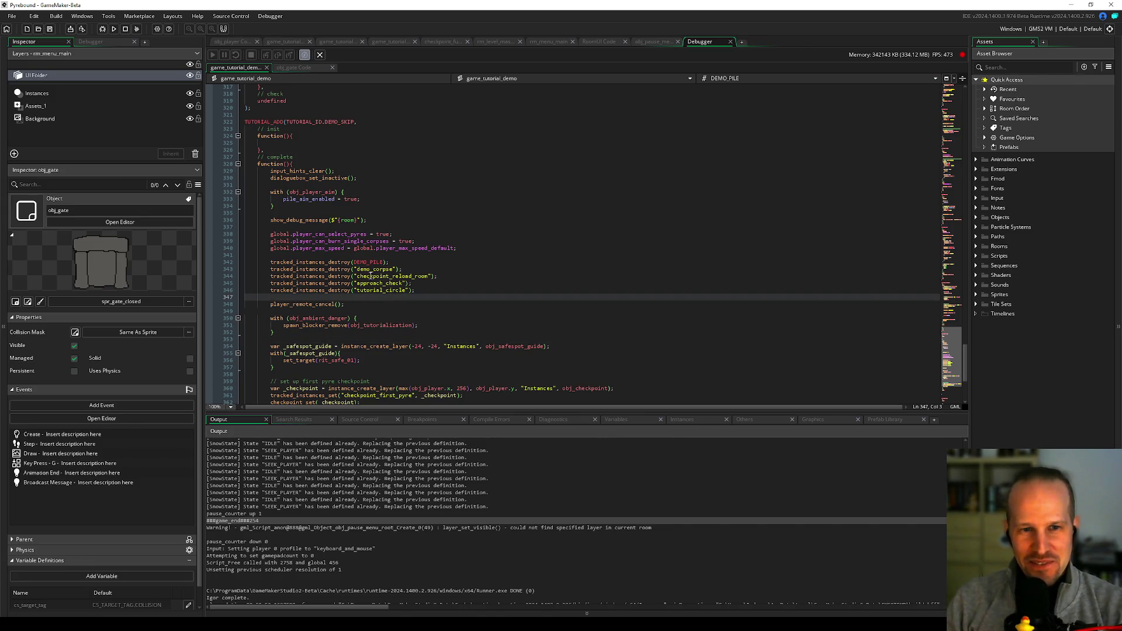
click(360, 310)
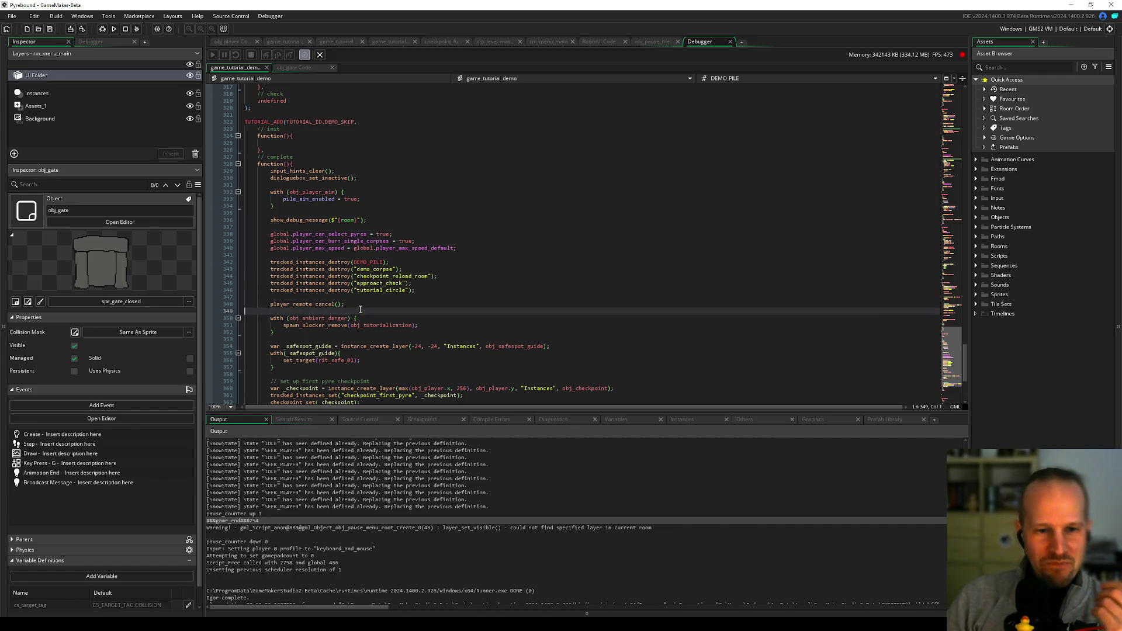
click(290, 518)
scroll(345, 541, down, 2)
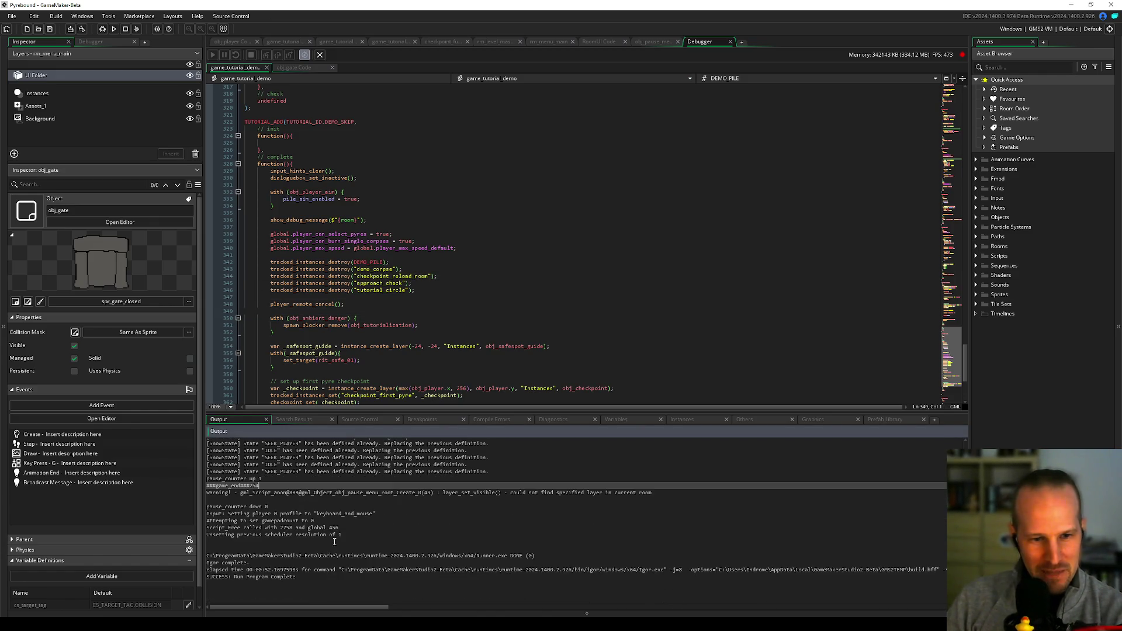
scroll(345, 544, up, 1)
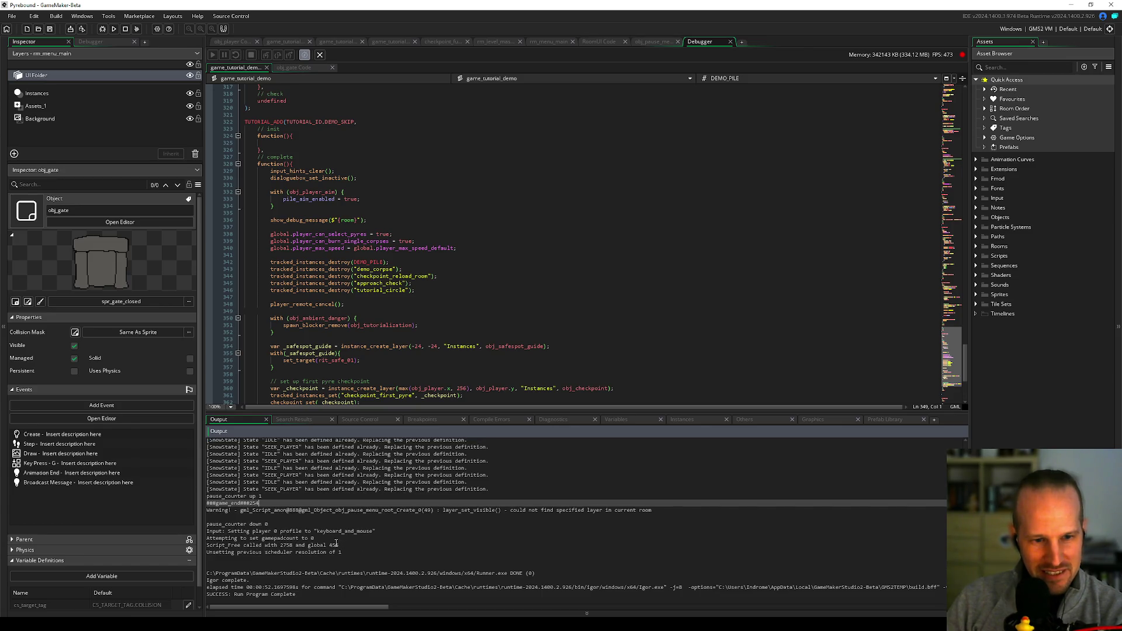
scroll(316, 522, up, 8)
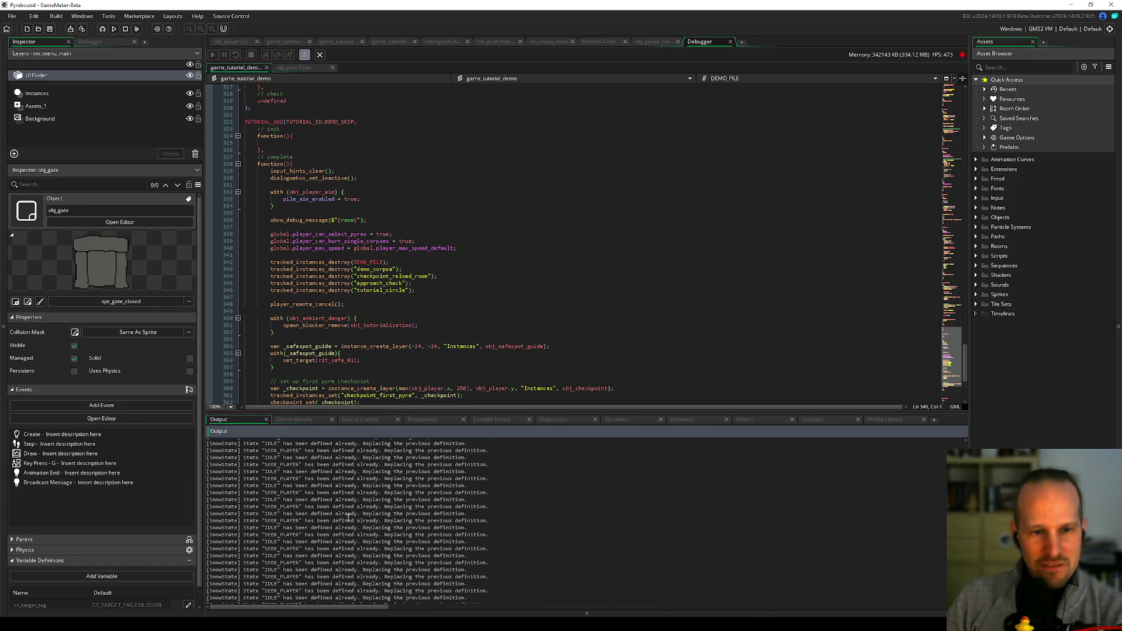
scroll(348, 517, up, 5)
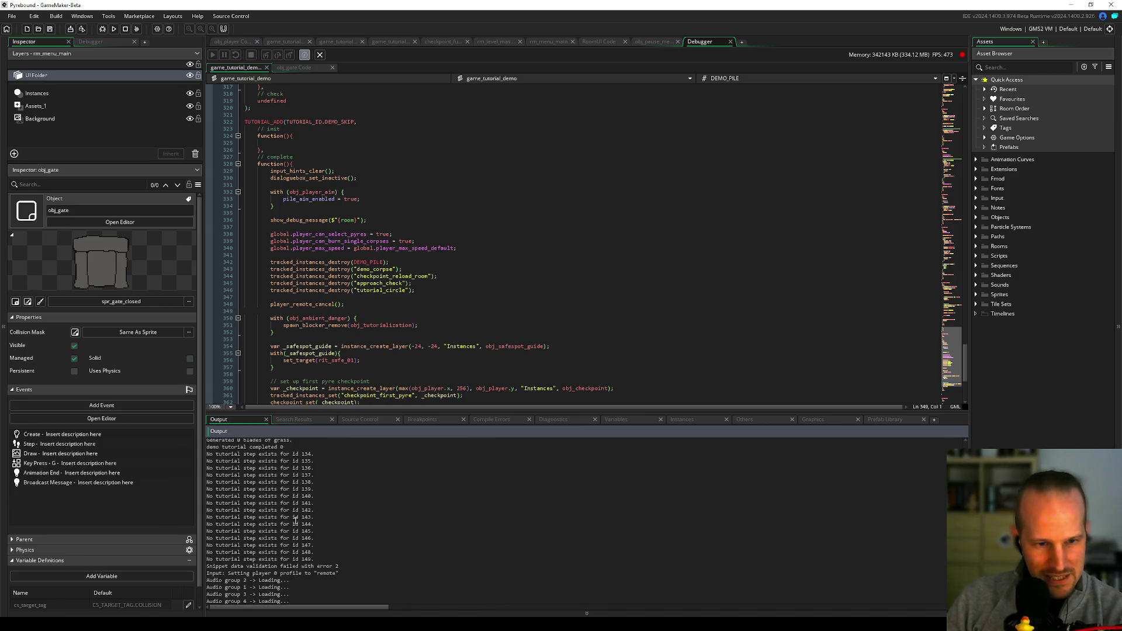
scroll(296, 520, up, 2)
scroll(310, 496, up, 2)
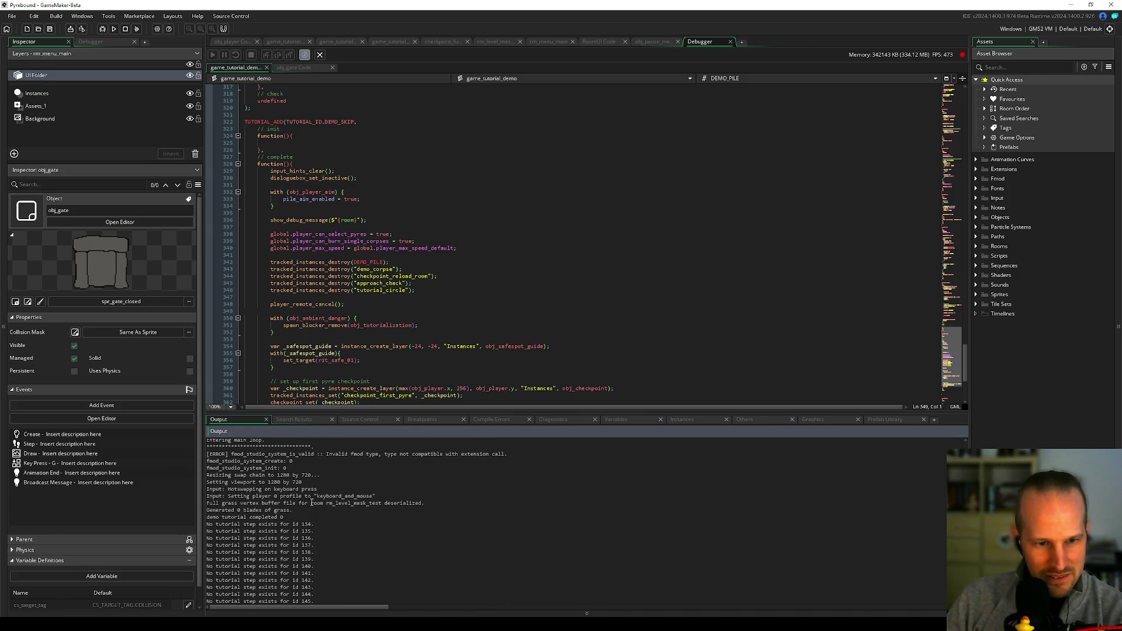
scroll(278, 488, up, 3)
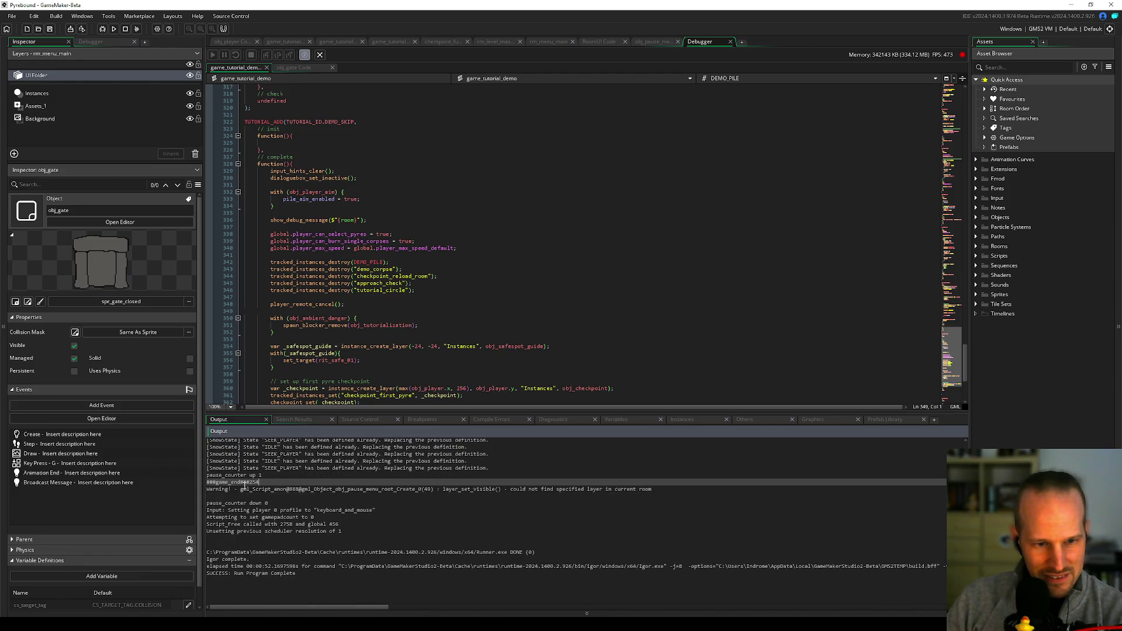
scroll(268, 479, up, 1)
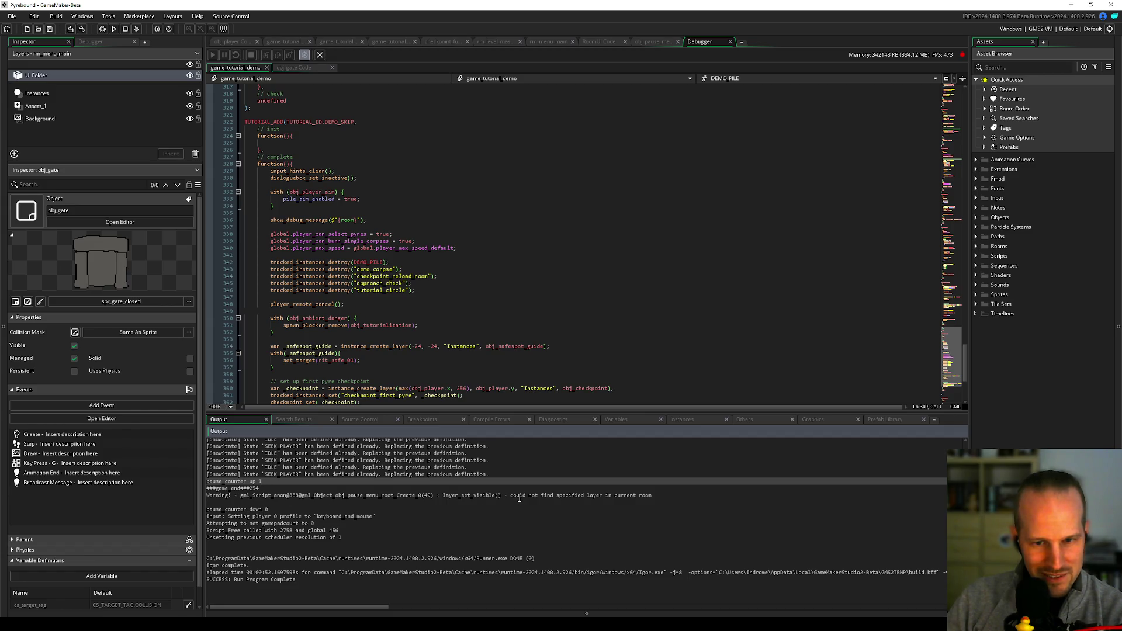
click(463, 496)
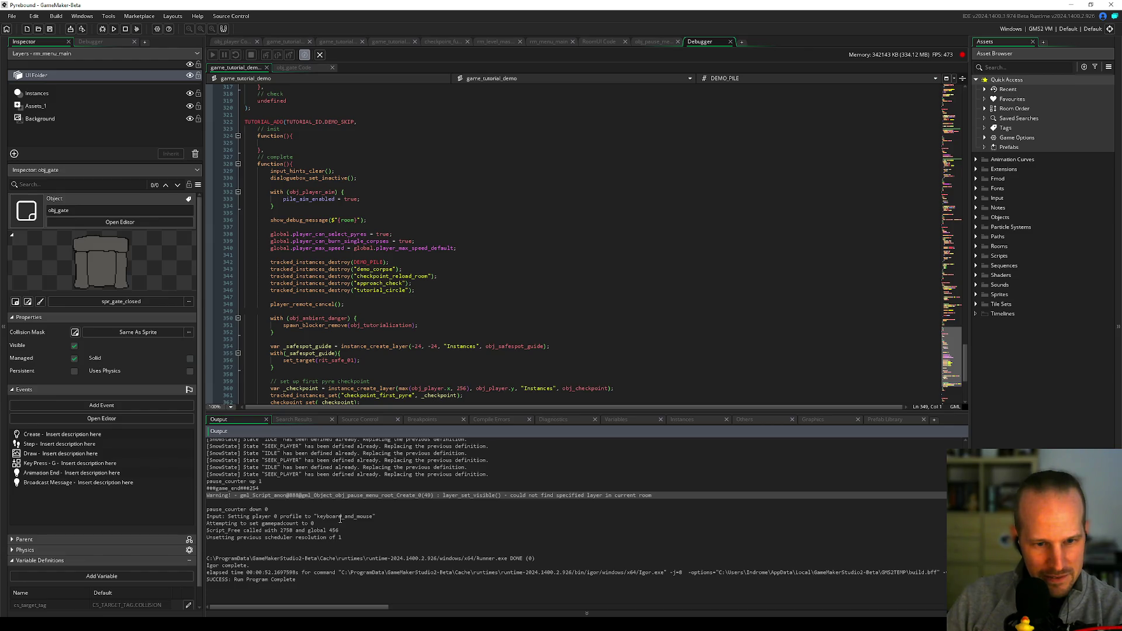
click(341, 518)
click(267, 475)
click(268, 489)
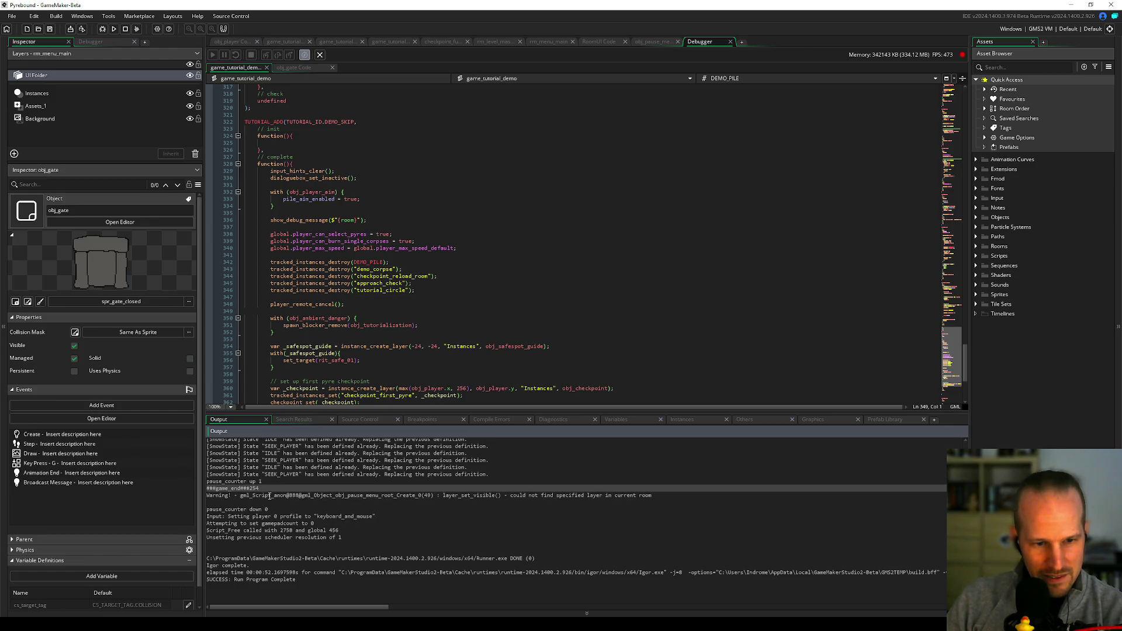
scroll(309, 512, up, 6)
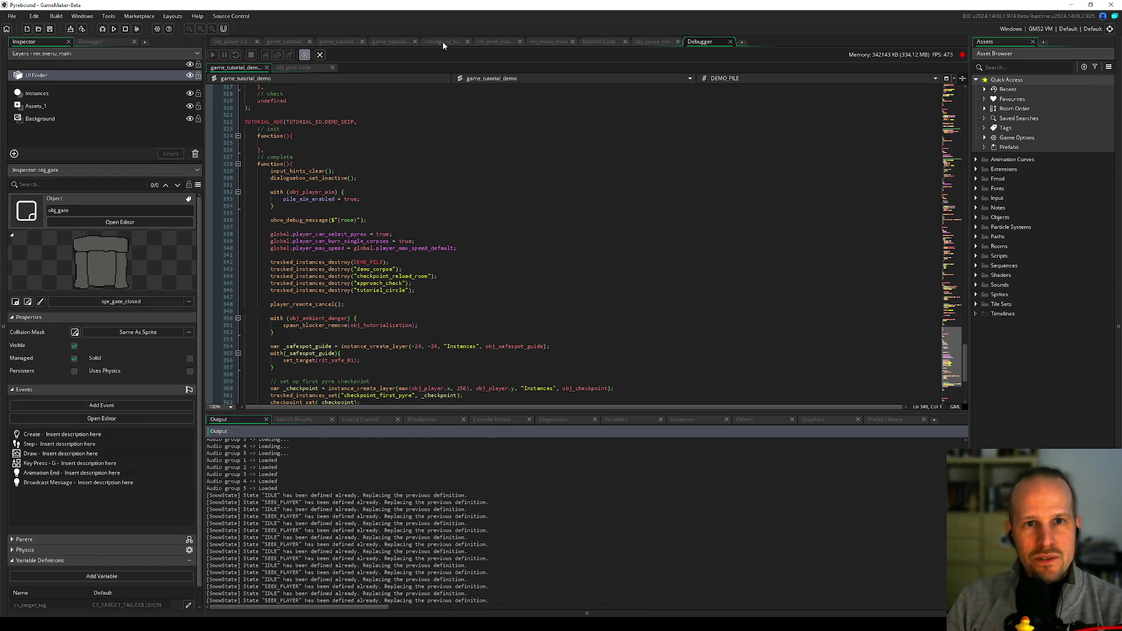
scroll(343, 451, down, 6)
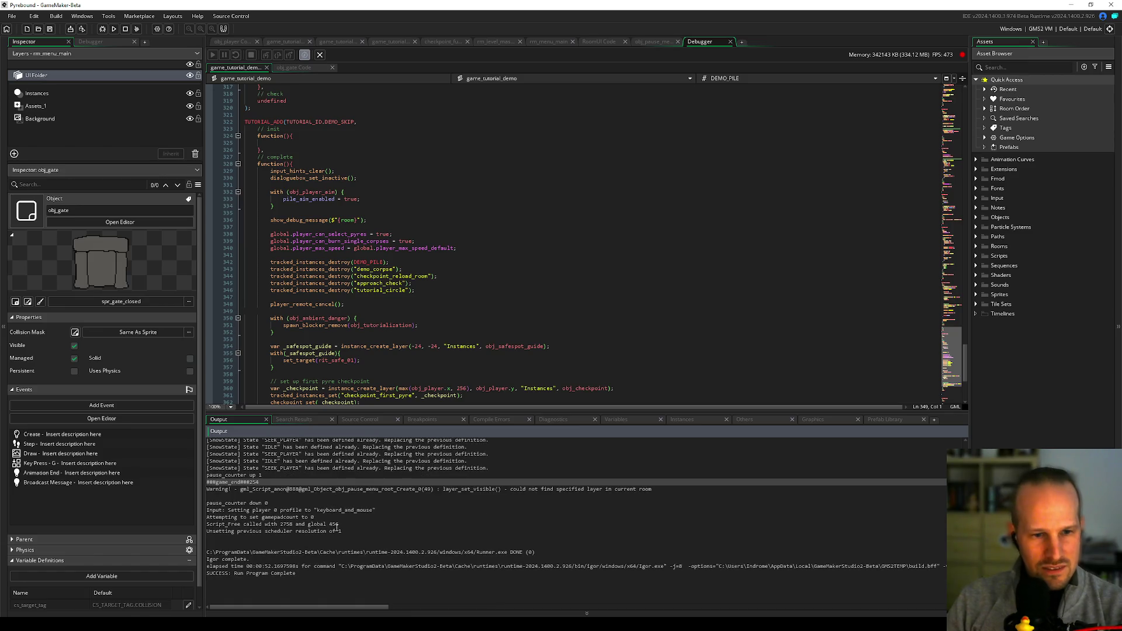
drag(367, 219, 270, 220)
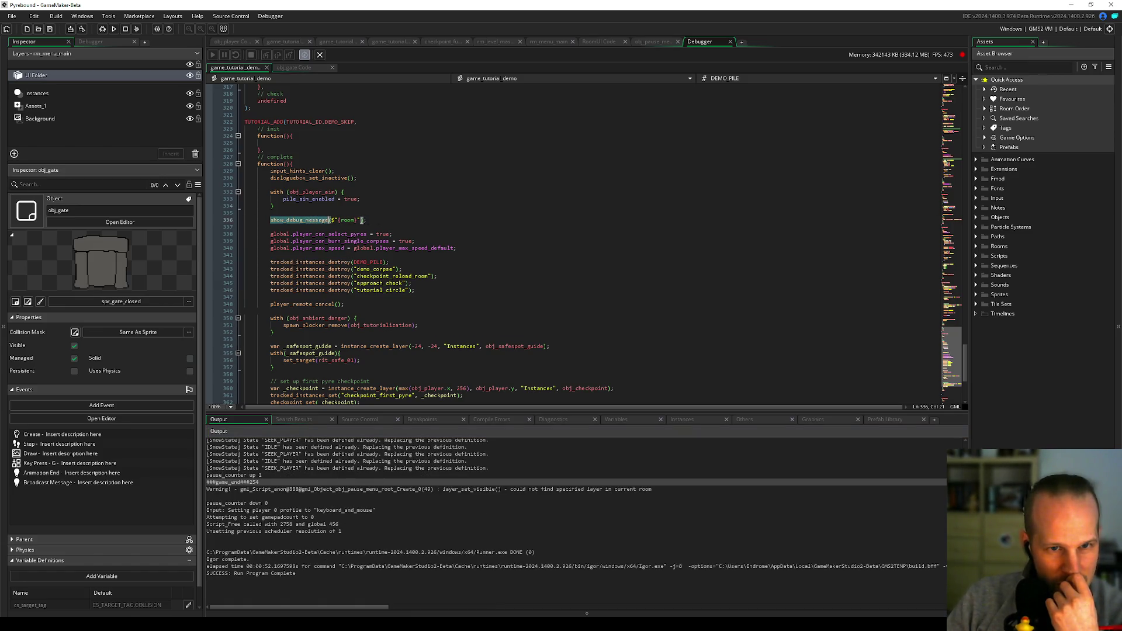
- Delete the room debug message from game_tutorial_demo and save the script
key(BackSpace)
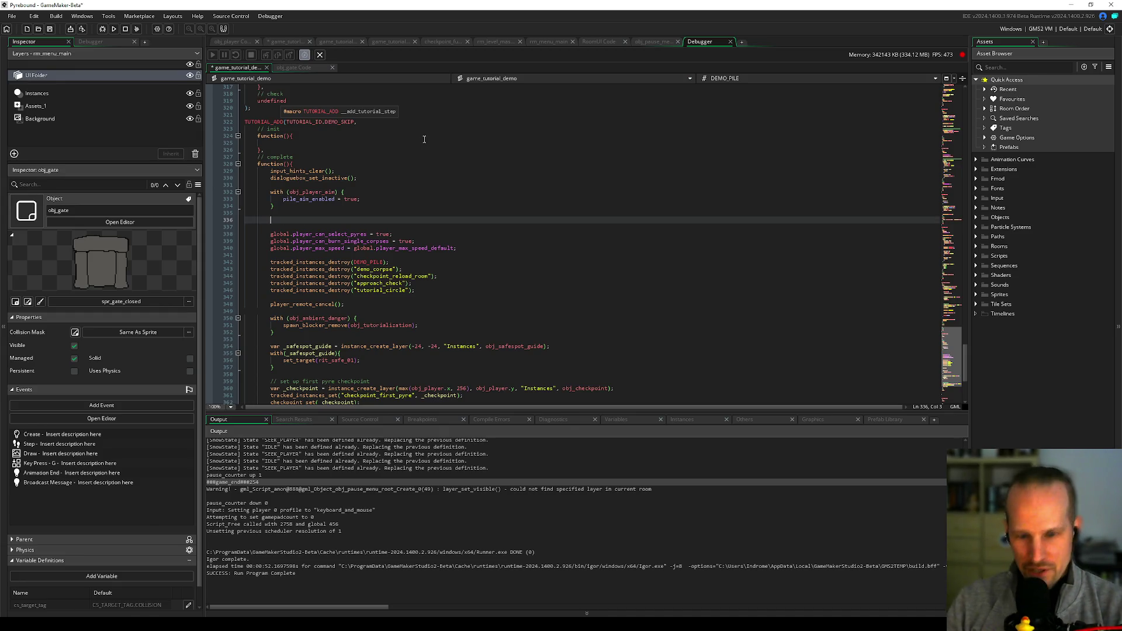
key(BackSpace)
key(BackSpace)
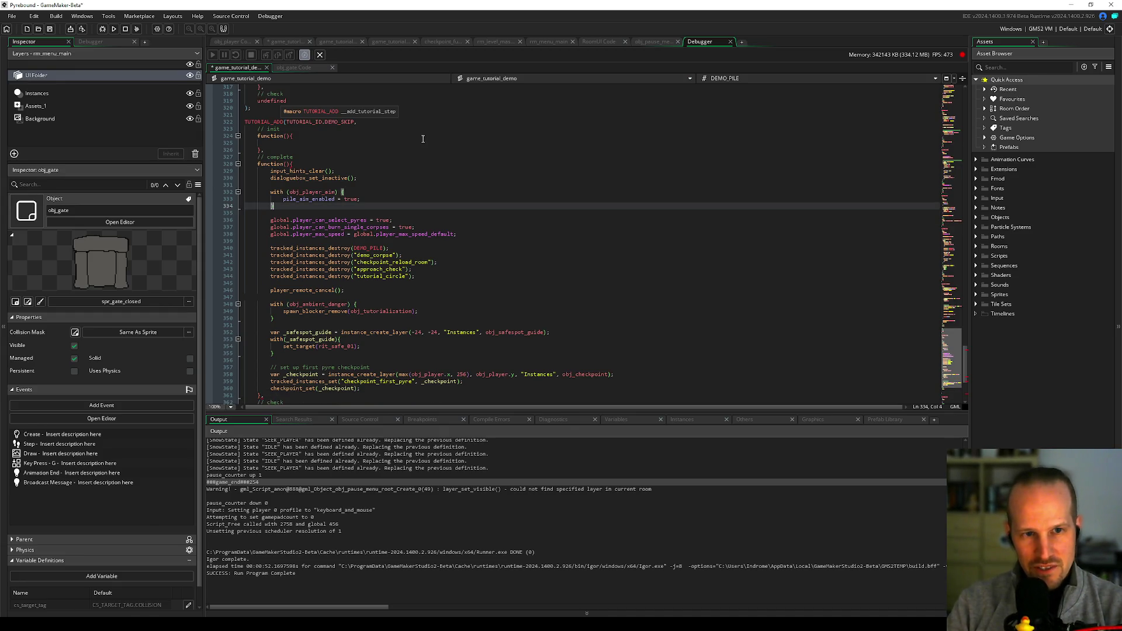
key(ctrl+s)
click(239, 44)
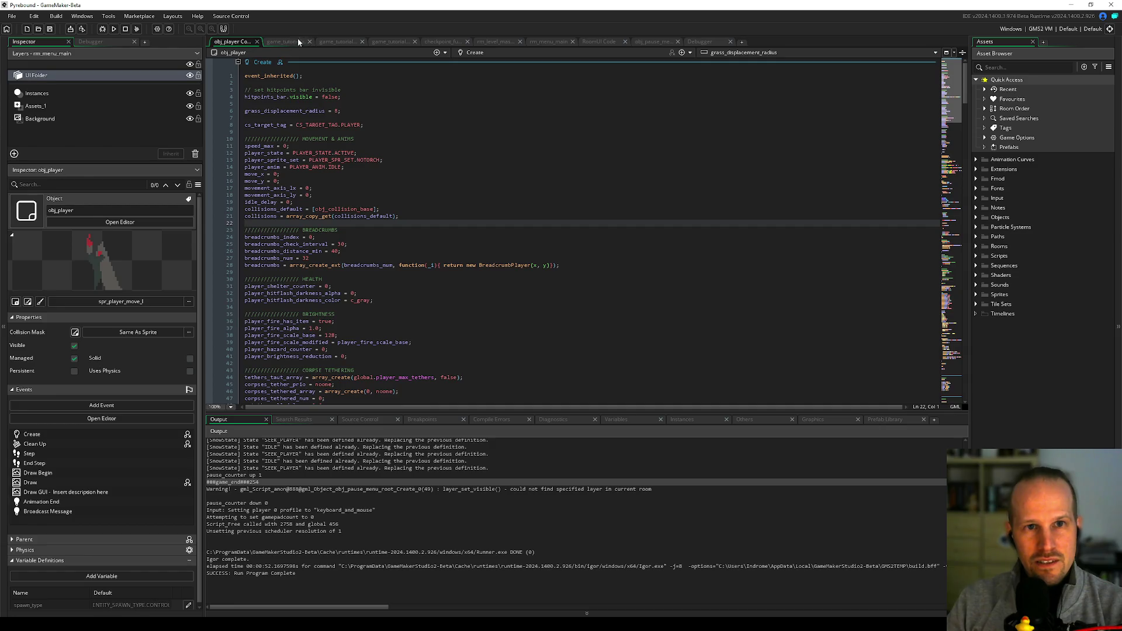
click(298, 42)
- Paste show_debug_message($"{room}"); into the skip-tutorial on-click code in RoomUI, then run
click(611, 42)
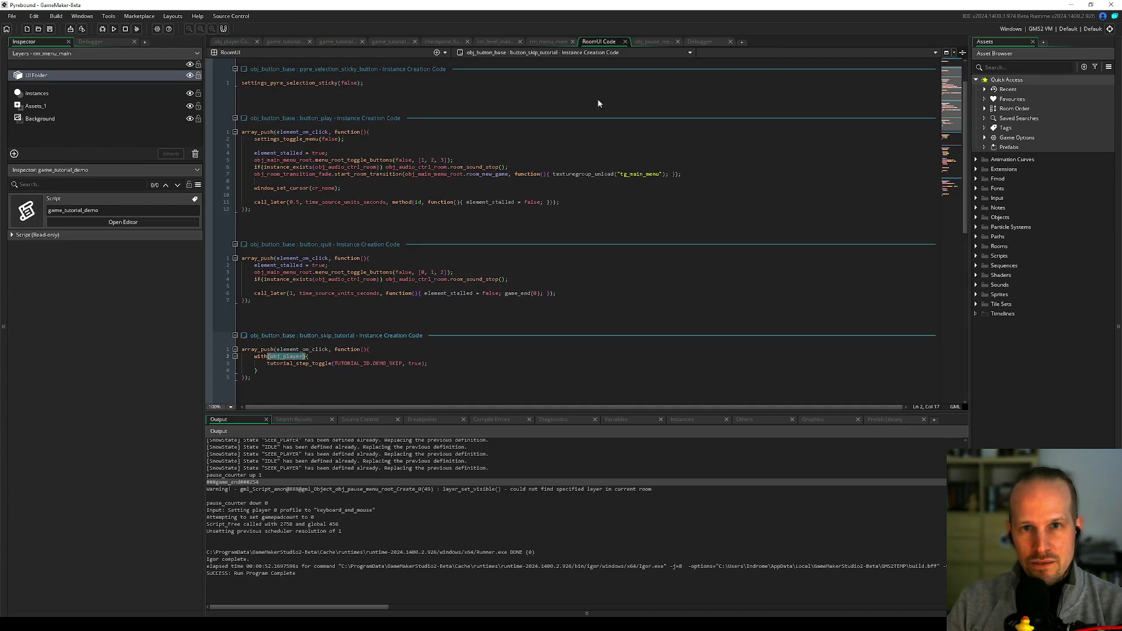
click(379, 349)
text(show_debug_message($"{room}");)
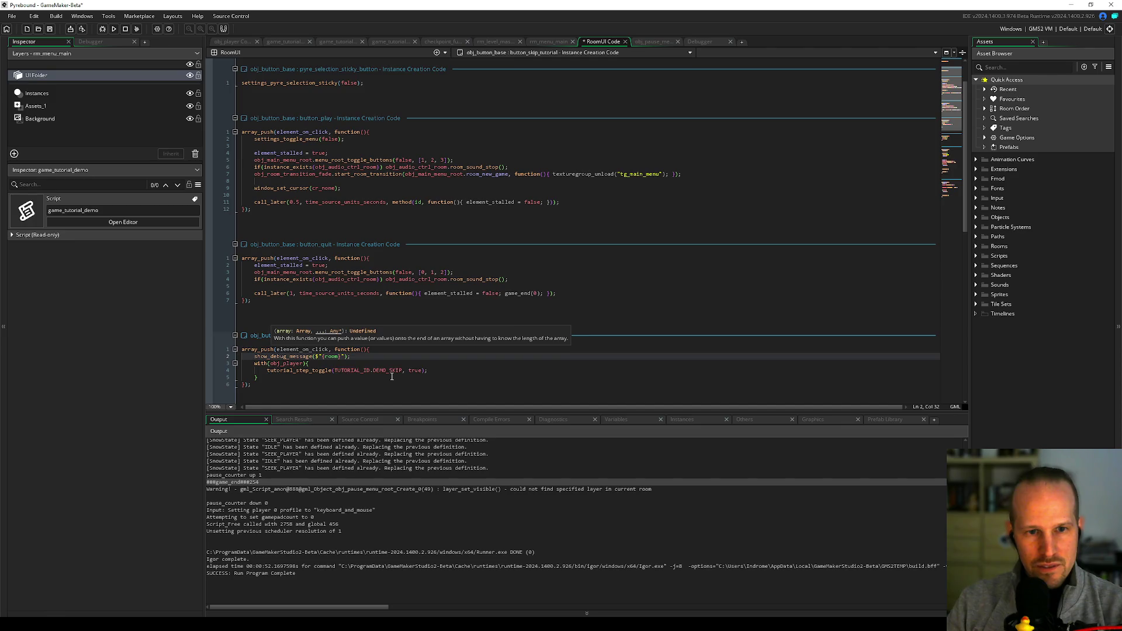
key(Return)
key(ctrl+v)
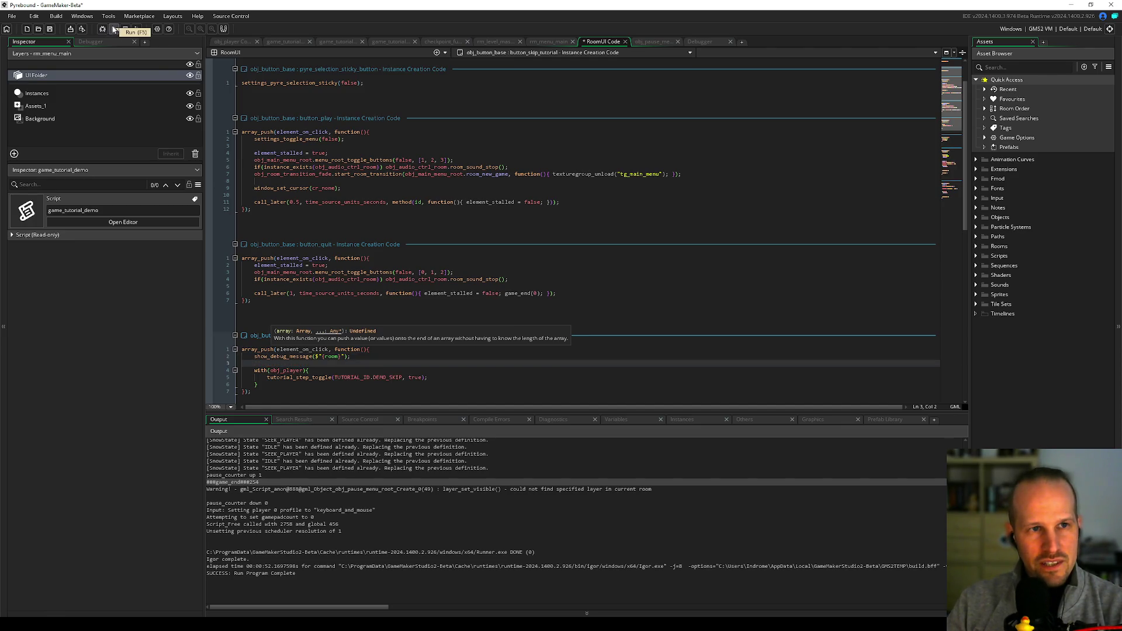
click(109, 33)
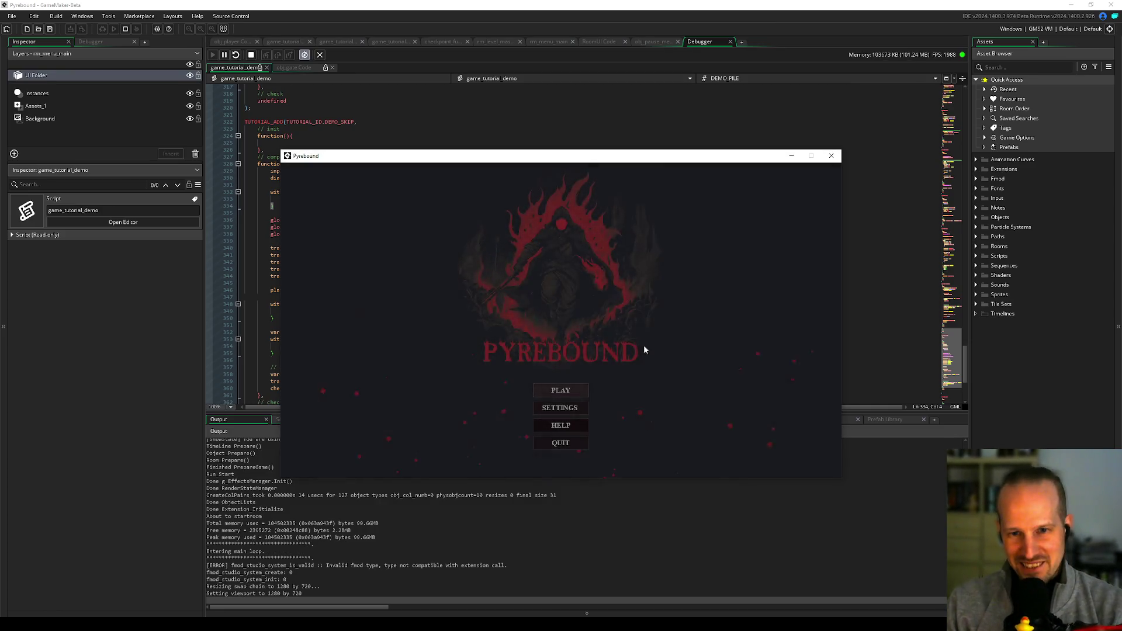
- Turn on toggle tutorial in the debug globals window and start a new game
key(F1)
click(315, 167)
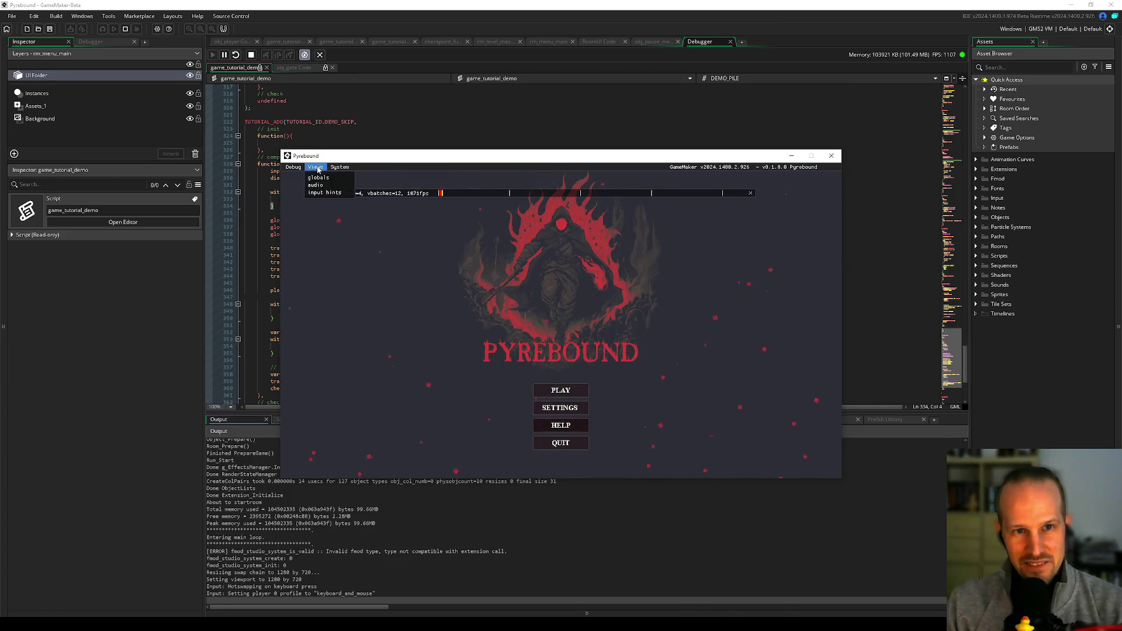
click(318, 177)
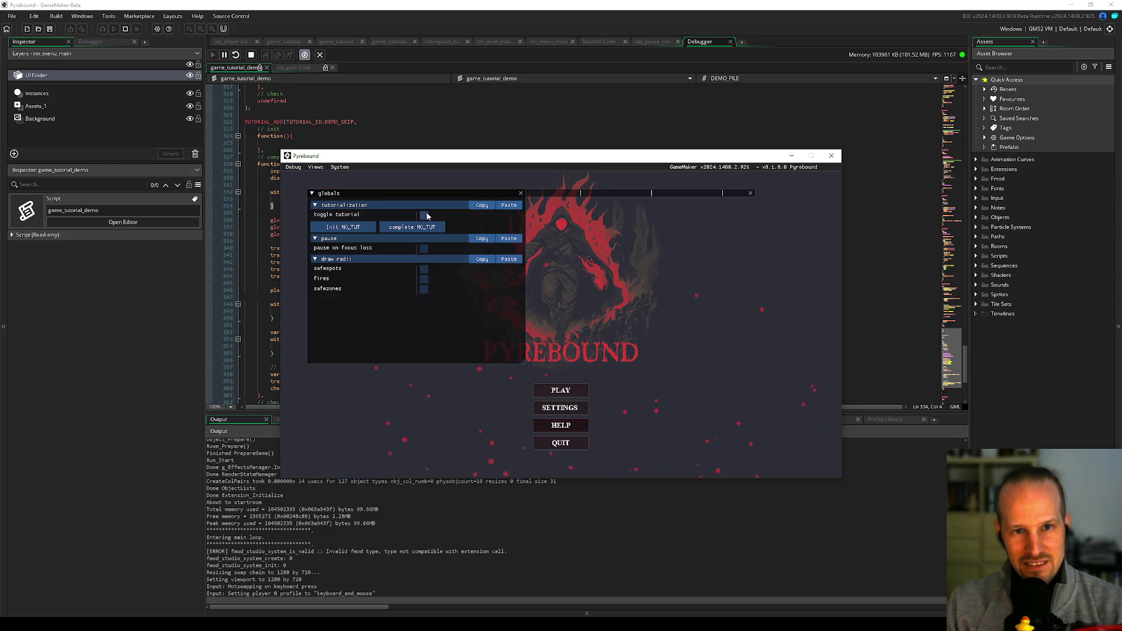
click(460, 235)
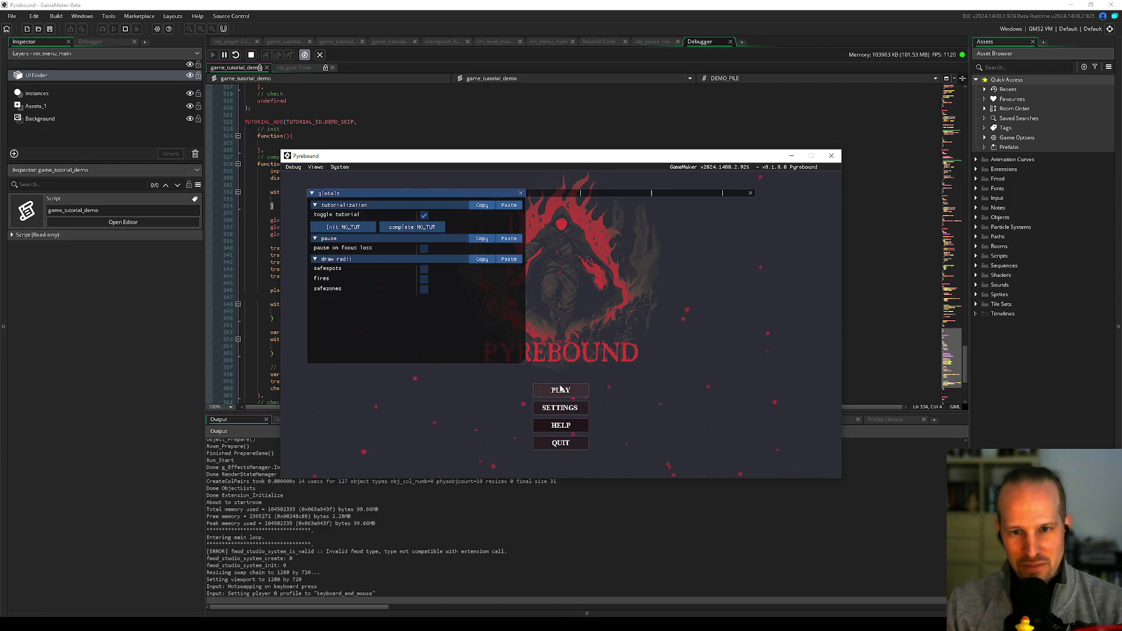
key(F1)
key(Return)
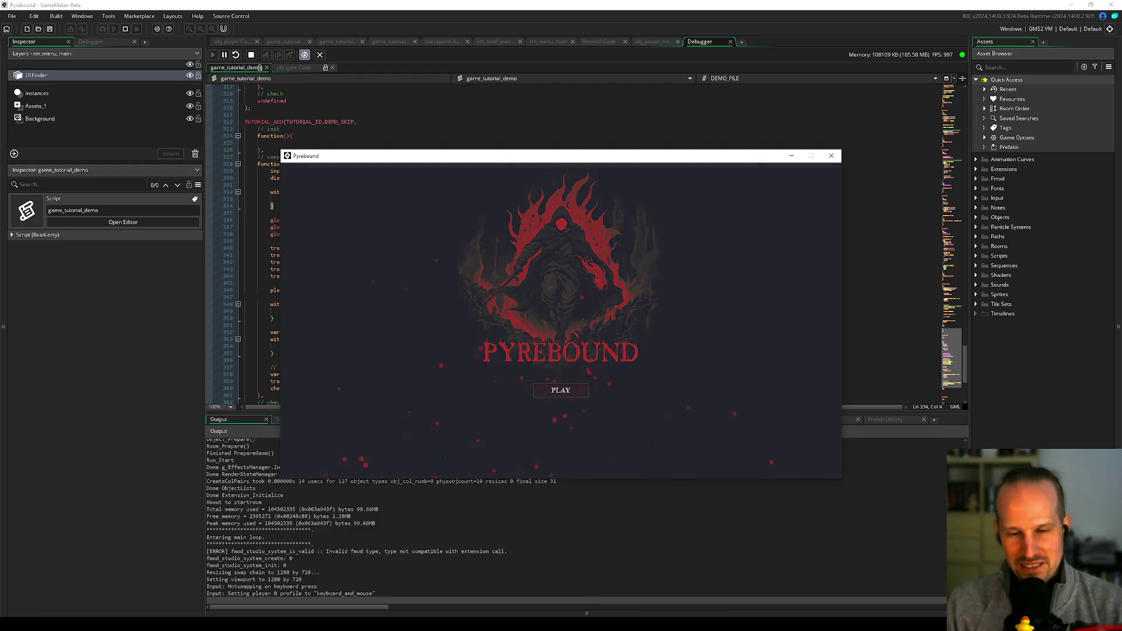
- Switch the build configuration to Win_demo and pause the game
click(1110, 28)
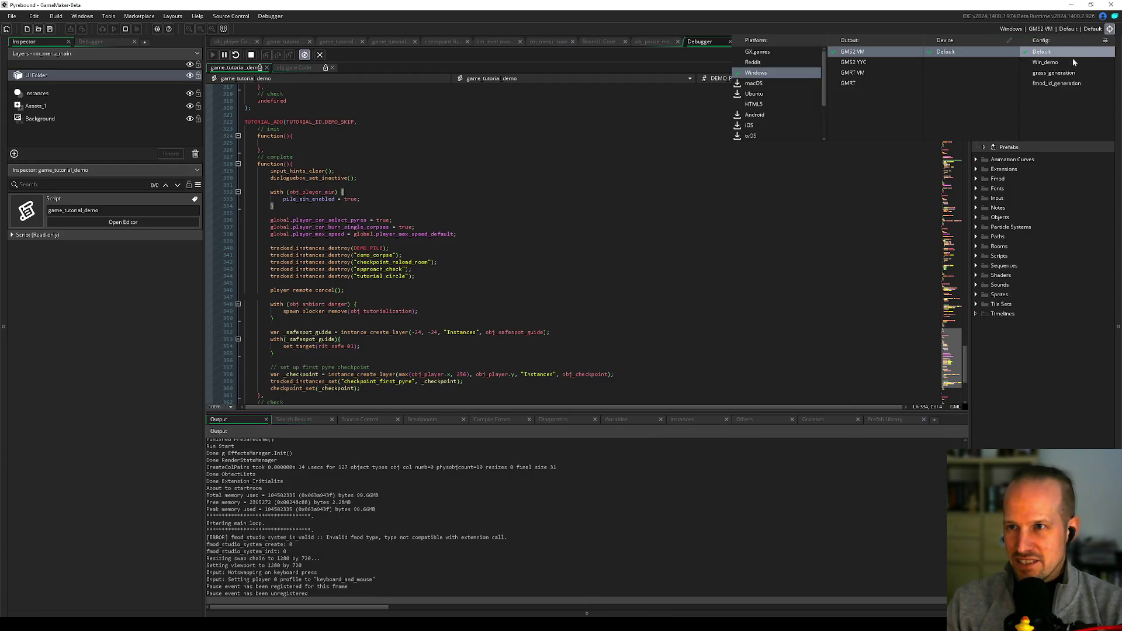
click(1045, 62)
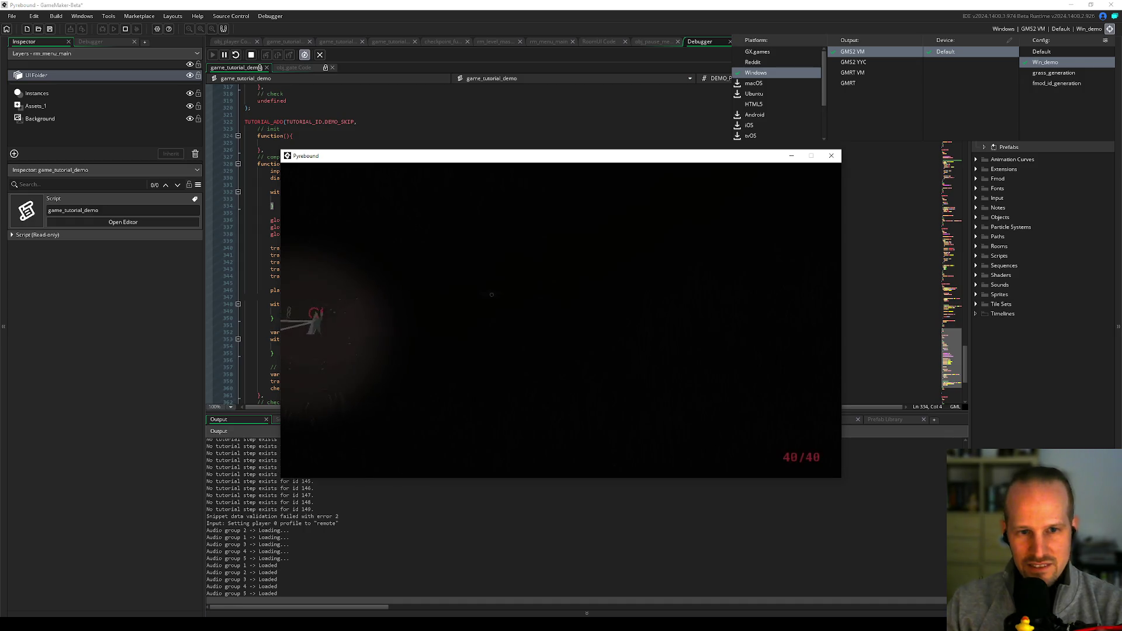
key(Escape)
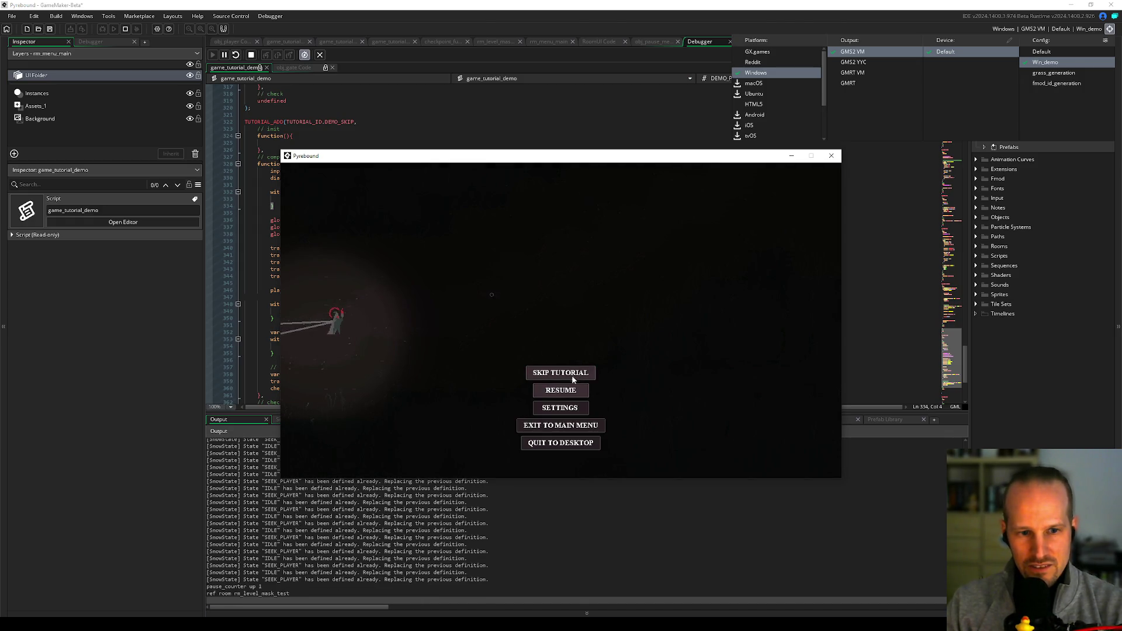
click(226, 592)
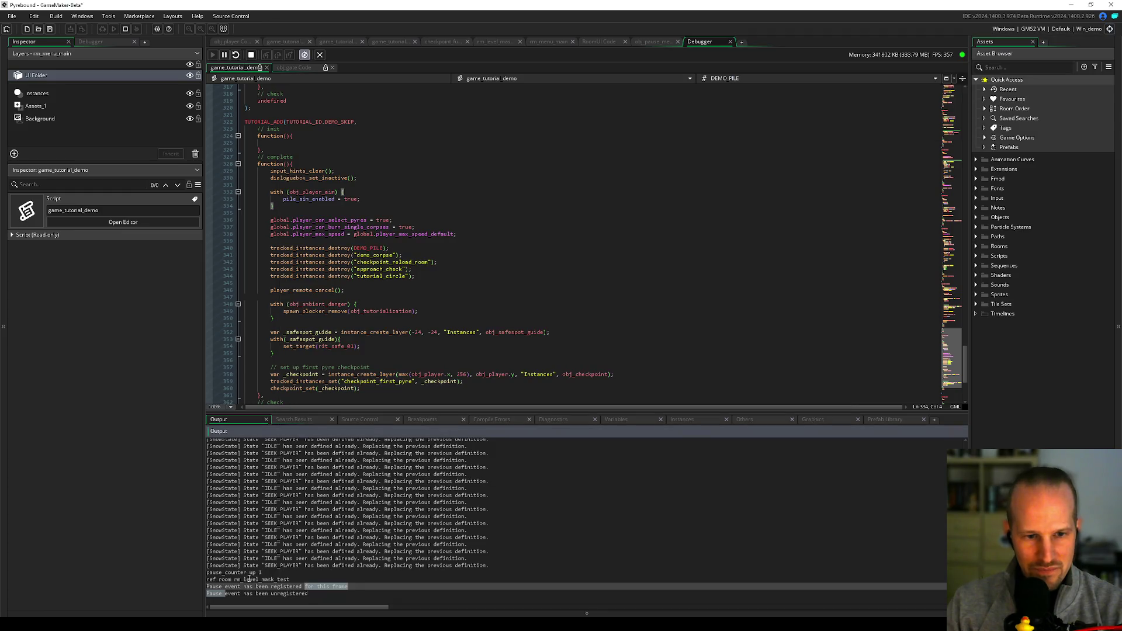
- Select the room line in the output log, then inspect the pyre checkpoint code
drag(208, 579, 287, 581)
click(287, 582)
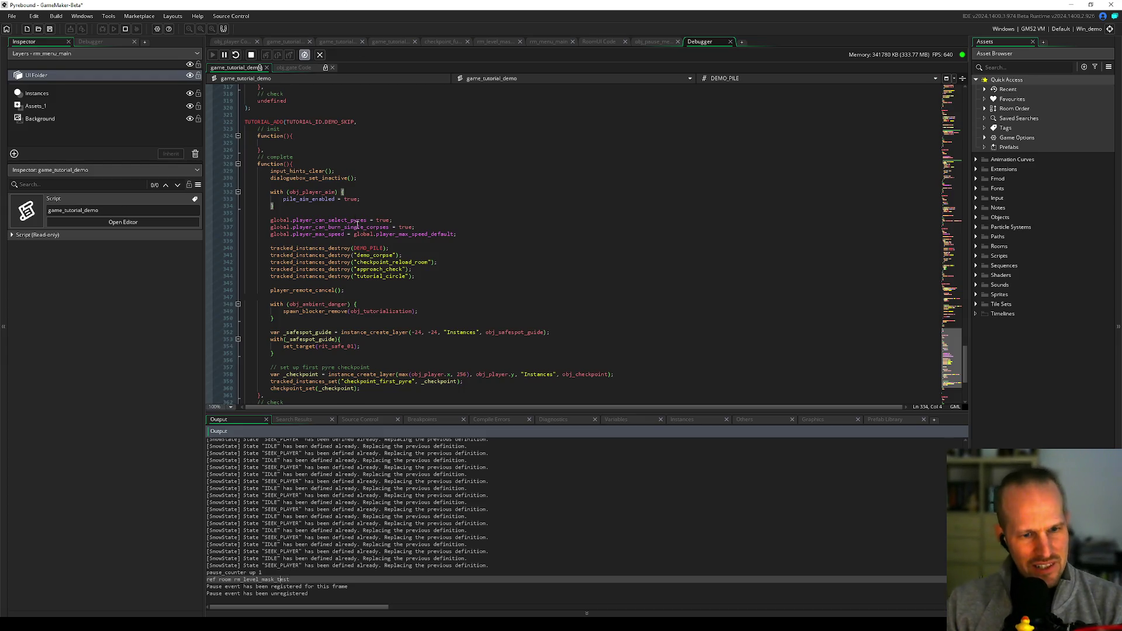
click(344, 366)
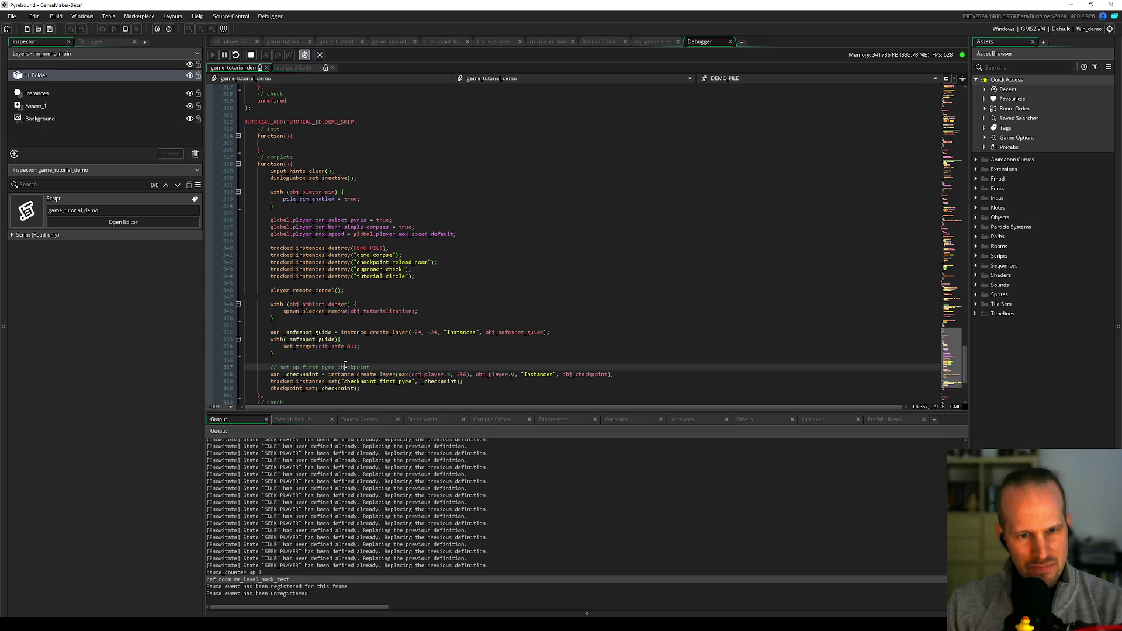
click(390, 321)
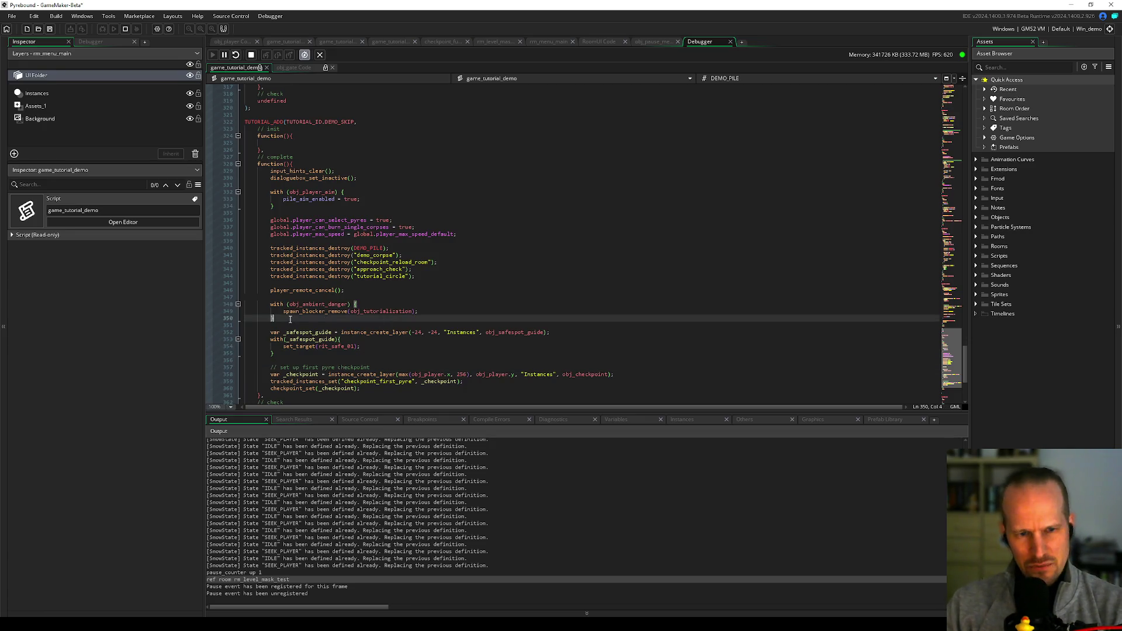
scroll(290, 319, down, 7)
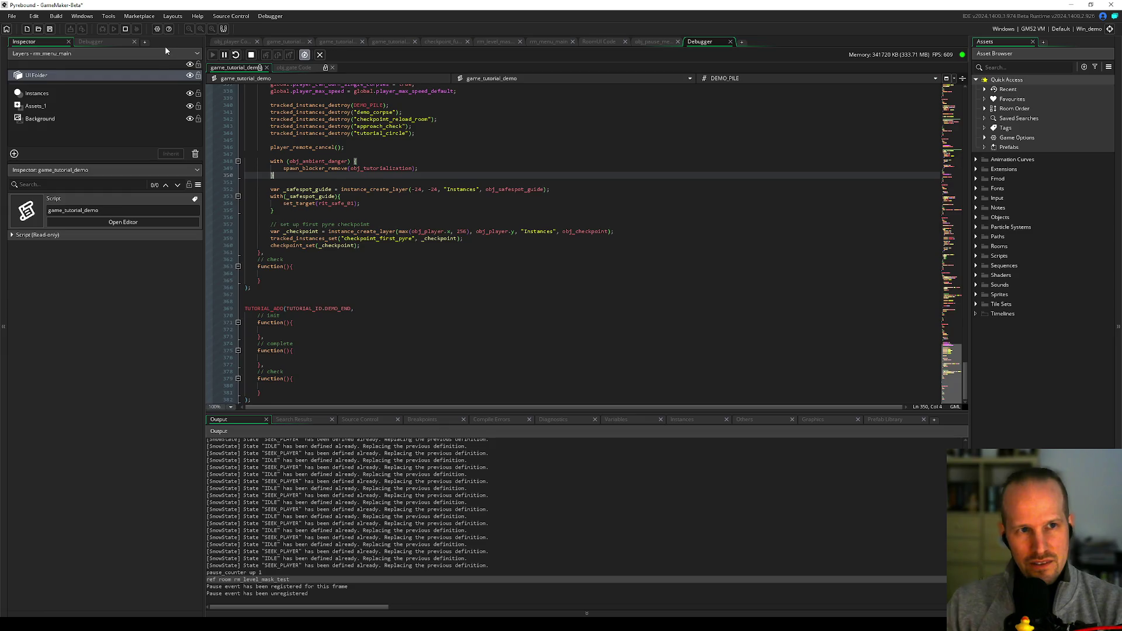
- Stop the game, breakpoint the skip-tutorial click handler in RoomUI code, and debug with F6
click(125, 30)
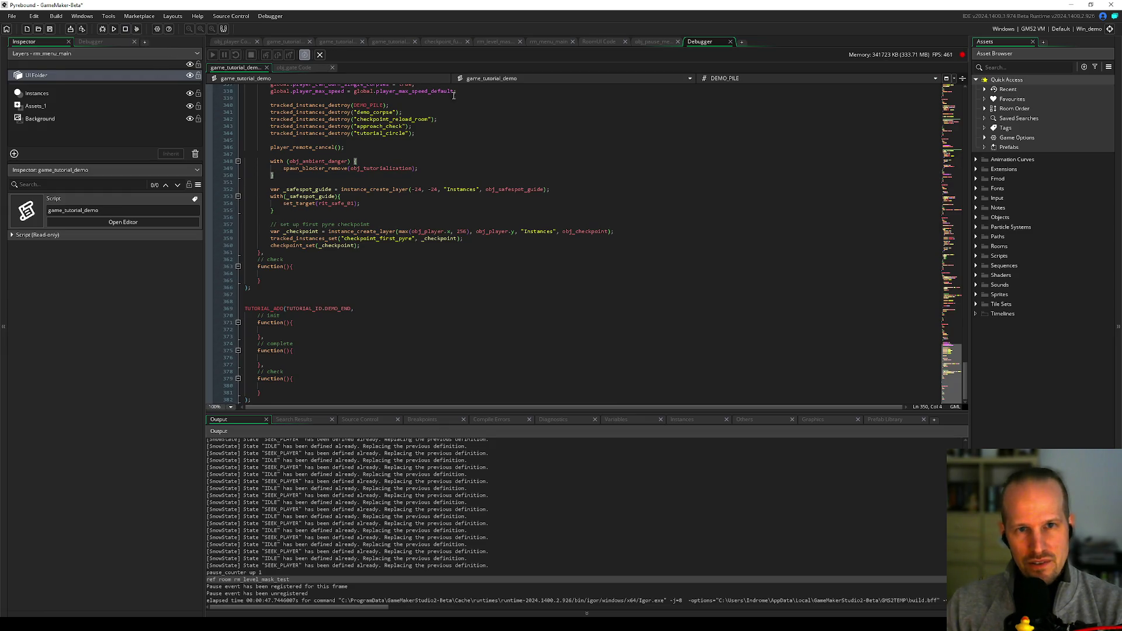
click(285, 44)
click(596, 41)
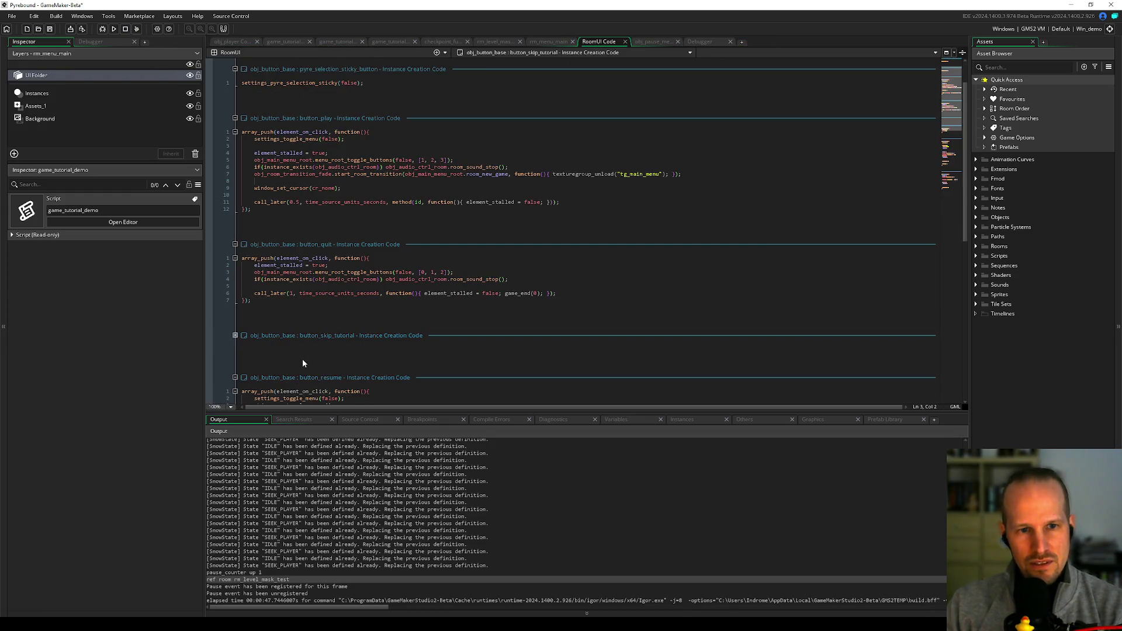
click(235, 335)
scroll(281, 345, down, 4)
click(319, 265)
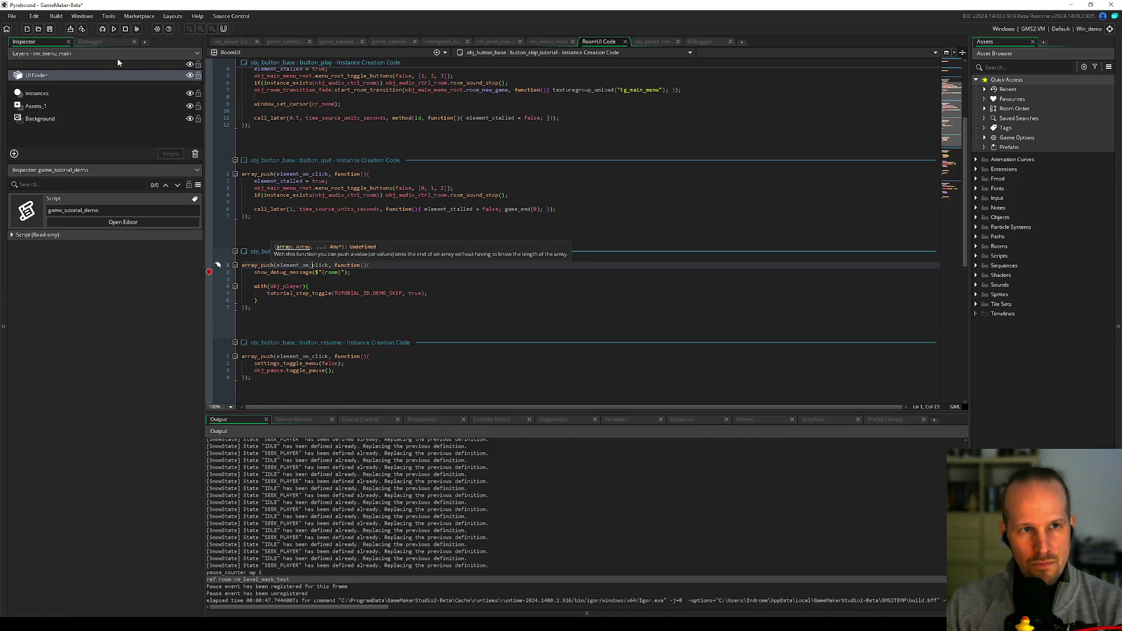
key(F6)
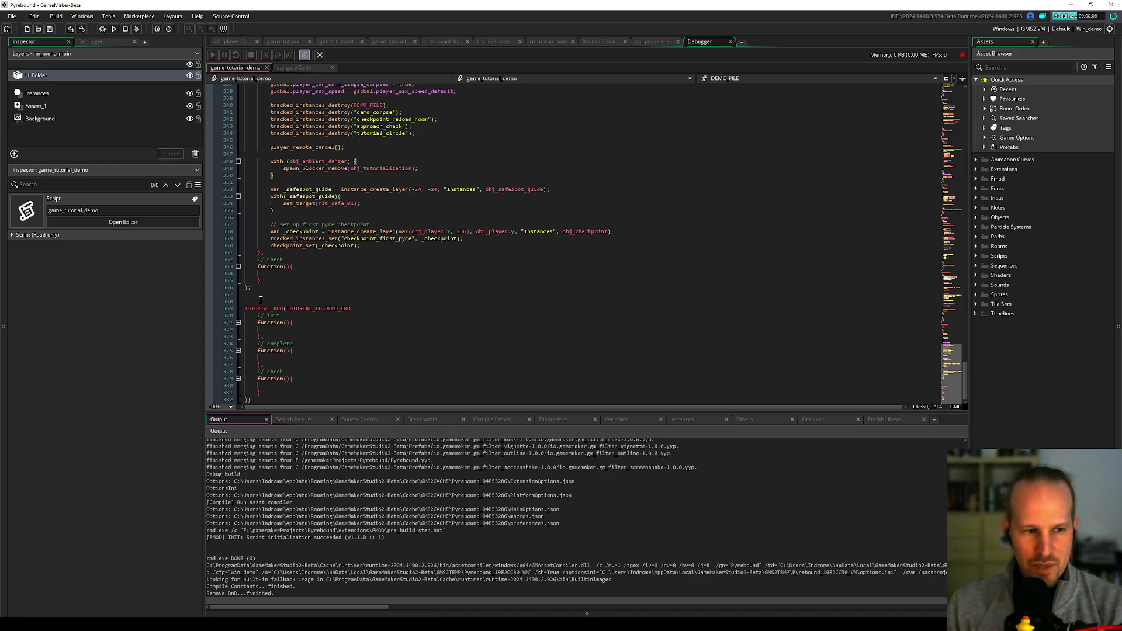
- Pause the running game with Escape and trigger SKIP TUTORIAL to reach the breakpoint
click(298, 301)
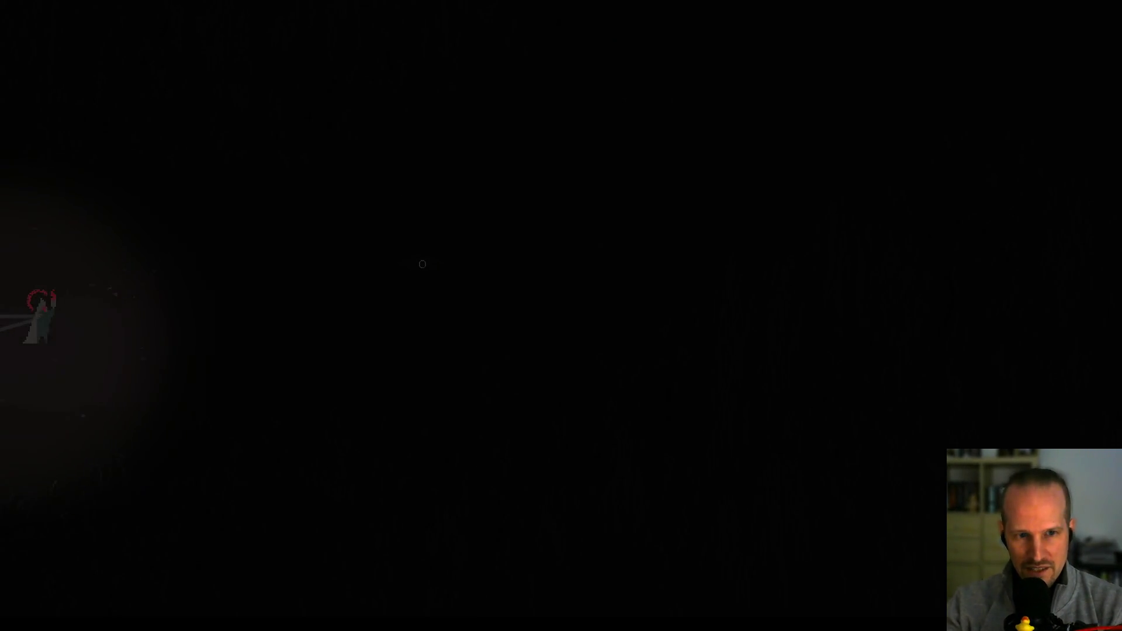
key(Escape)
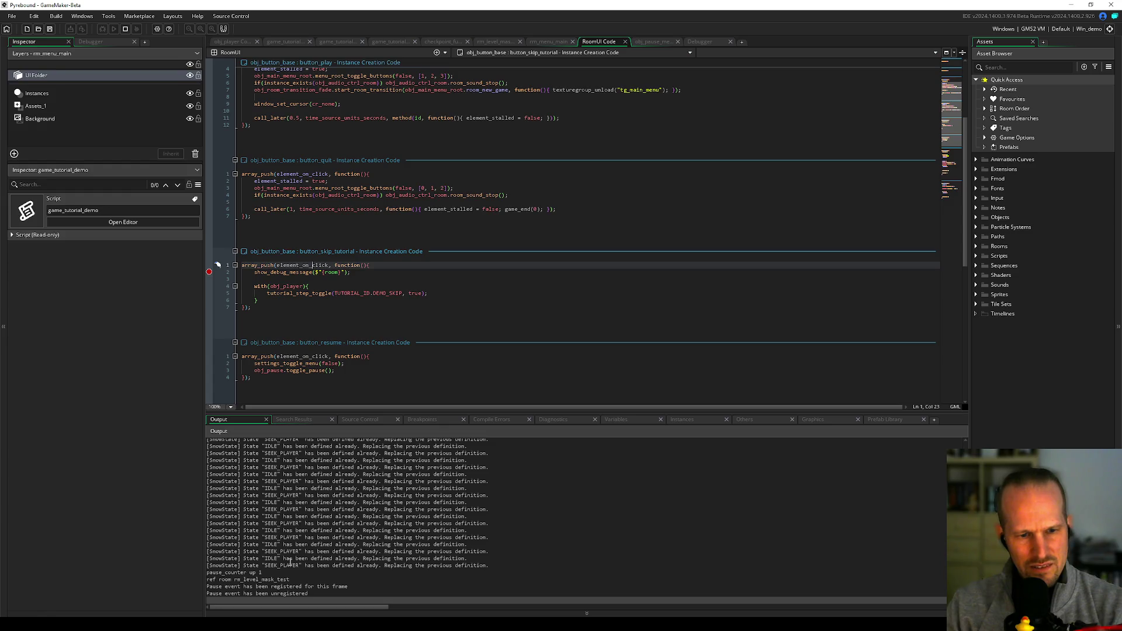
scroll(289, 562, down, 2)
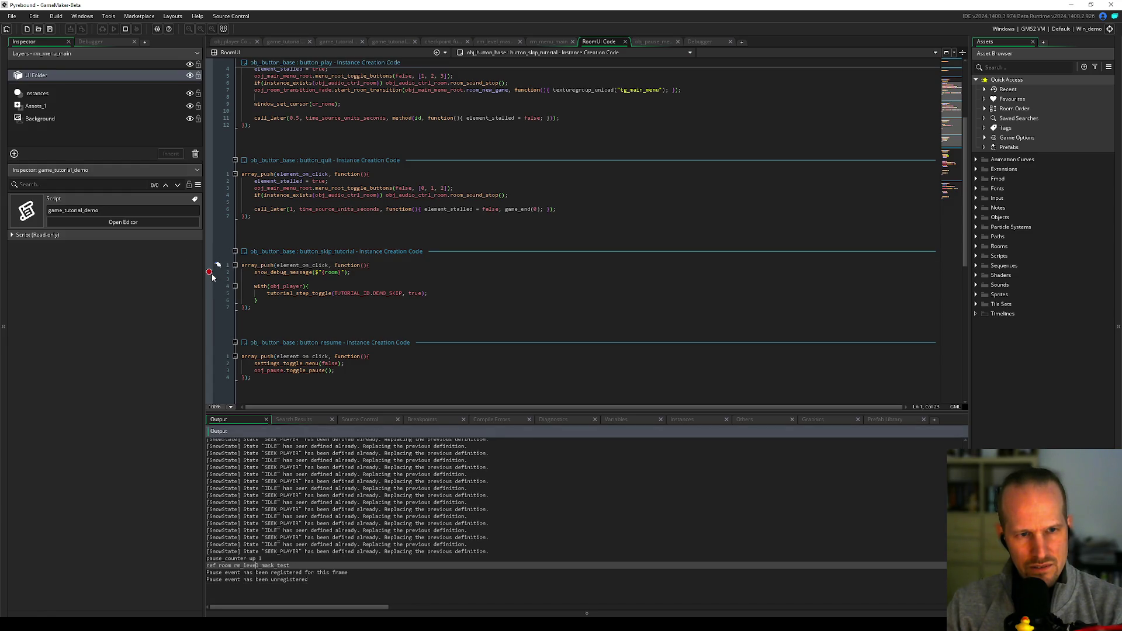
key(F5)
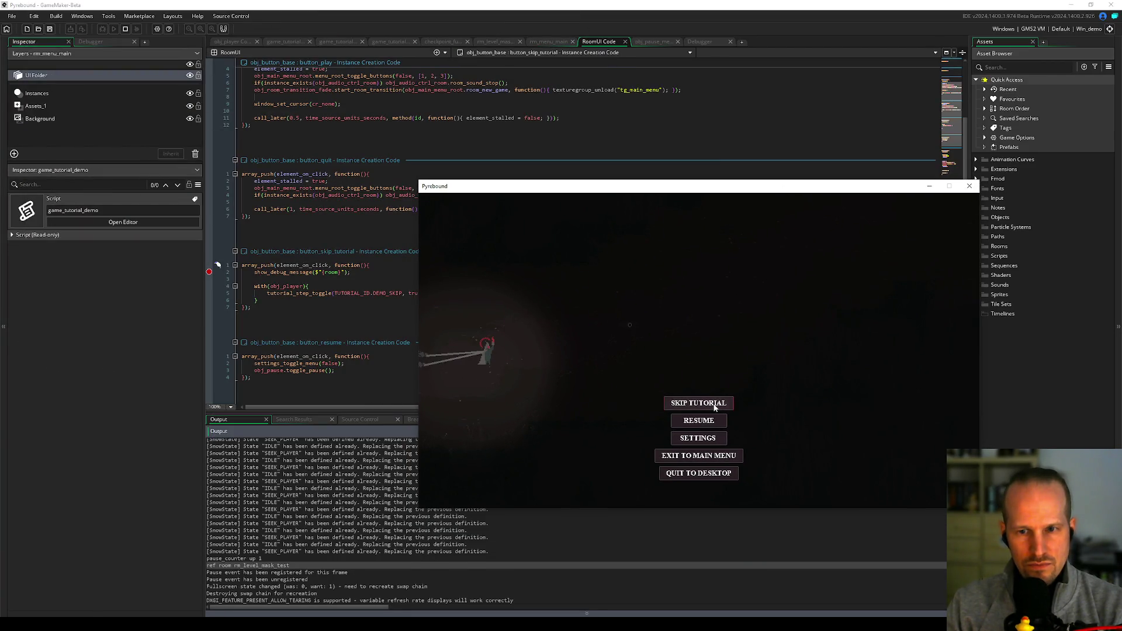
click(714, 408)
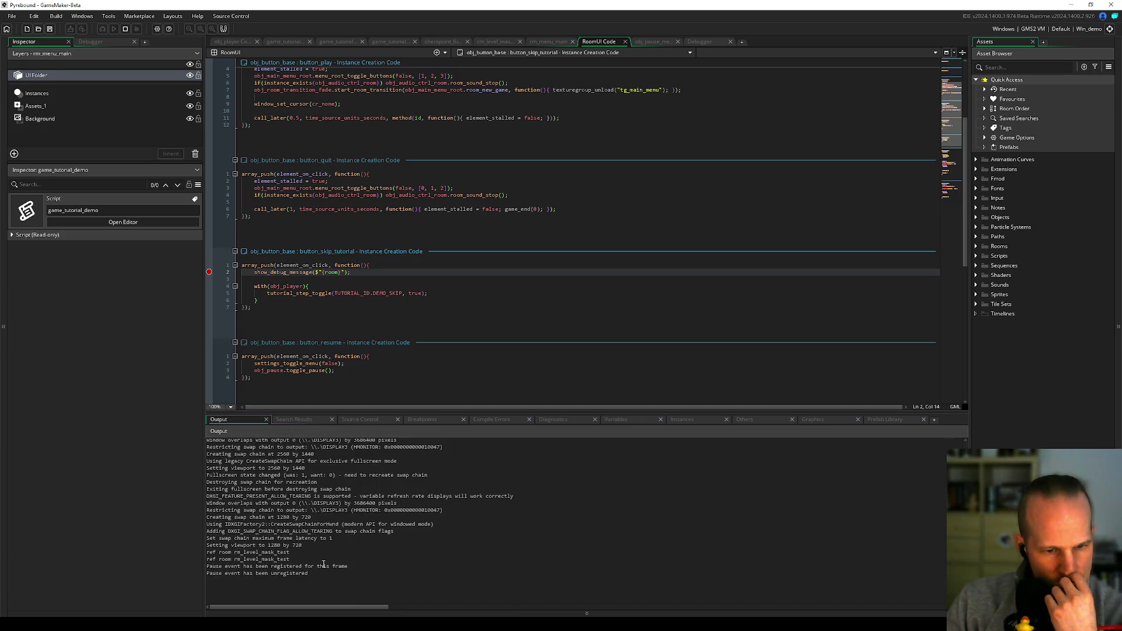
- Select the latest room lines in the Output log
drag(290, 565, 193, 554)
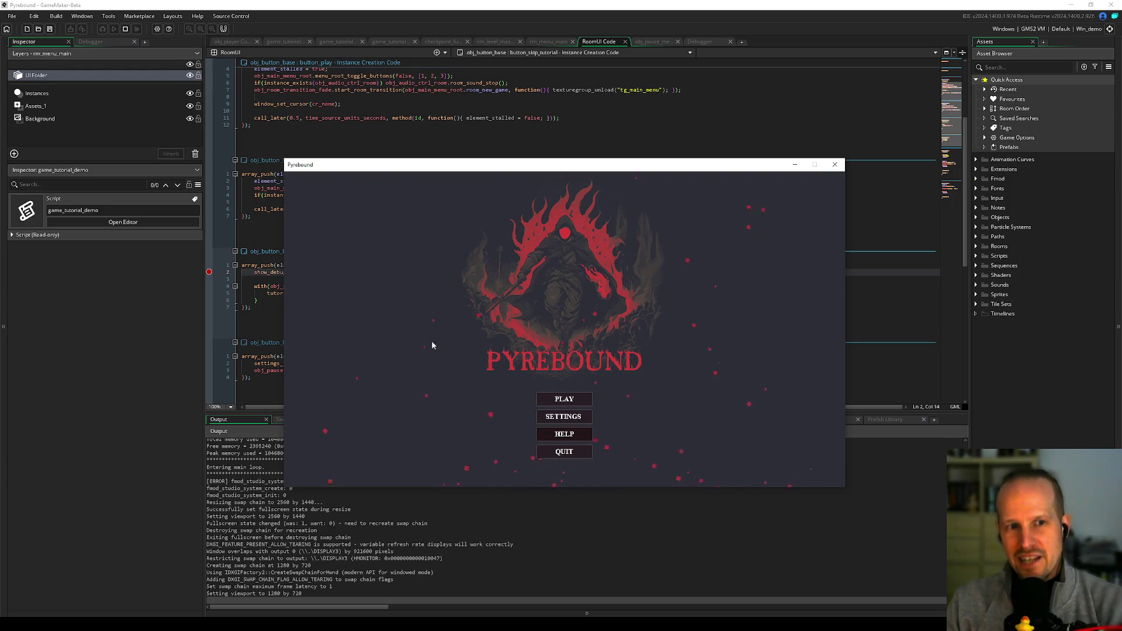
- Start a game, pause it, trigger SKIP TUTORIAL to log the room, then remove the line-2 breakpoint
click(565, 397)
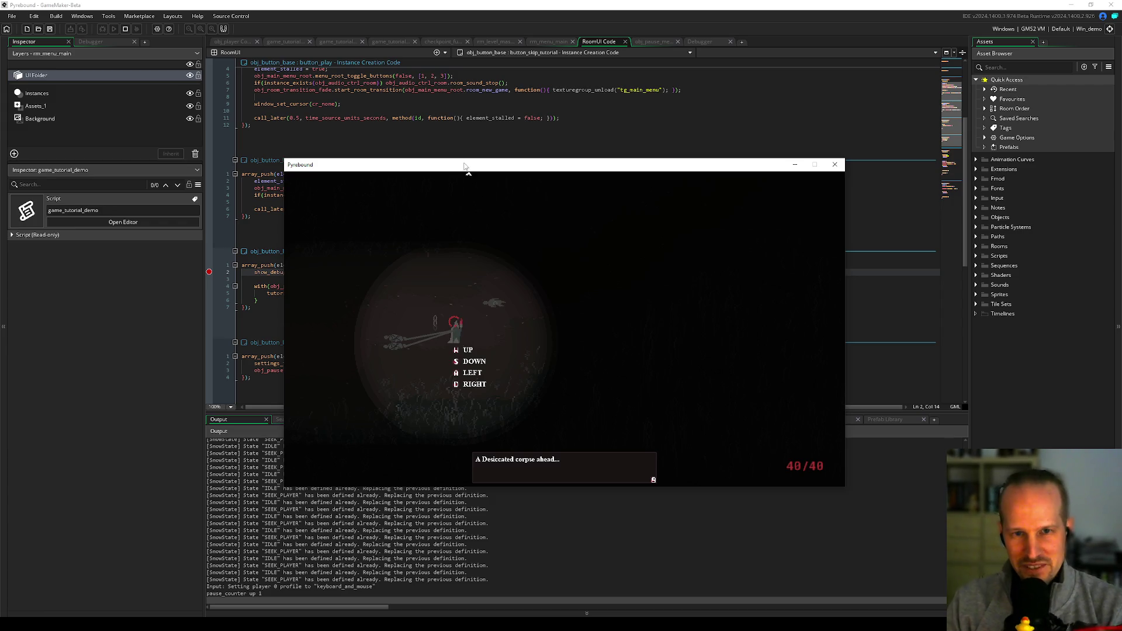
drag(468, 165, 614, 91)
key(Escape)
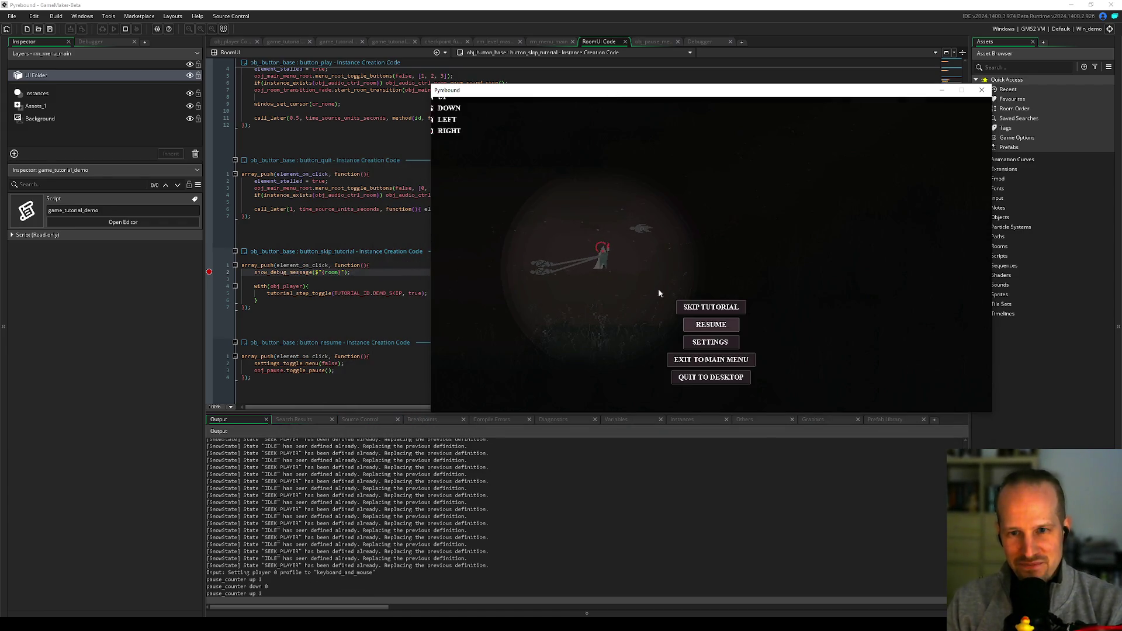
click(712, 308)
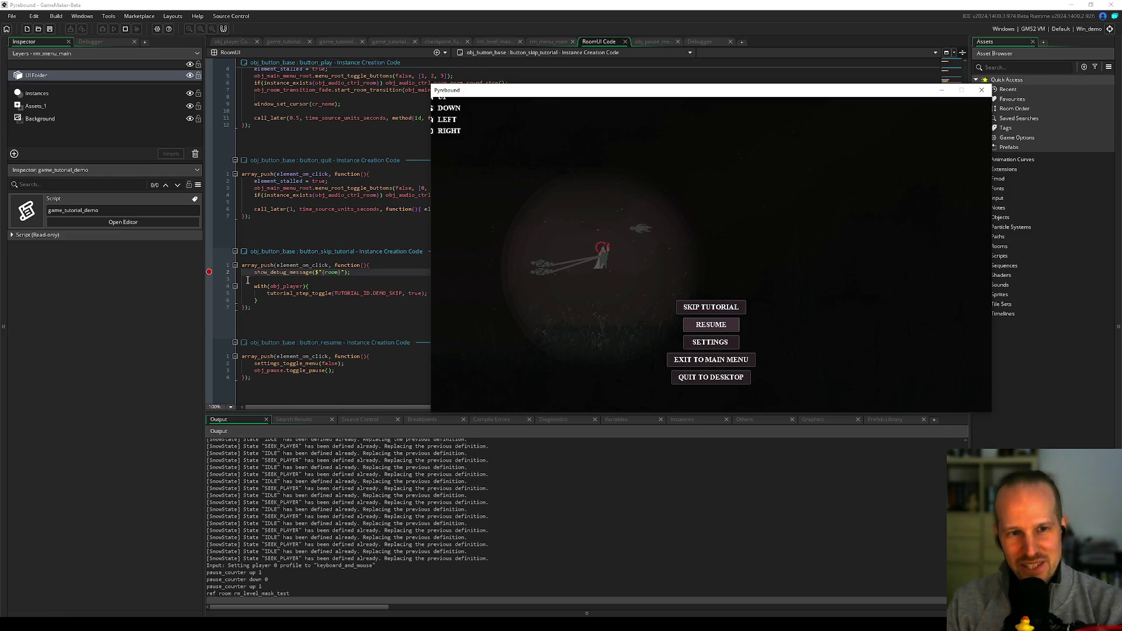
click(209, 273)
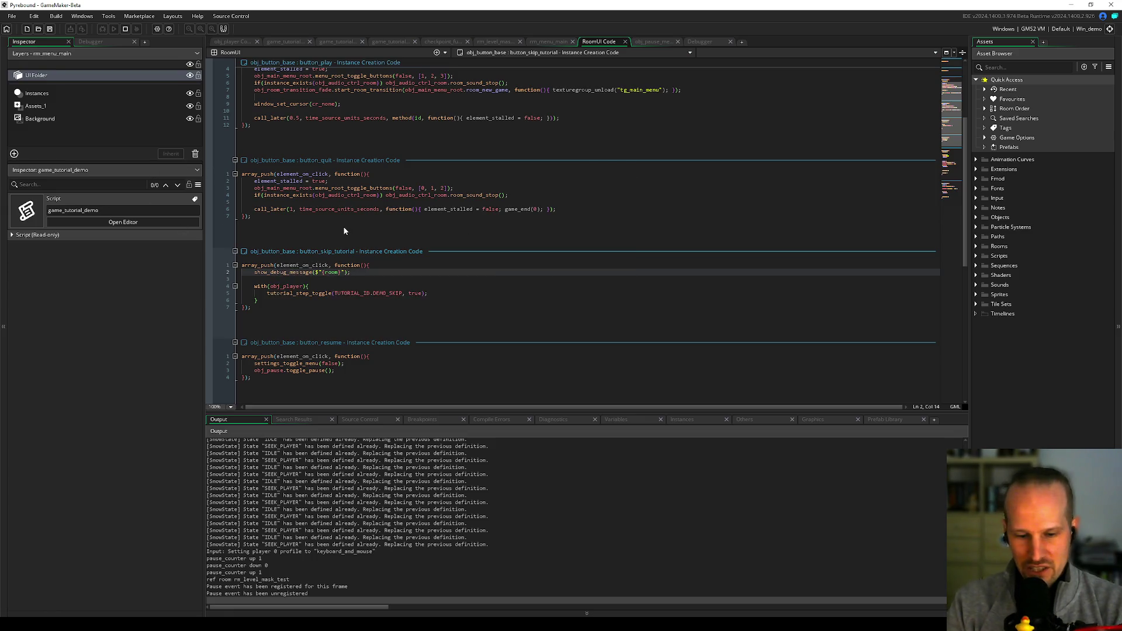
- Open obj_button_base, jump to element_call_functions, and set a breakpoint on line 32
key(ctrl+t)
text(obj_button_ba)
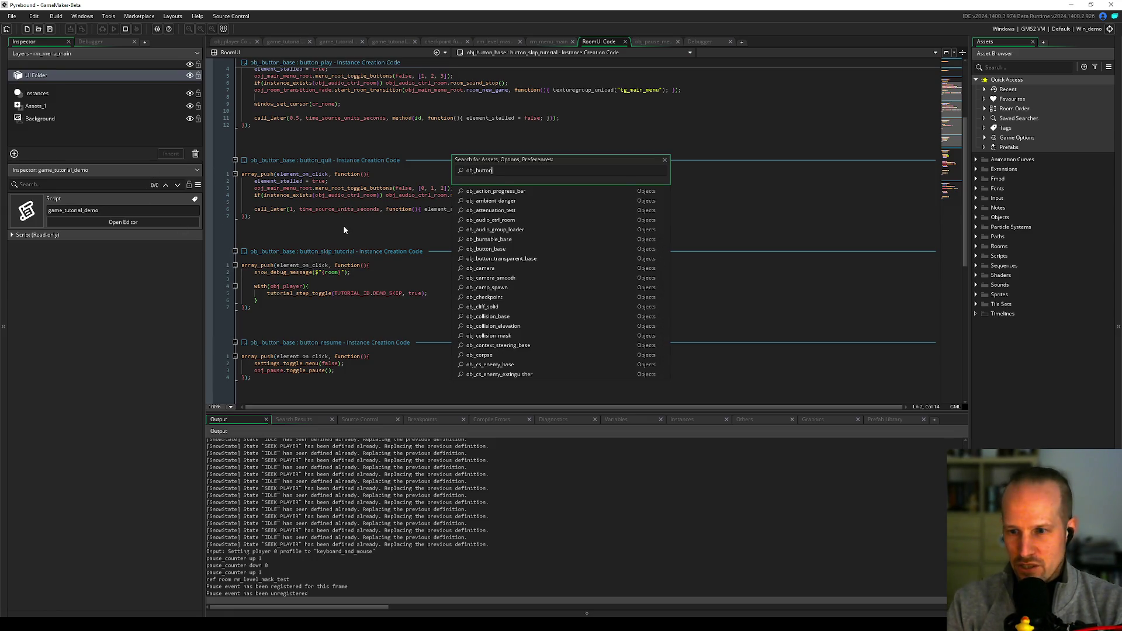
key(Return)
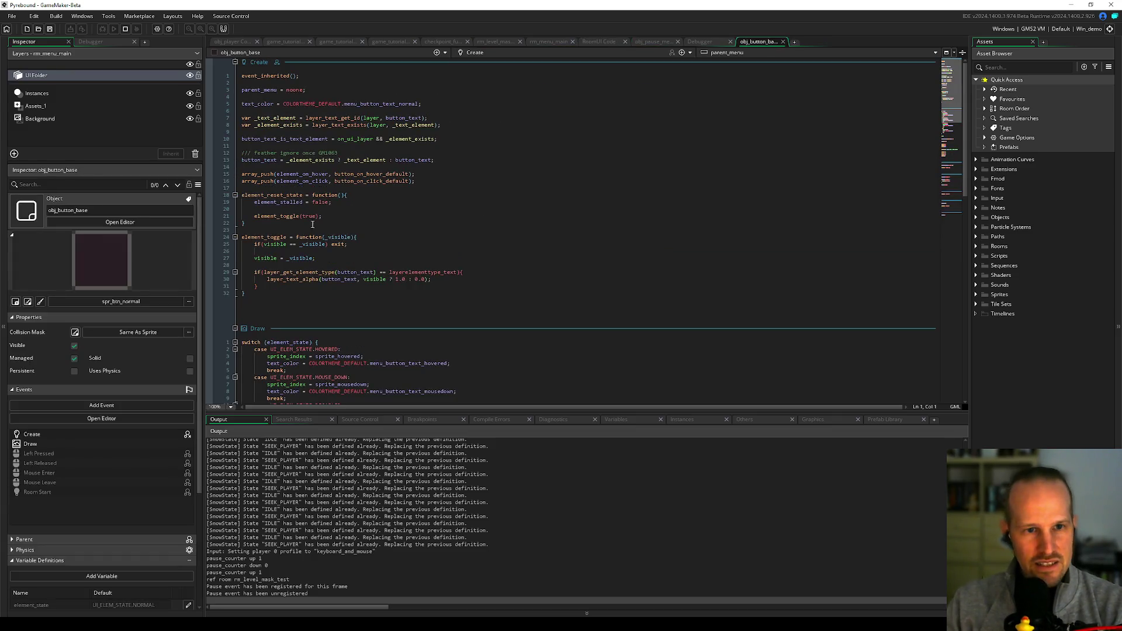
scroll(306, 261, down, 15)
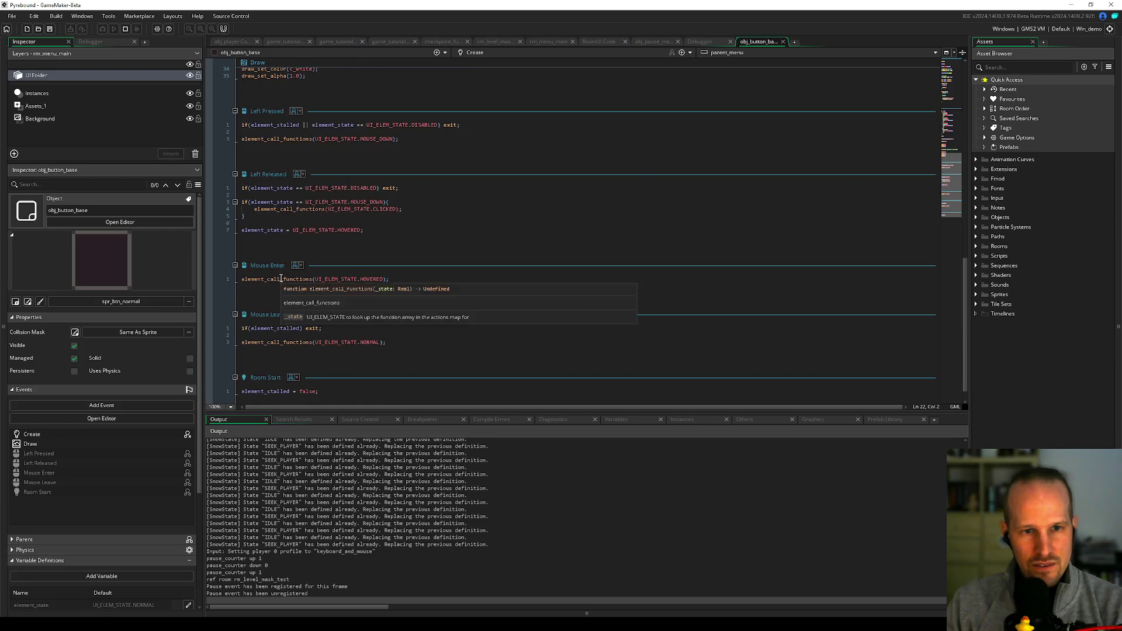
ctrl+click(271, 279)
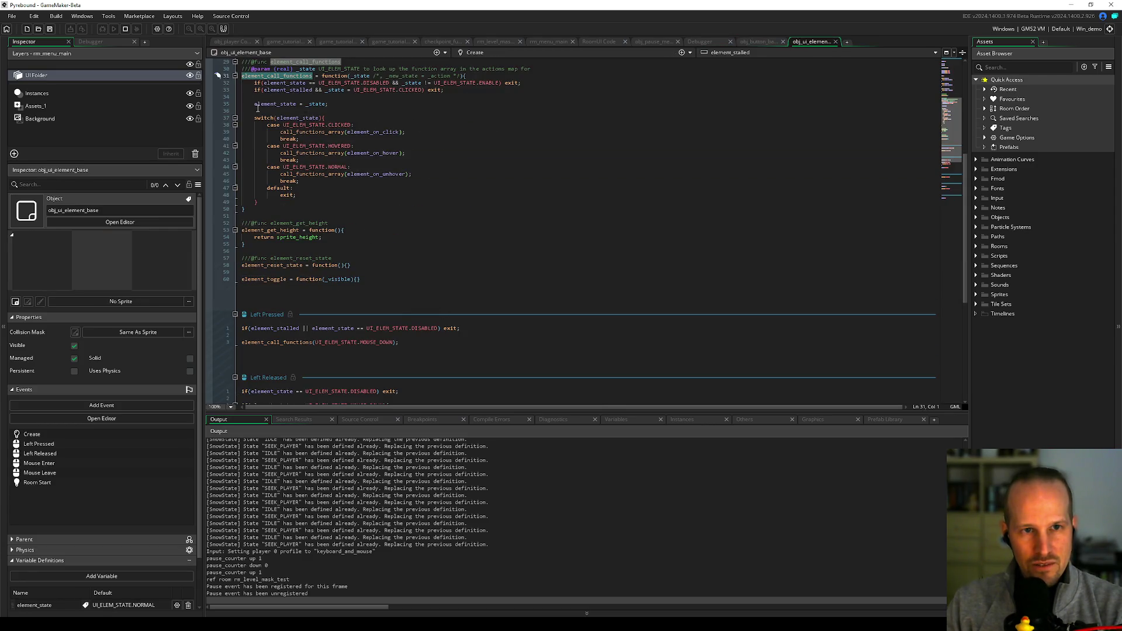
click(209, 83)
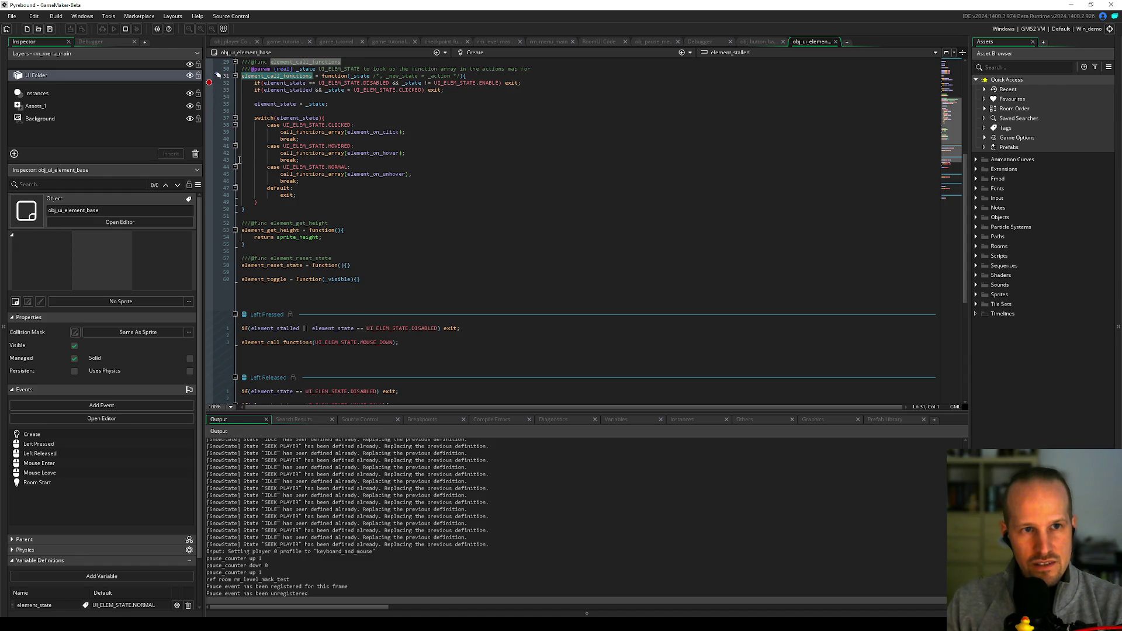
- Press a pause-menu button in the game to hit the breakpoint, then remove it
key(alt+Tab)
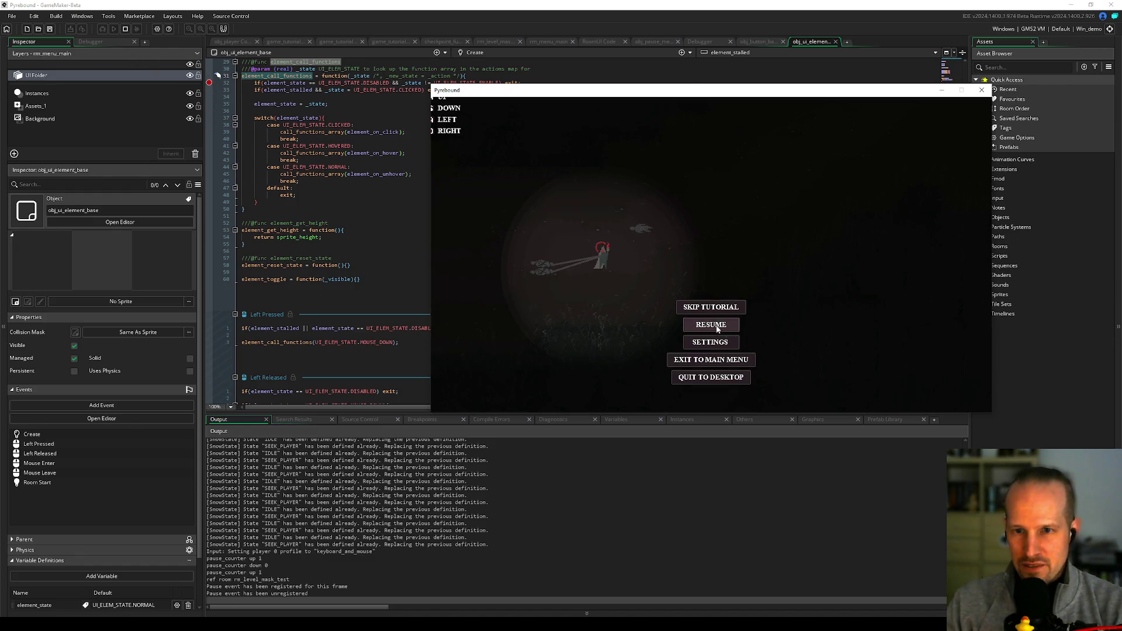
click(711, 310)
click(212, 318)
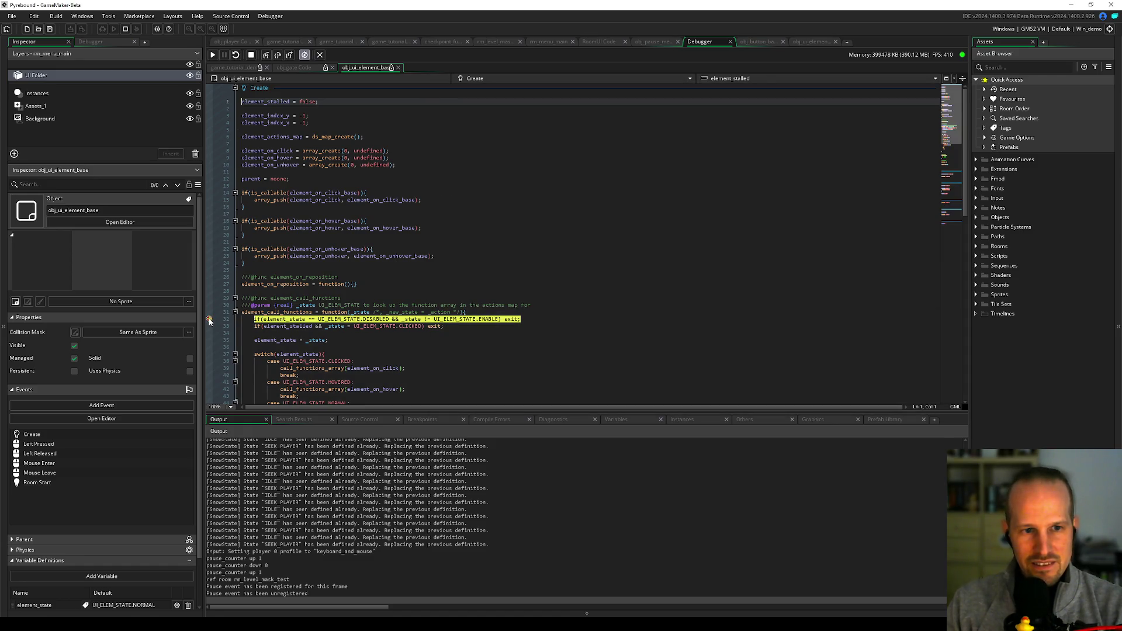
- Breakpoint line 39's element_on_click call, resume, and trigger SKIP TUTORIAL to halt there
scroll(272, 309, down, 6)
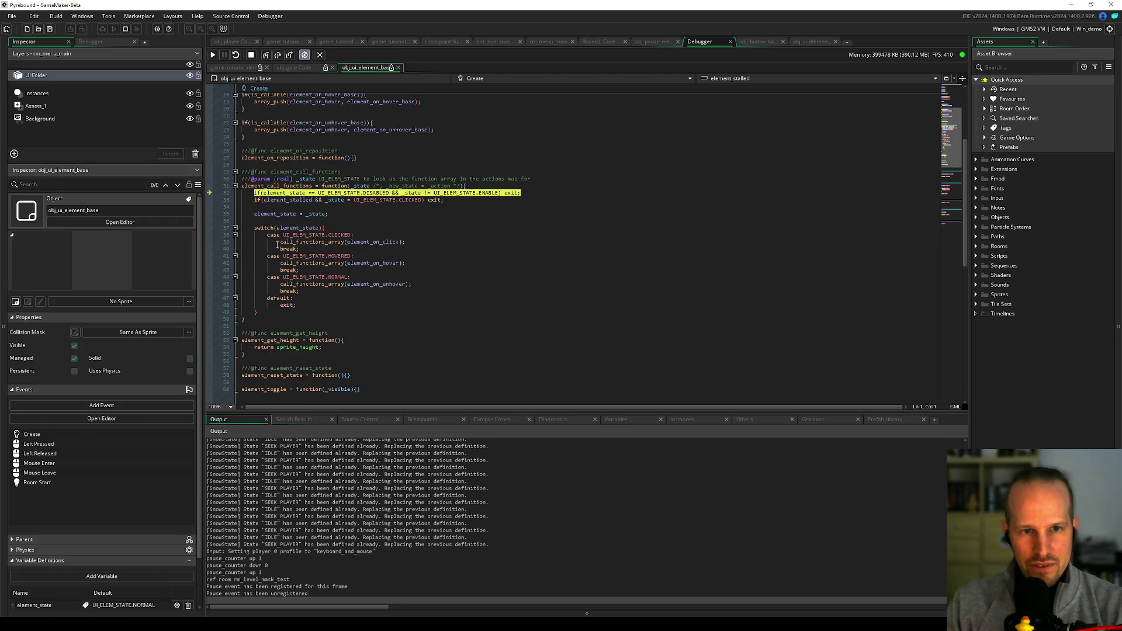
click(209, 241)
click(213, 54)
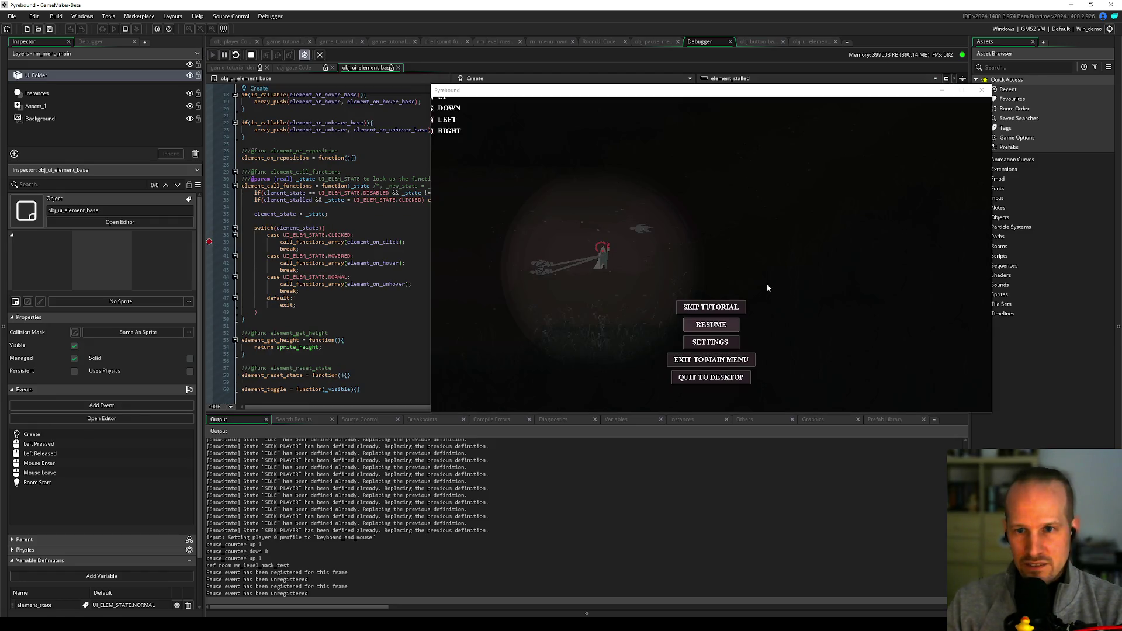
click(705, 308)
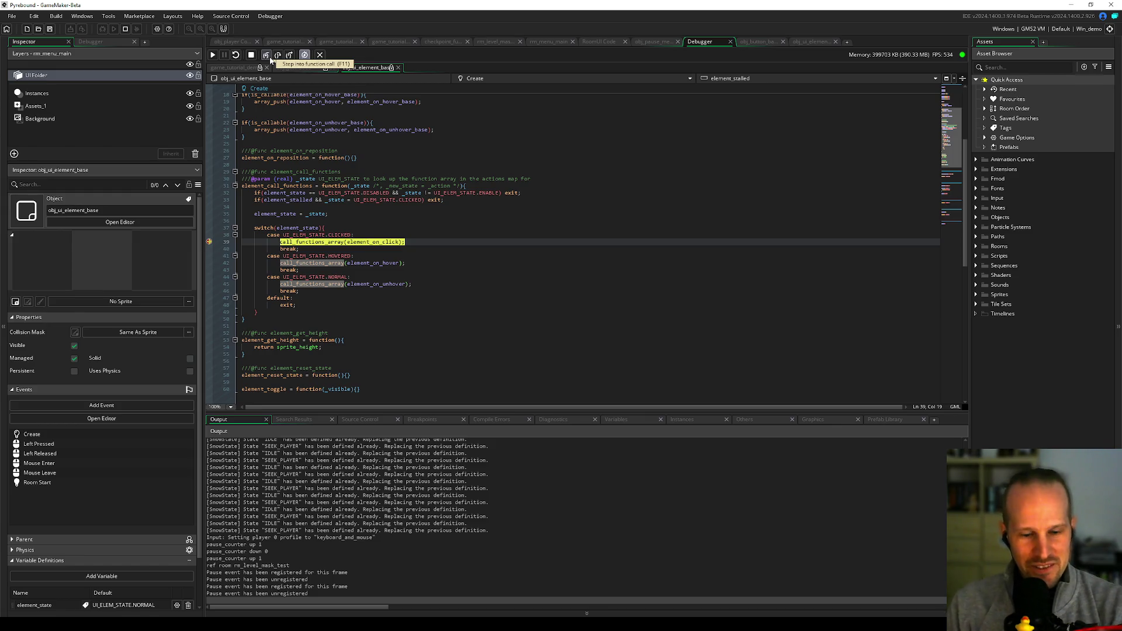
key(alt+Tab)
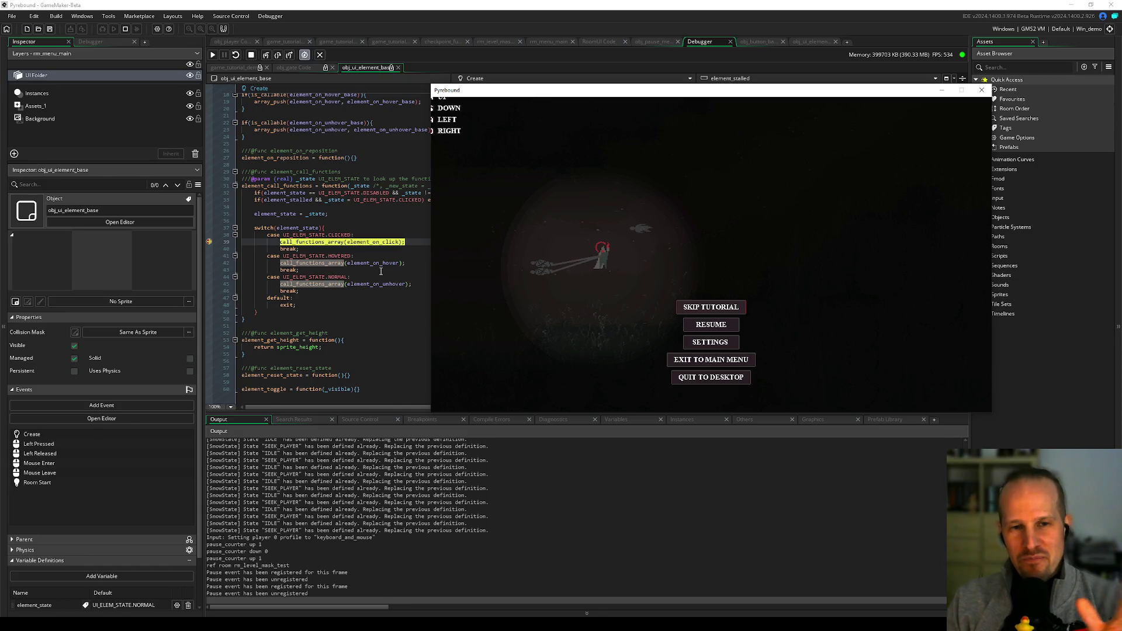
click(390, 256)
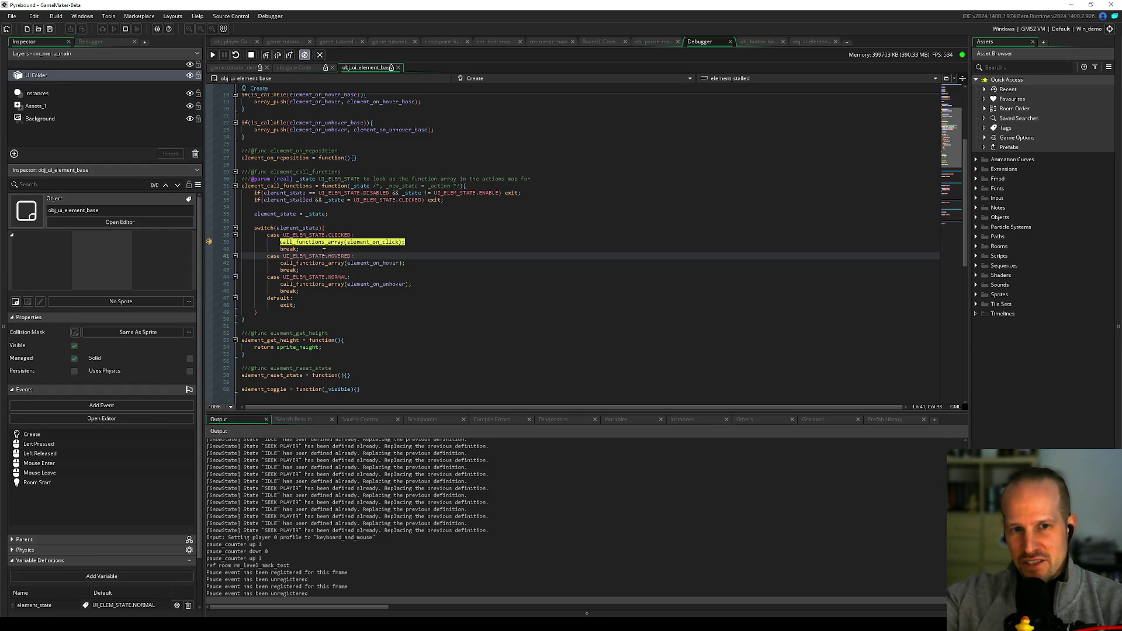
mouse_move(342, 238)
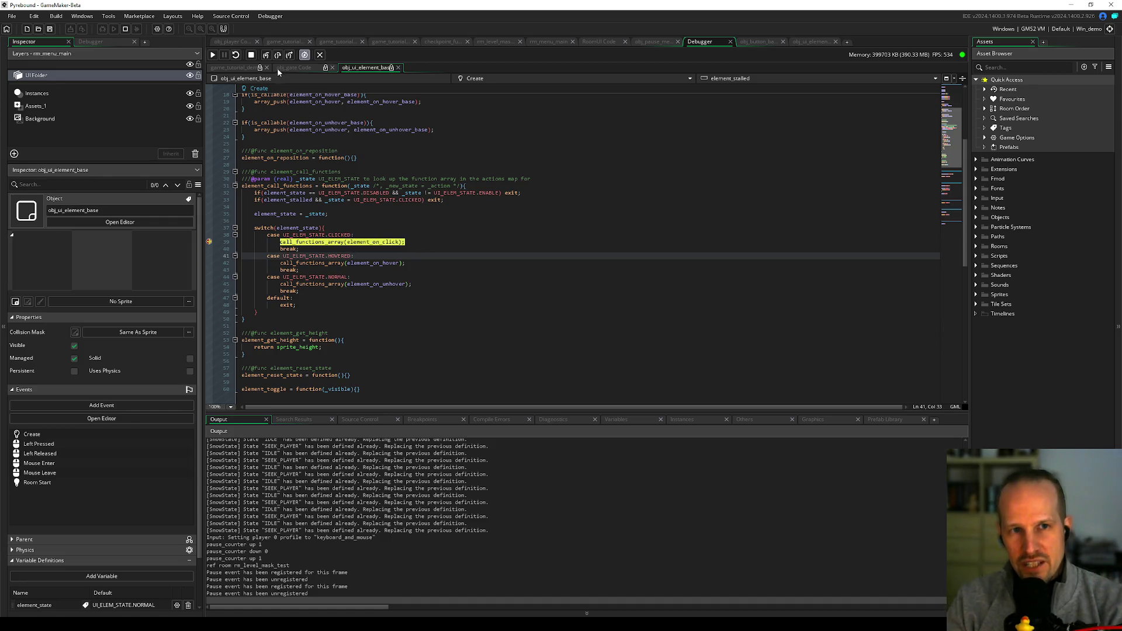
- Step Into repeatedly through call_functions_array's loop until button_on_click_default is reached
click(266, 55)
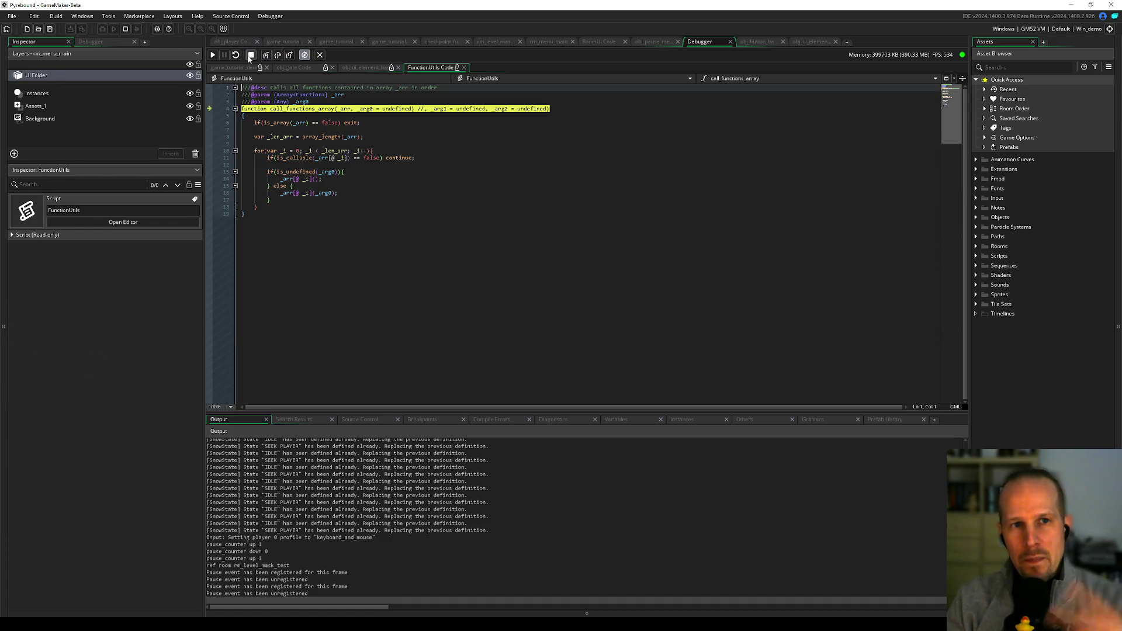
click(266, 55)
click(267, 55)
click(266, 54)
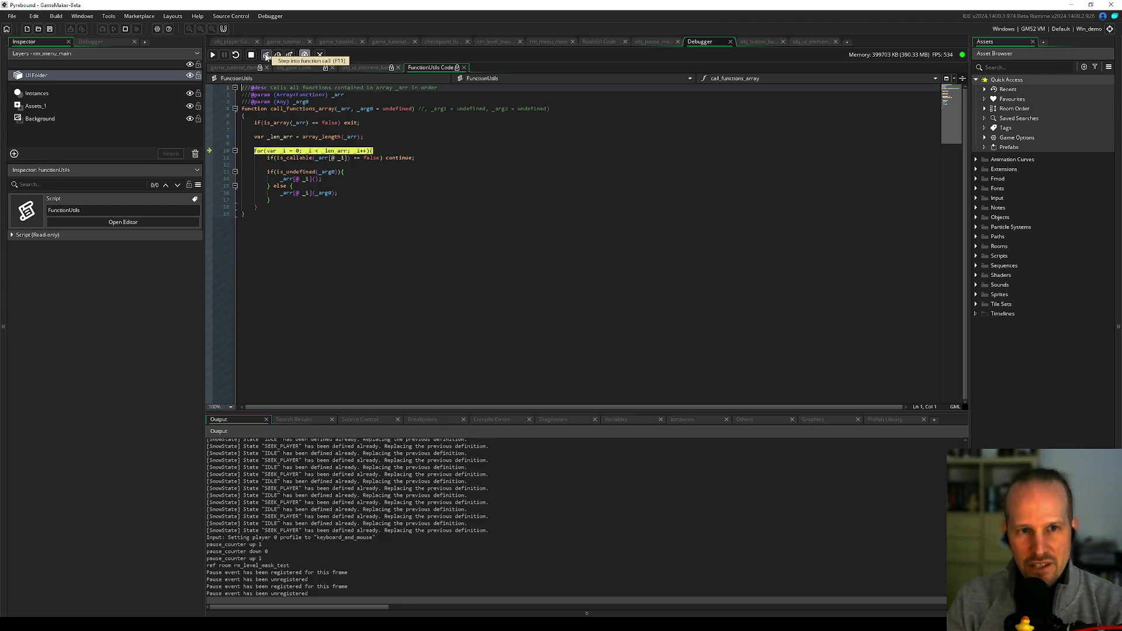
click(266, 55)
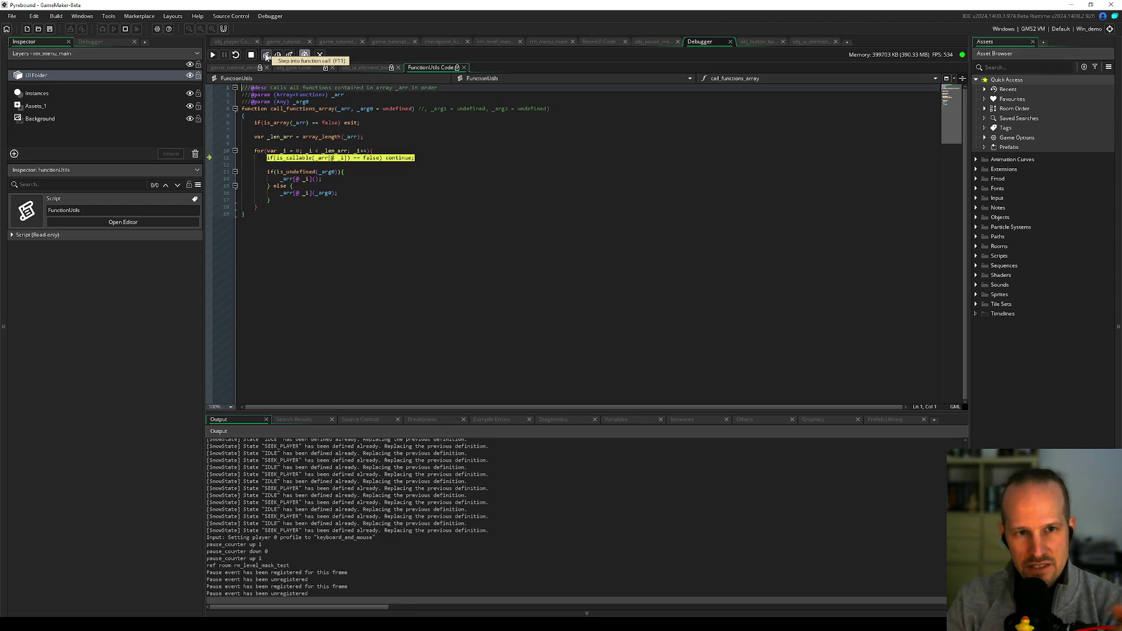
click(266, 55)
click(267, 55)
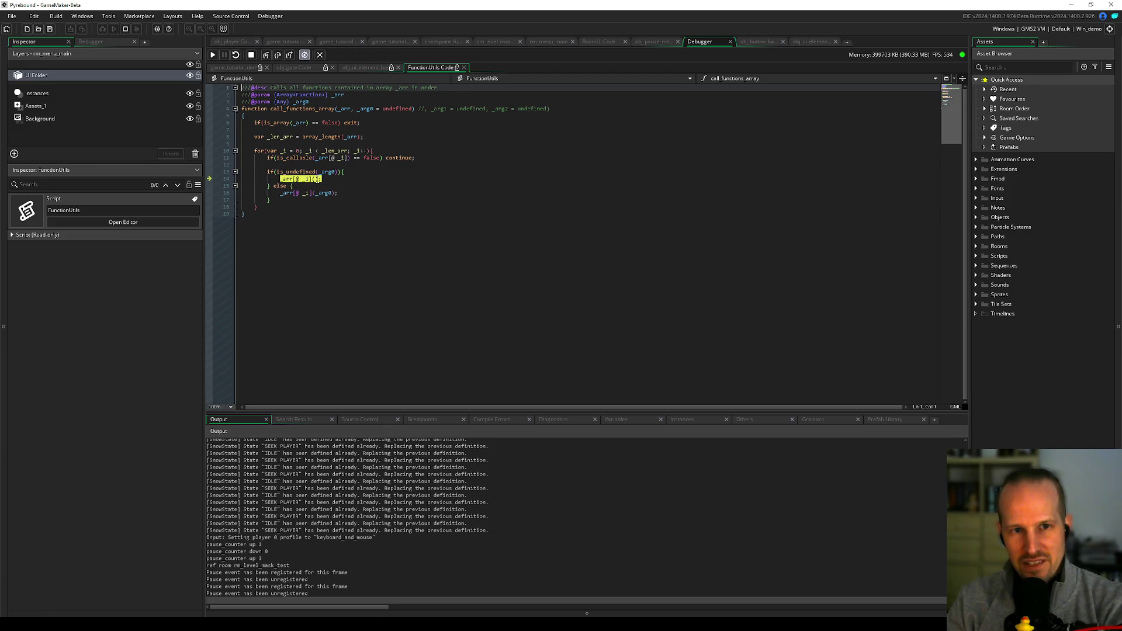
click(267, 57)
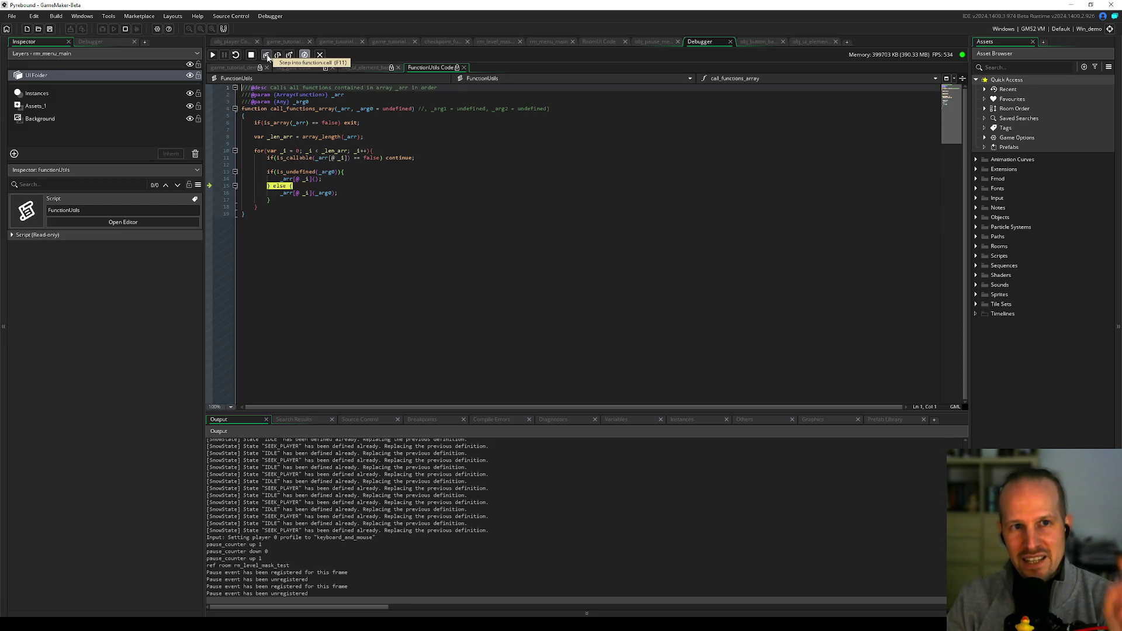
click(267, 57)
click(267, 57)
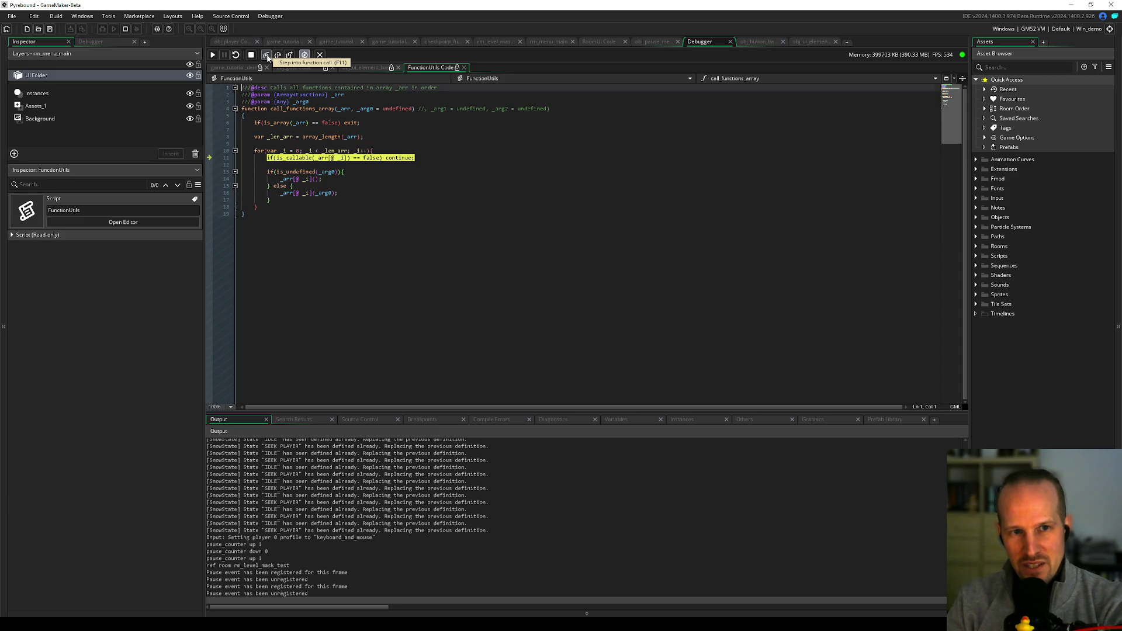
click(267, 57)
click(267, 57)
click(267, 56)
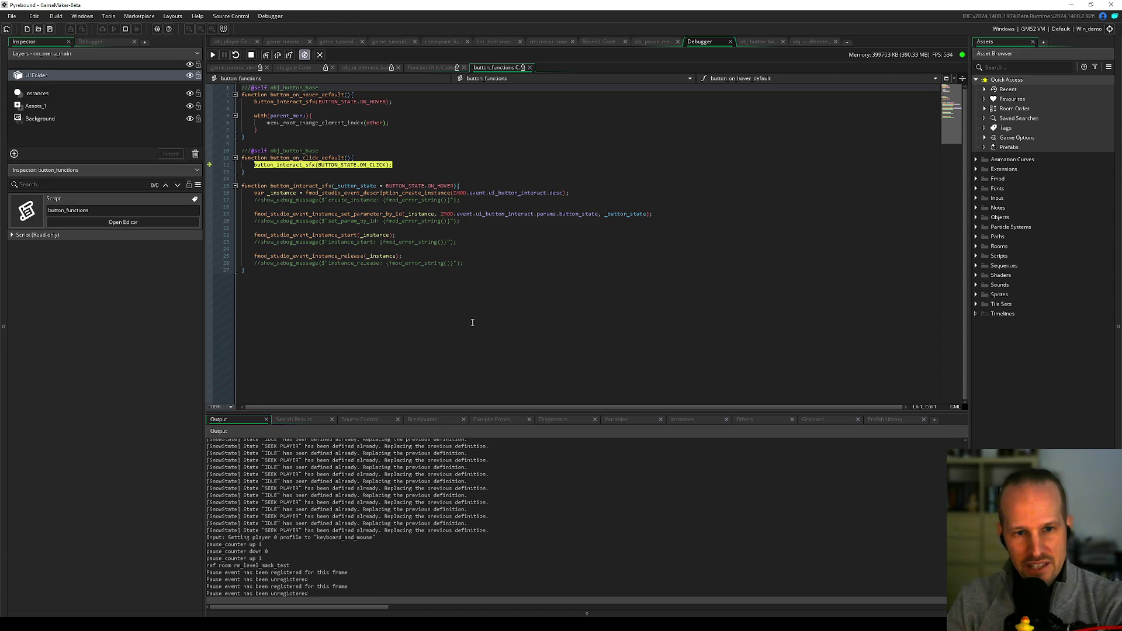
- Inspect the local, global and Self instance variable values in the debugger
click(640, 420)
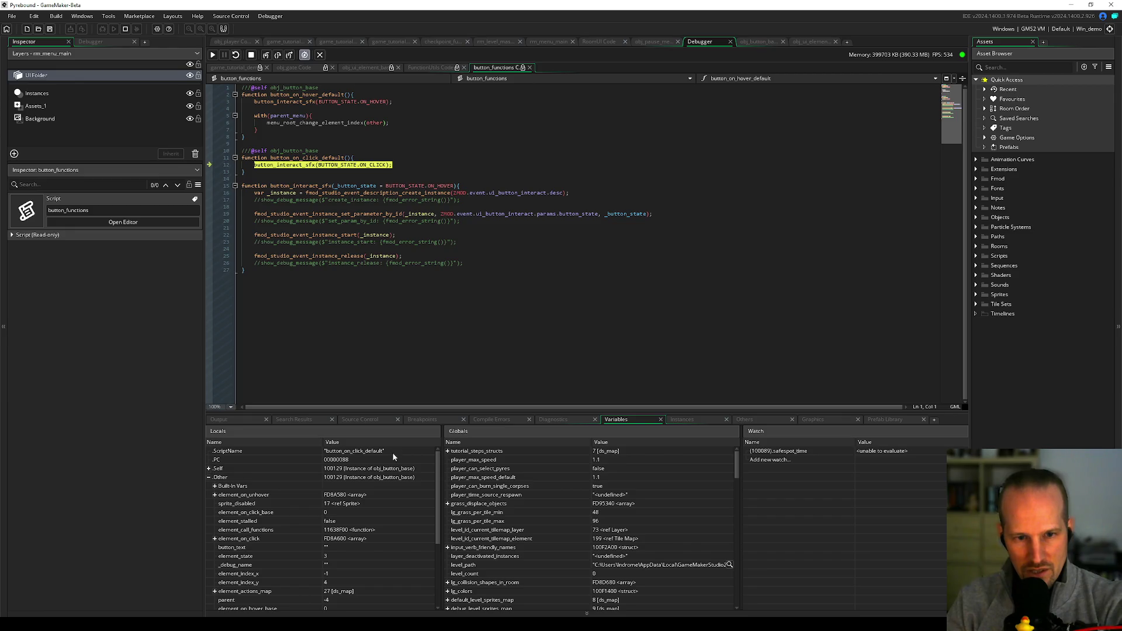
click(210, 469)
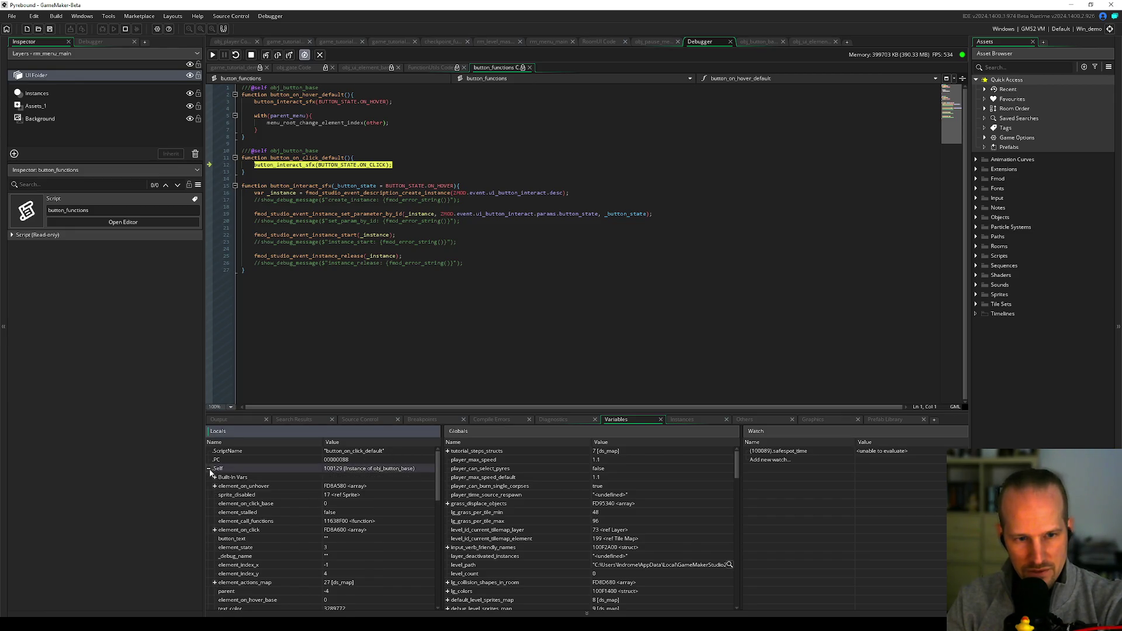
scroll(250, 545, down, 9)
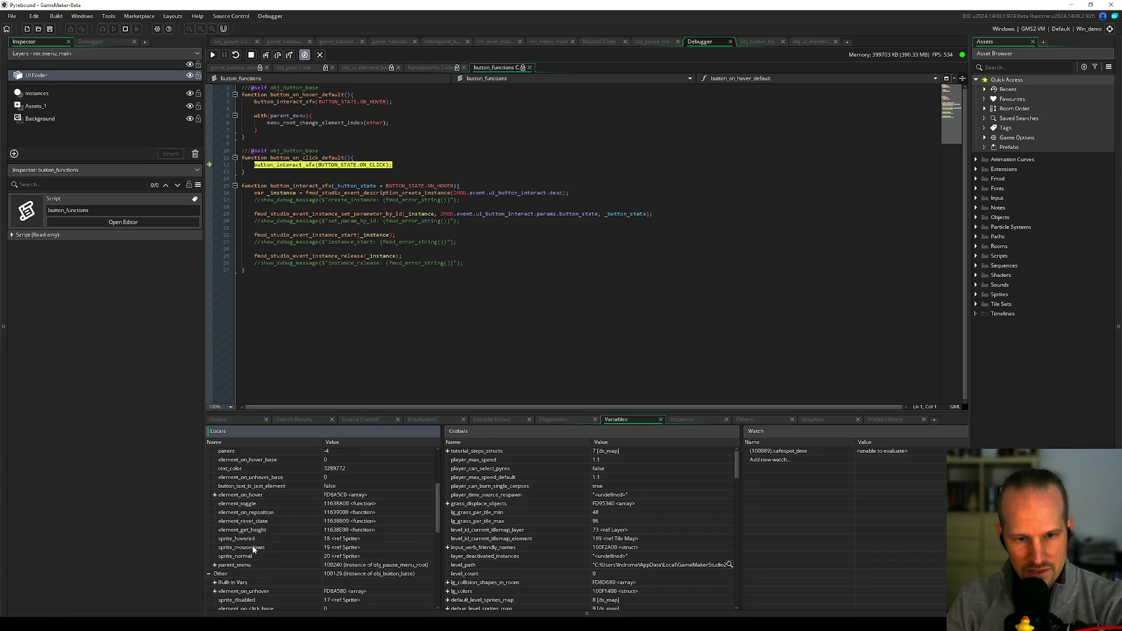
scroll(246, 517, down, 3)
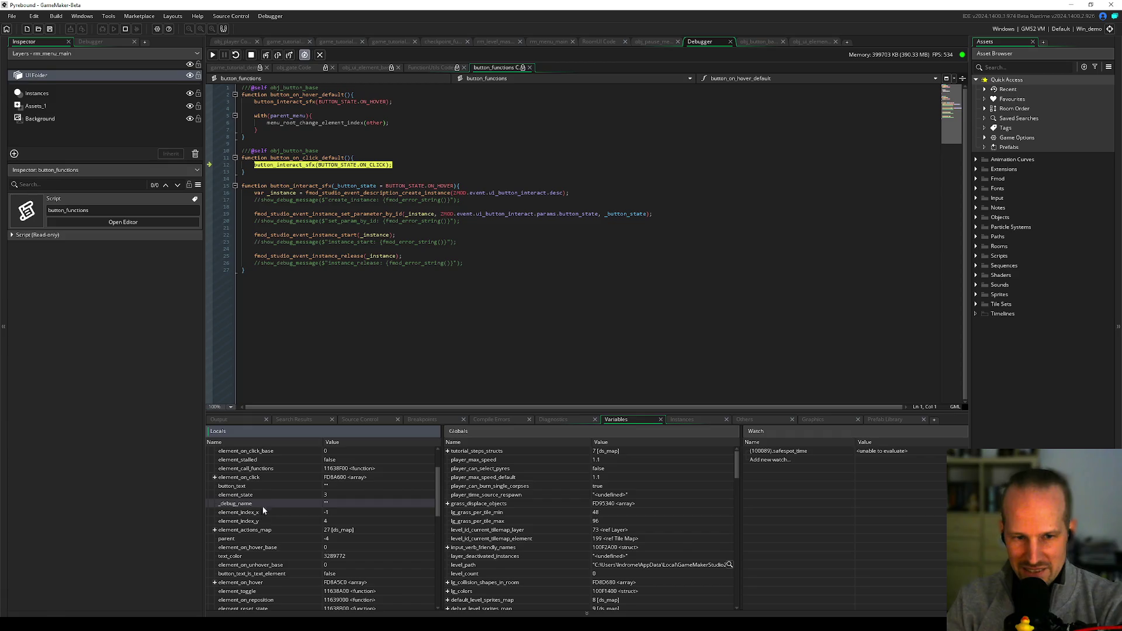
scroll(263, 514, up, 2)
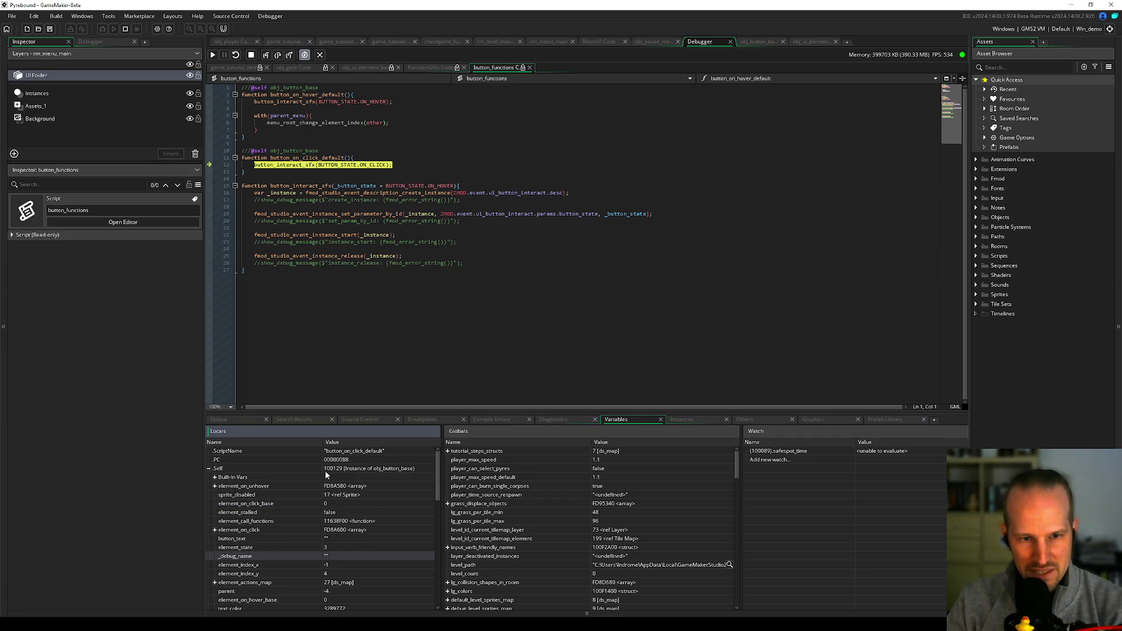
- Step through call_functions_array into the stored click function and back past the switch
click(269, 57)
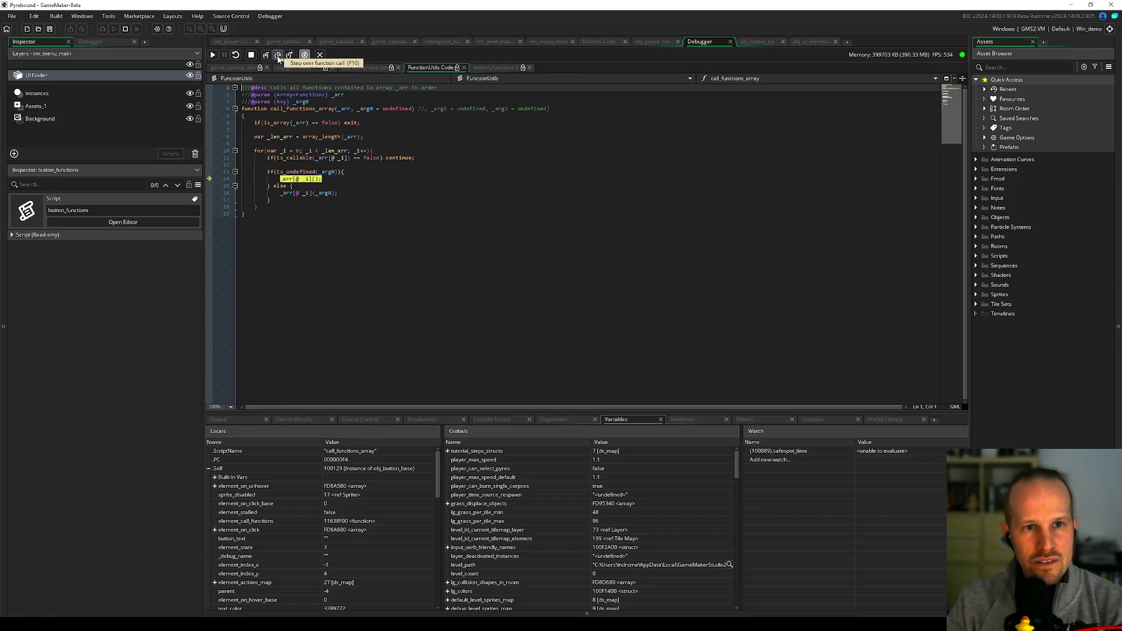
click(267, 56)
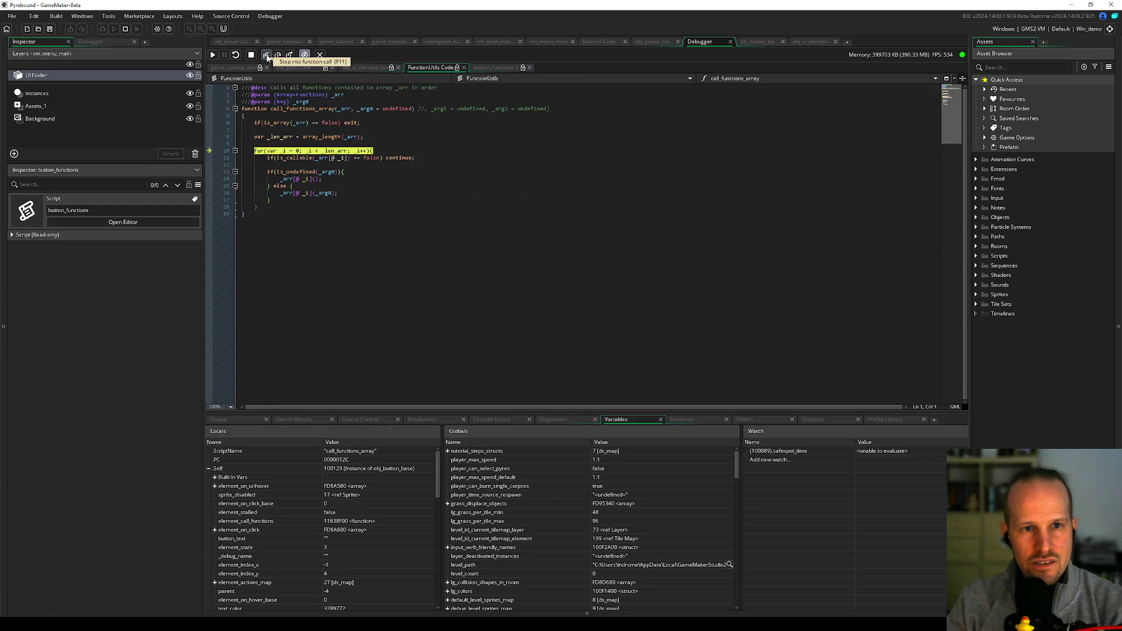
click(267, 57)
click(268, 57)
click(268, 57)
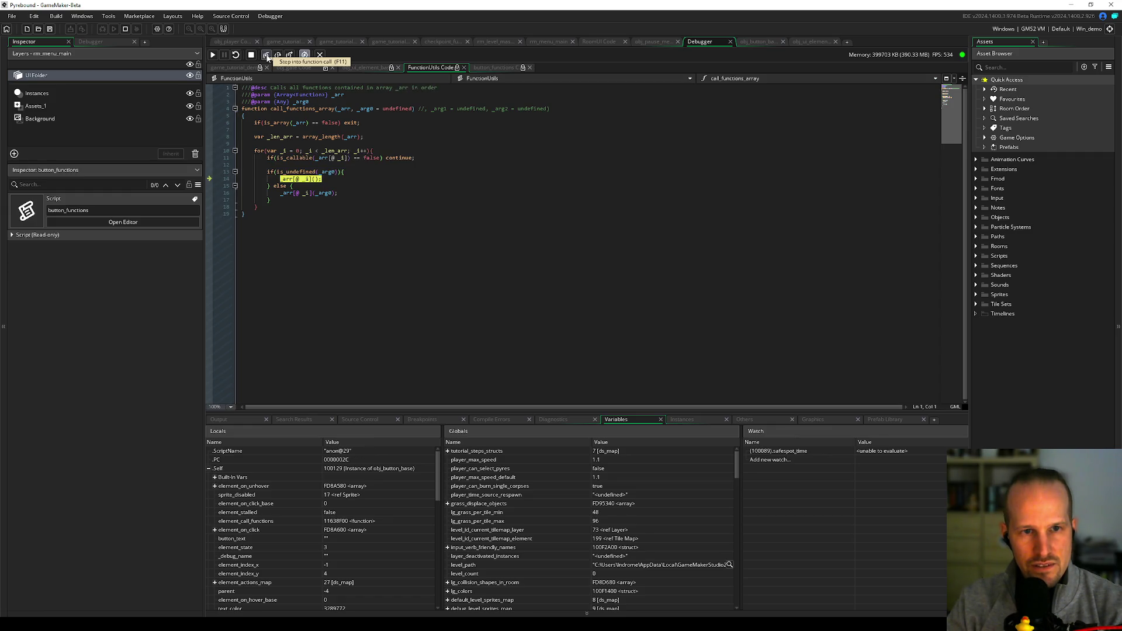
click(268, 57)
click(268, 56)
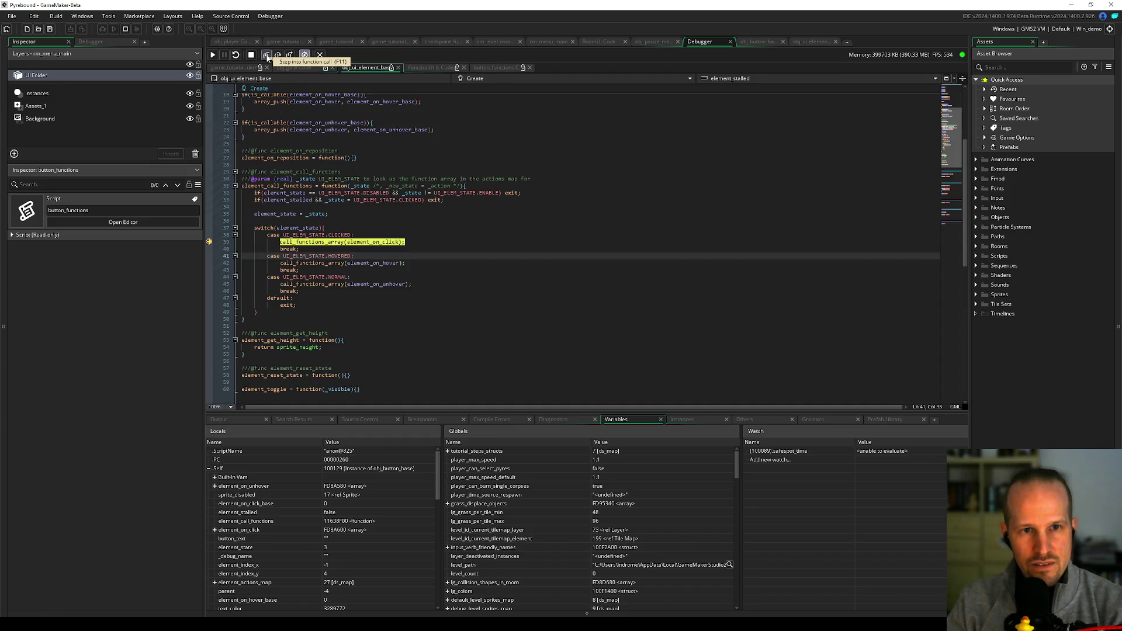
click(267, 57)
click(268, 57)
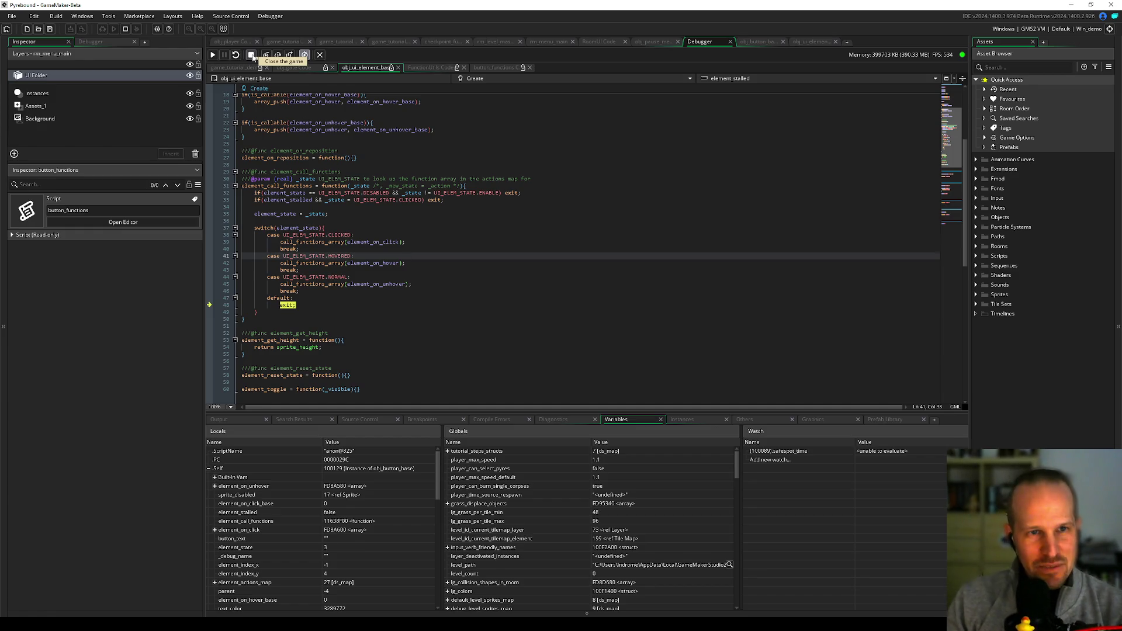
- Set a breakpoint on line 39, resume, trigger Skip Tutorial, and step through call_functions_array
click(209, 241)
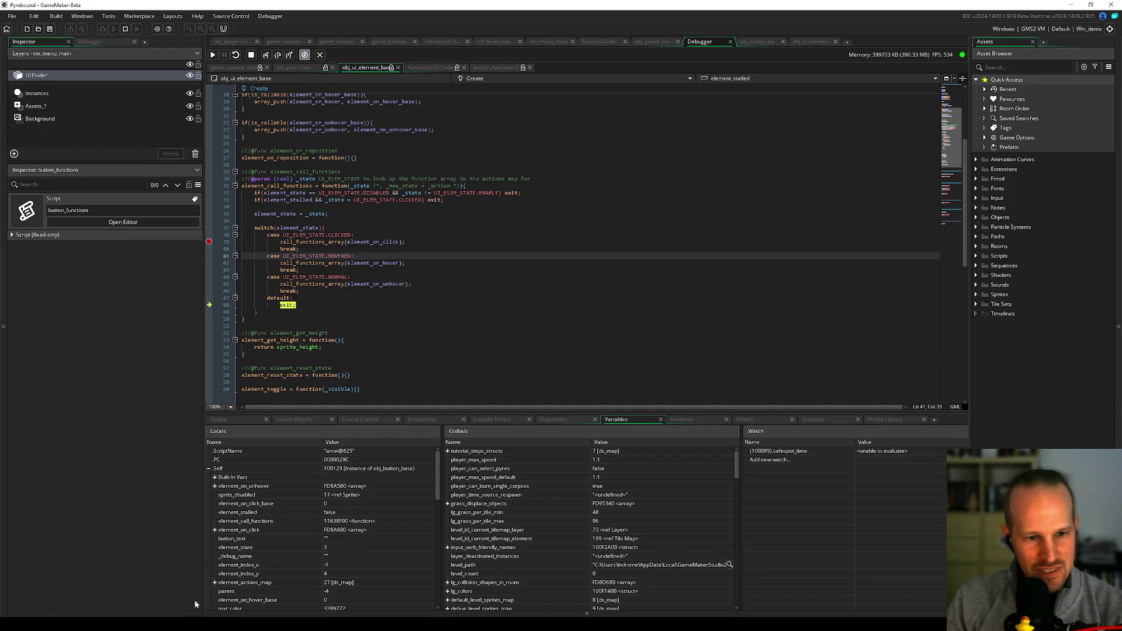
key(F5)
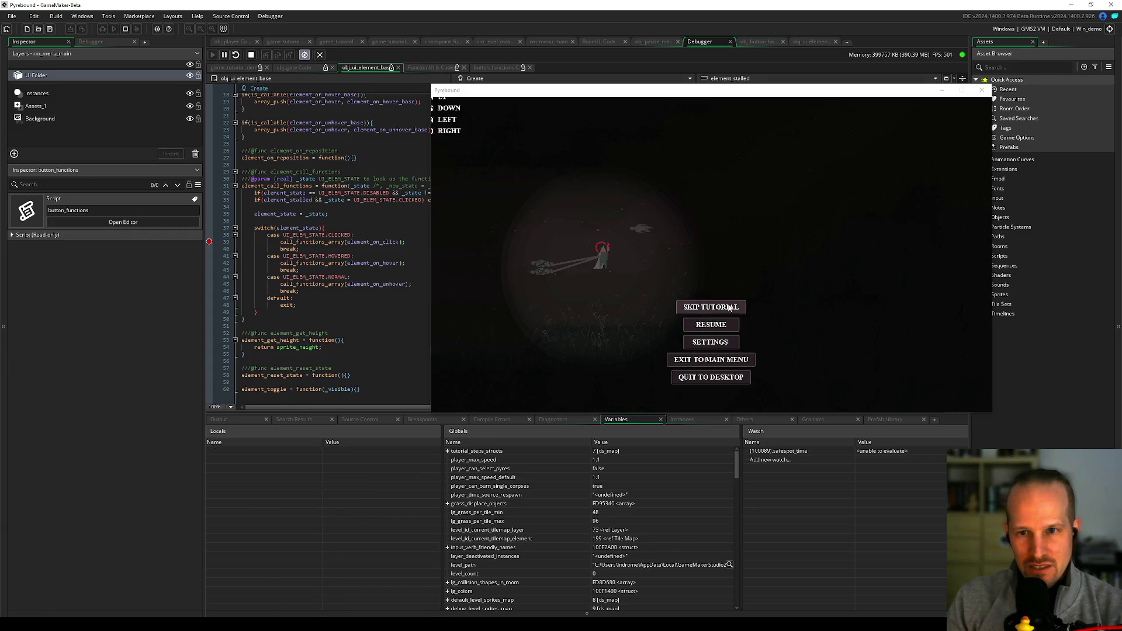
click(267, 54)
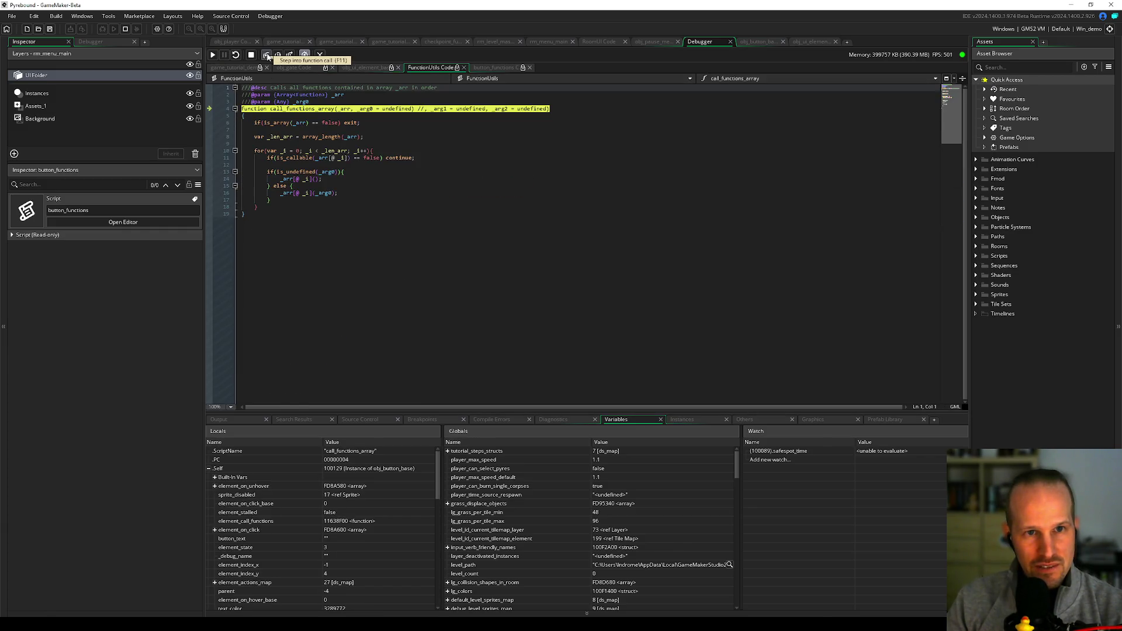
click(267, 55)
click(266, 55)
click(267, 55)
click(267, 55)
click(266, 55)
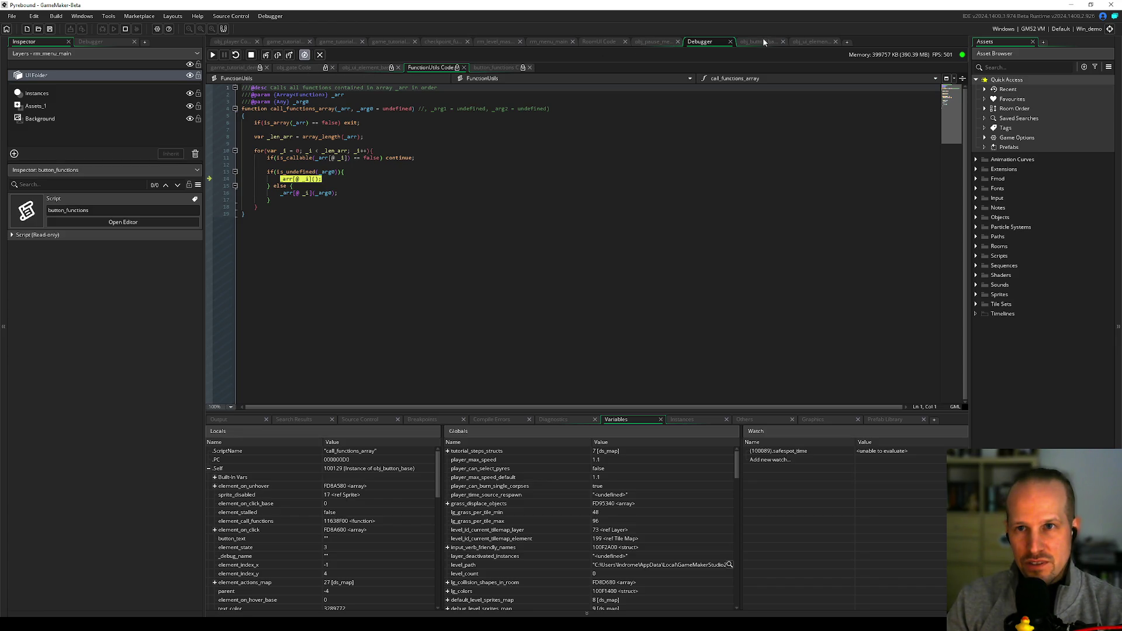
- Open RoomUI Code and select the skip-tutorial button's creation code block
click(610, 41)
drag(262, 265, 268, 316)
mouse_move(308, 370)
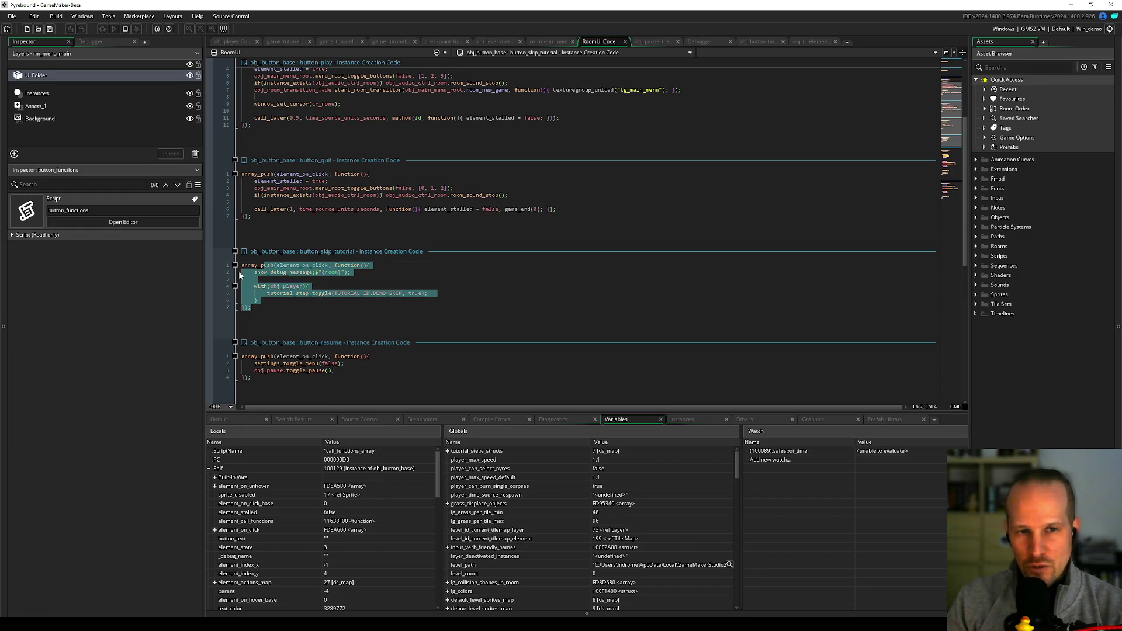
- Deselect the skip-tutorial code block in RoomUI Code
click(276, 281)
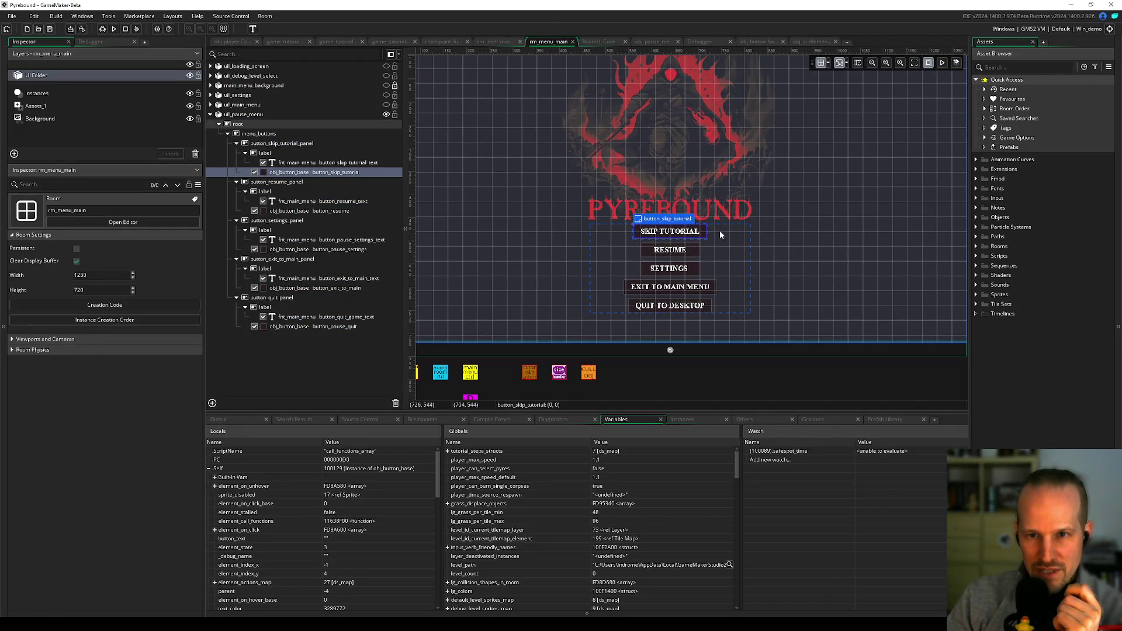
- Append 'tu' to button_skip_tutorial's _debug_name in the Inspector
click(330, 173)
scroll(86, 534, down, 3)
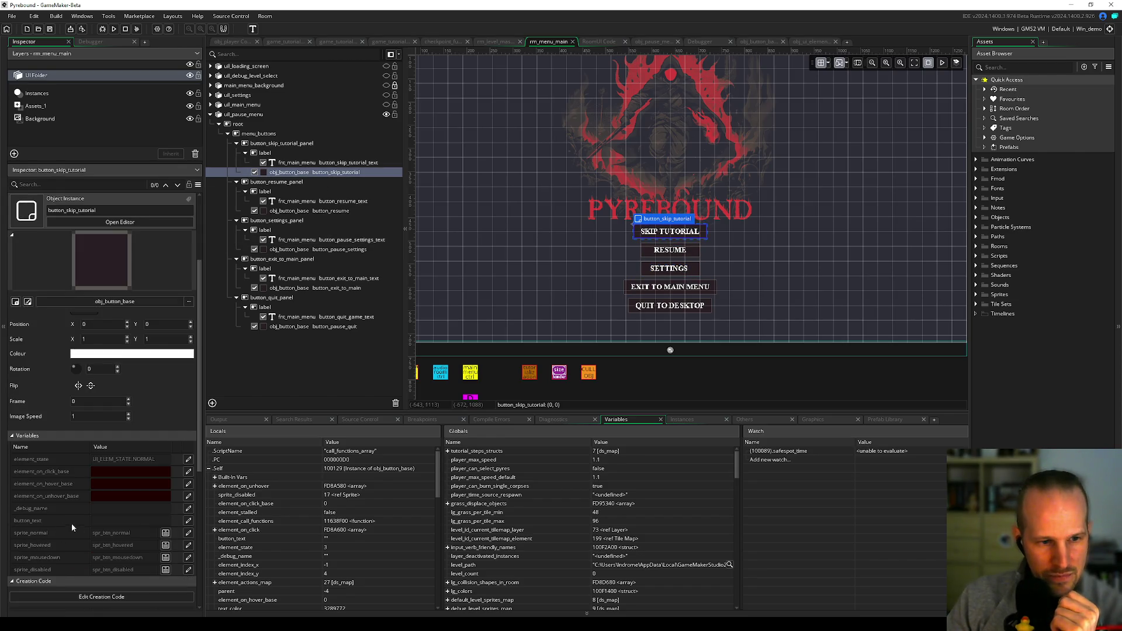
click(188, 507)
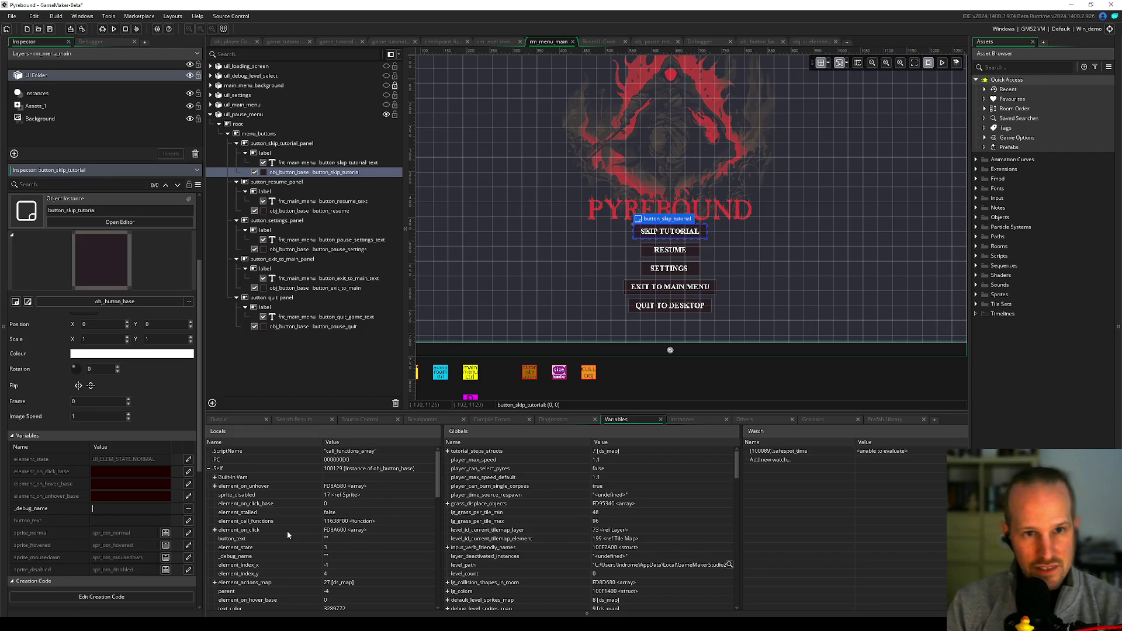
text(skiptut)
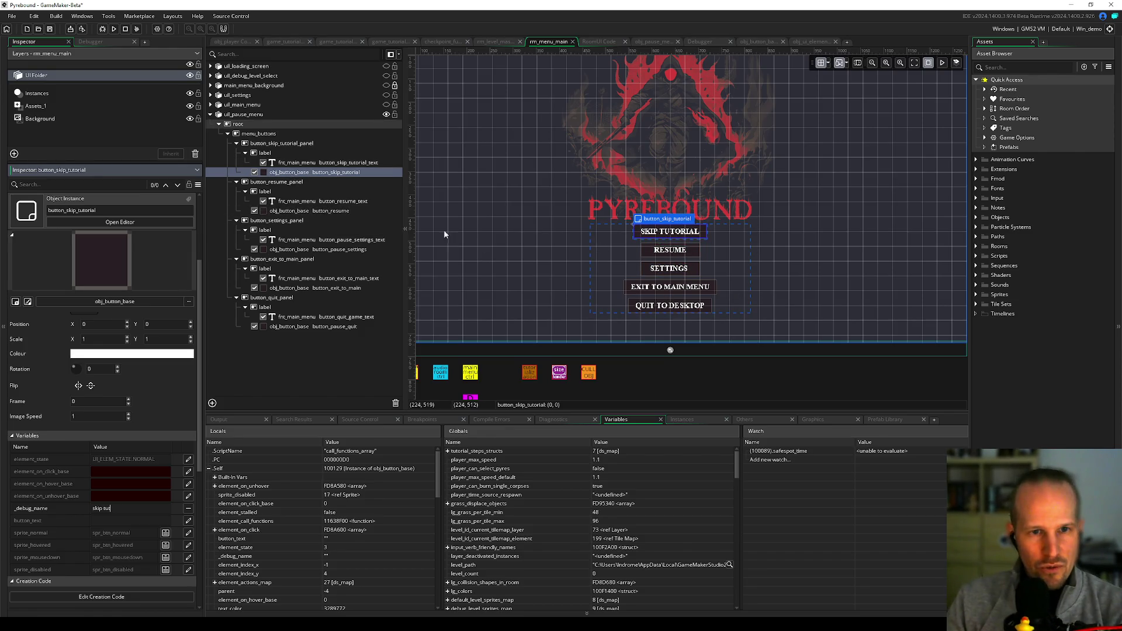
- Check the resume, settings, exit and quit buttons, save the project, and reopen RoomUI Code
click(309, 210)
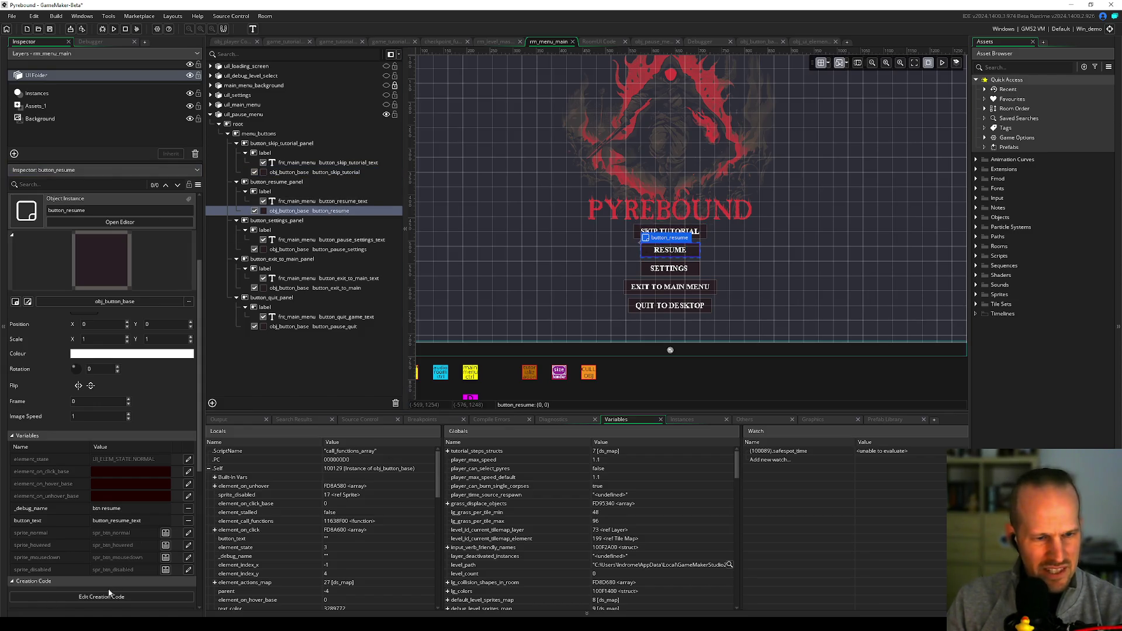
click(304, 249)
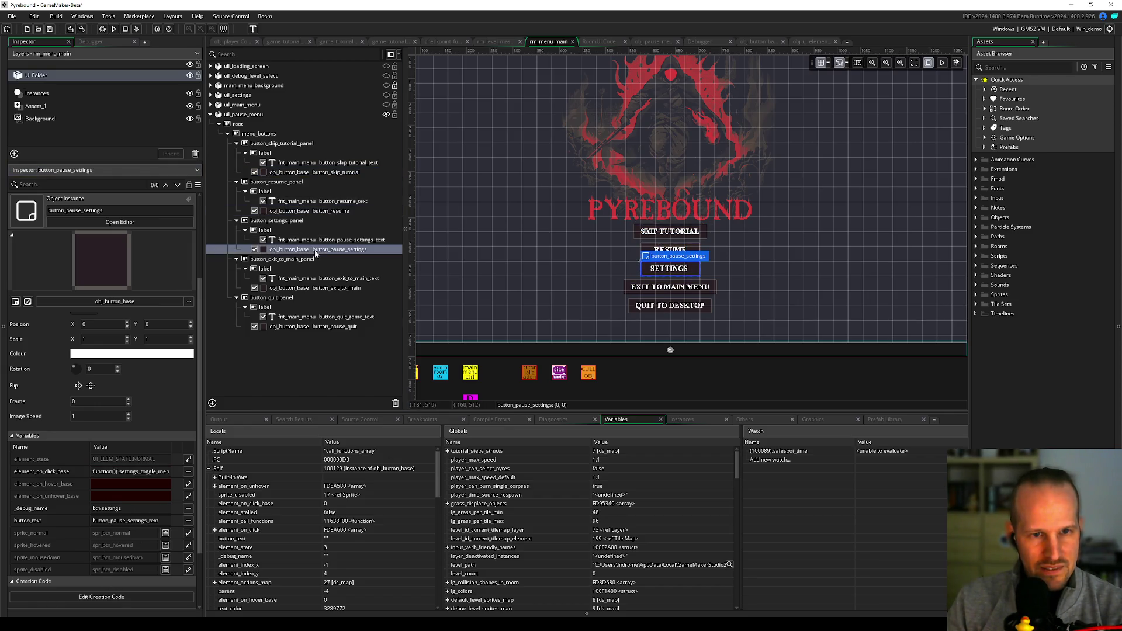
click(302, 288)
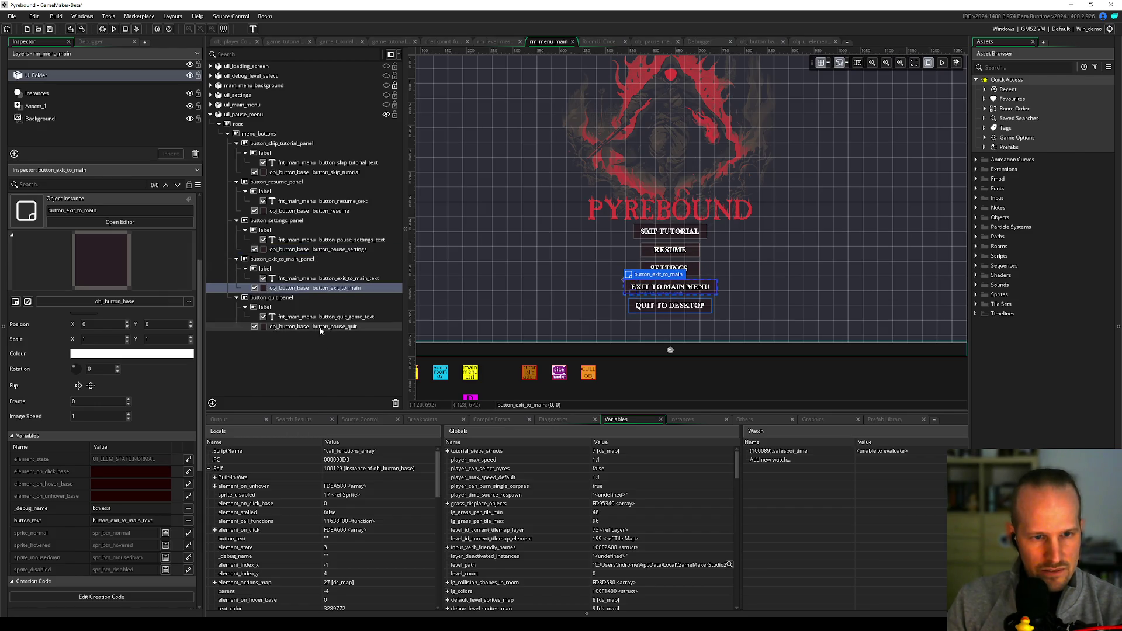
click(315, 326)
click(50, 28)
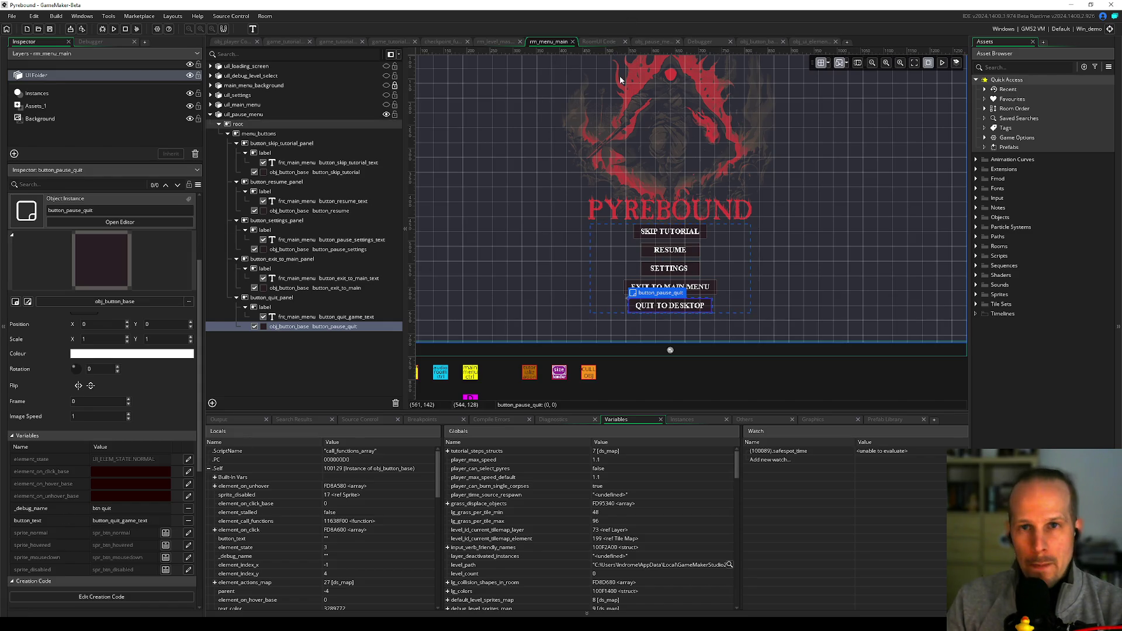
click(602, 41)
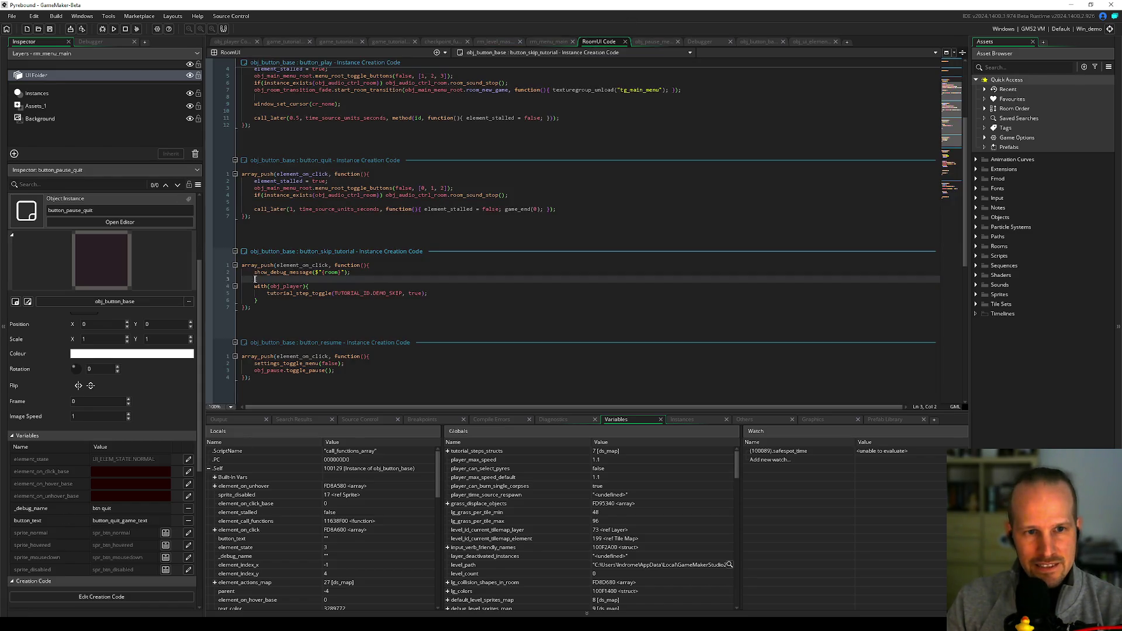
- Compare the element_on_click code in the quit button and skip-tutorial creation code
click(286, 286)
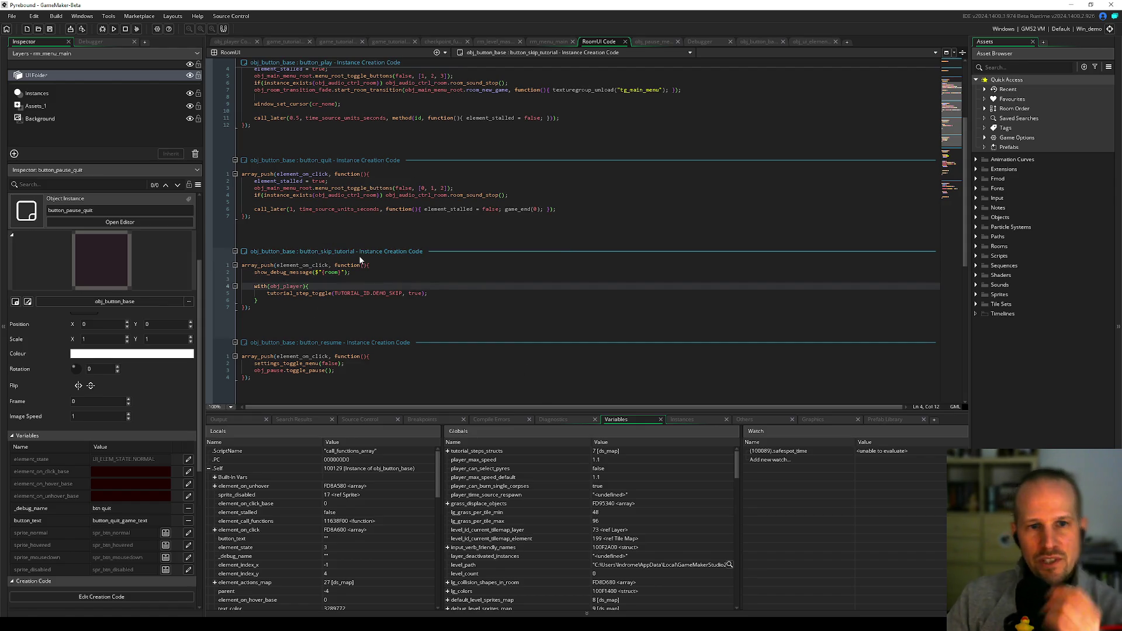
click(301, 174)
click(332, 201)
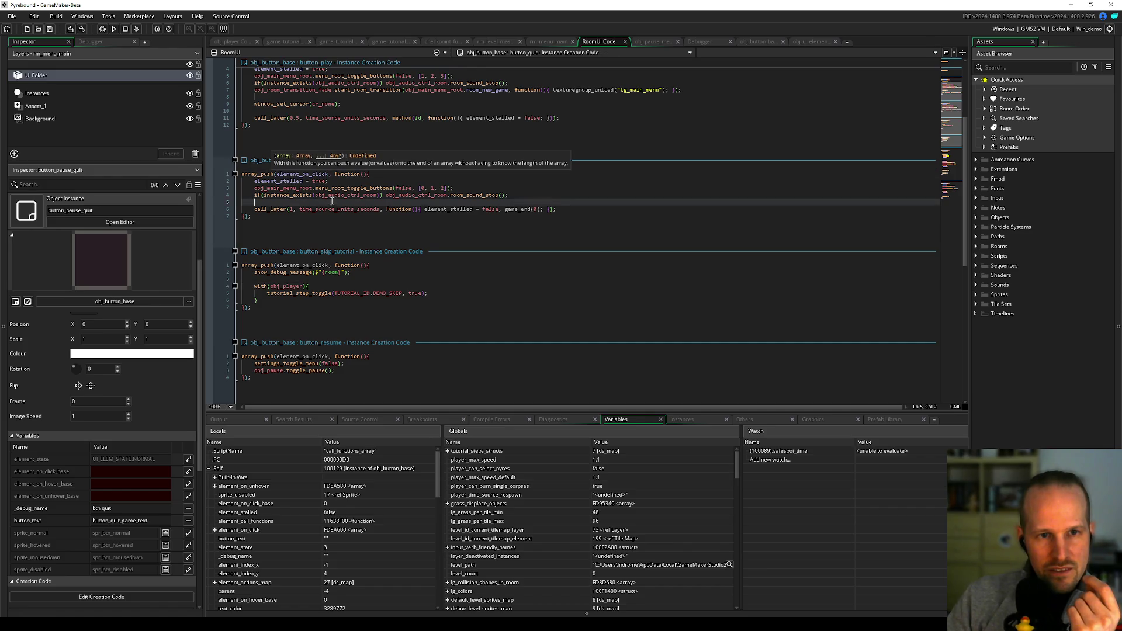
double_click(302, 174)
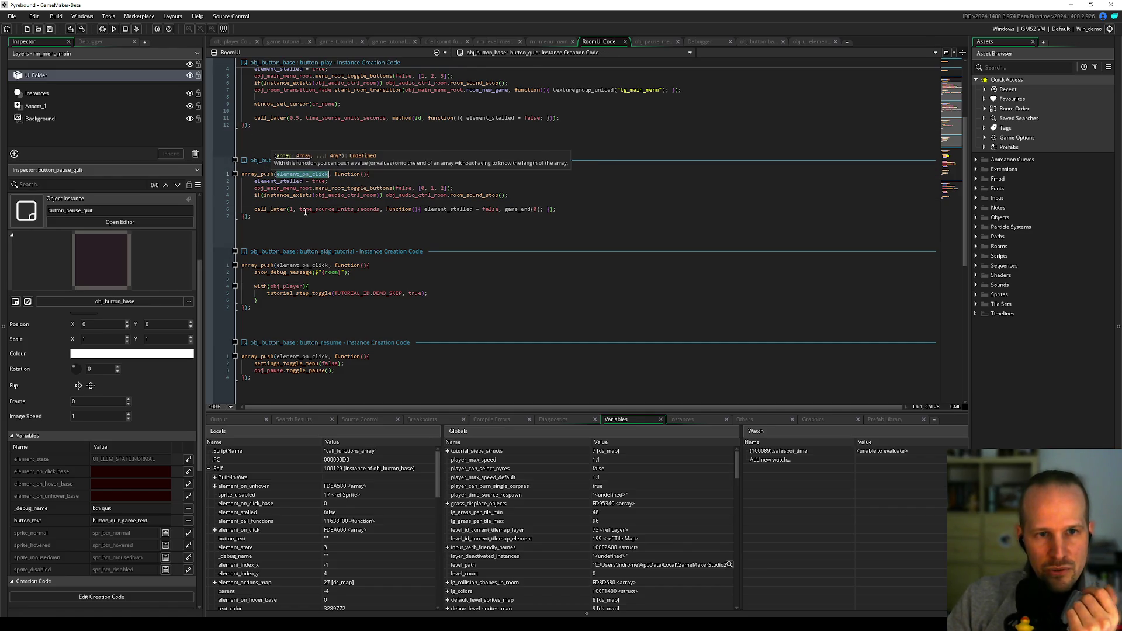
double_click(294, 265)
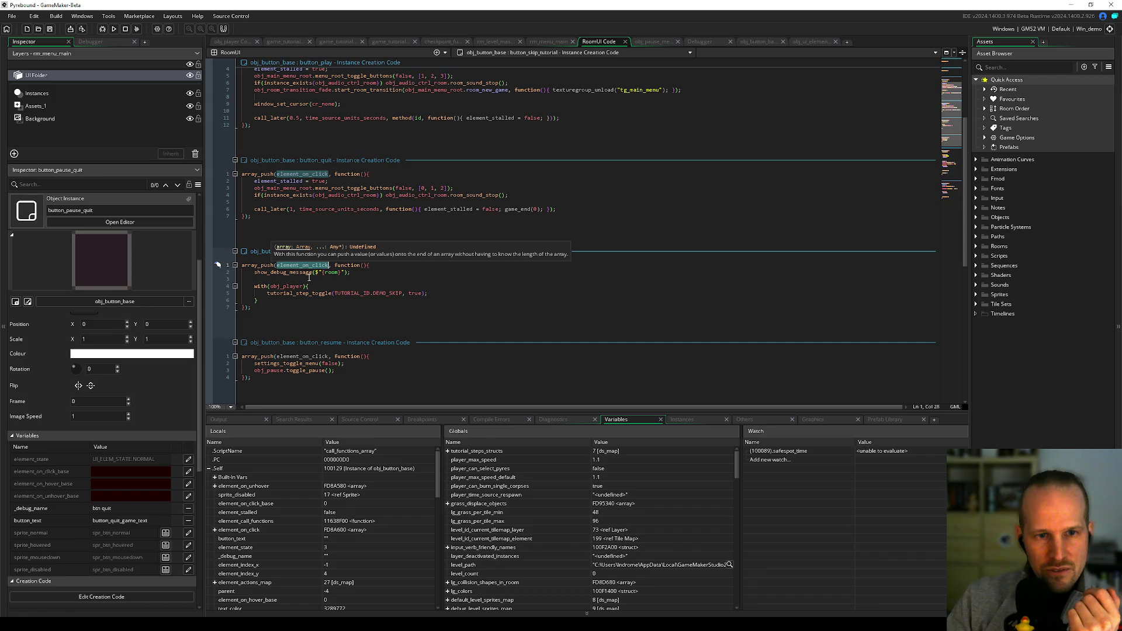
double_click(296, 175)
key(ctrl+c)
double_click(304, 266)
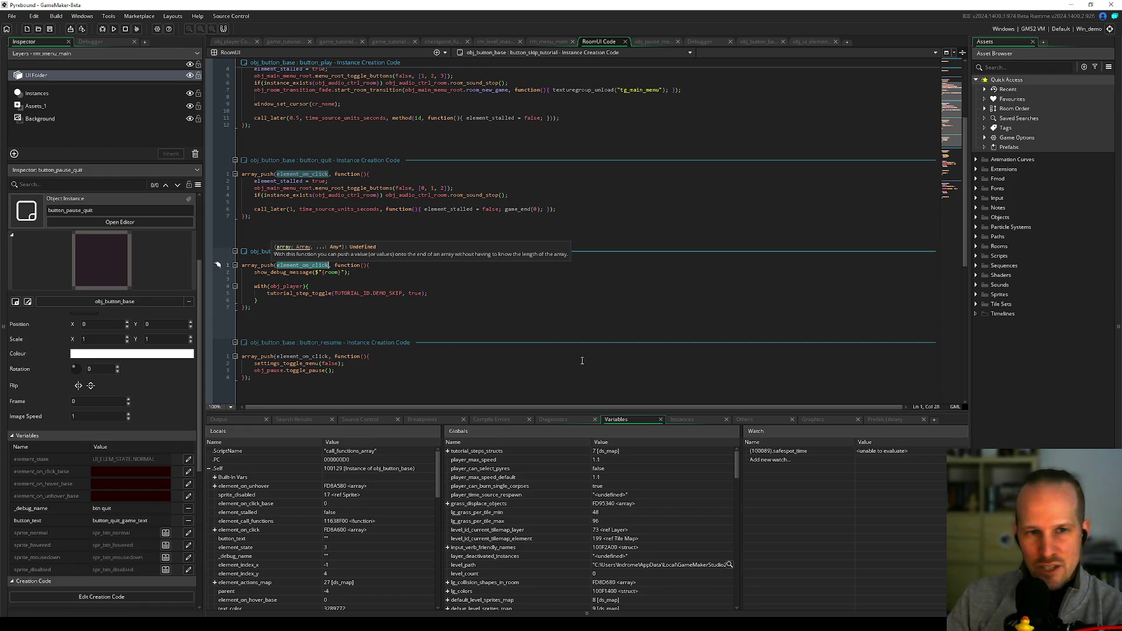
key(ctrl+v)
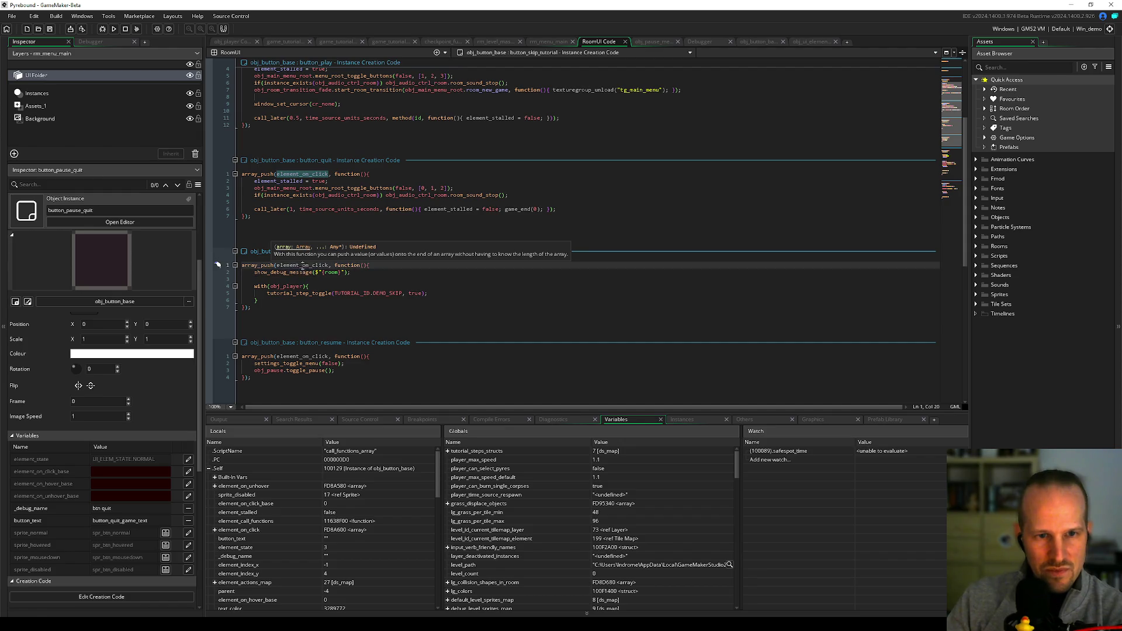
- Remove the with(obj_player) wrapper, unindent tutorial_step_toggle, save, and rerun the game
click(322, 287)
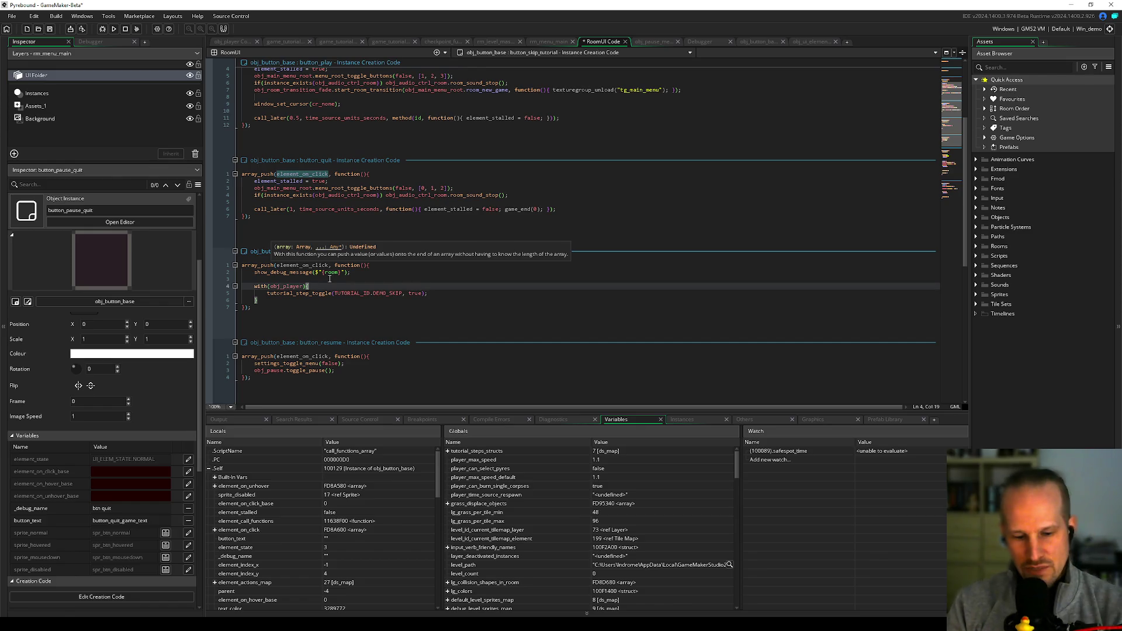
key(ctrl+d)
key(Down)
key(ctrl+d)
key(Up)
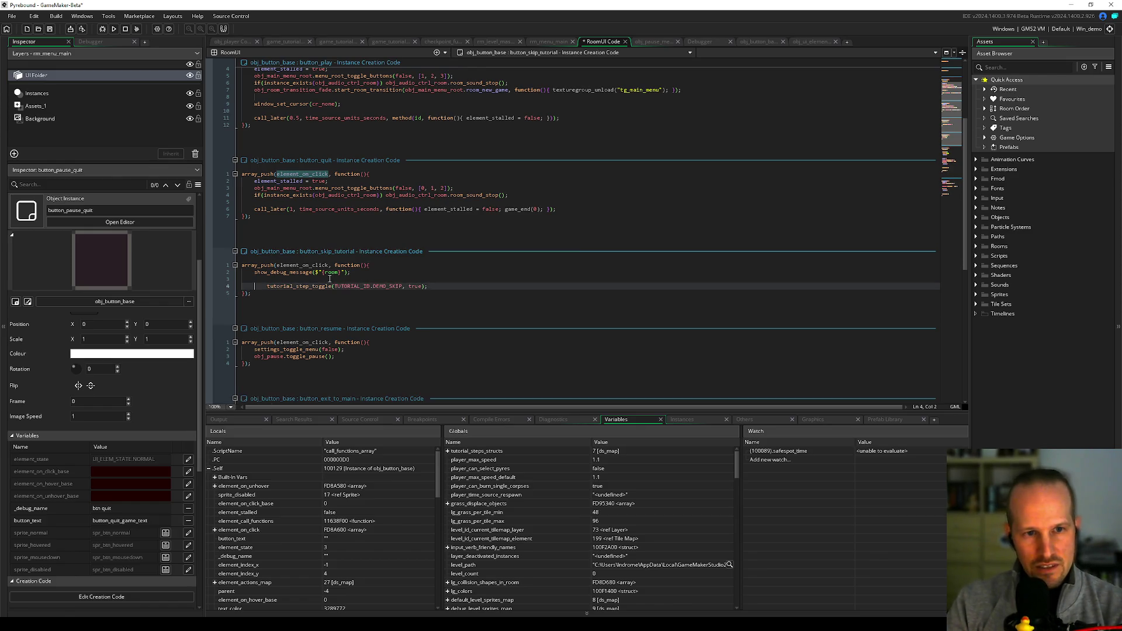
key(shift+Tab)
key(ctrl+s)
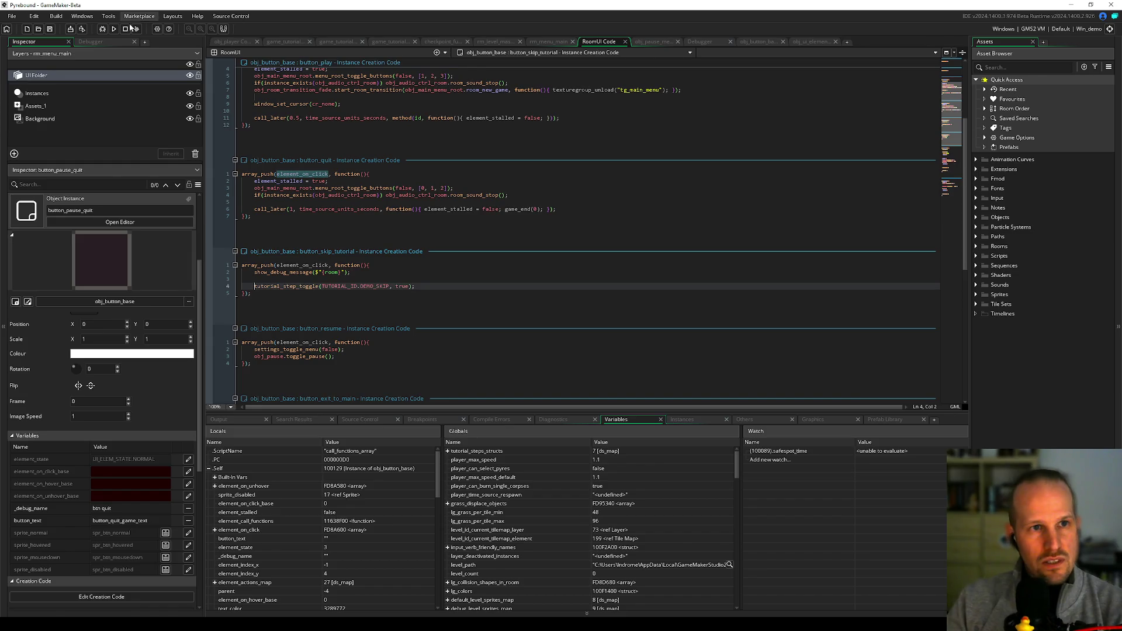
key(F6)
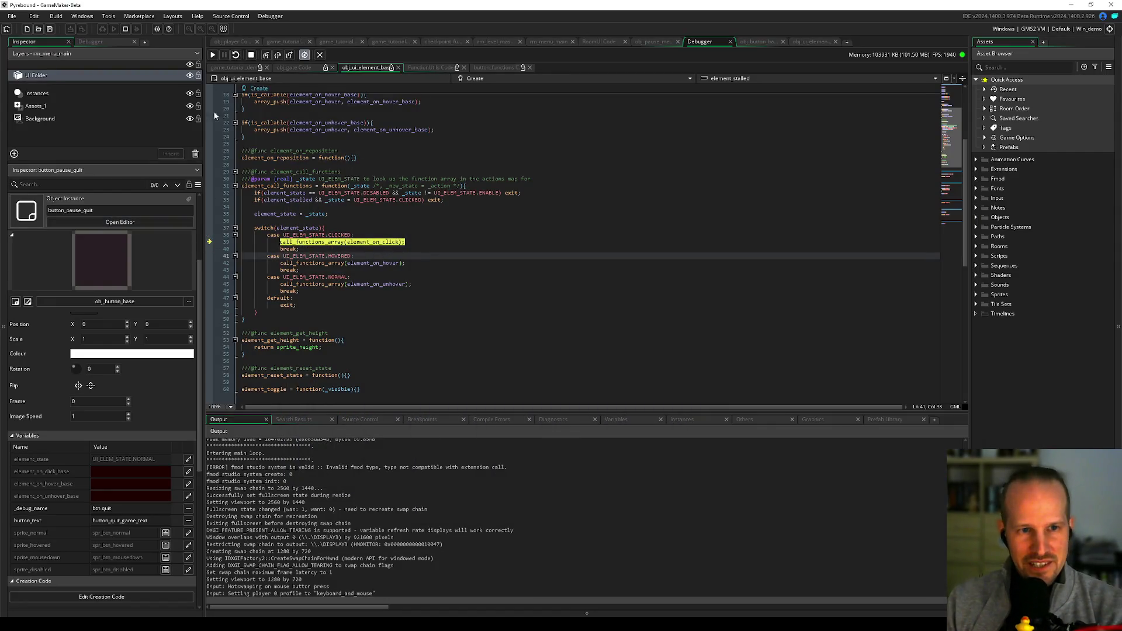
- Resume the game, choose Skip Tutorial from the pause menu, and view the Debugger call stack
click(213, 55)
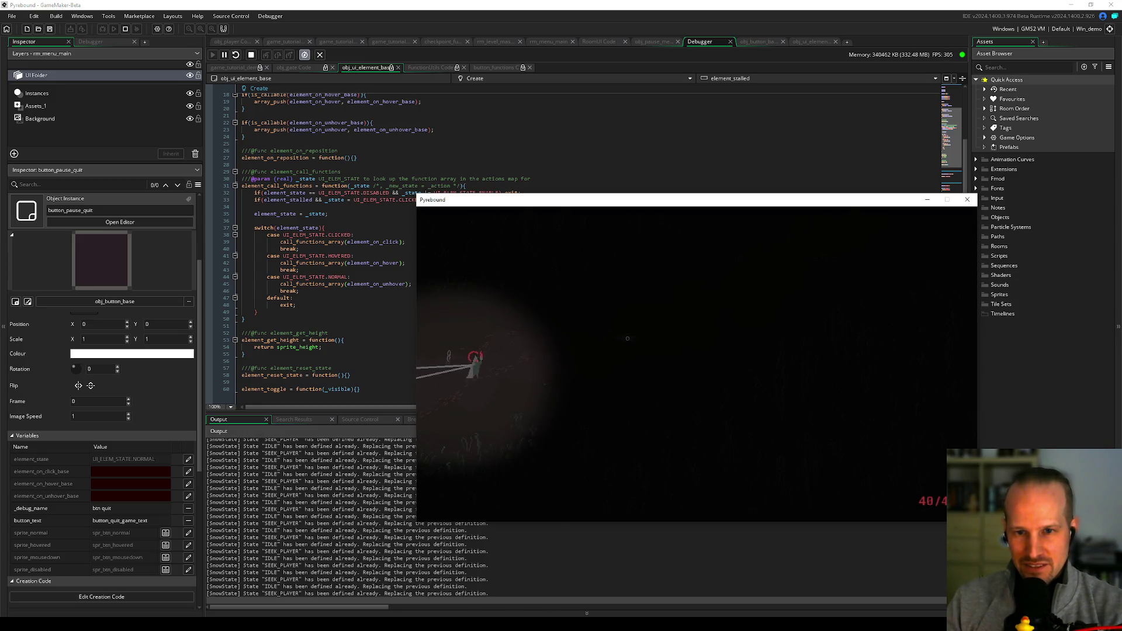
key(Escape)
click(698, 420)
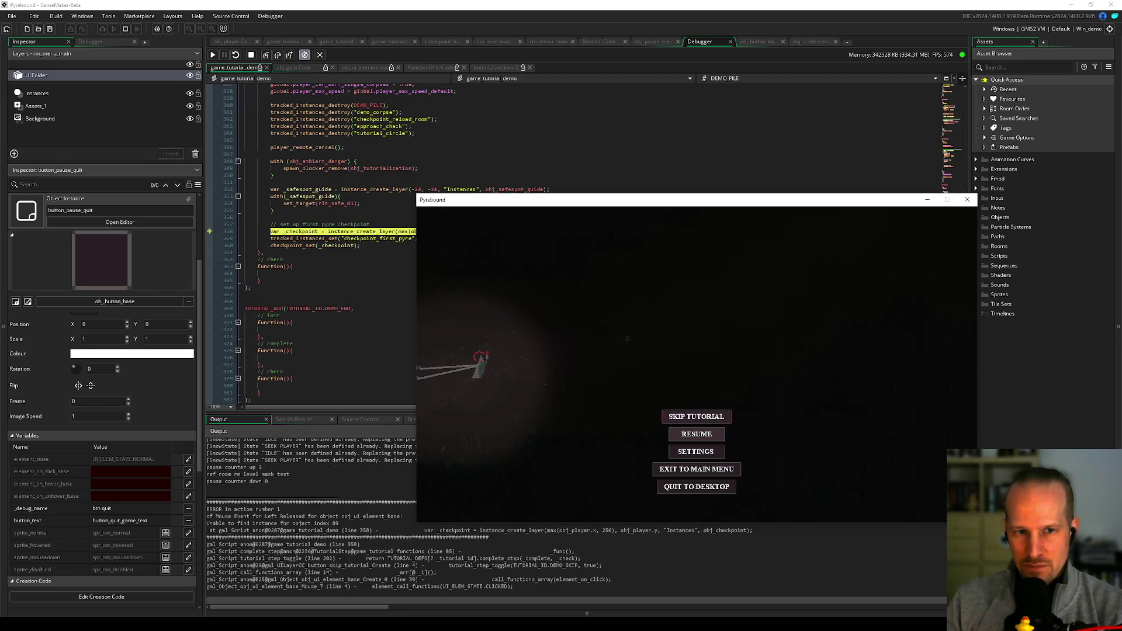
click(367, 225)
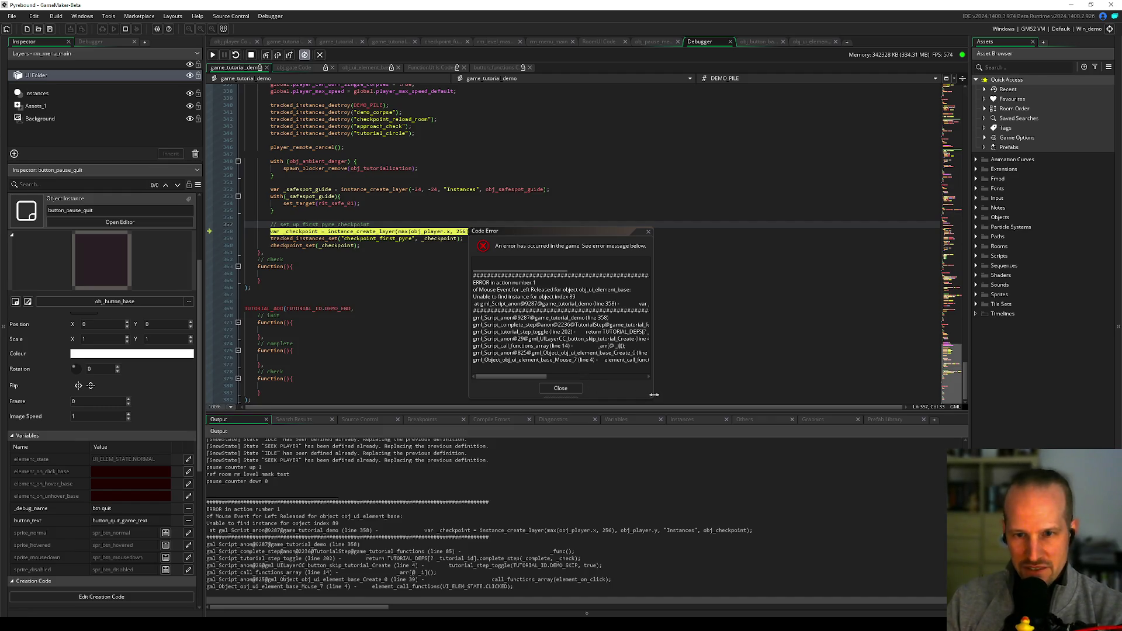
scroll(525, 175, up, 10)
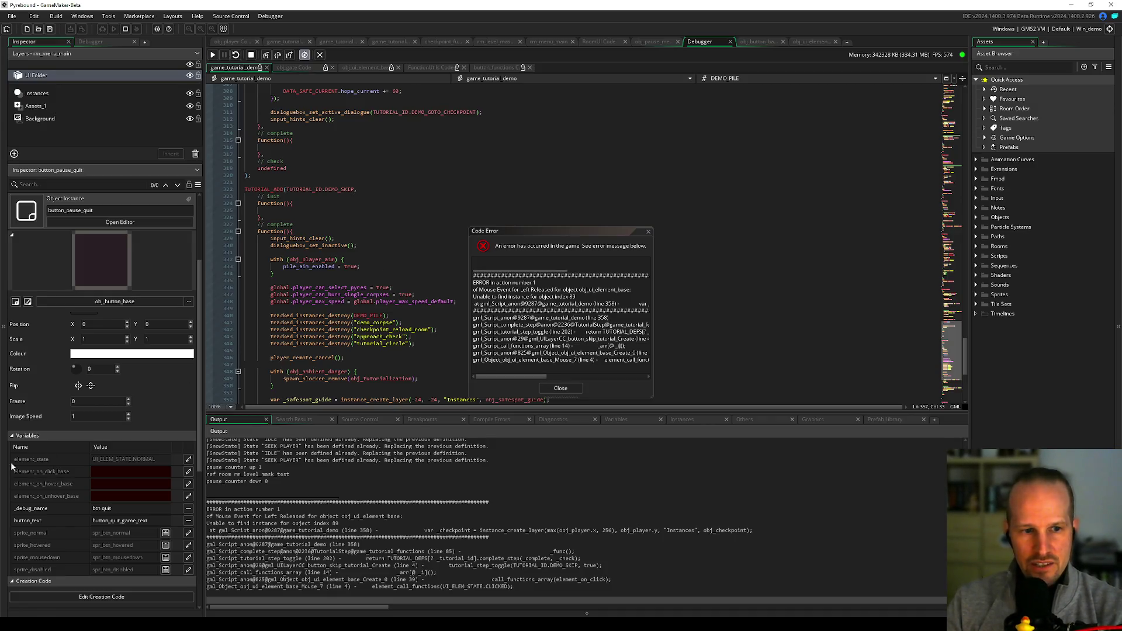
click(91, 41)
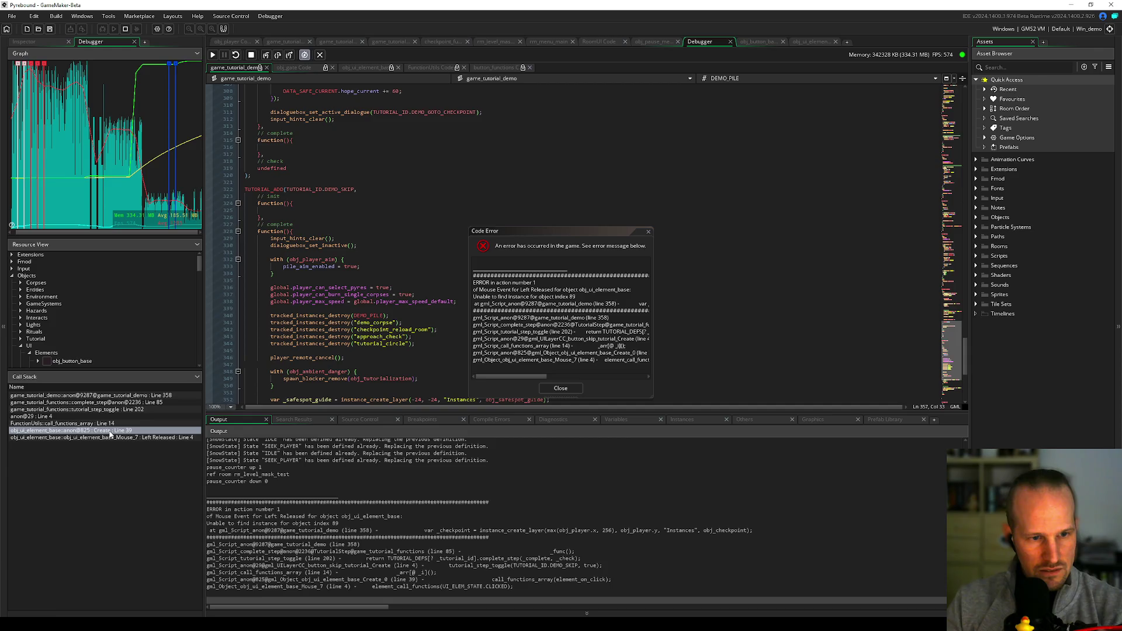
- Step through the call stack frames down to Left Released line 4, then show the Variables tab
double_click(116, 413)
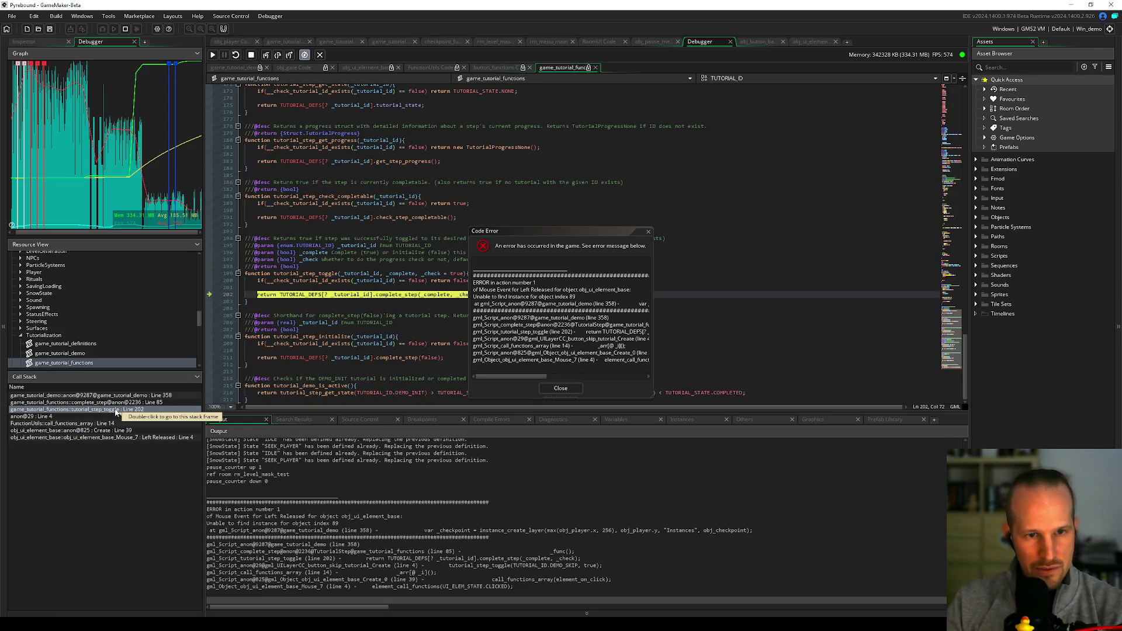
drag(533, 233, 724, 194)
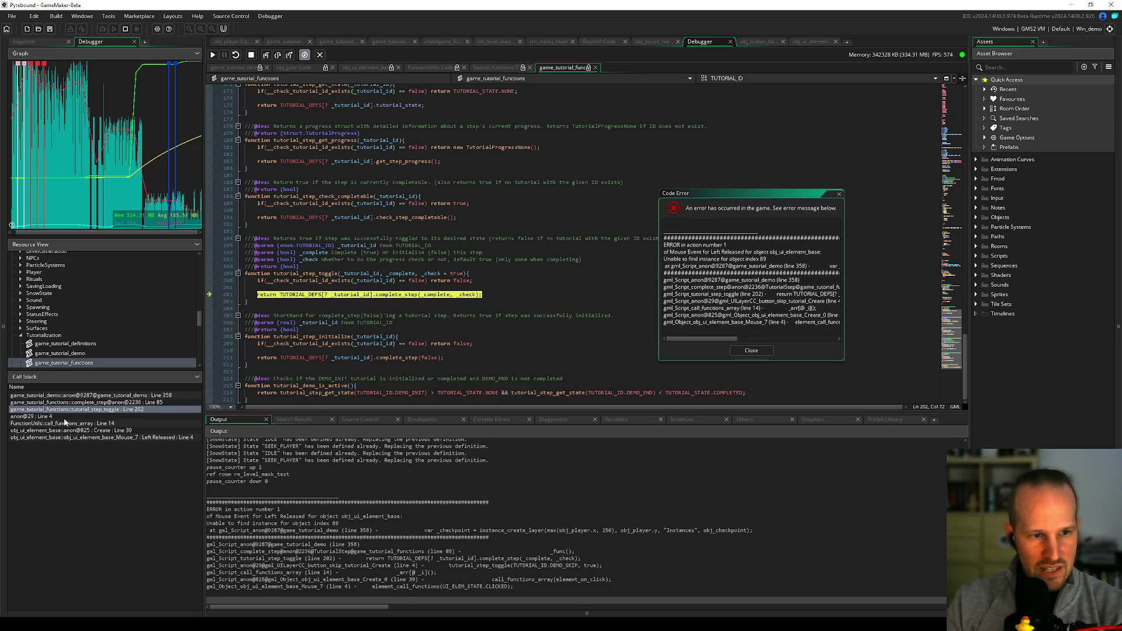
click(80, 417)
click(81, 423)
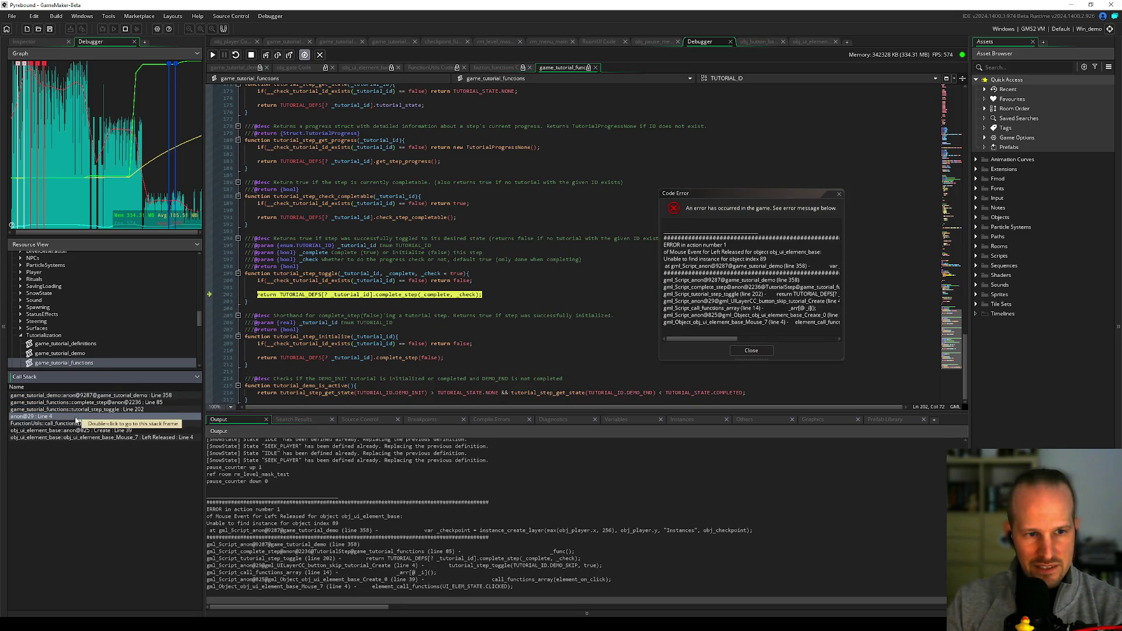
double_click(91, 423)
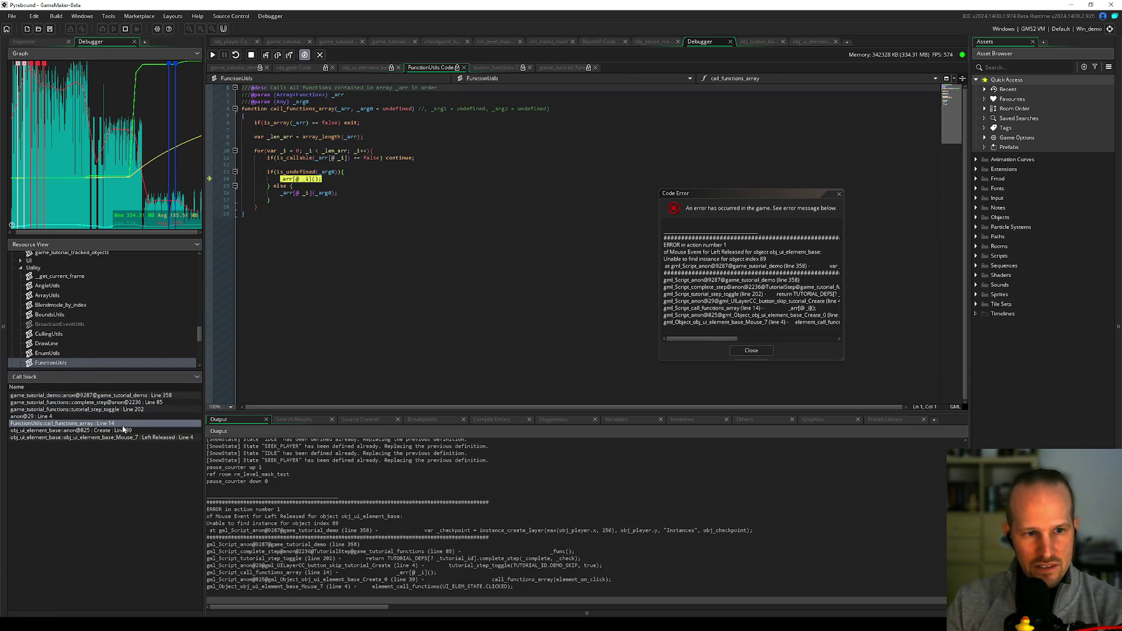
double_click(111, 431)
double_click(118, 439)
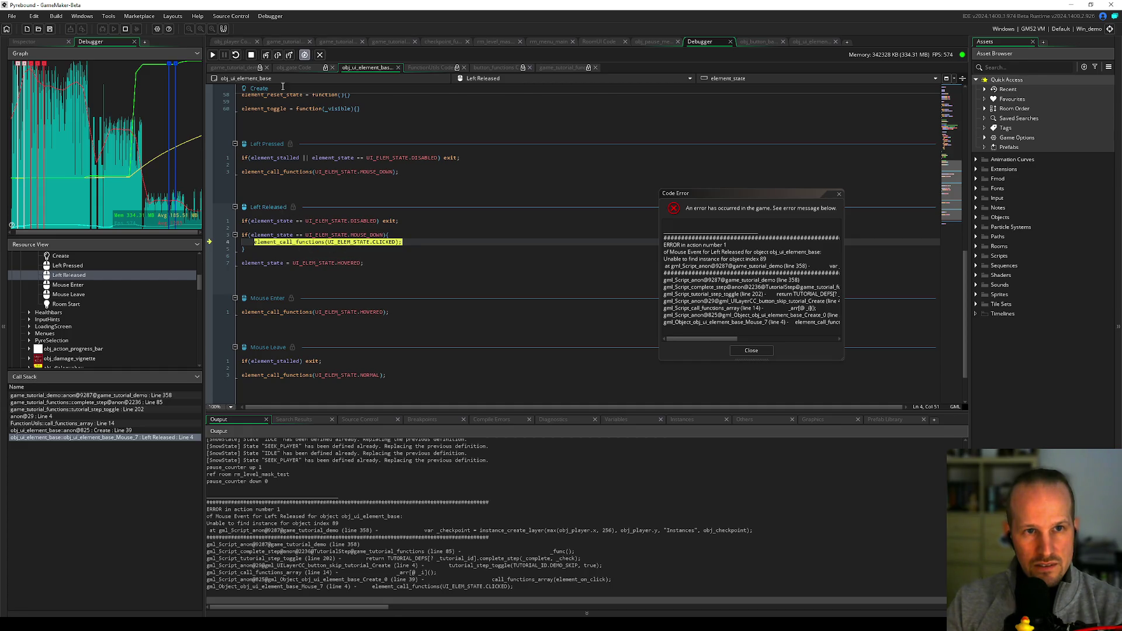
click(619, 419)
click(347, 560)
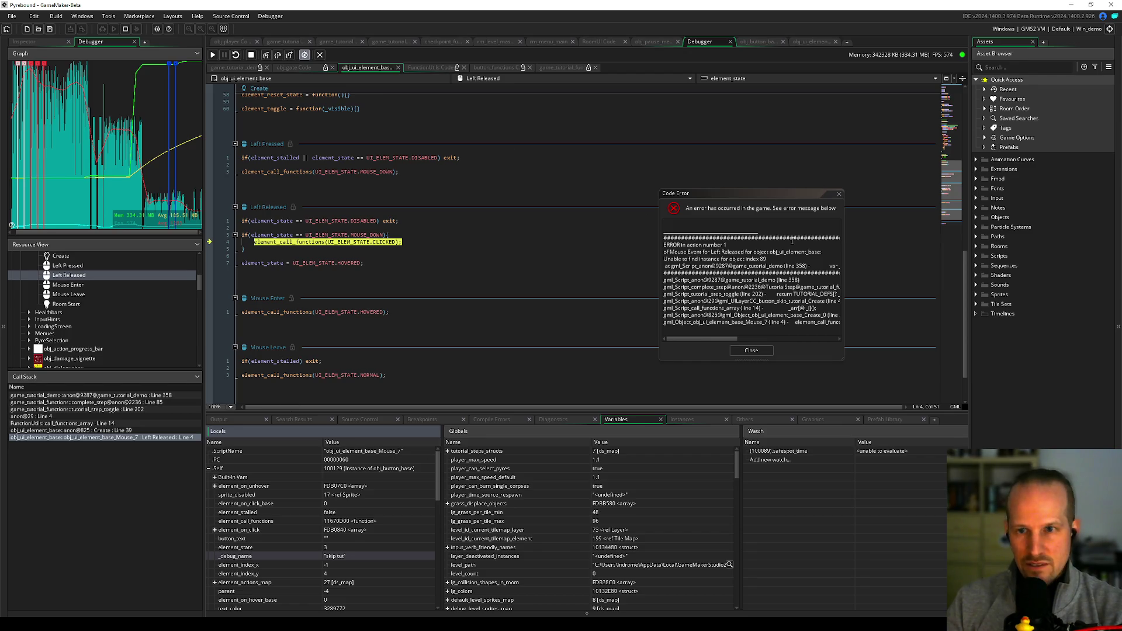
- Enlarge and reposition the Code Error report to read its full lines
mouse_move(843, 360)
mouse_down()
mouse_move(946, 383)
mouse_move(978, 376)
mouse_up()
drag(787, 199, 503, 150)
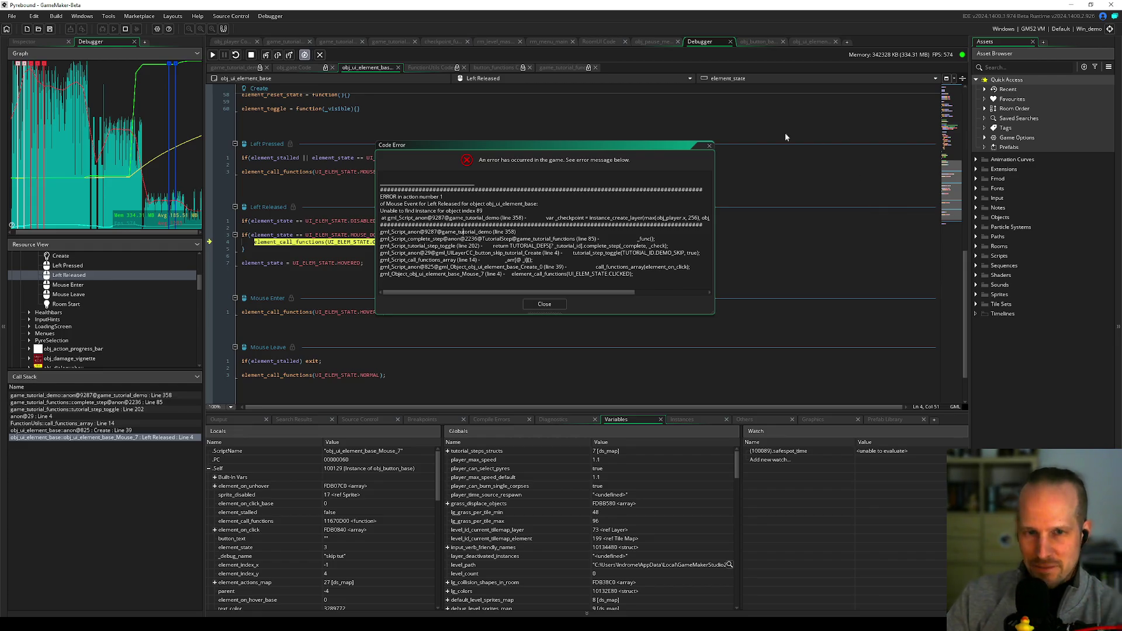
mouse_move(528, 293)
mouse_down()
mouse_move(540, 293)
mouse_move(510, 291)
mouse_up()
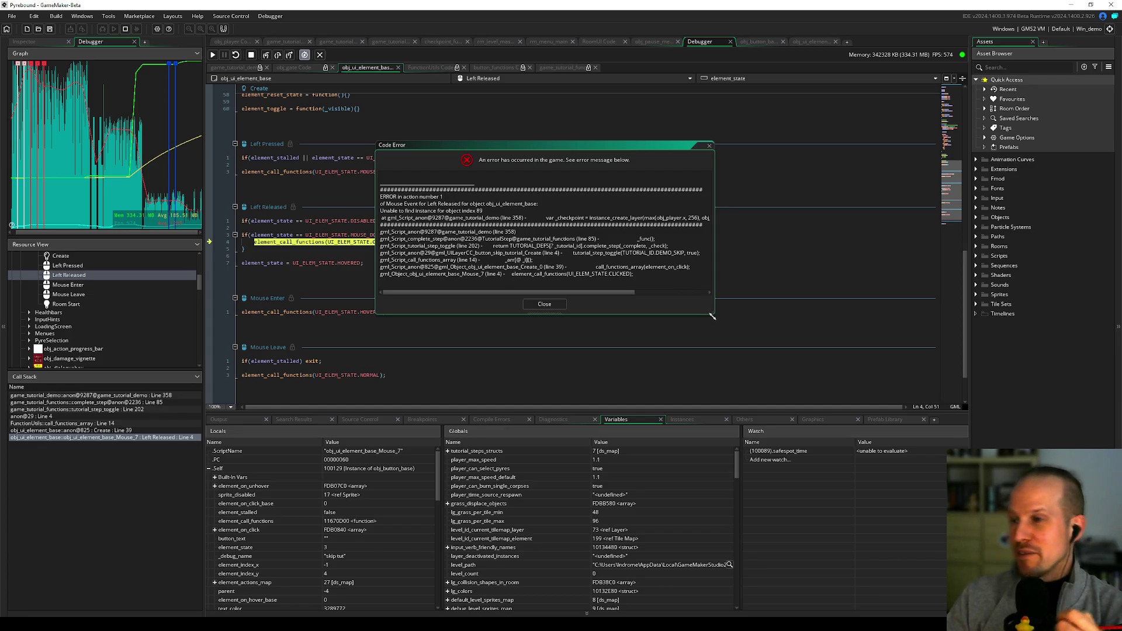
mouse_move(711, 316)
mouse_down()
mouse_move(769, 334)
mouse_move(860, 331)
mouse_up()
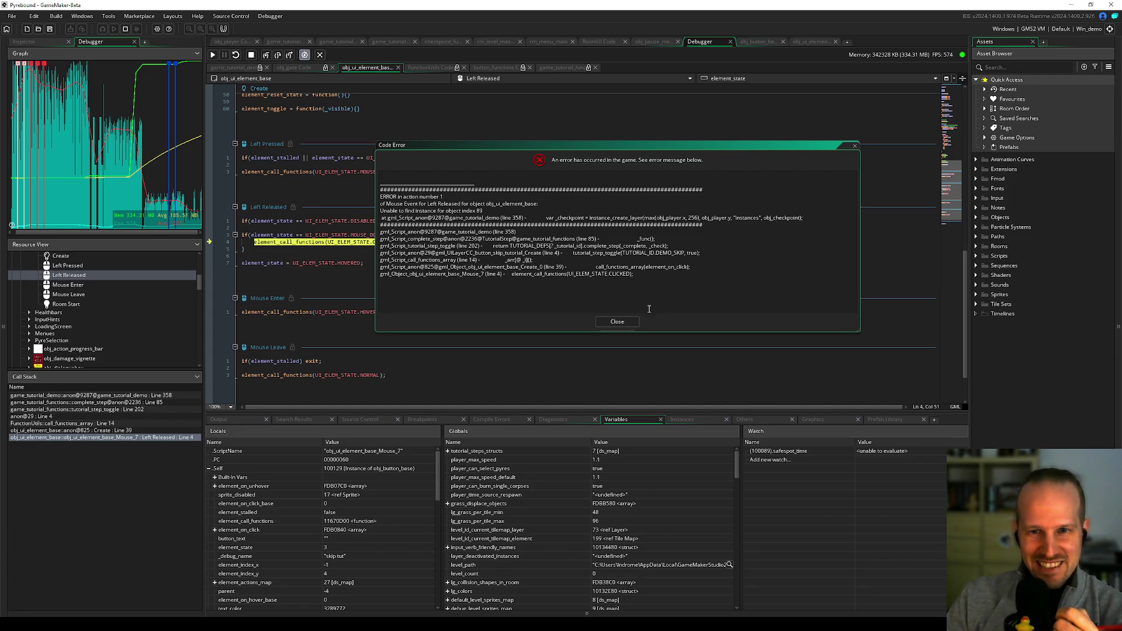
mouse_move(621, 148)
mouse_down()
mouse_move(590, 124)
mouse_move(516, 137)
mouse_move(552, 139)
mouse_up()
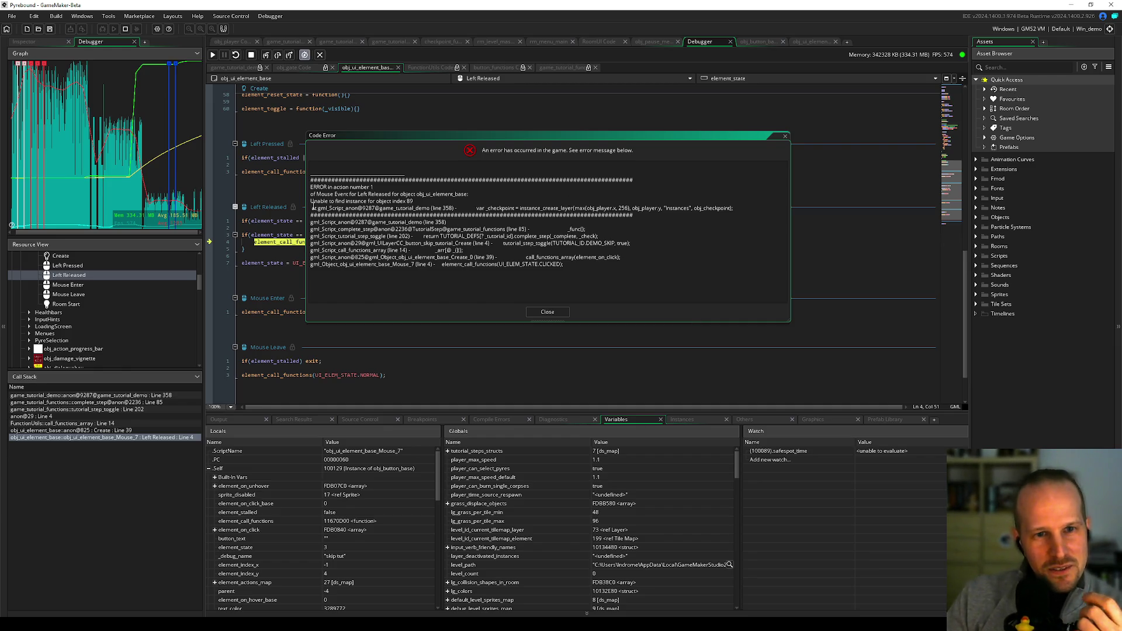
click(418, 201)
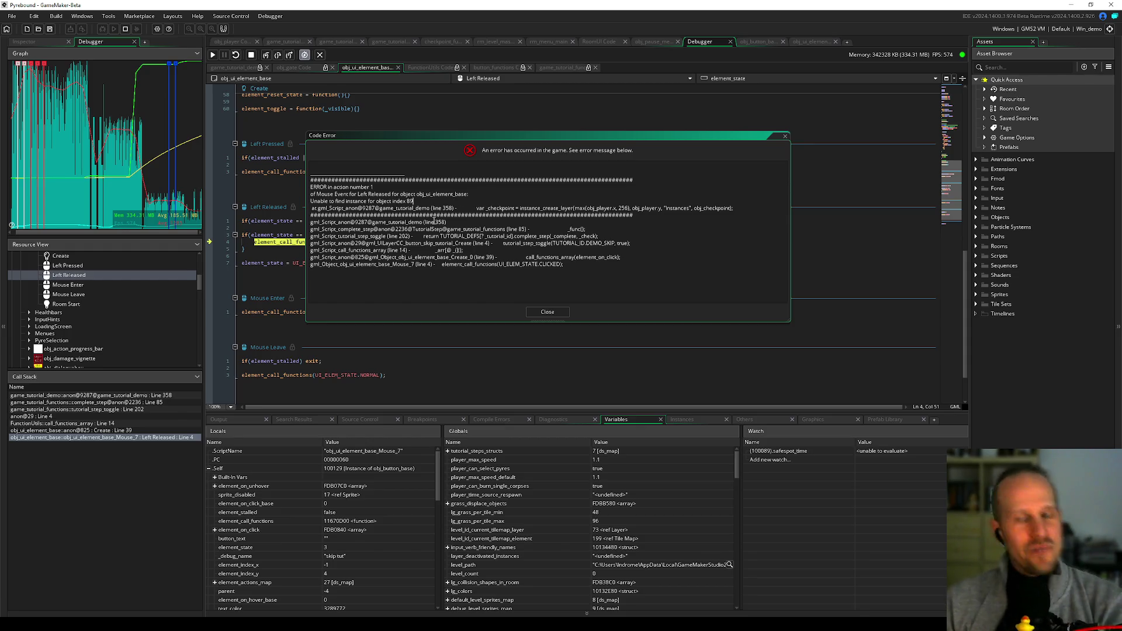
- Expand and review the instance's Built-In Vars in Locals, collapse them, and close the error report
scroll(327, 514, down, 2)
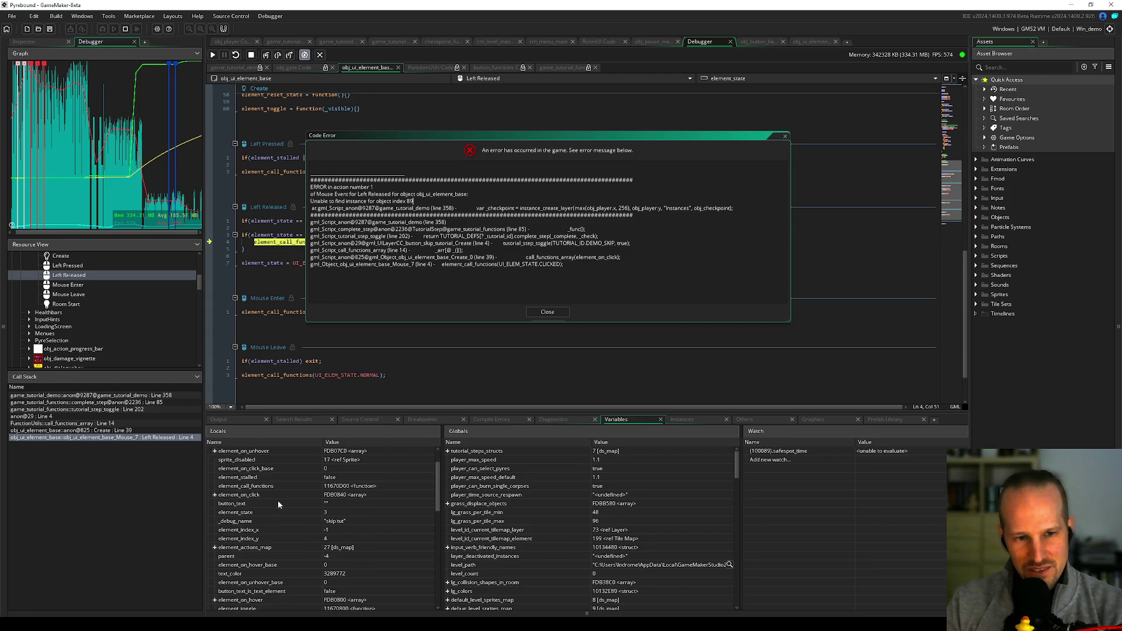
scroll(251, 490, up, 2)
click(215, 478)
scroll(286, 513, down, 5)
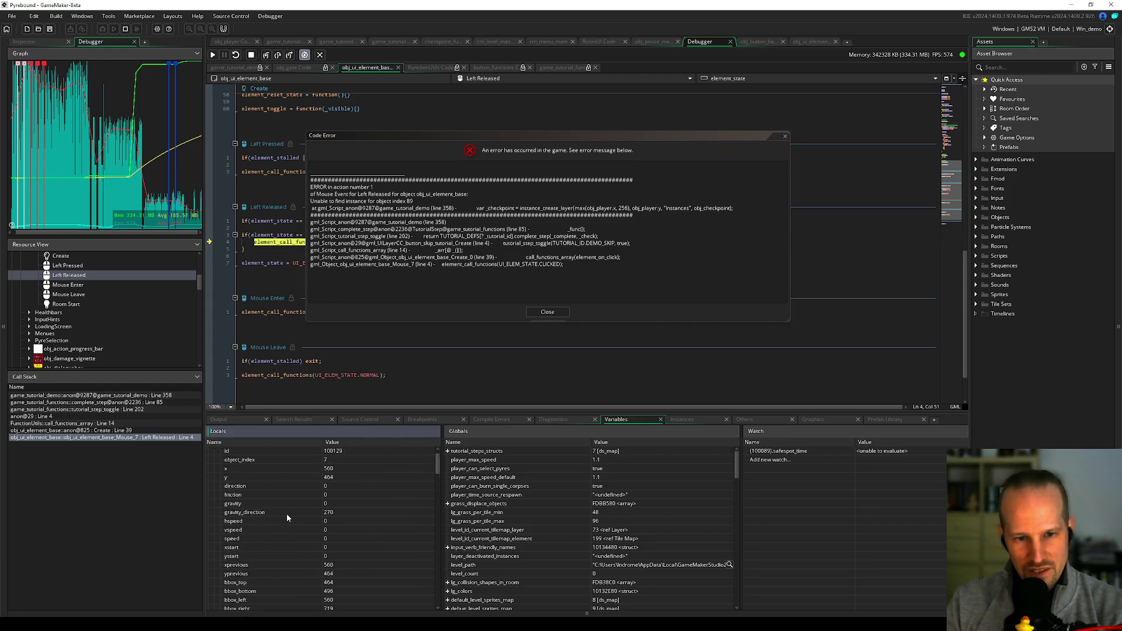
scroll(293, 514, down, 10)
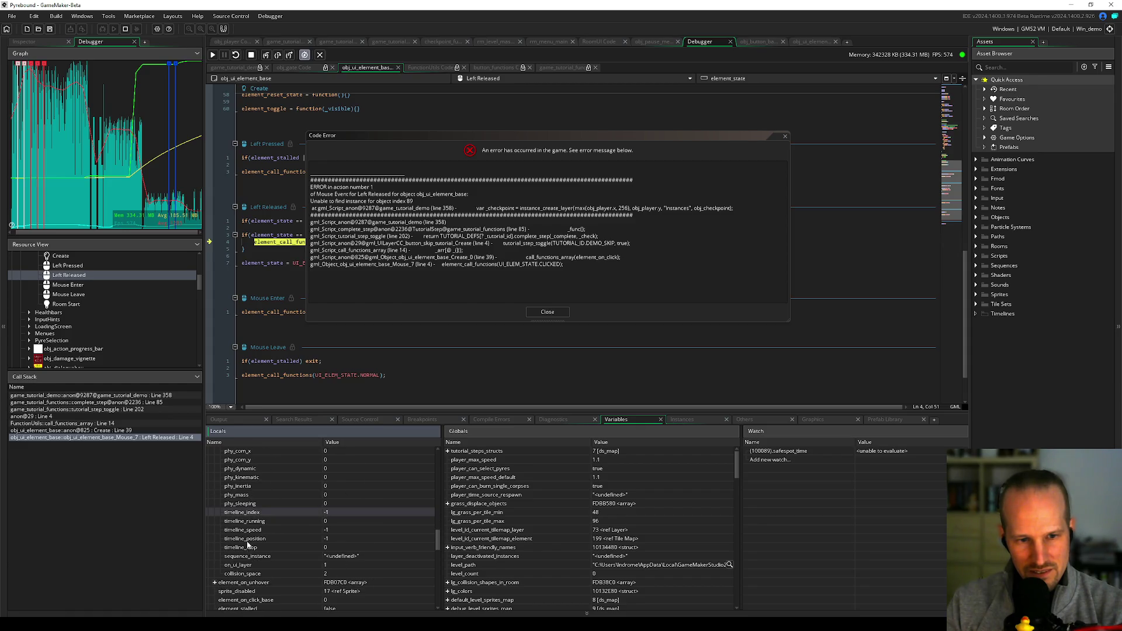
scroll(248, 541, up, 7)
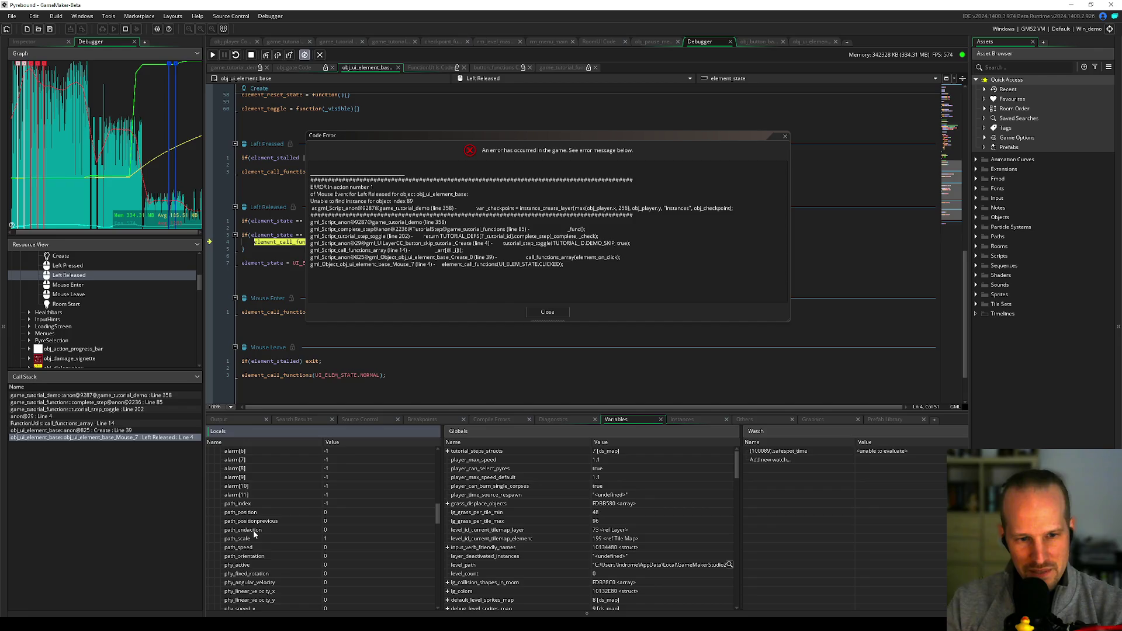
scroll(254, 531, up, 6)
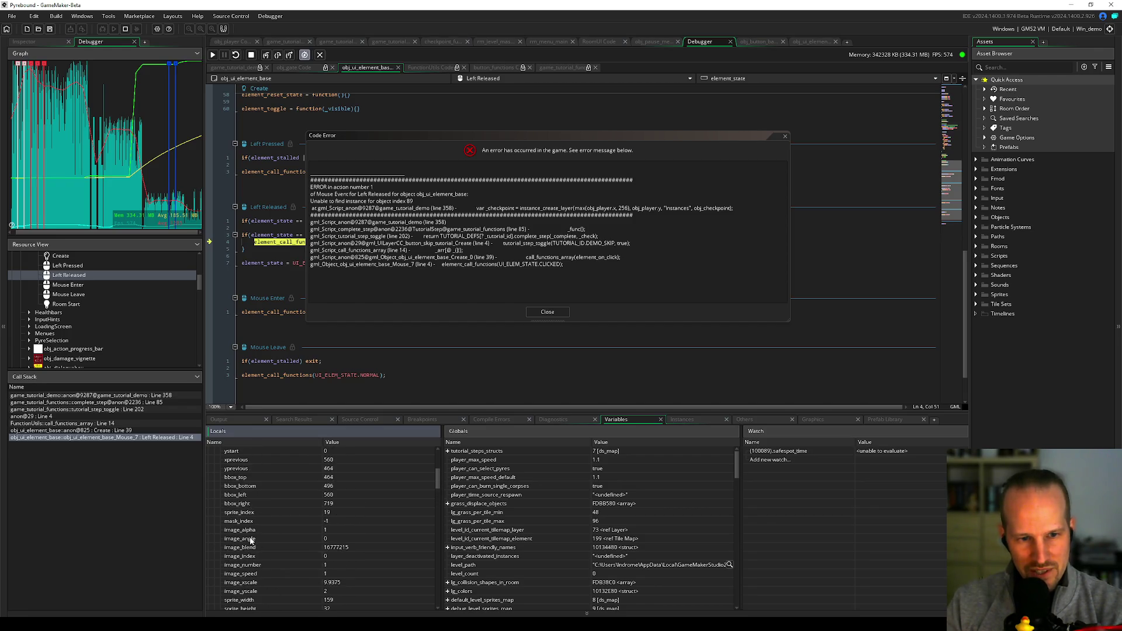
scroll(250, 536, up, 5)
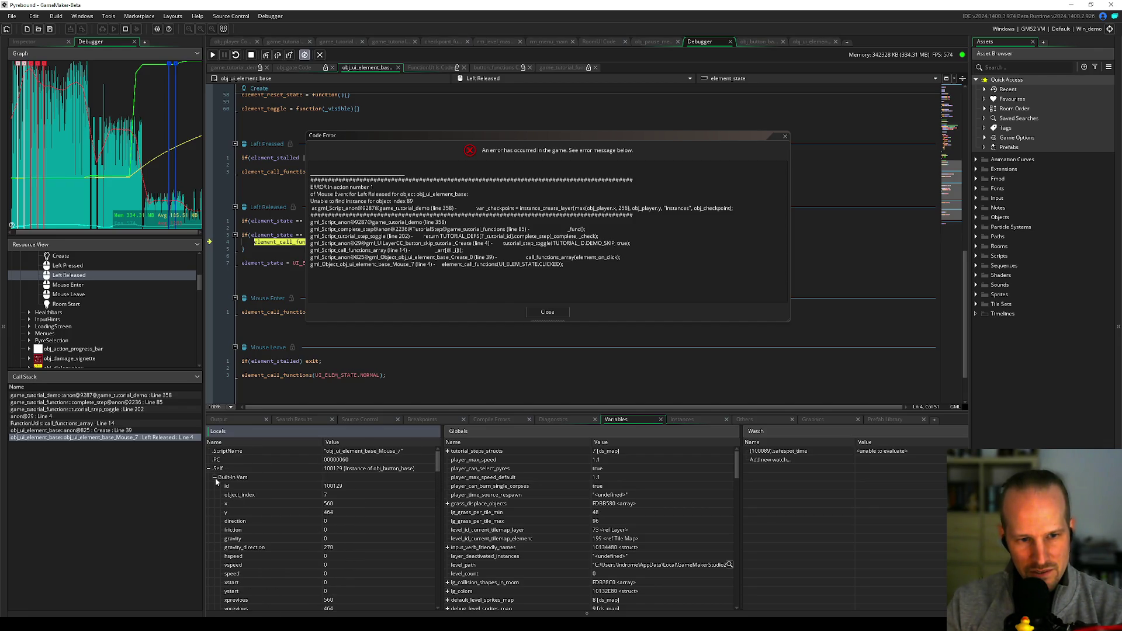
click(215, 478)
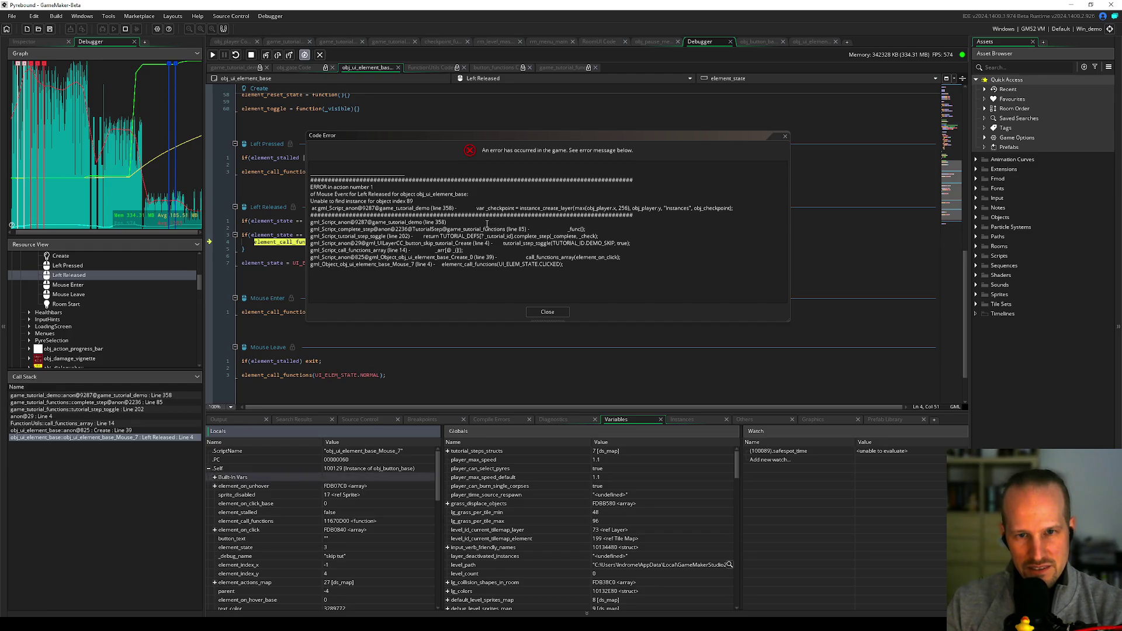
click(537, 205)
click(547, 311)
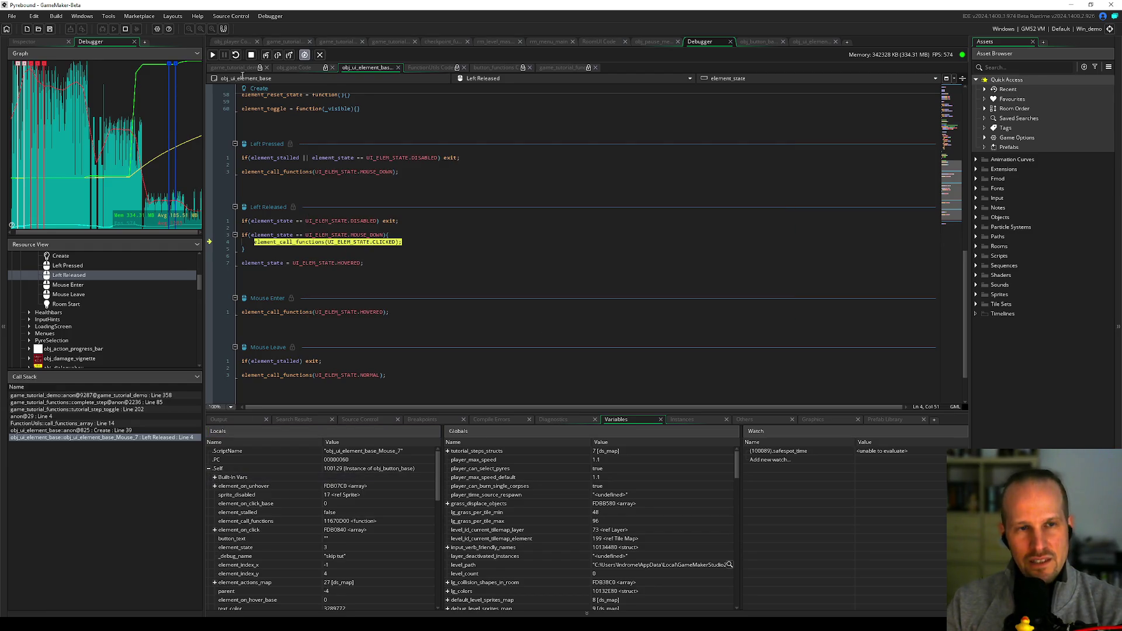
- Stop the crashed game and place the caret at the end of the HOVERED state line
click(251, 55)
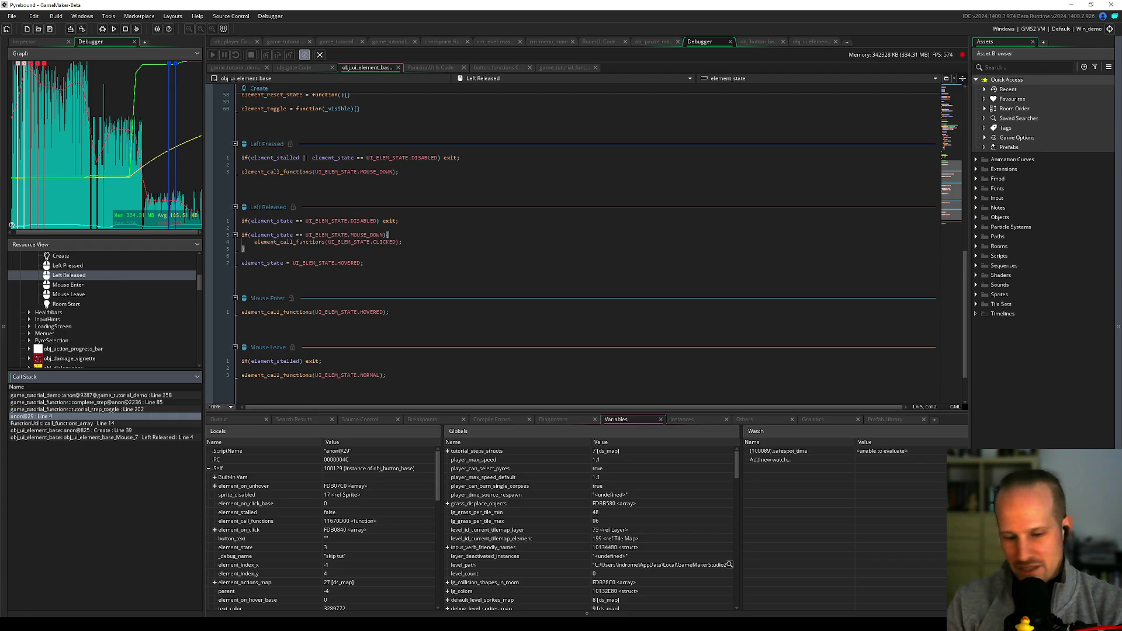
click(418, 263)
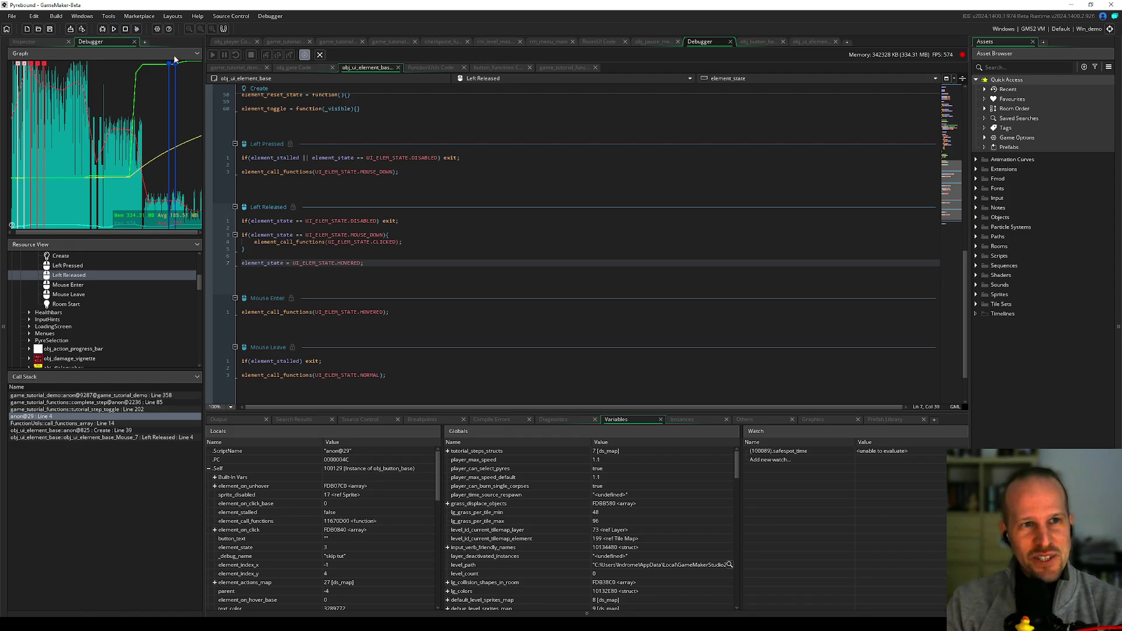
- Rebuild and launch Pyrebound again from GameMaker
click(102, 30)
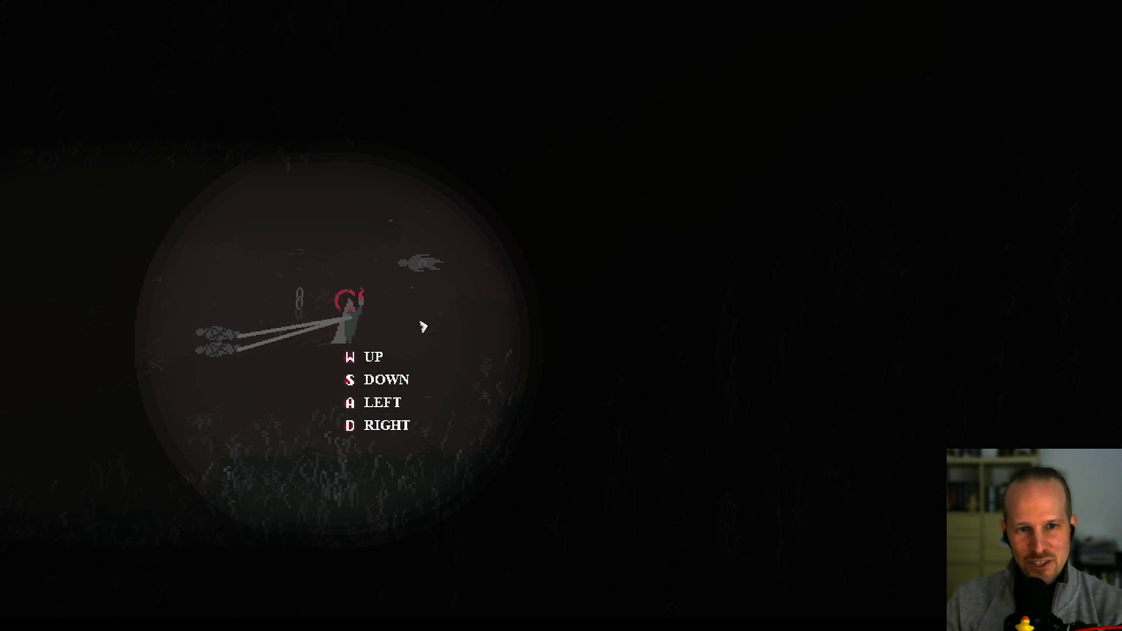
- Walk around, read the tutorial messages, strike down the enemy and tether its corpse
key(s)
key(w)
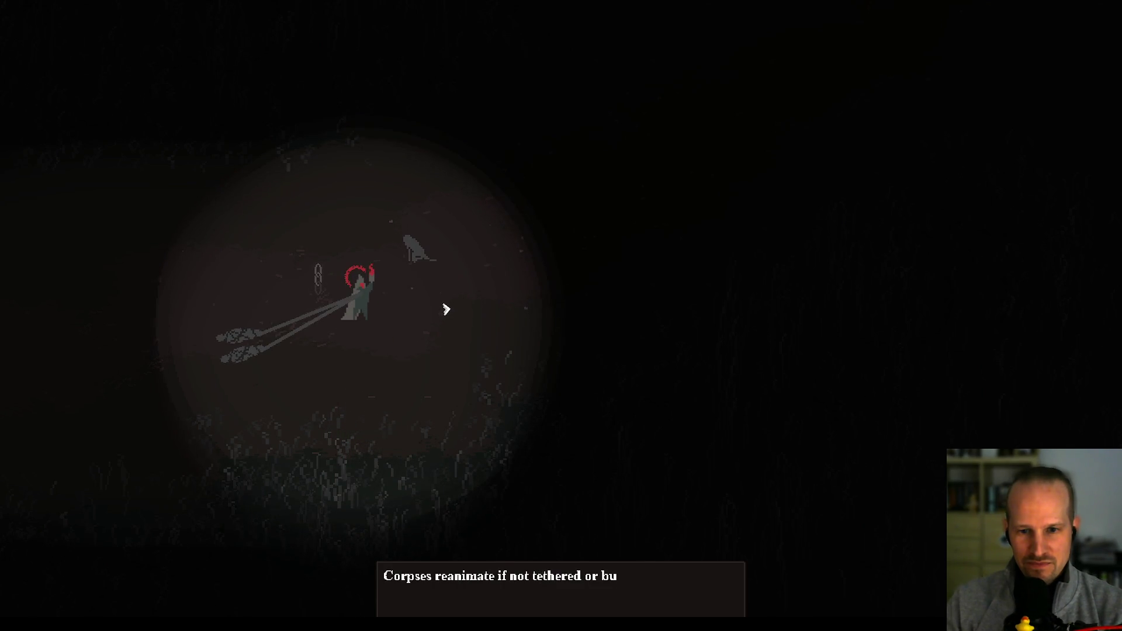
click(446, 309)
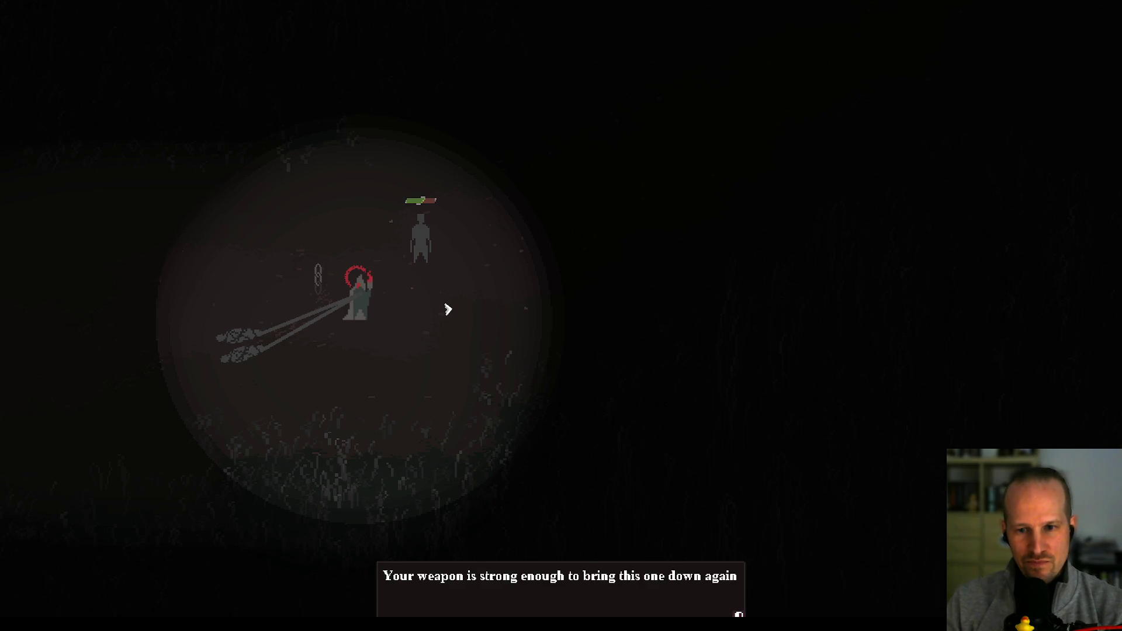
click(447, 309)
click(460, 306)
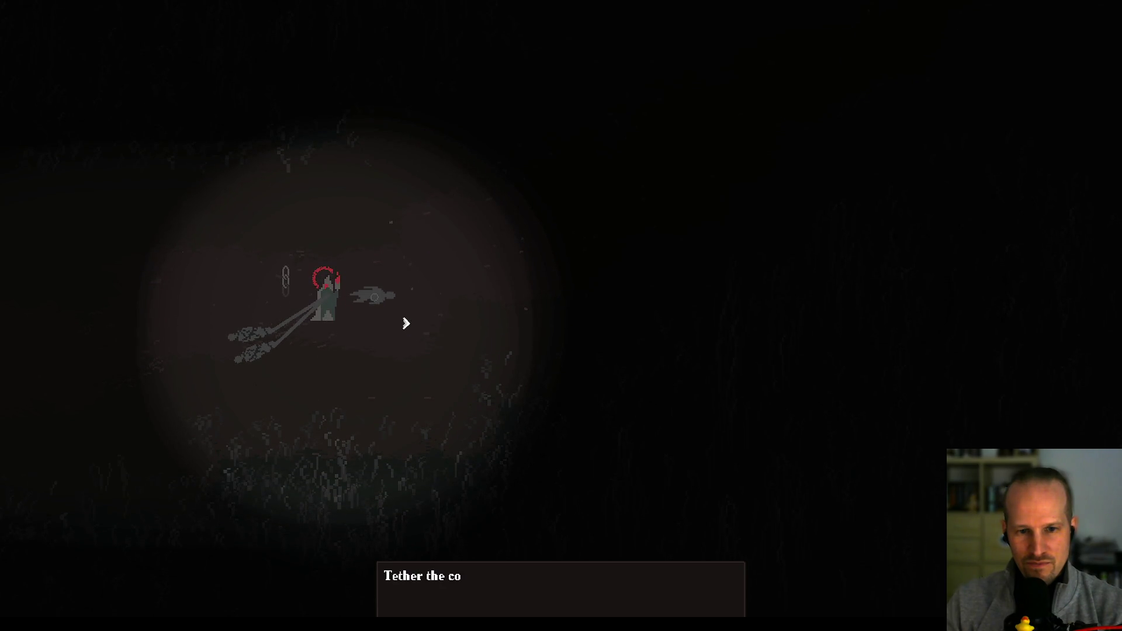
click(405, 323)
key(w)
right_click(372, 318)
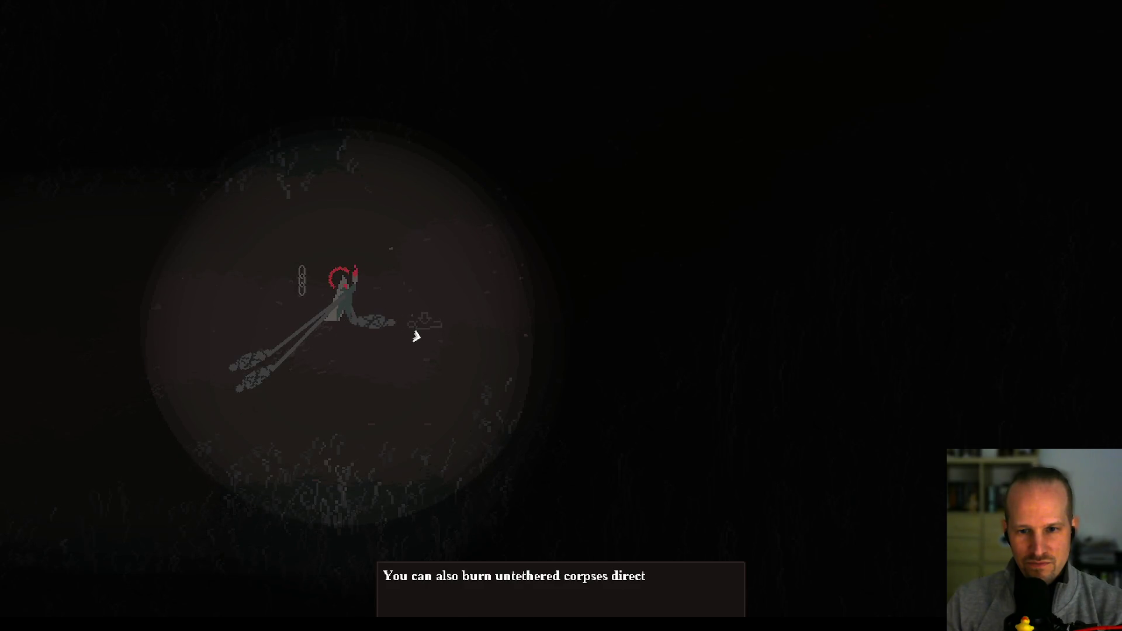
- Throw the corpse onto the pile, light it as a pyre, and read the following messages
click(416, 336)
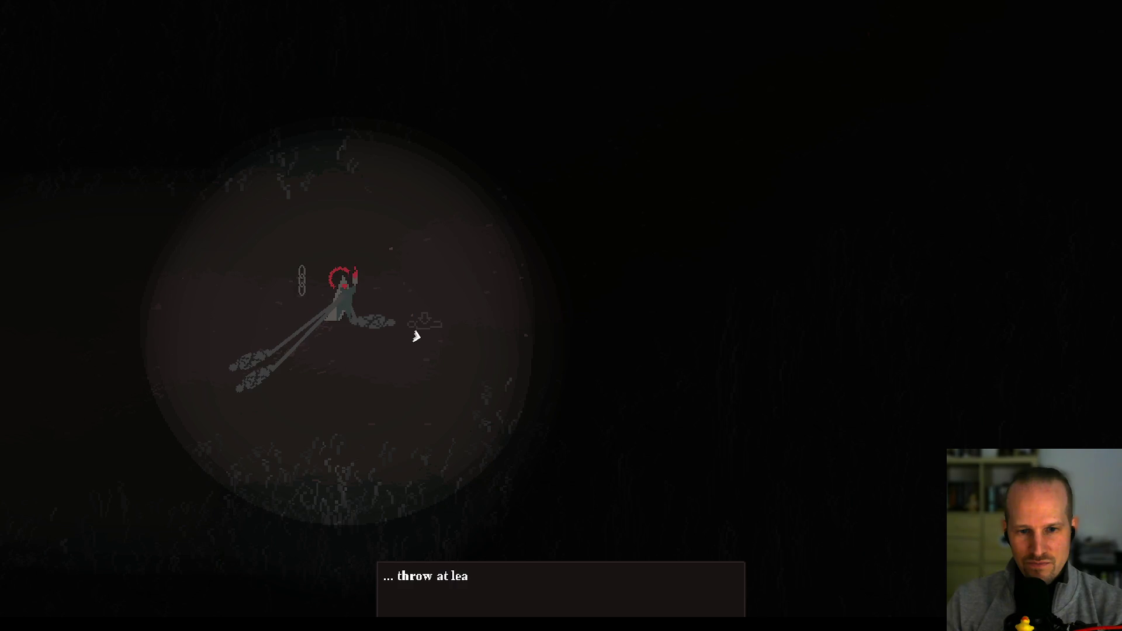
click(426, 330)
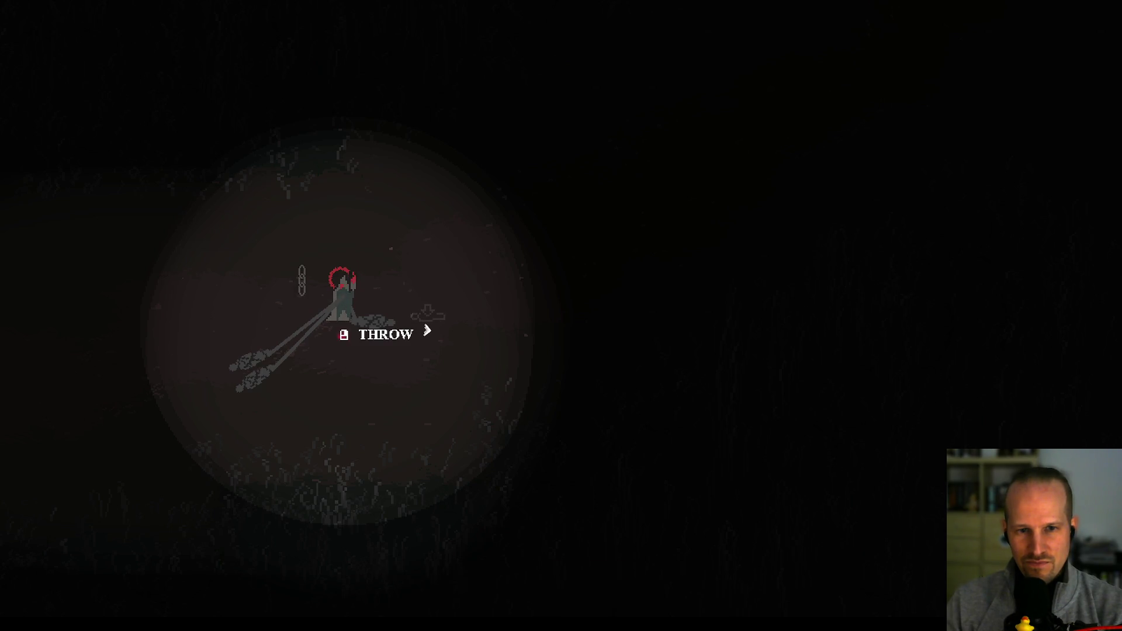
key(s)
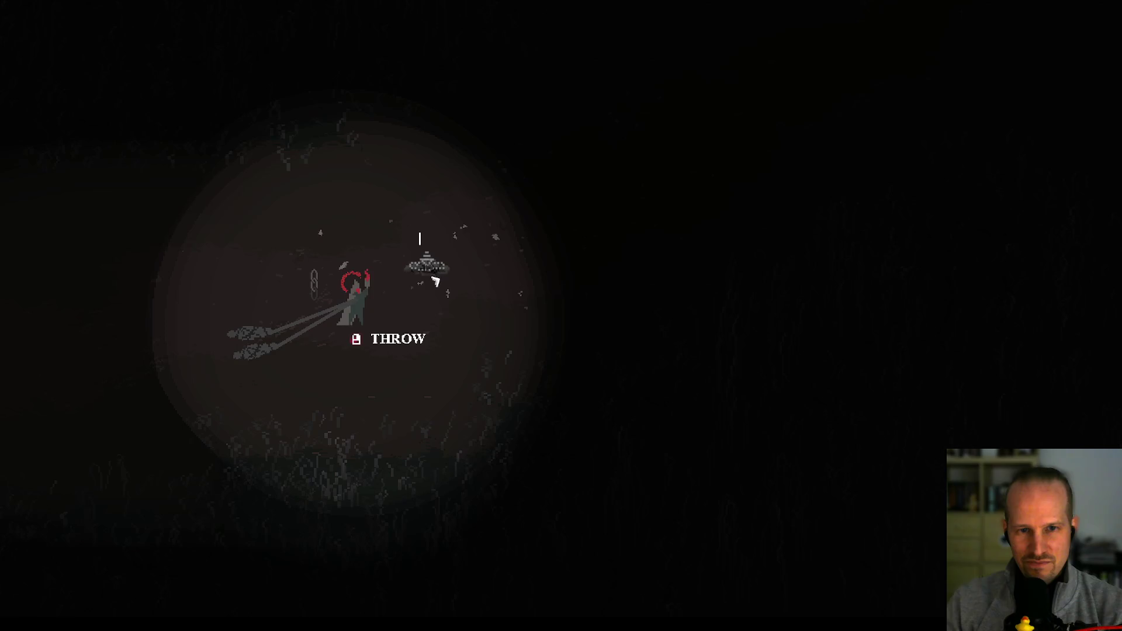
click(438, 284)
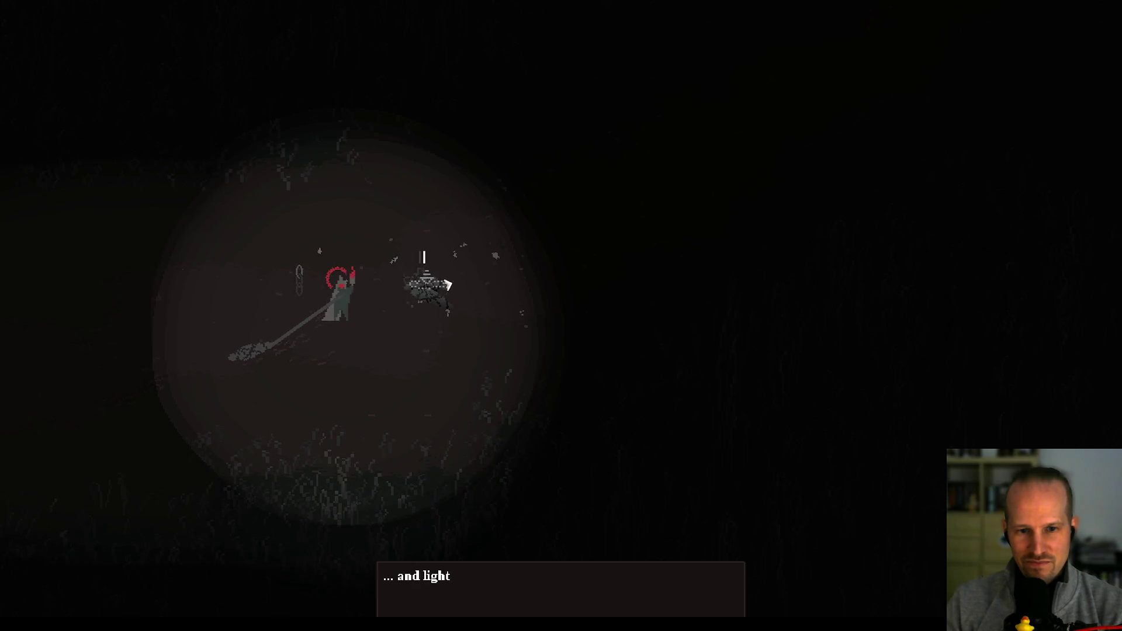
click(472, 315)
key(d)
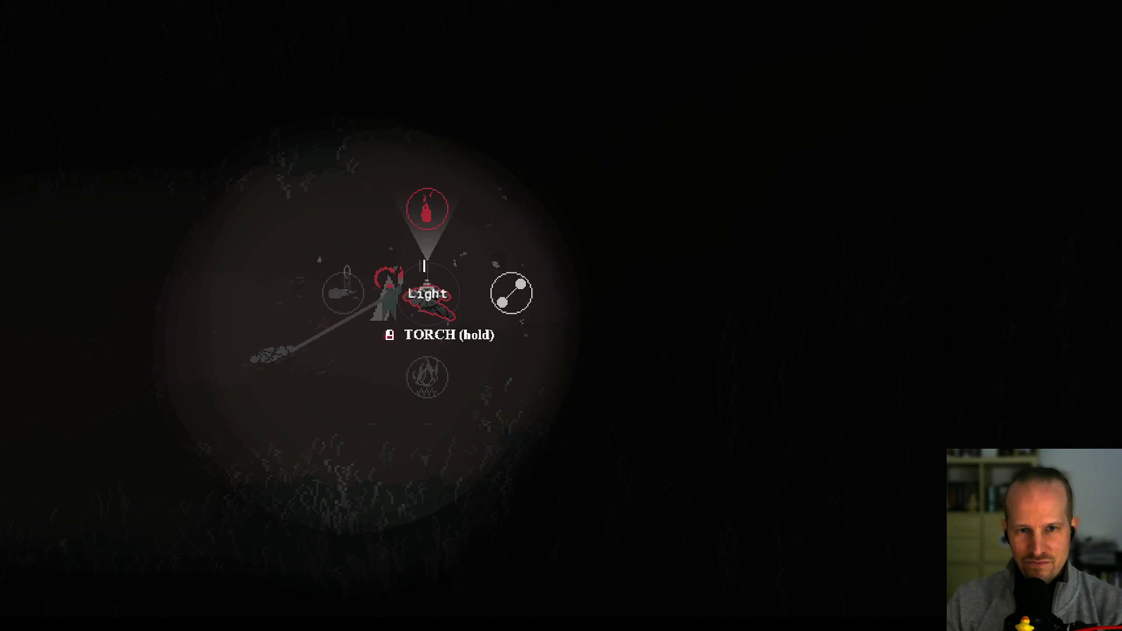
click(557, 313)
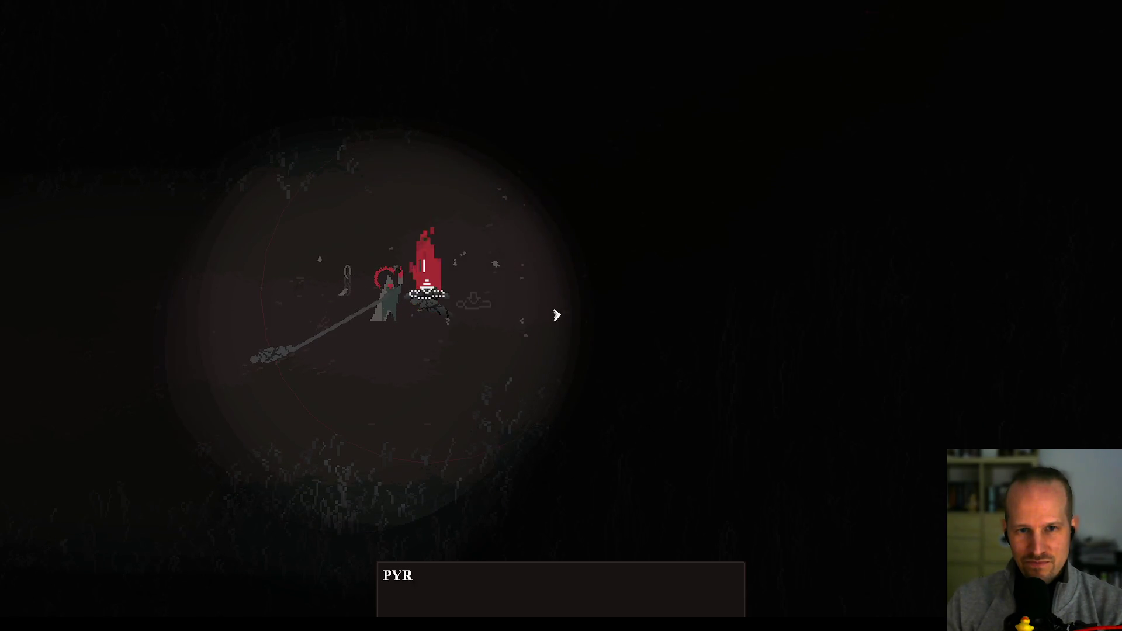
click(511, 301)
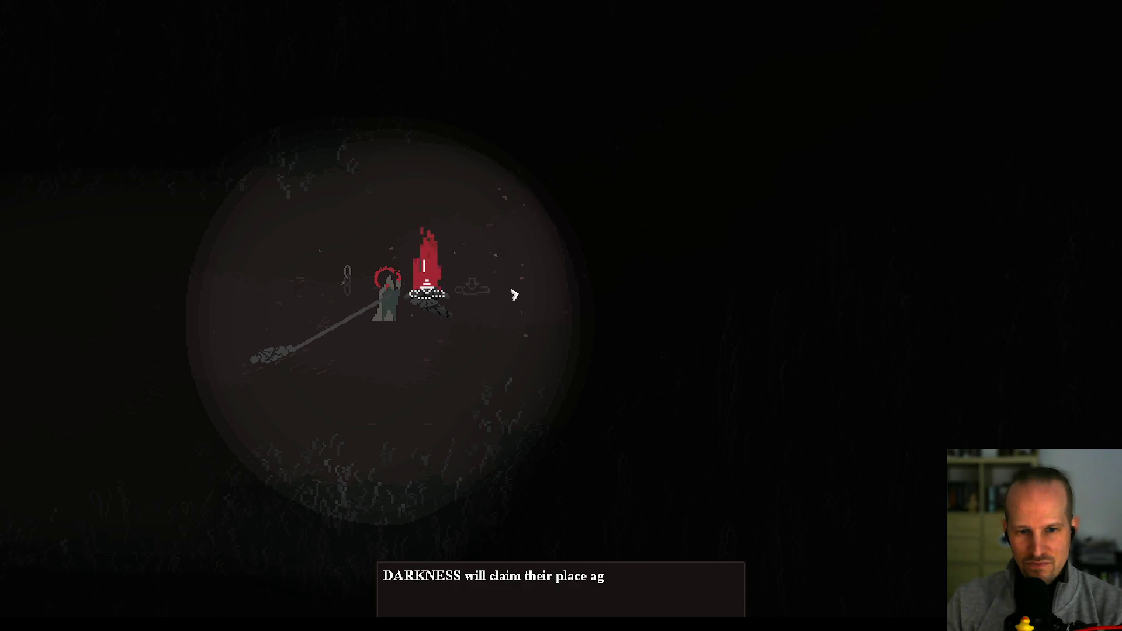
click(517, 287)
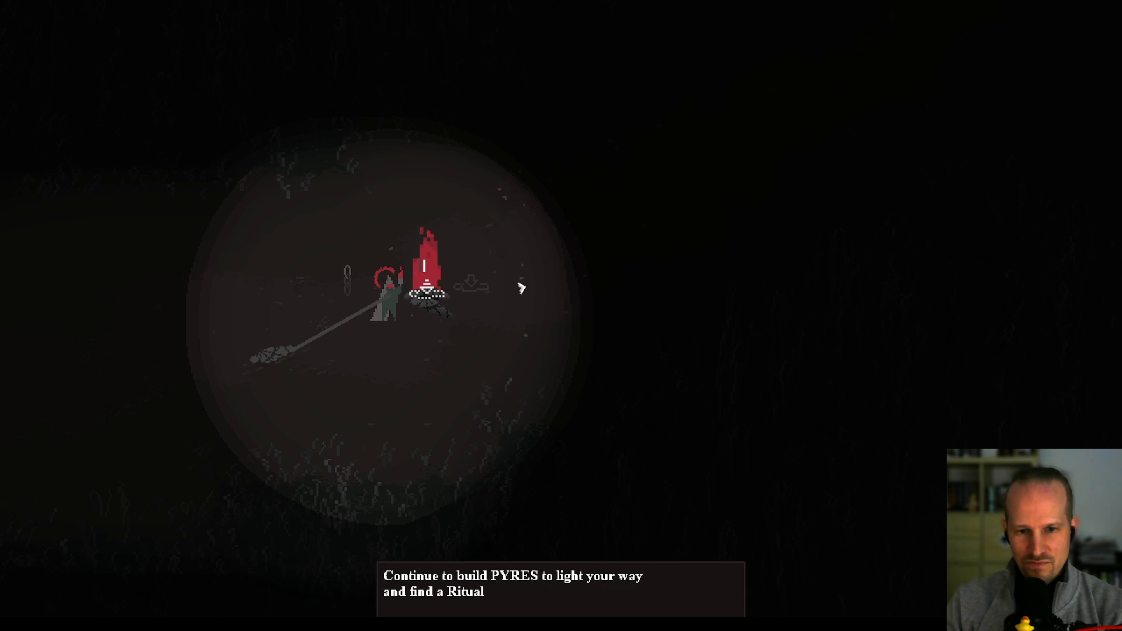
click(521, 288)
click(519, 298)
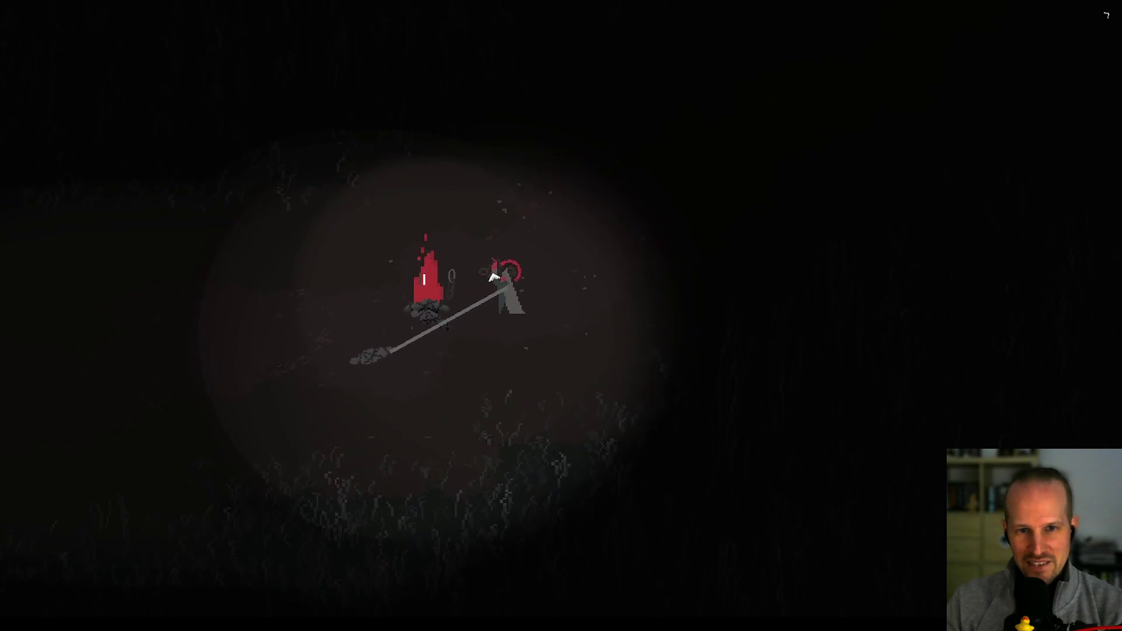
- Walk the character up and to the right, away from the first pyre into the darkness
click(545, 264)
click(602, 253)
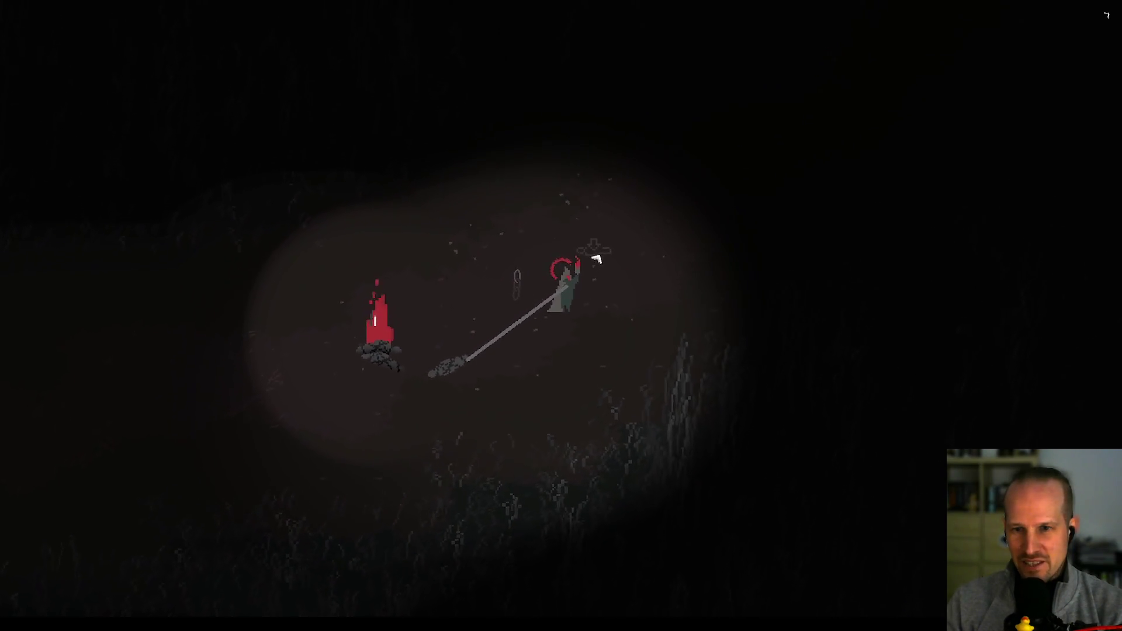
click(578, 287)
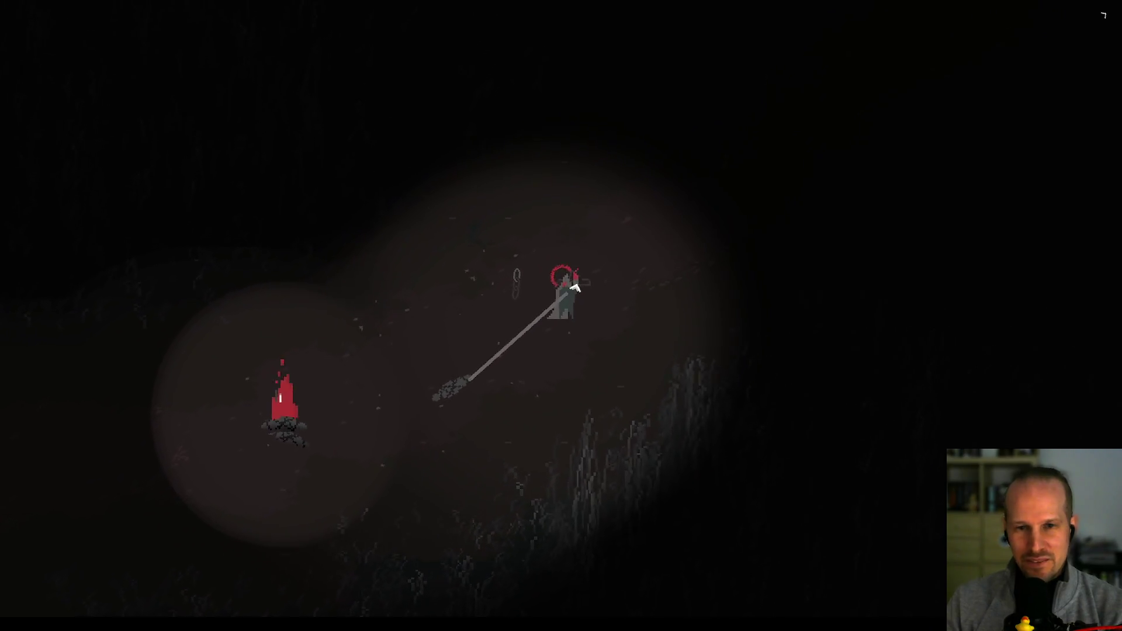
click(585, 283)
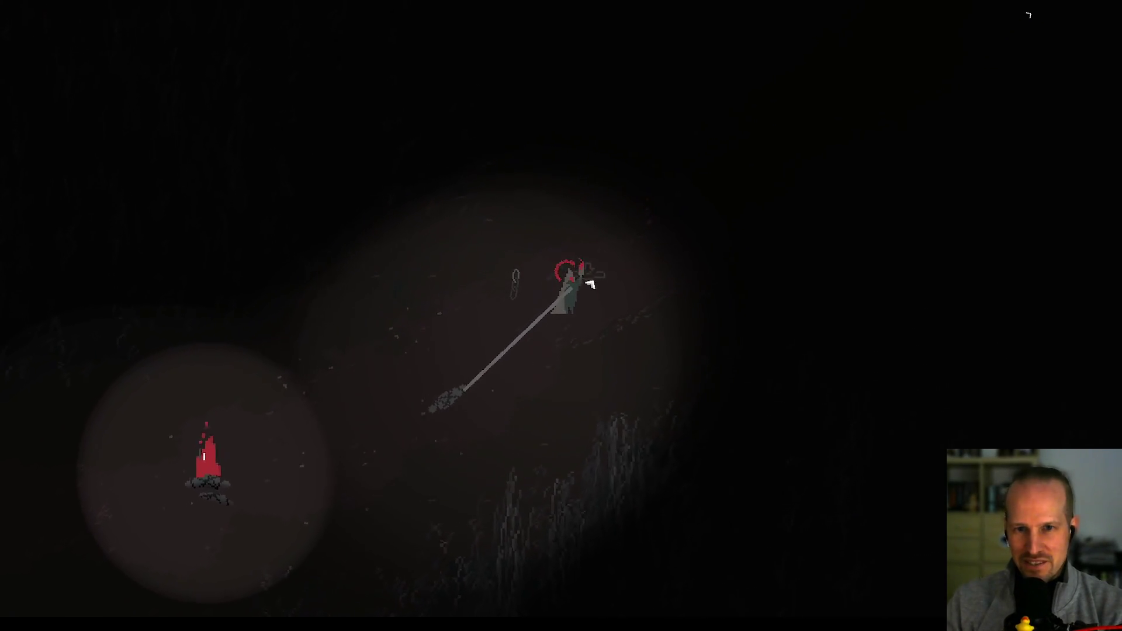
click(592, 285)
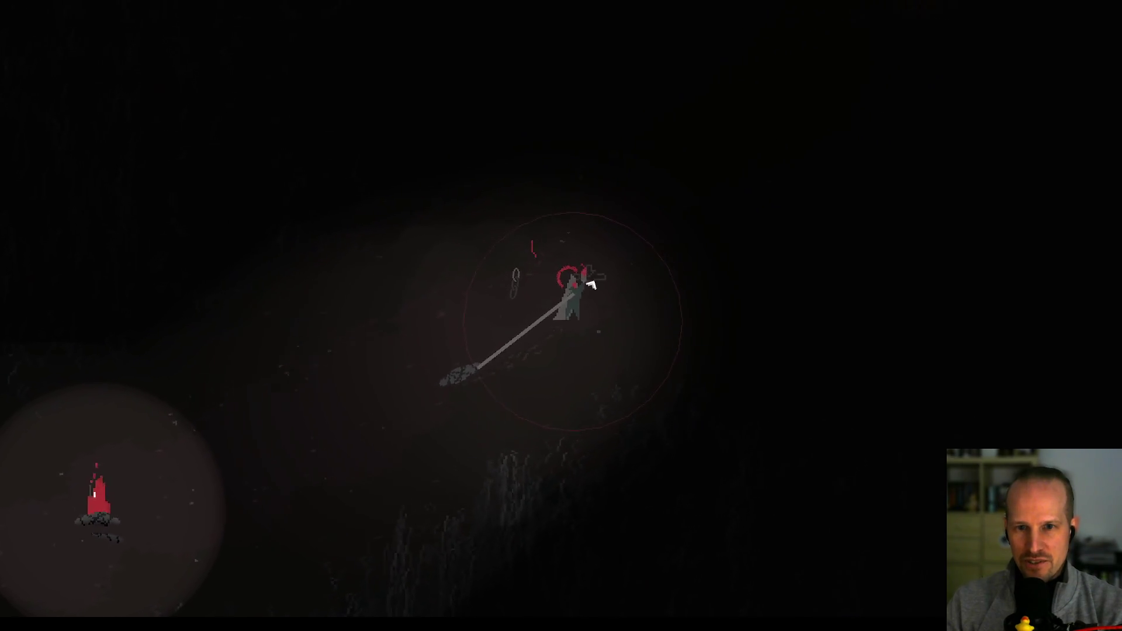
click(591, 291)
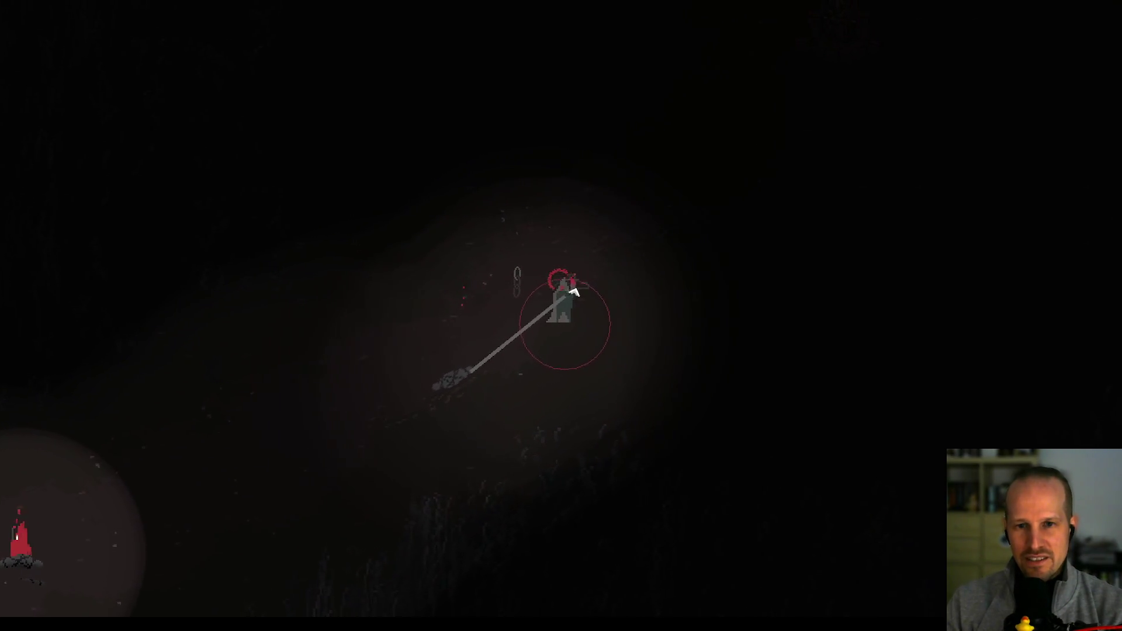
click(587, 307)
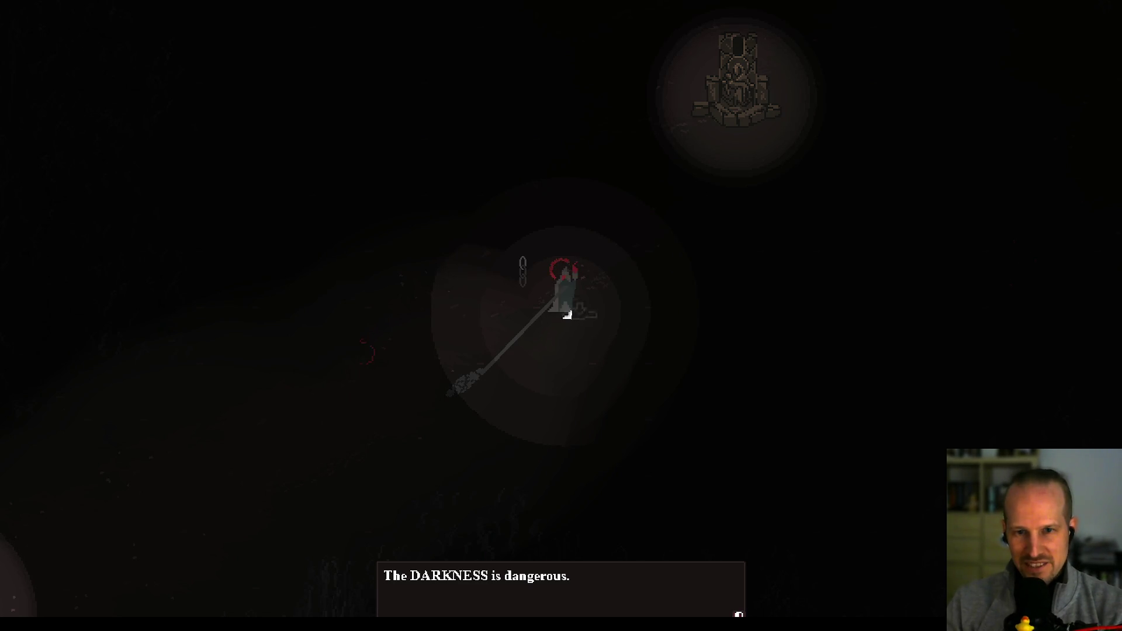
- Read past the darkness warning and light a new fire where the character stands
click(567, 325)
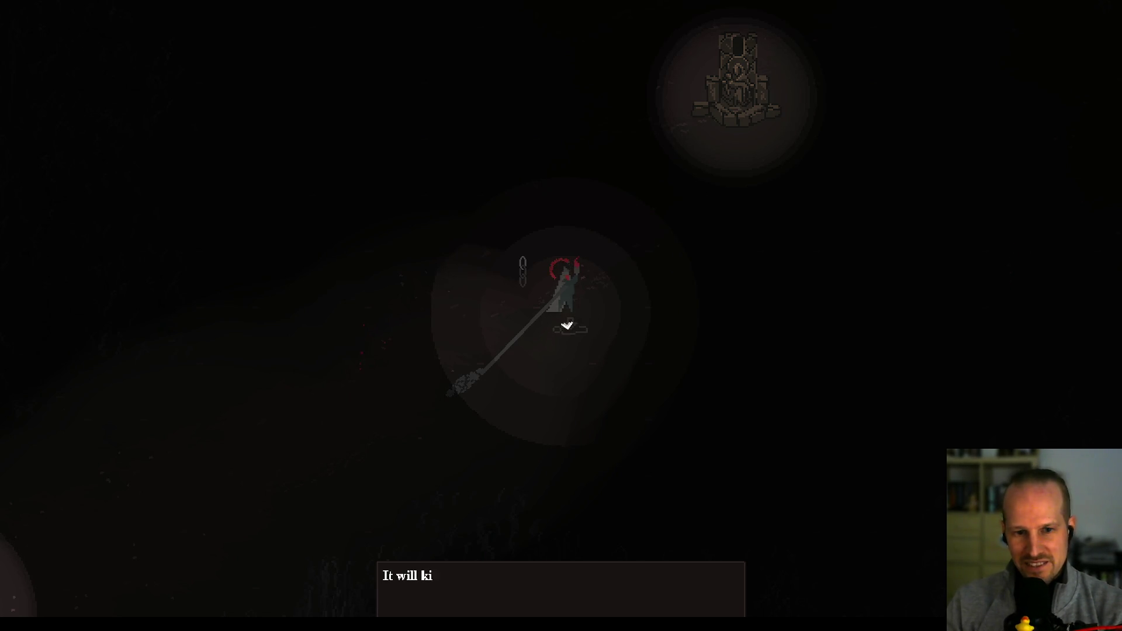
click(614, 305)
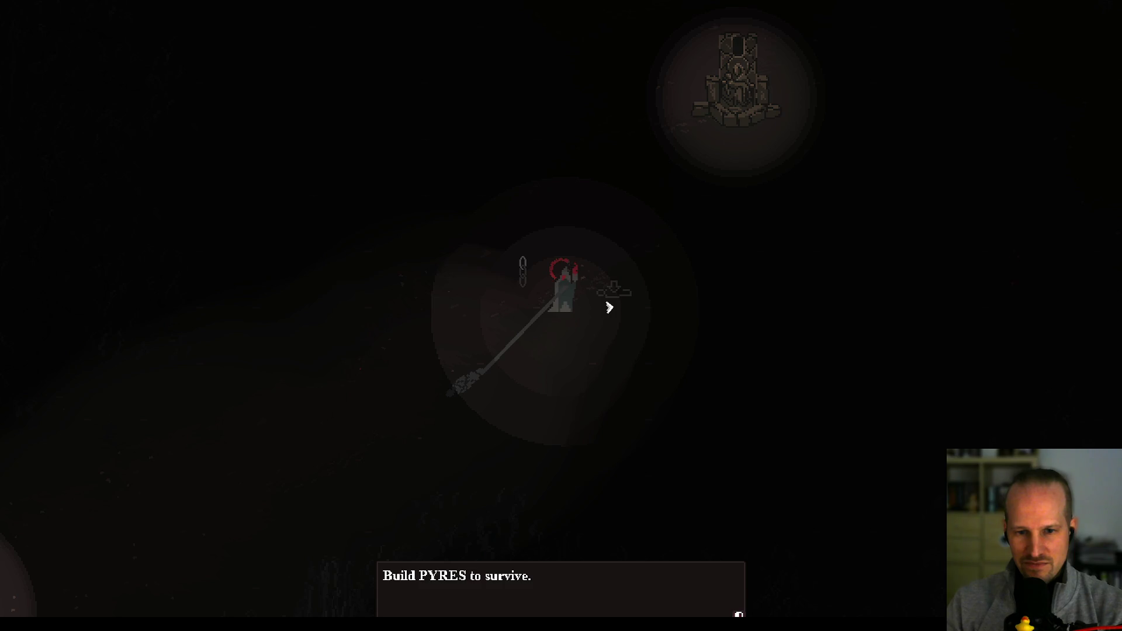
click(609, 307)
click(561, 279)
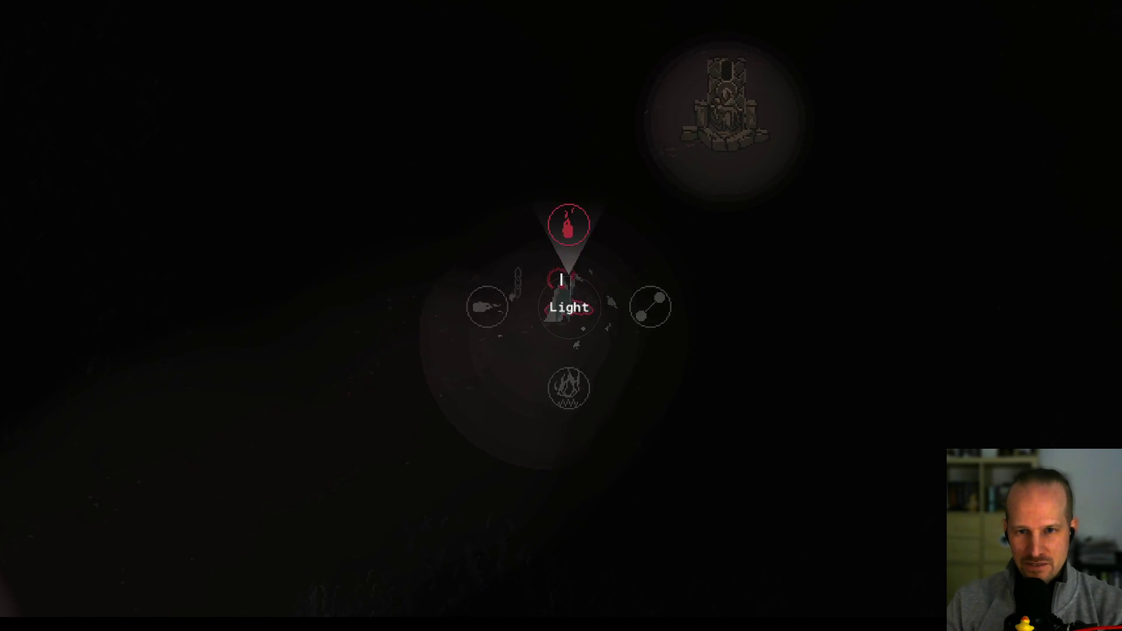
click(561, 279)
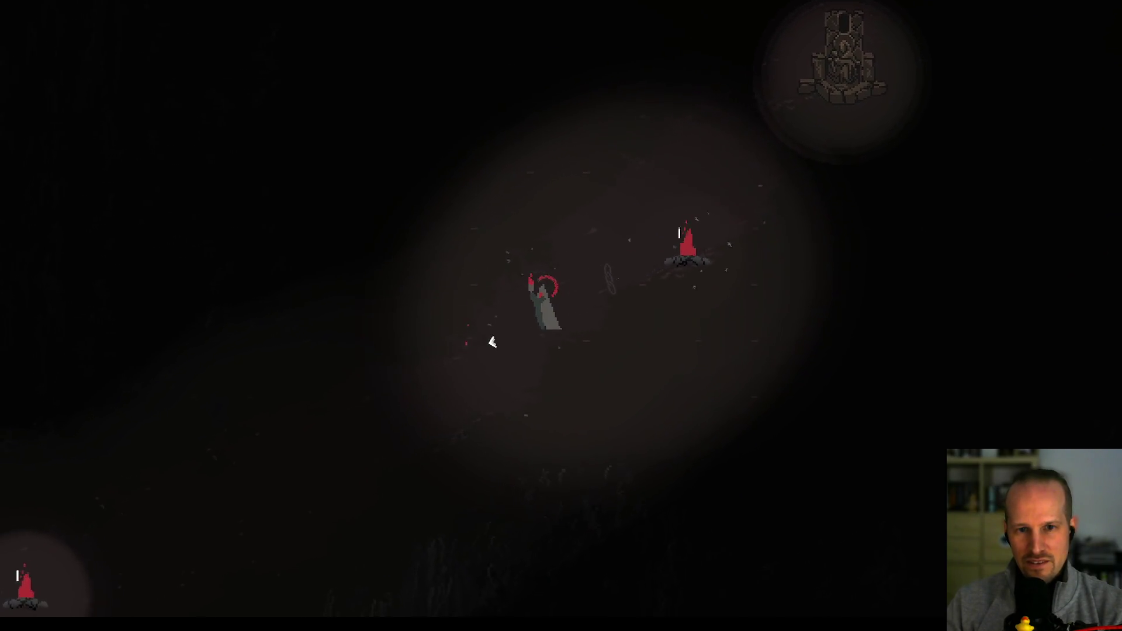
- Read the Rituals of Sanctuary messages, walk up-right to the stone shrine and activate it
key(e)
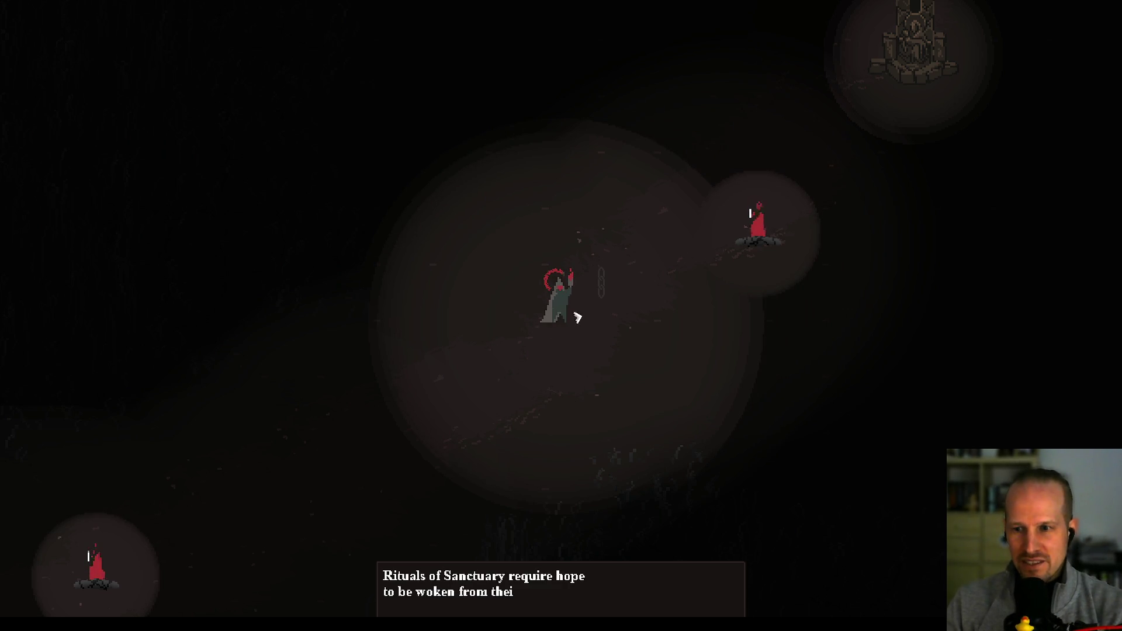
key(e)
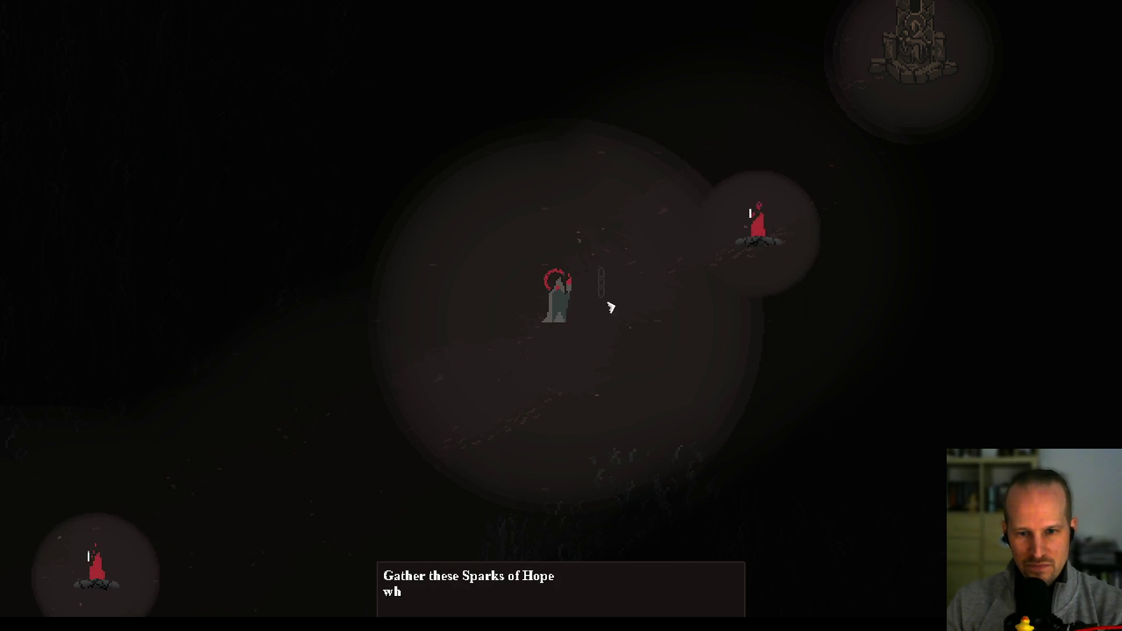
key(e)
key(w+d)
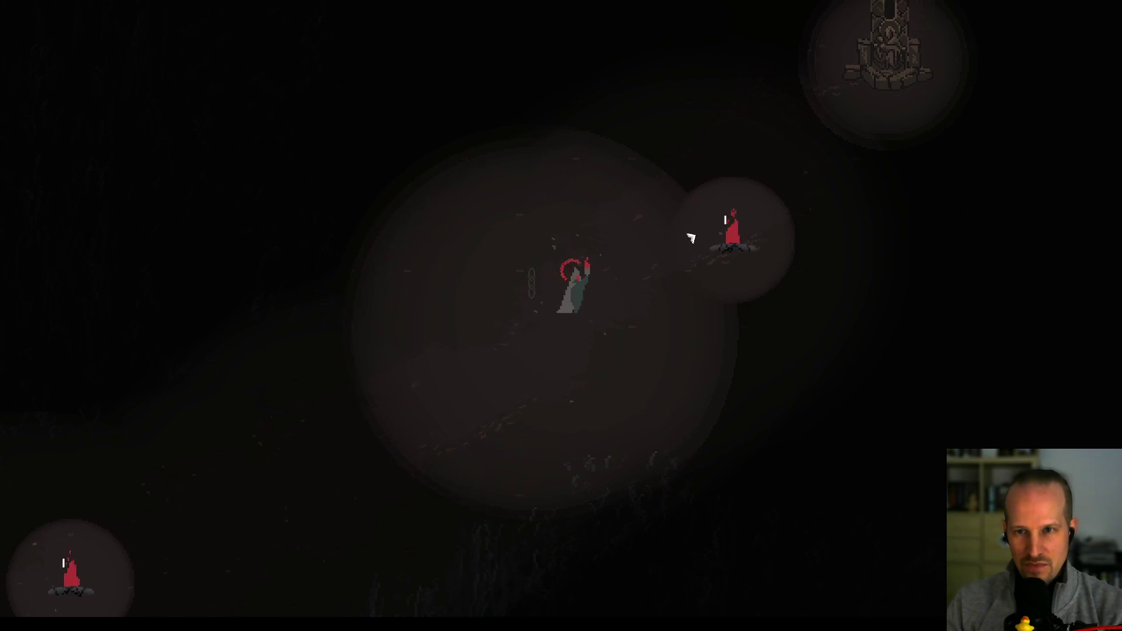
key(w+d)
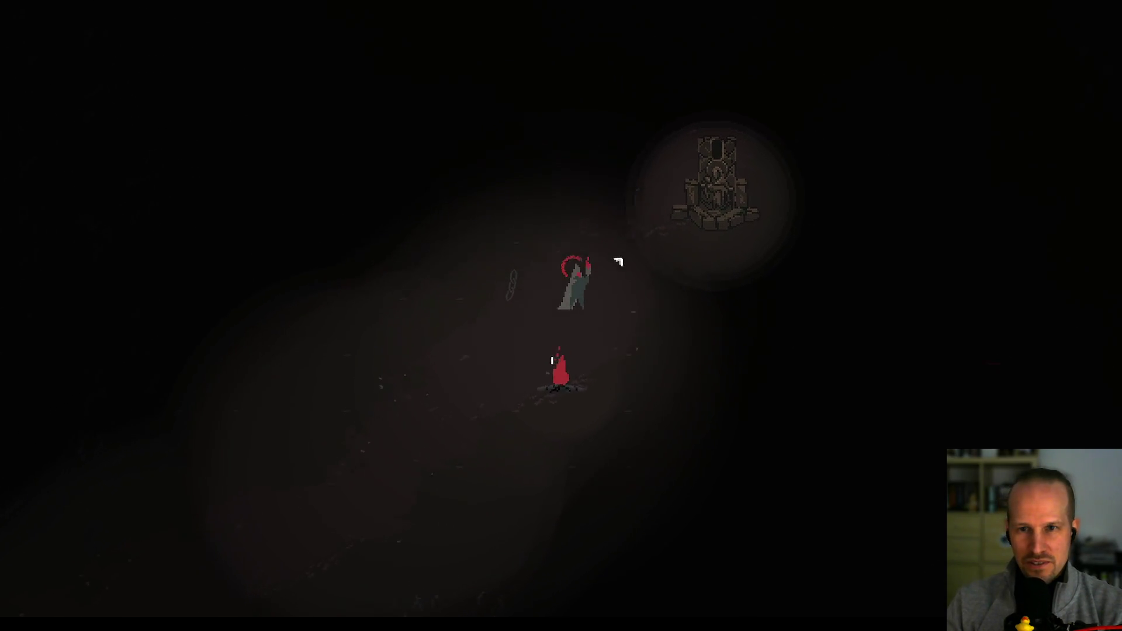
key(w+d)
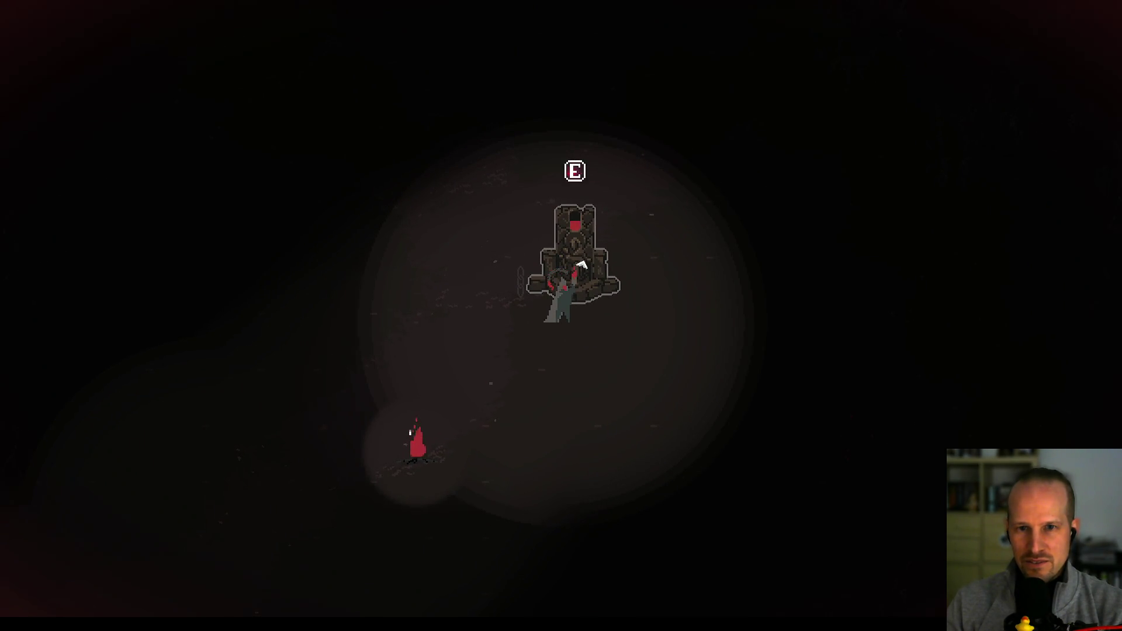
key(e)
key(s+a)
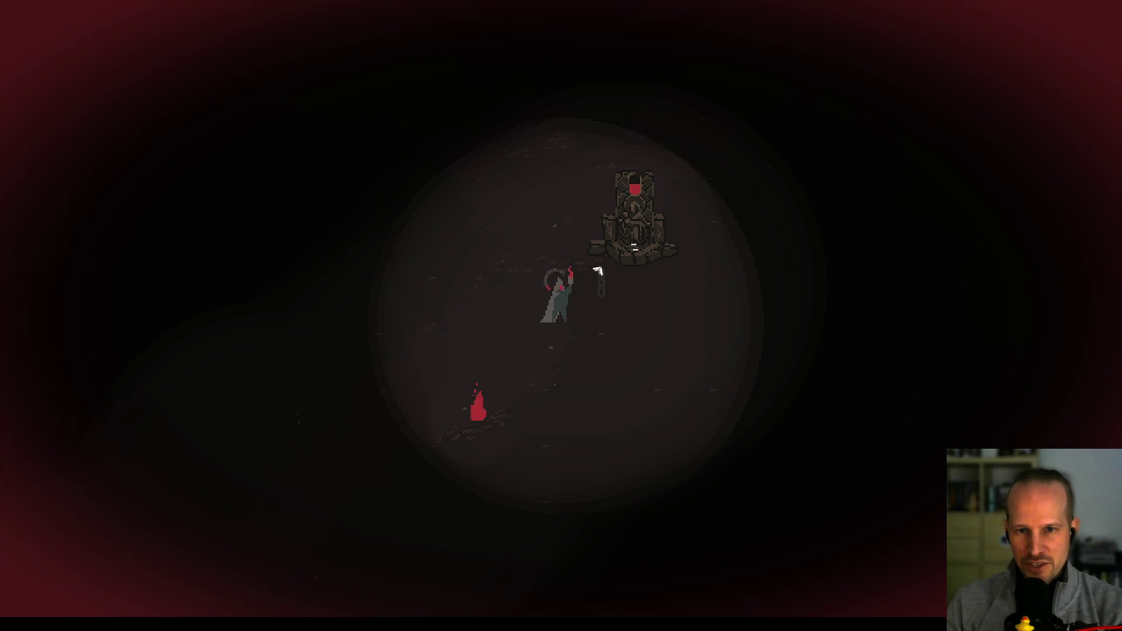
key(w+d)
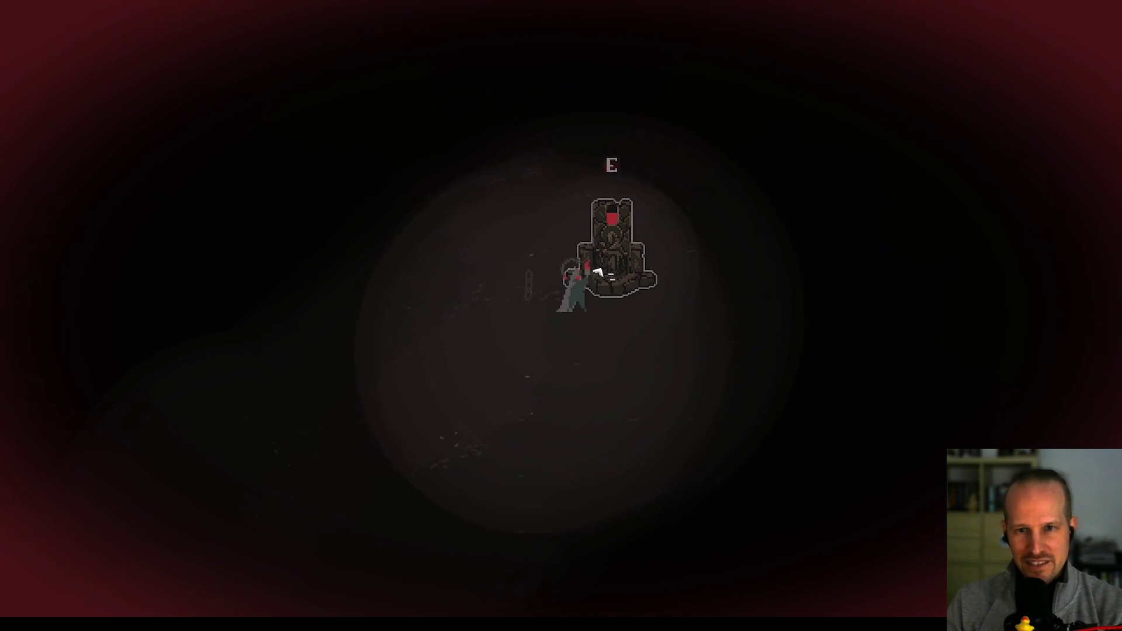
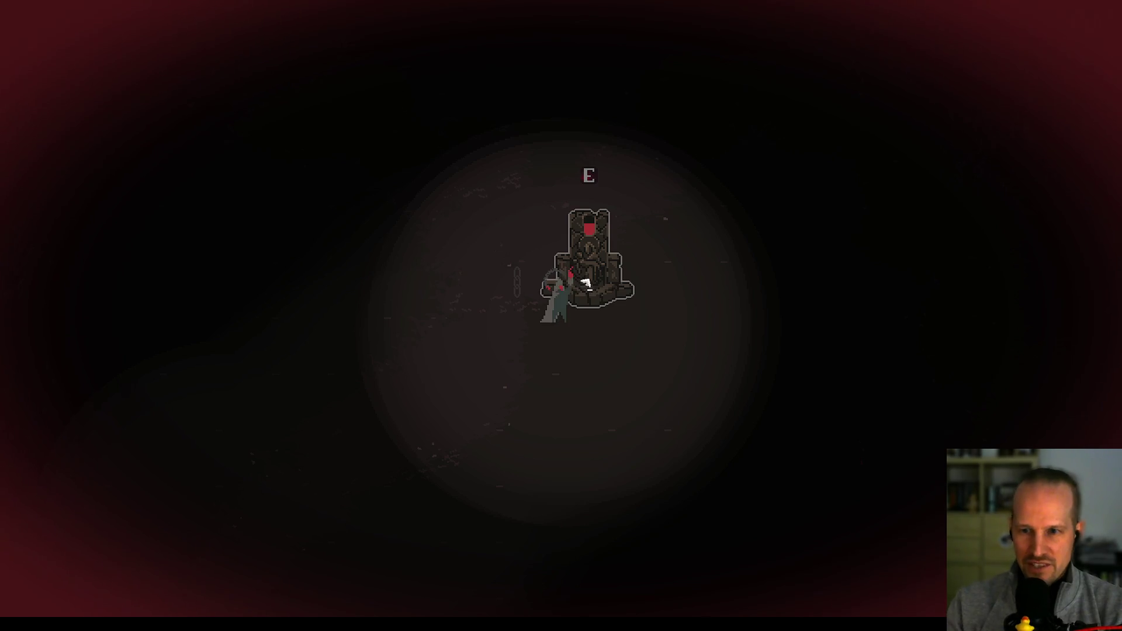
- Walk the character right past the throne and on down-right
key(d)
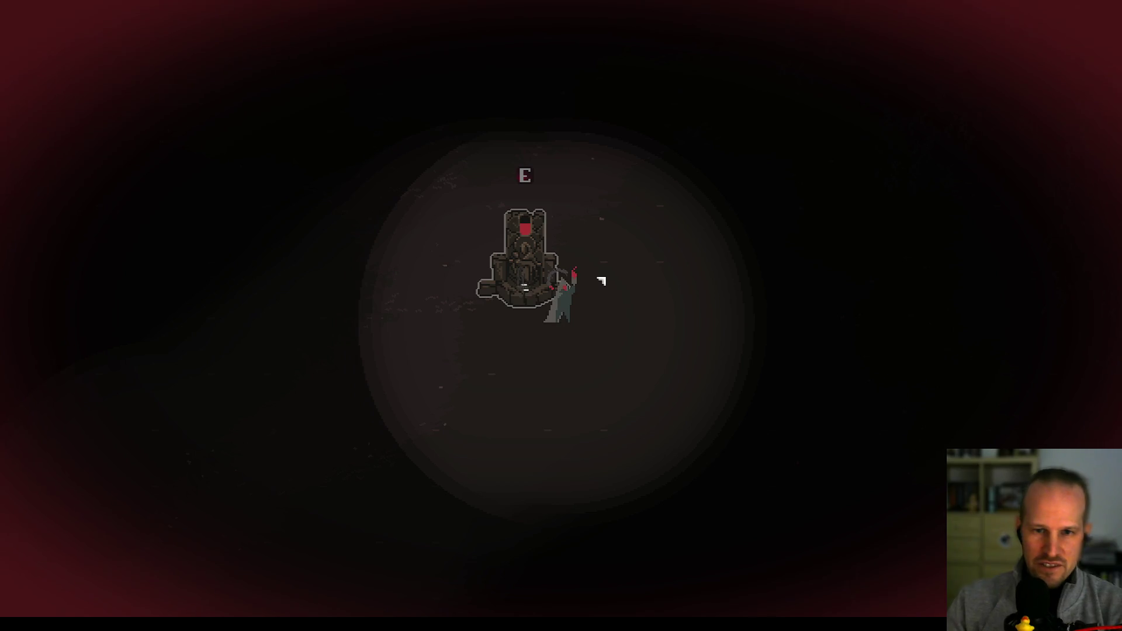
key(s)
key(d)
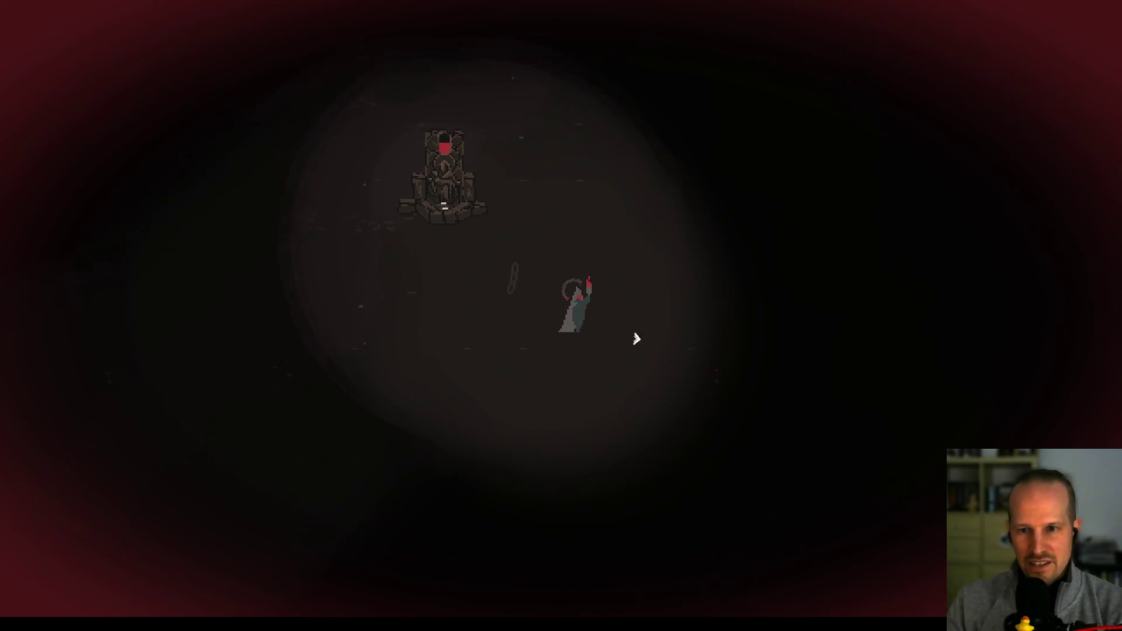
key(s)
key(d)
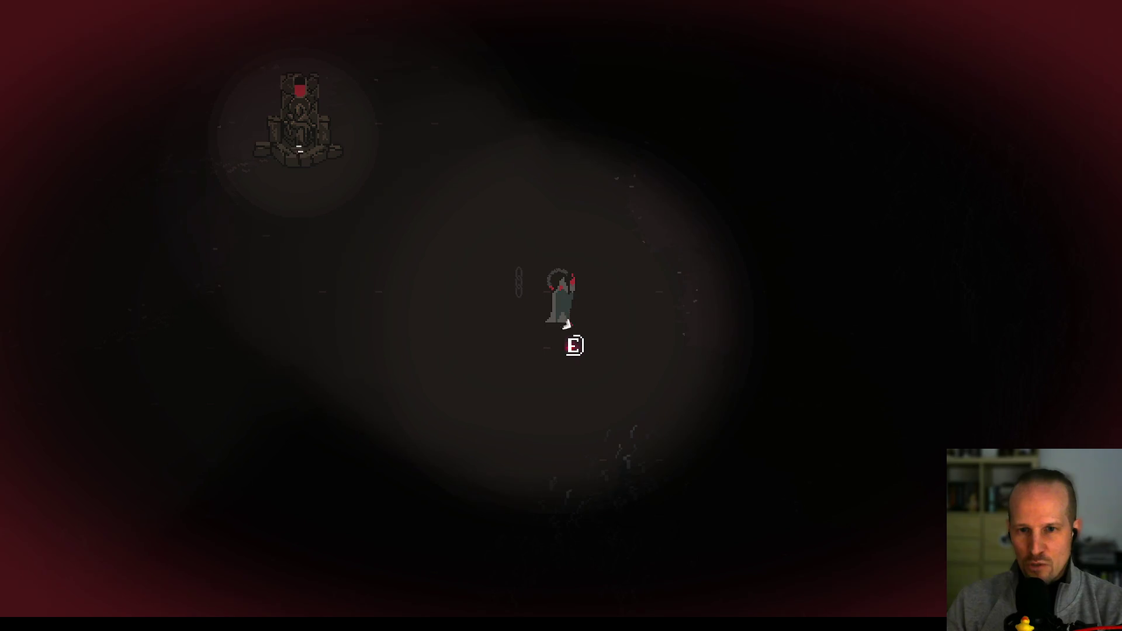
- Walk back around the throne to its base, then open the debug overlay's Views list
key(w)
key(a)
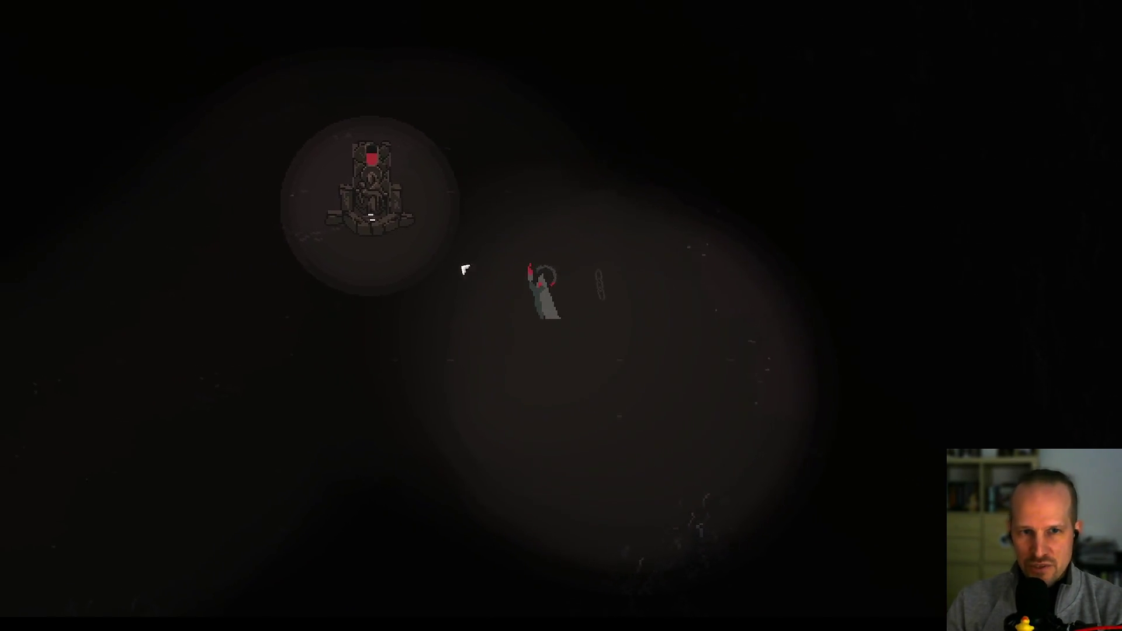
key(w)
key(a)
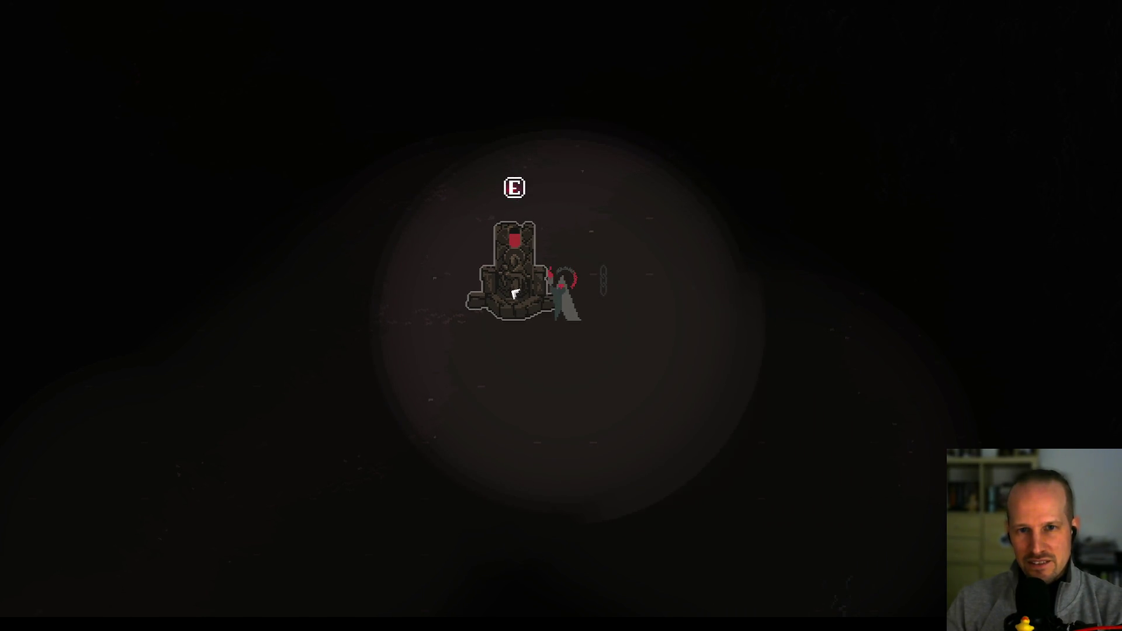
key(a)
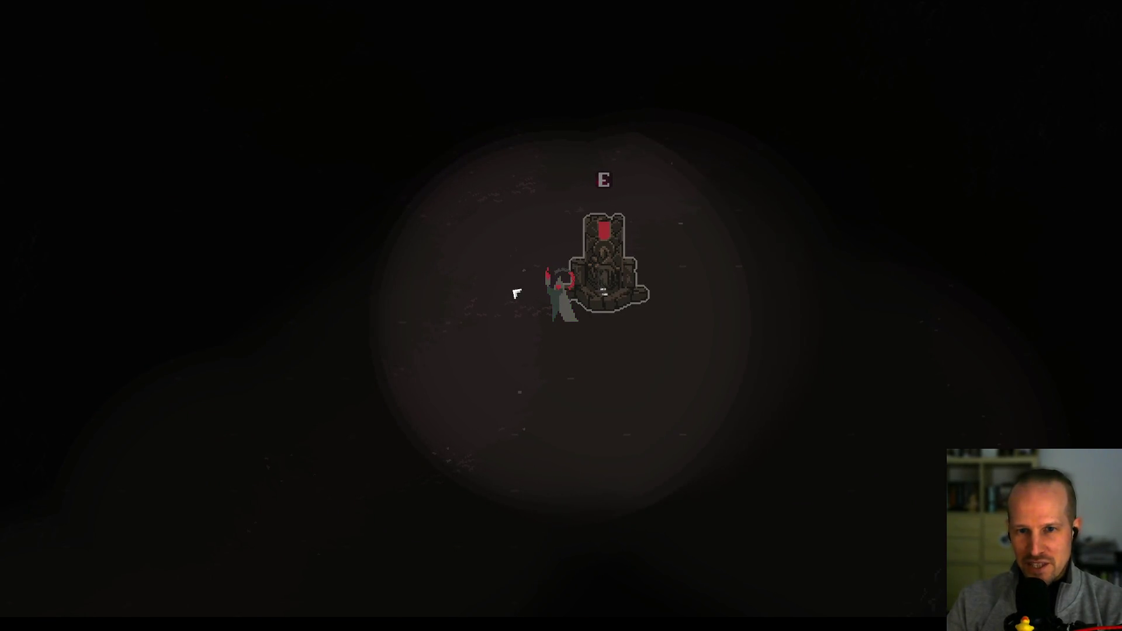
key(d)
key(s)
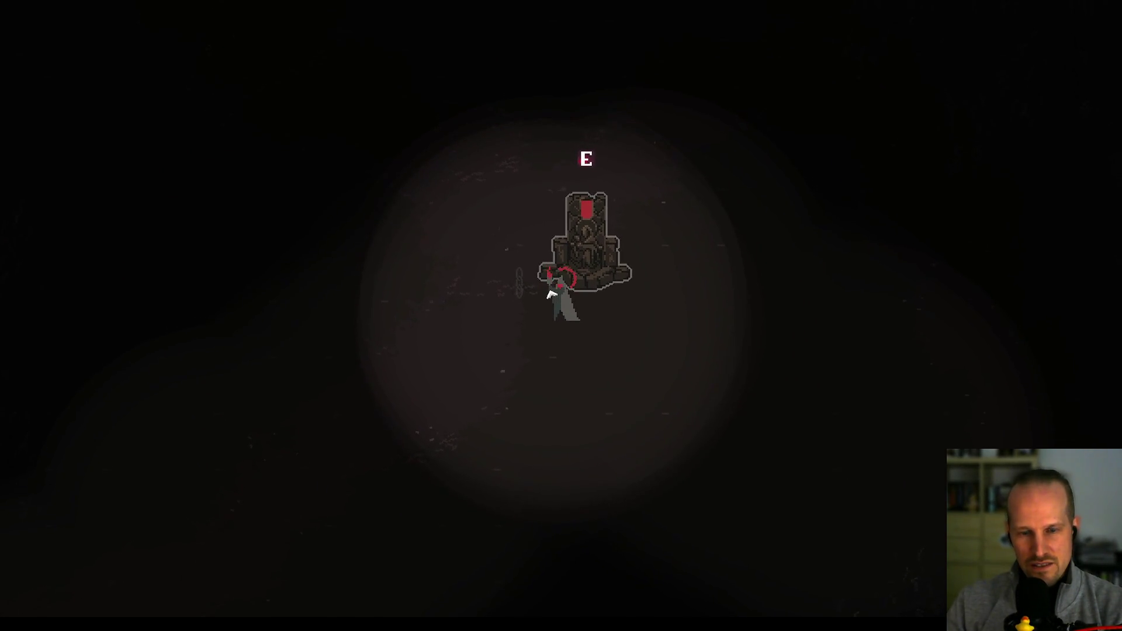
key(F1)
click(35, 4)
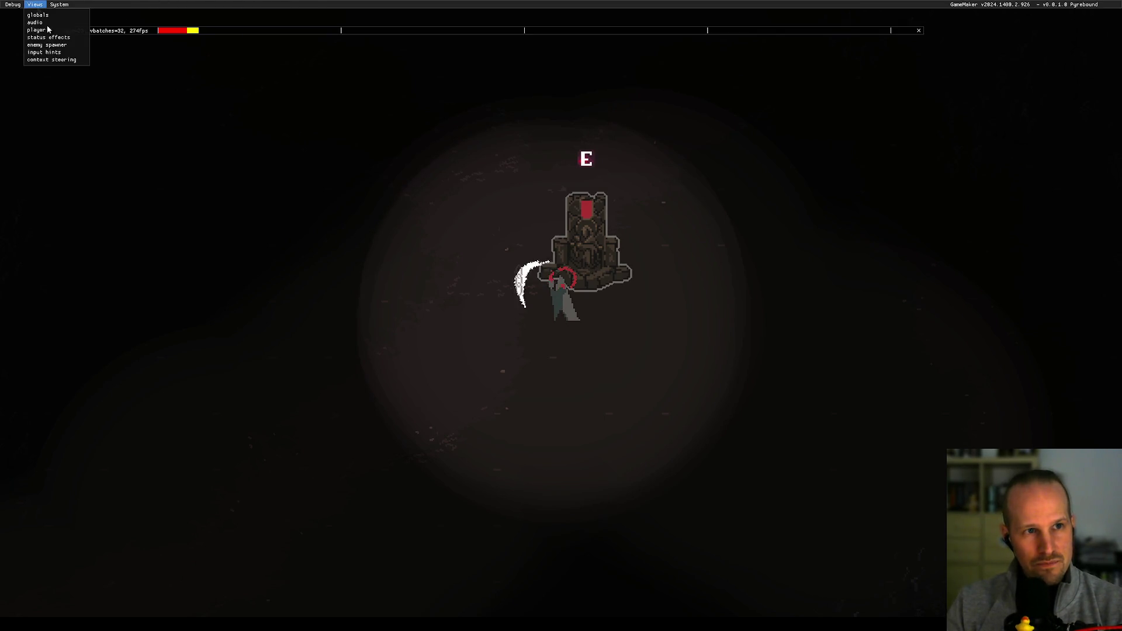
- Inspect the enemy spawner debug view, close it, and hide the debug overlay
click(56, 45)
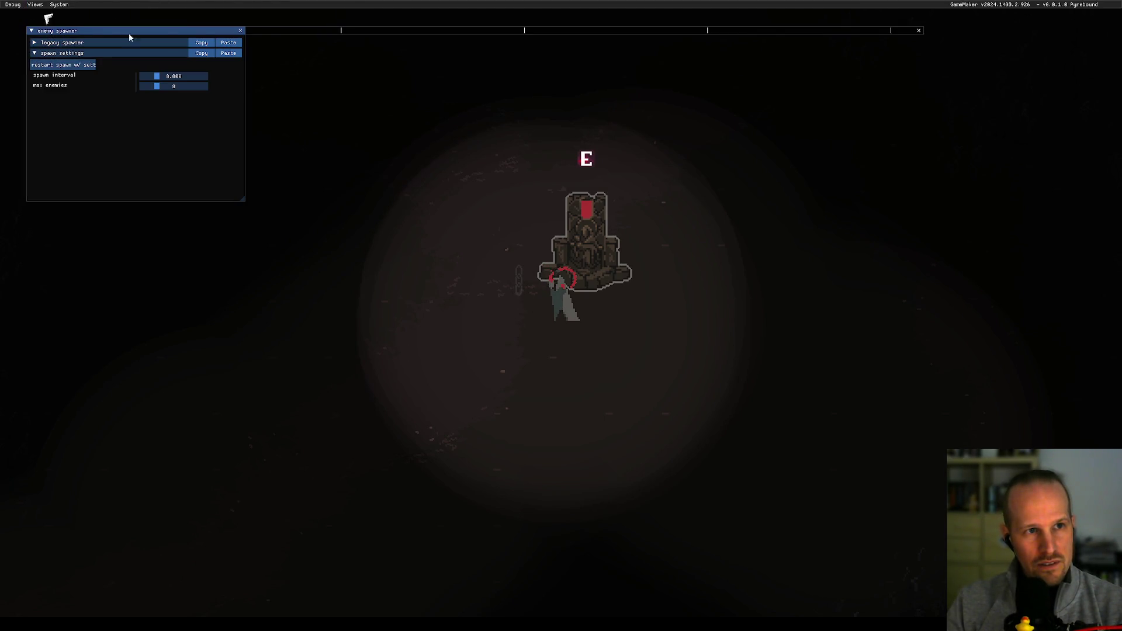
click(240, 31)
click(36, 6)
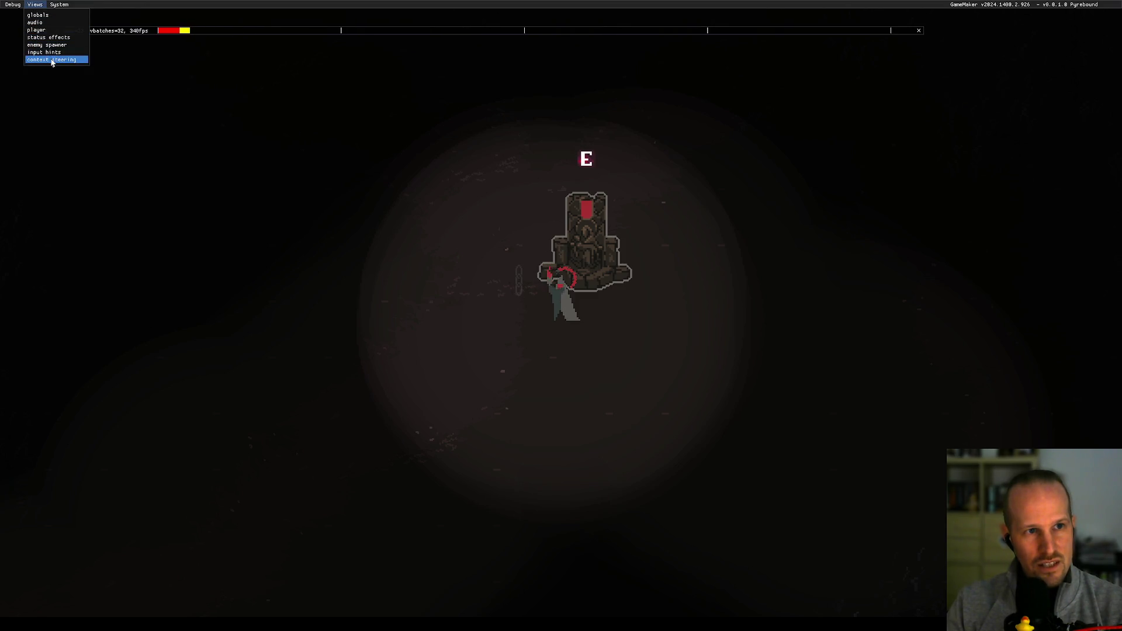
key(Escape)
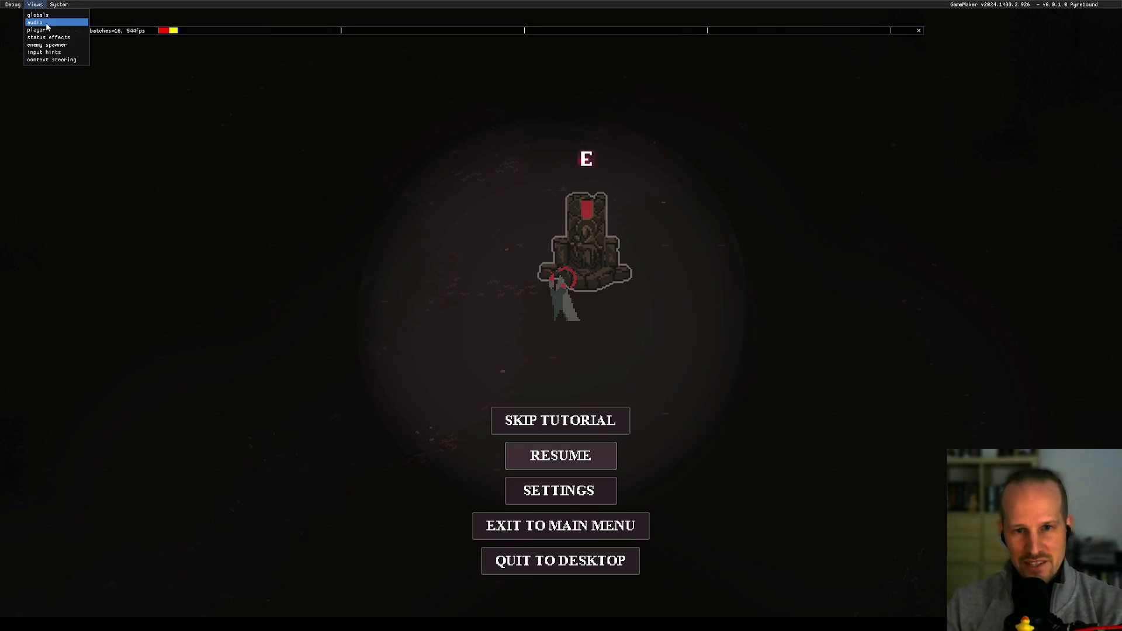
key(Escape)
key(F1)
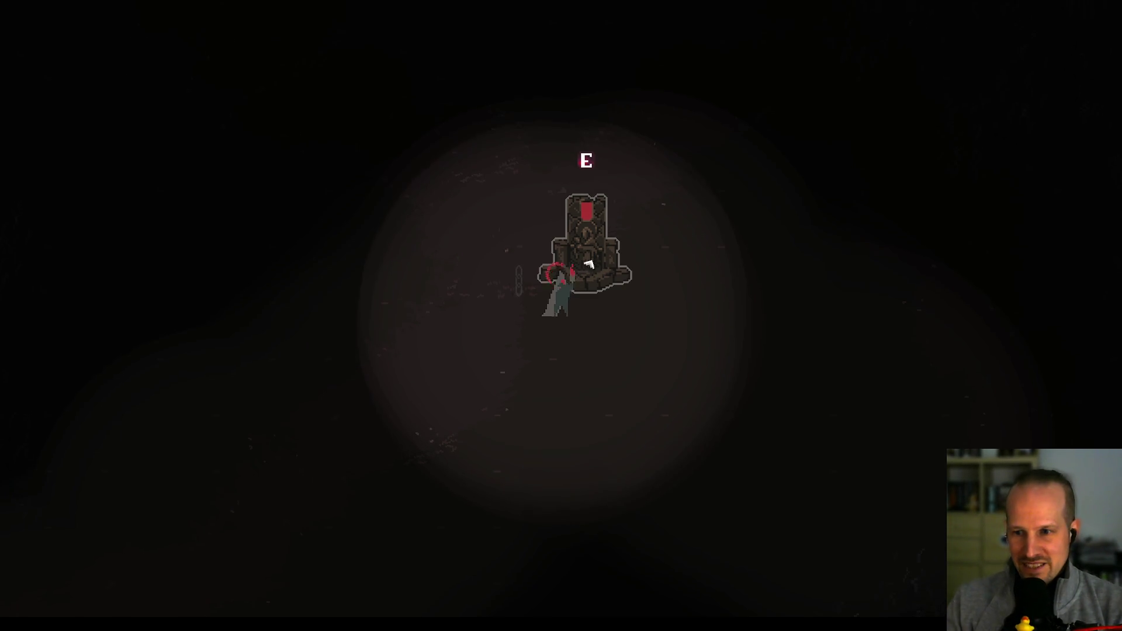
- Walk the character down past the throne and back beside the rune beam
key(w)
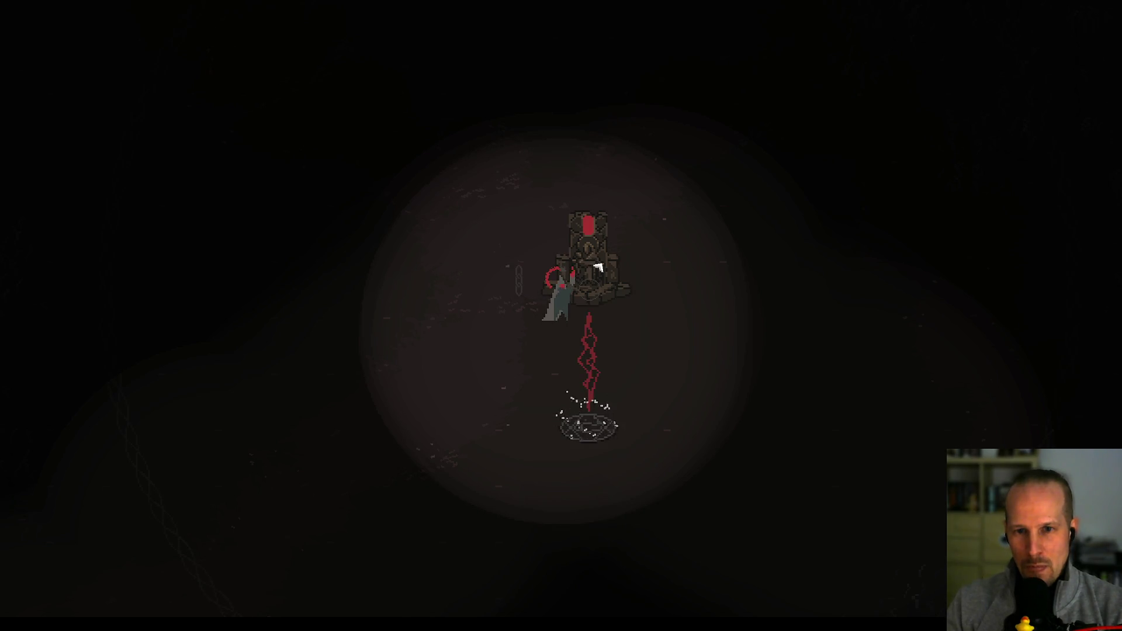
key(s)
key(d)
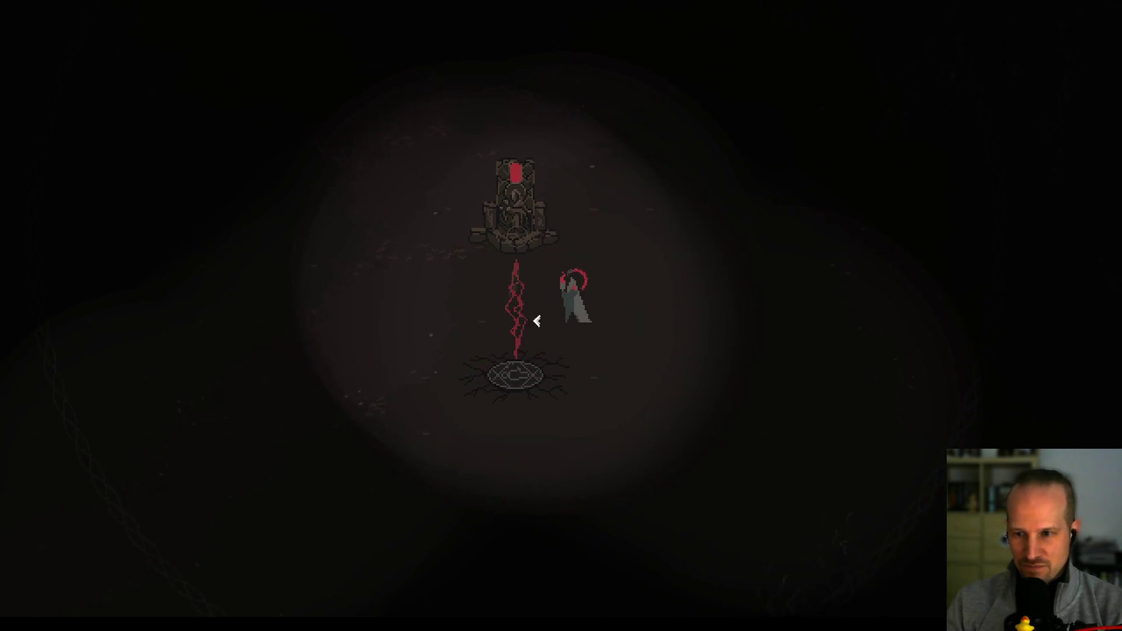
key(w)
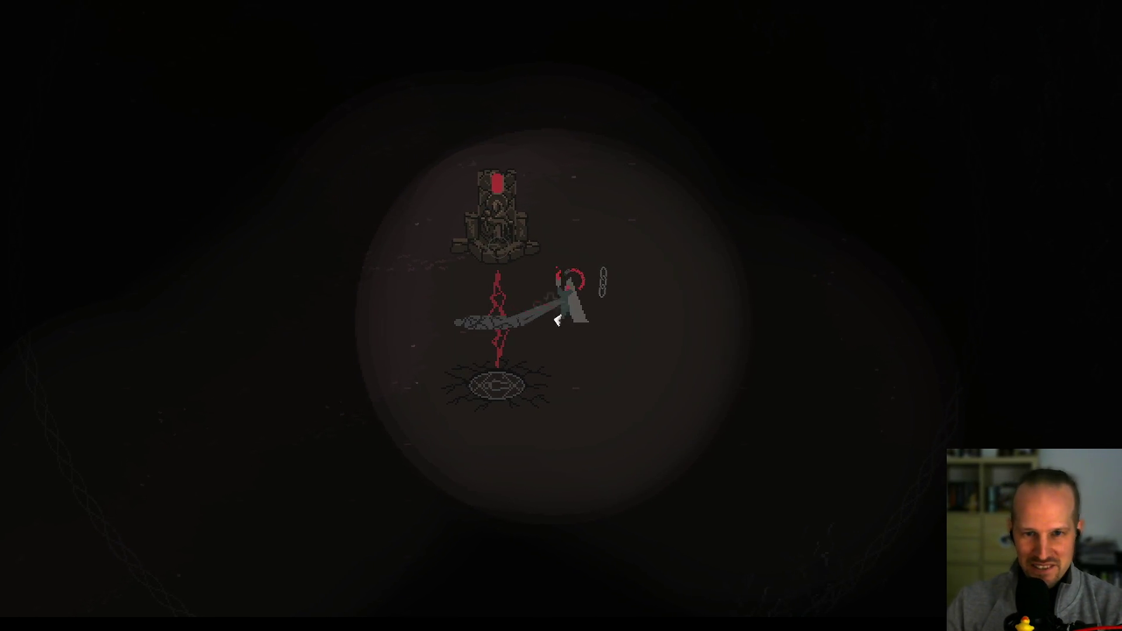
key(d)
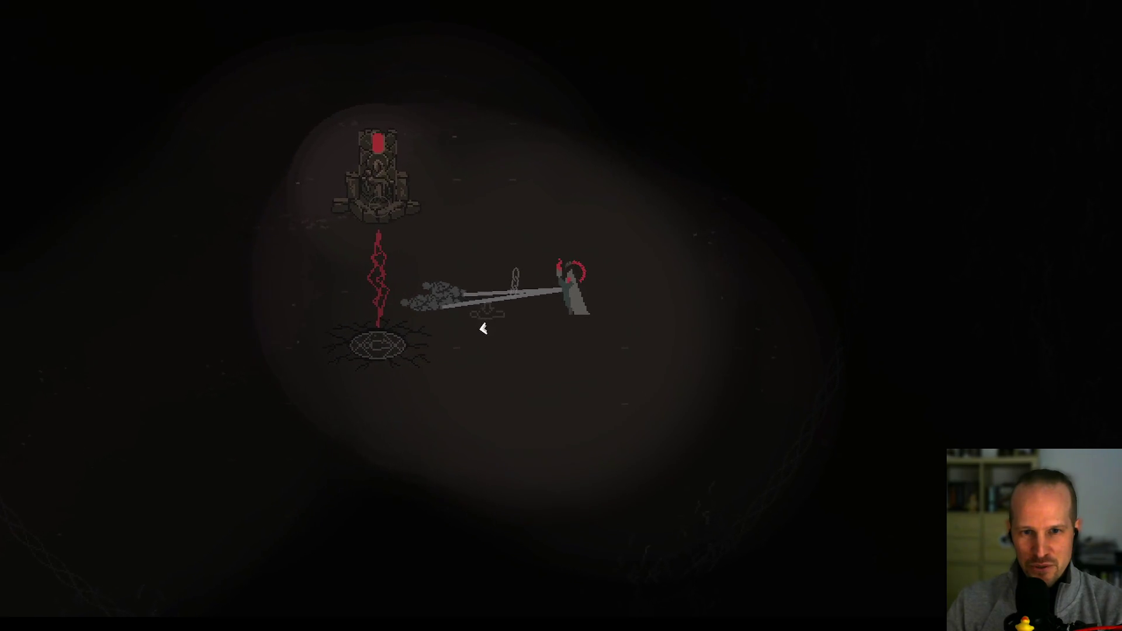
key(d)
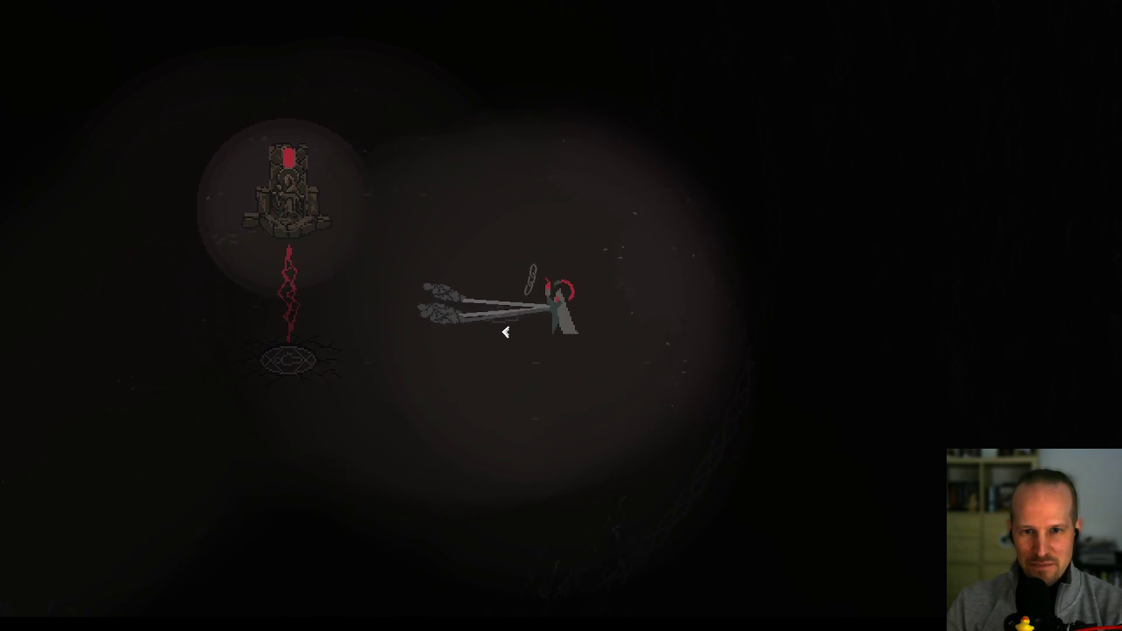
key(a)
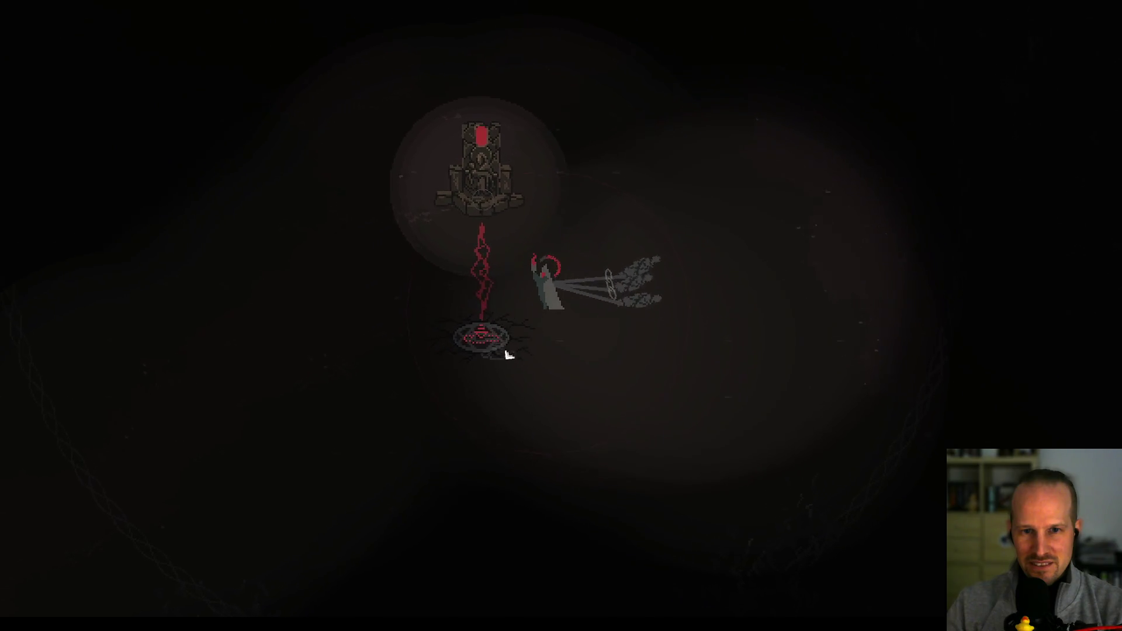
- Trigger the rune's Terror action for a blood pillar, then walk away past the statue
click(514, 332)
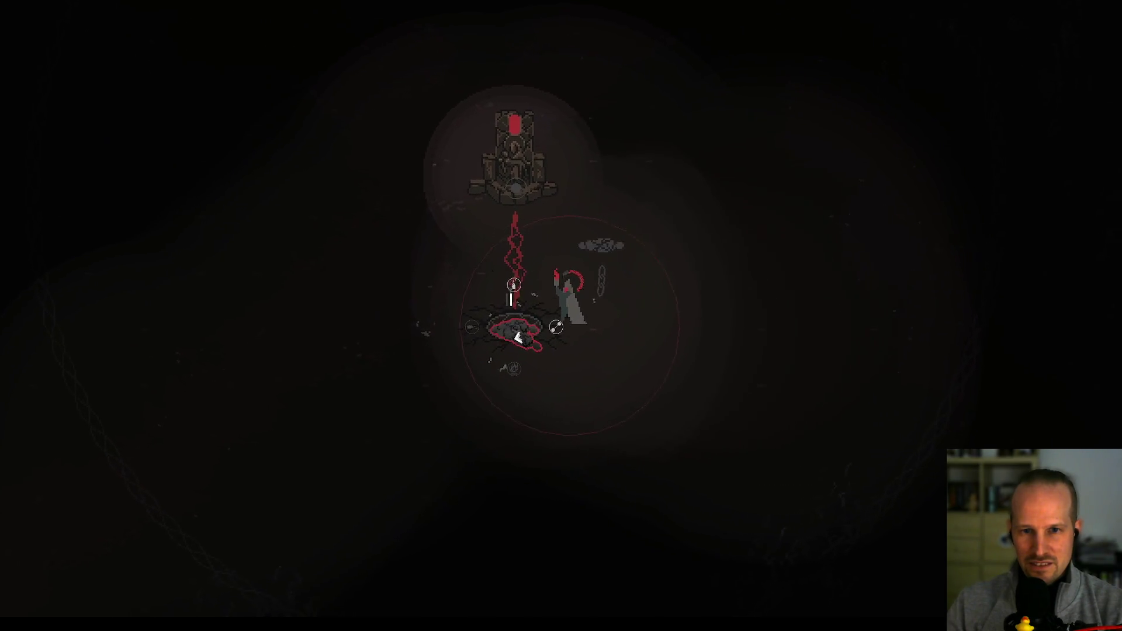
click(533, 393)
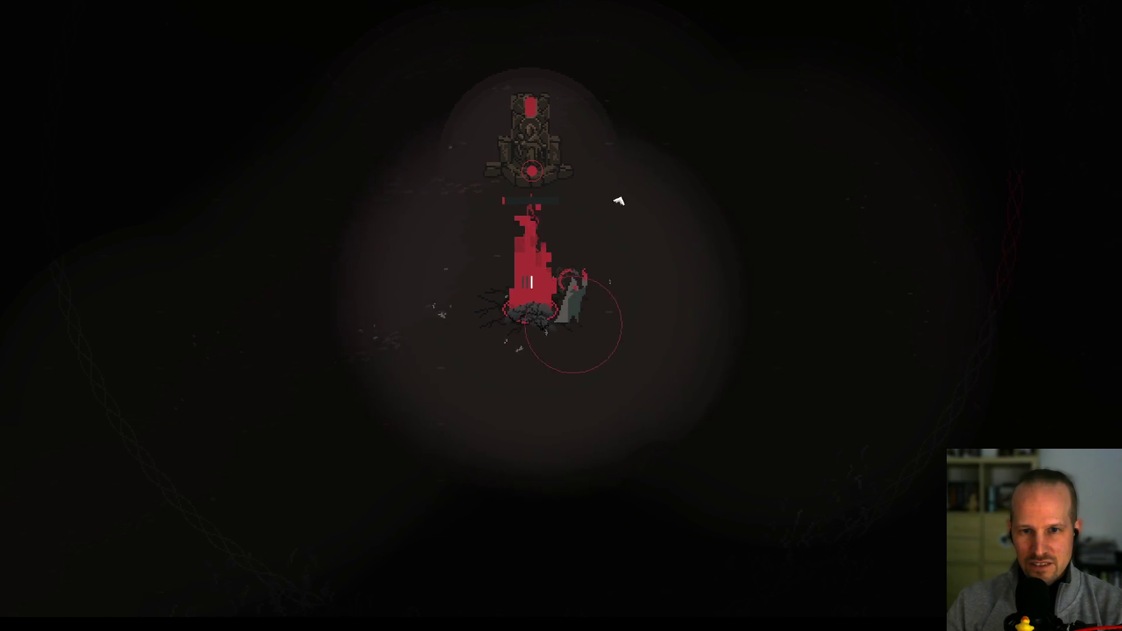
key(w+d)
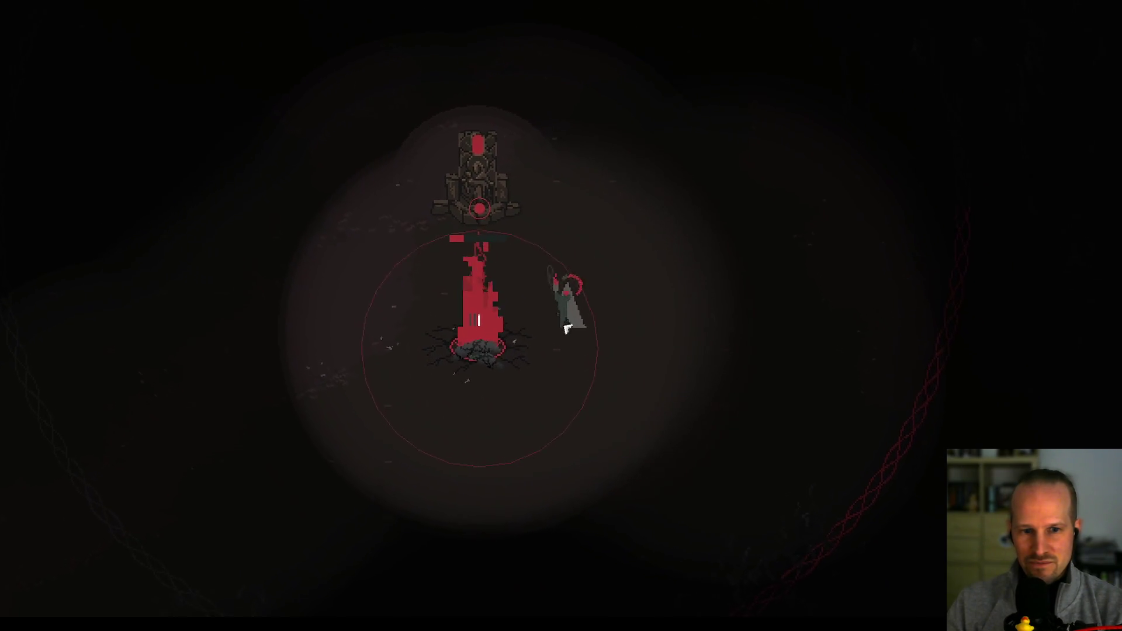
key(w+a)
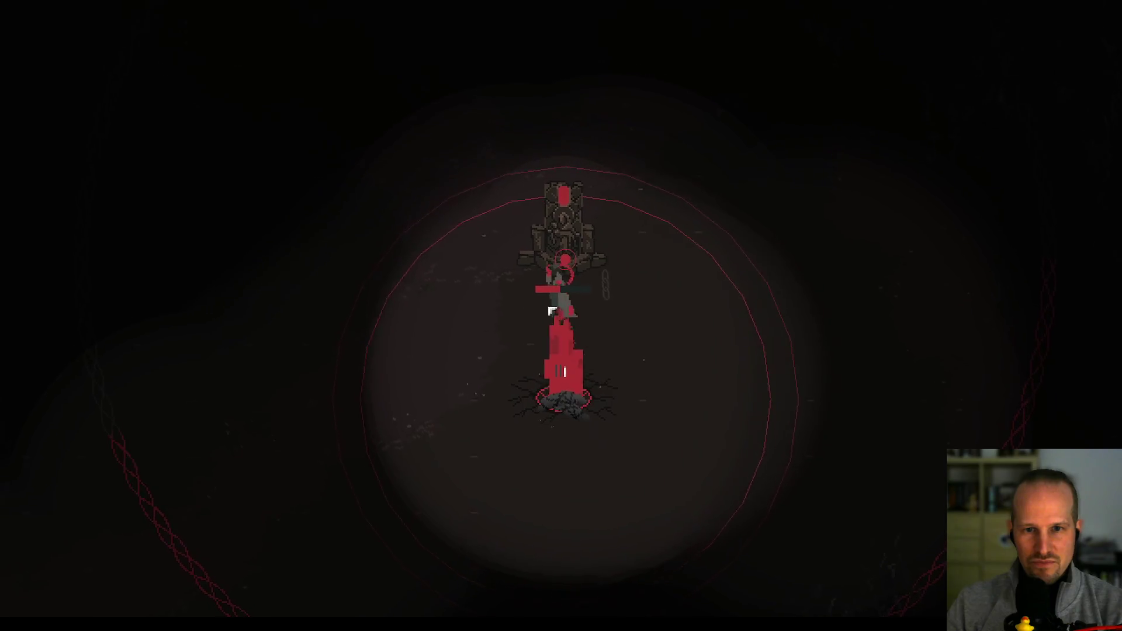
key(w+d)
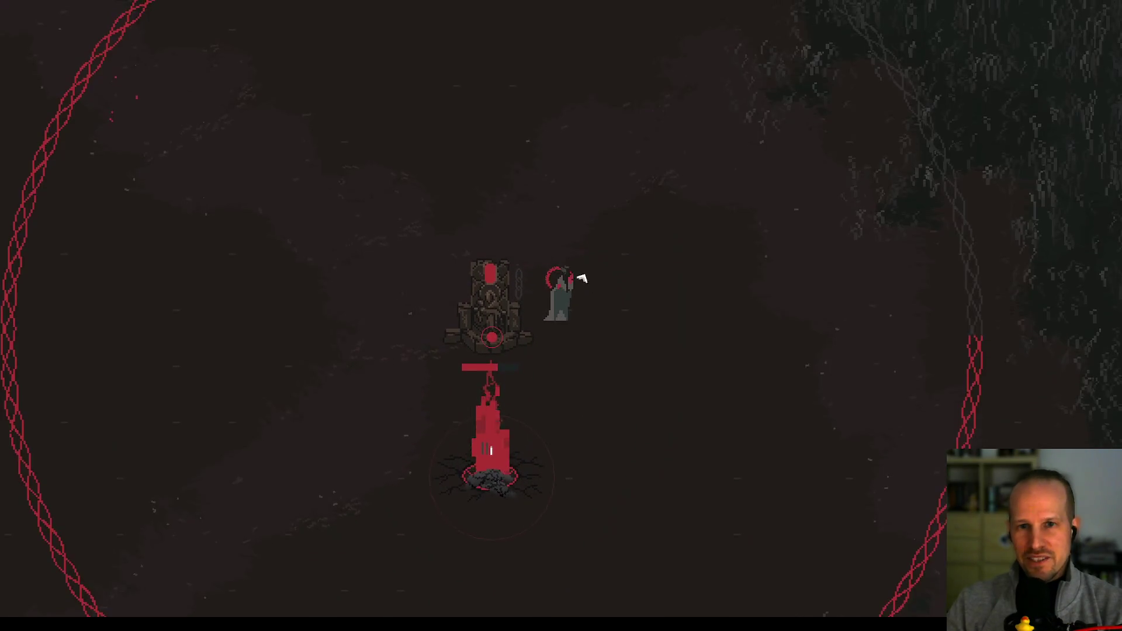
key(w)
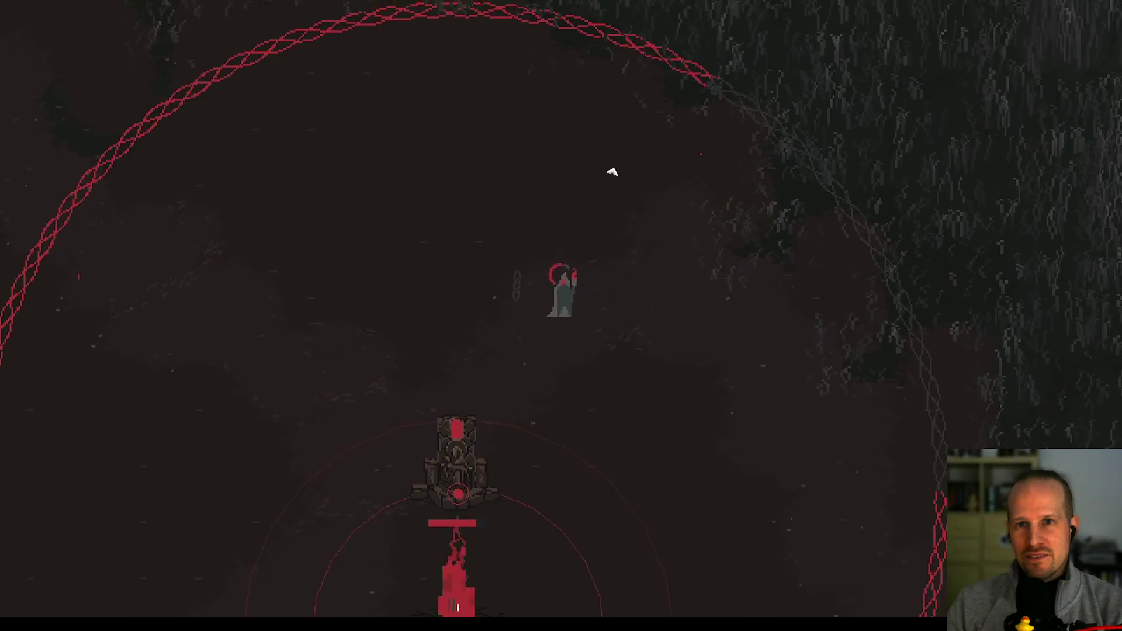
key(s)
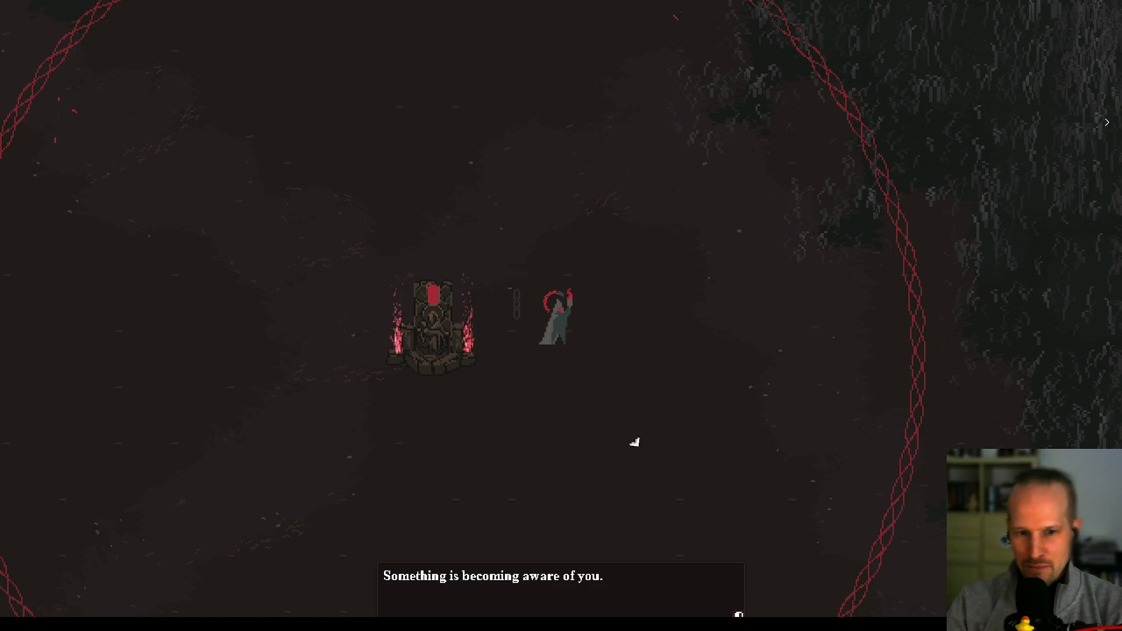
- Circle the shrine, walking right, up and around beside it
key(a)
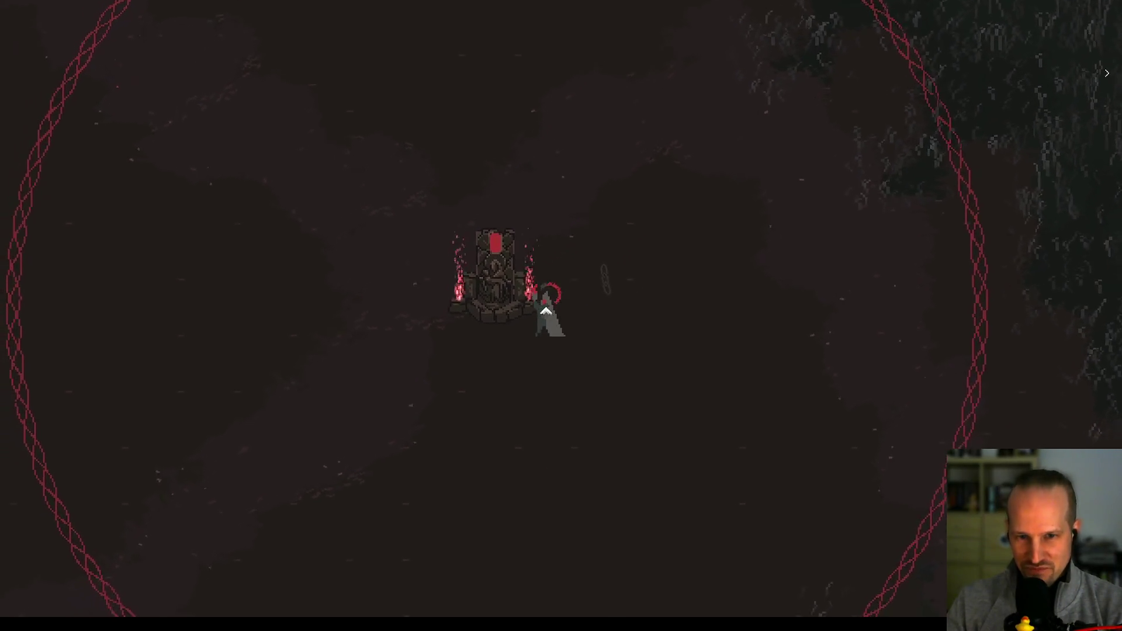
key(d)
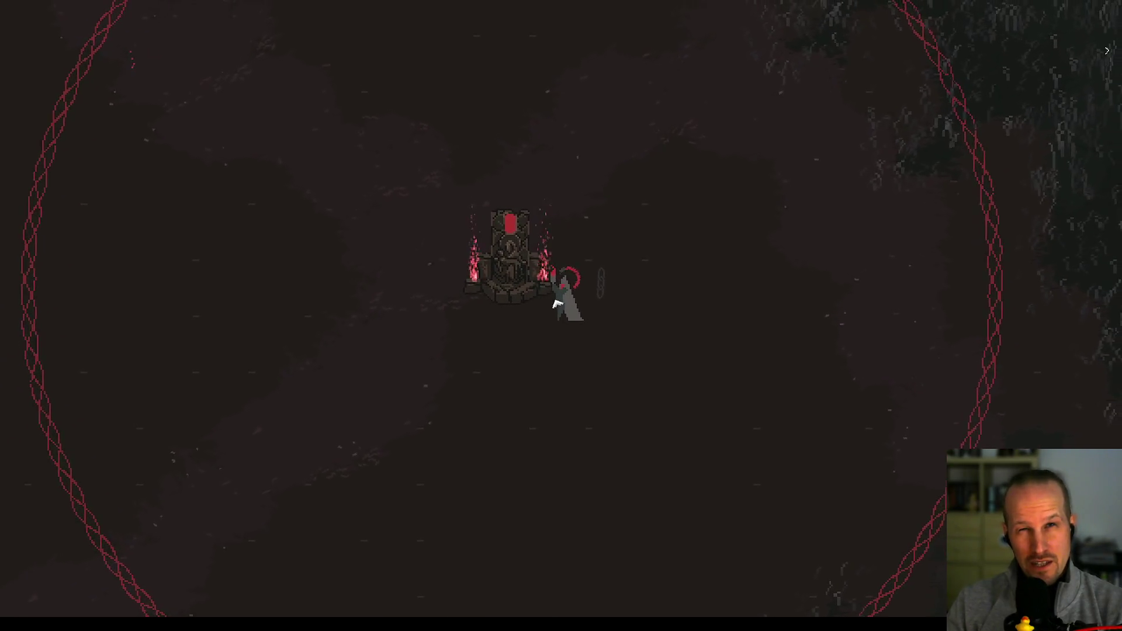
key(d)
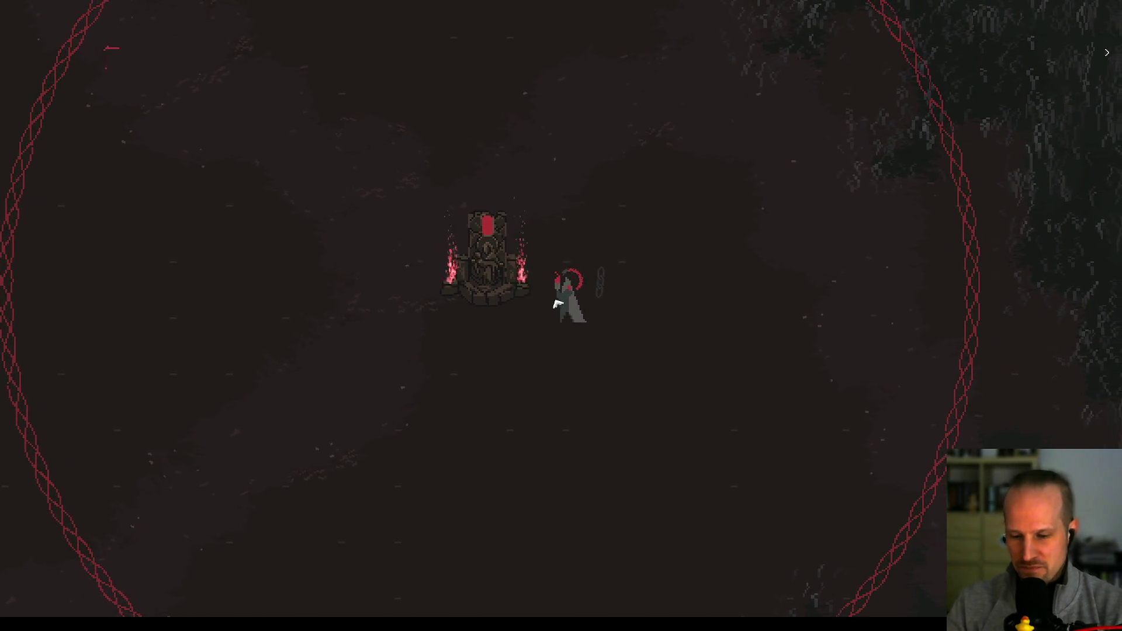
key(d)
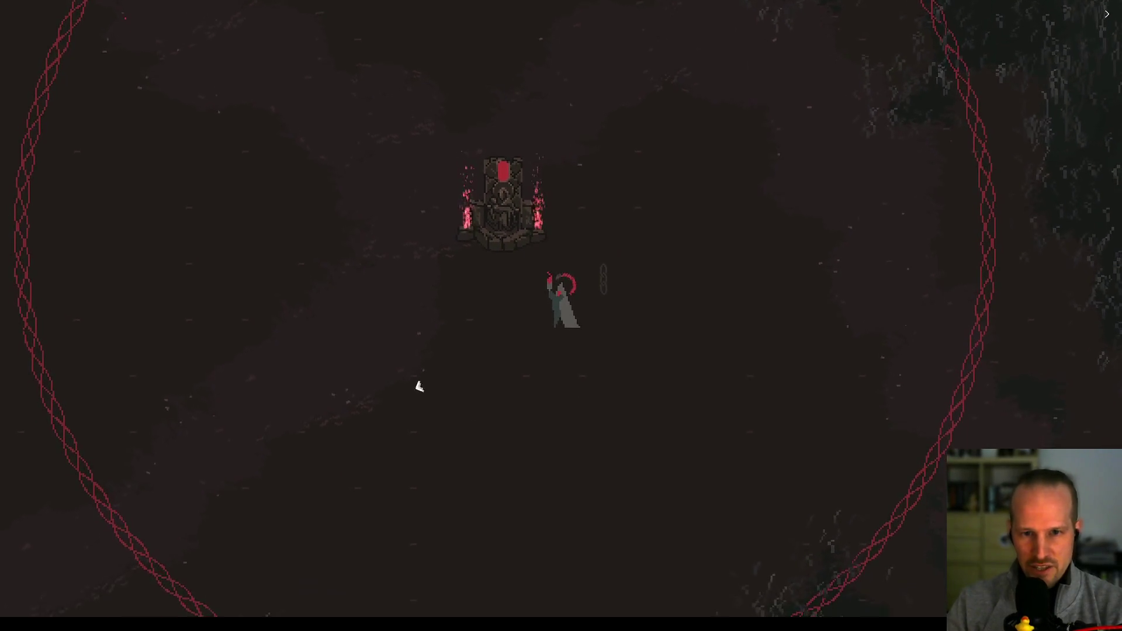
key(w)
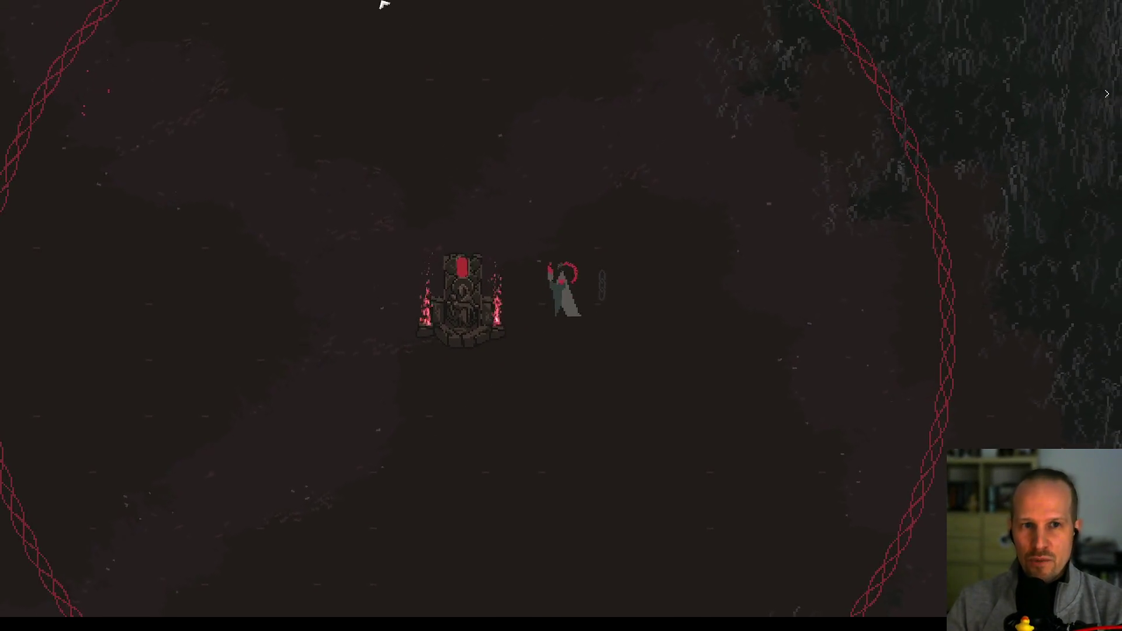
key(w)
key(a)
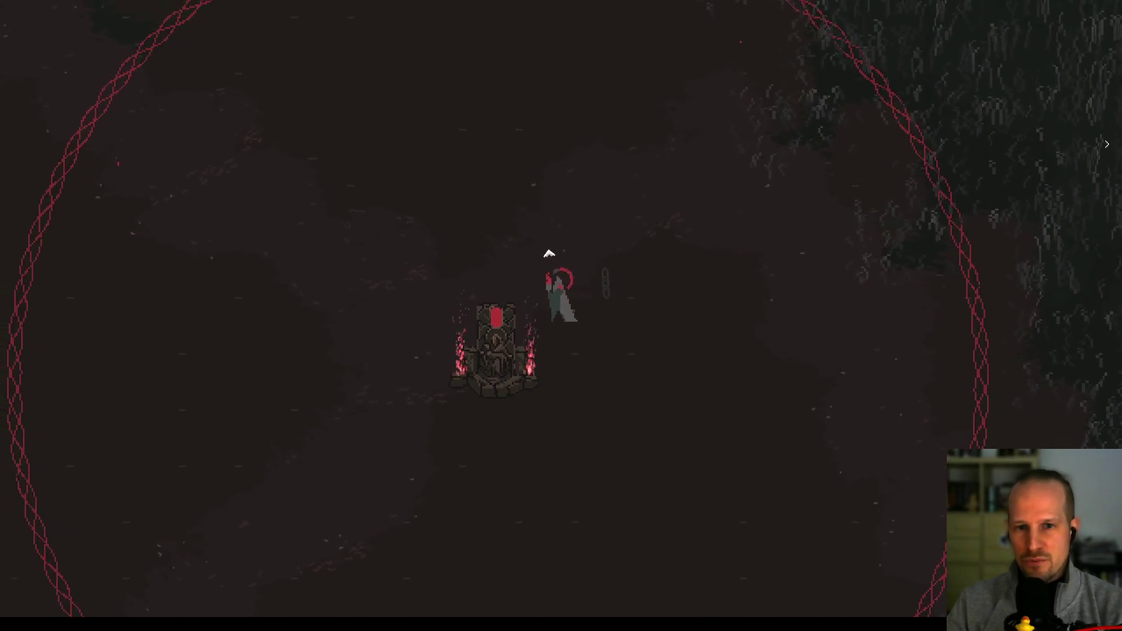
key(s)
key(d)
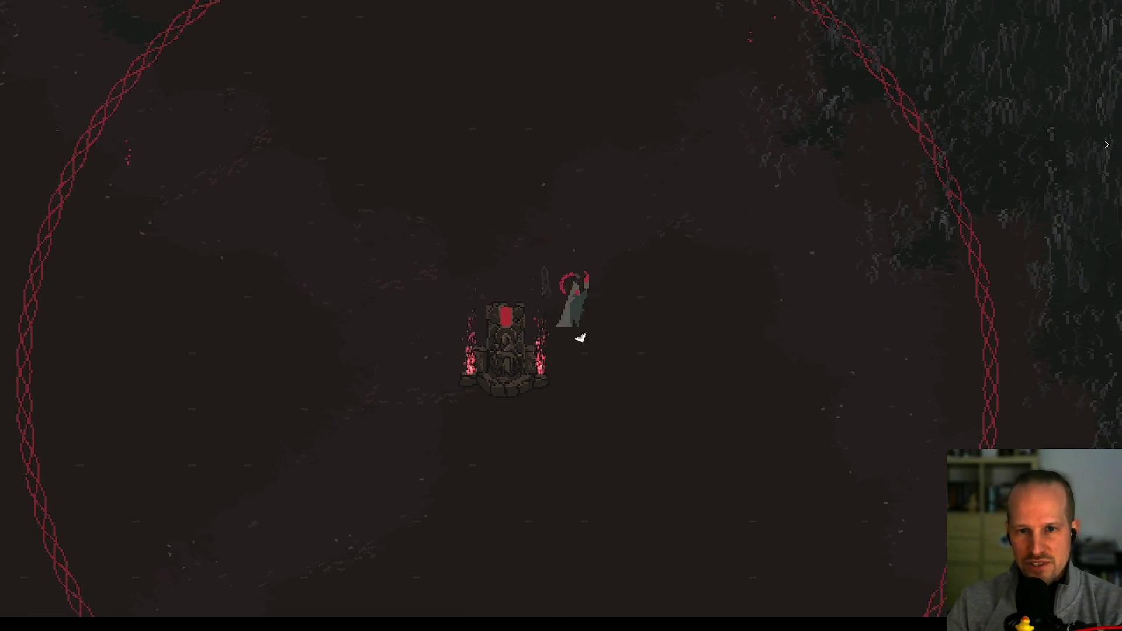
key(w)
key(a)
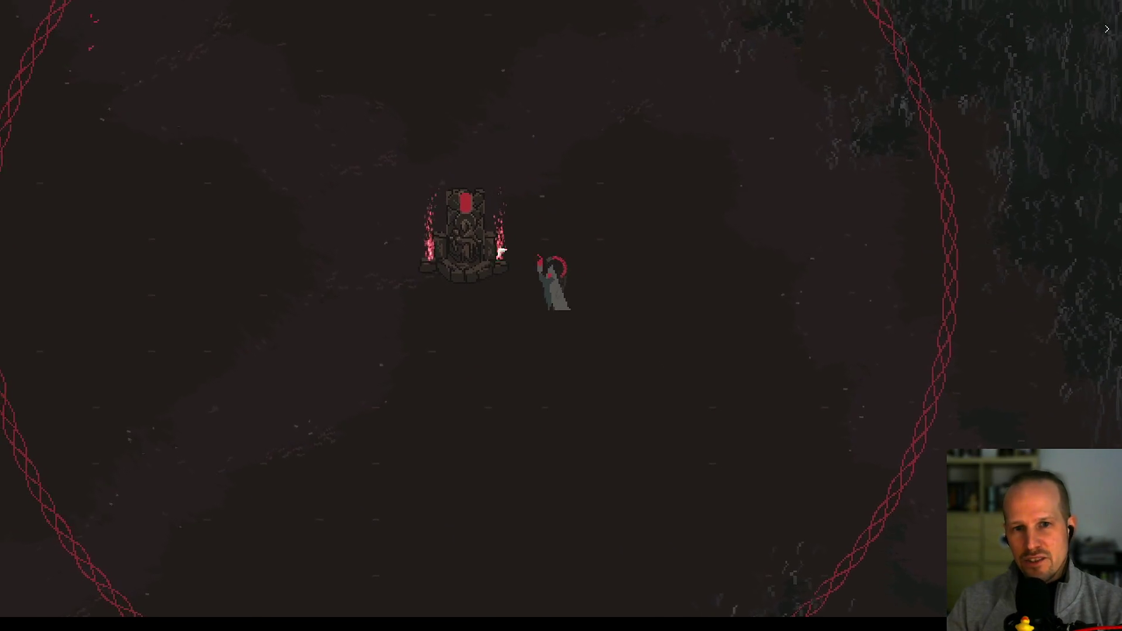
key(d)
key(s)
- Head down-right out of the red ring and along the path into the grass
key(s)
key(d)
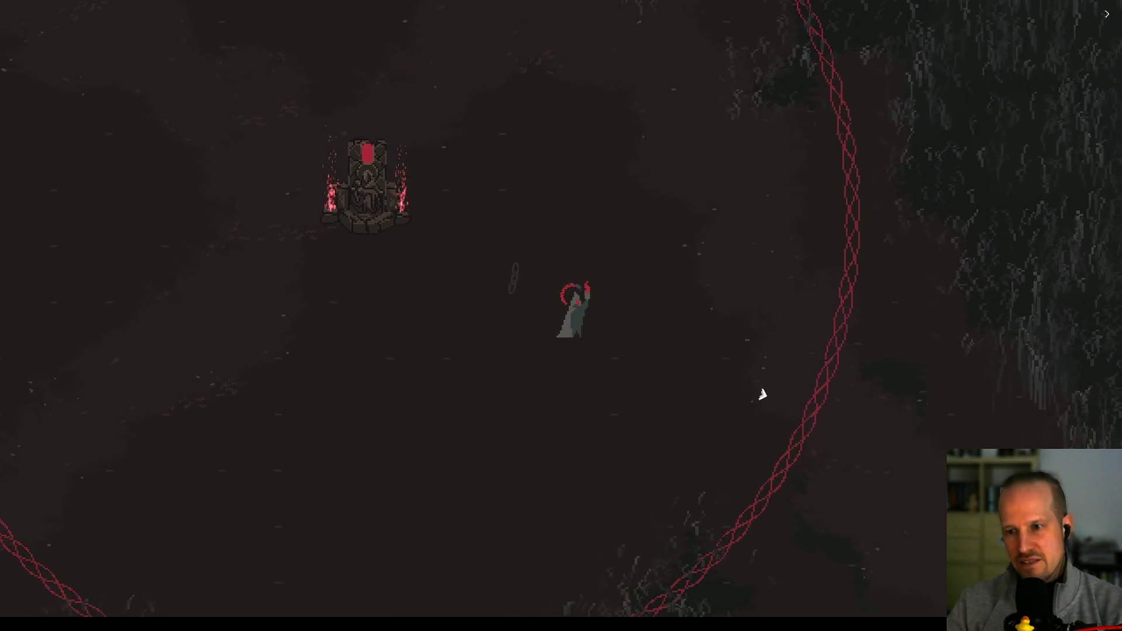
key(d)
key(s)
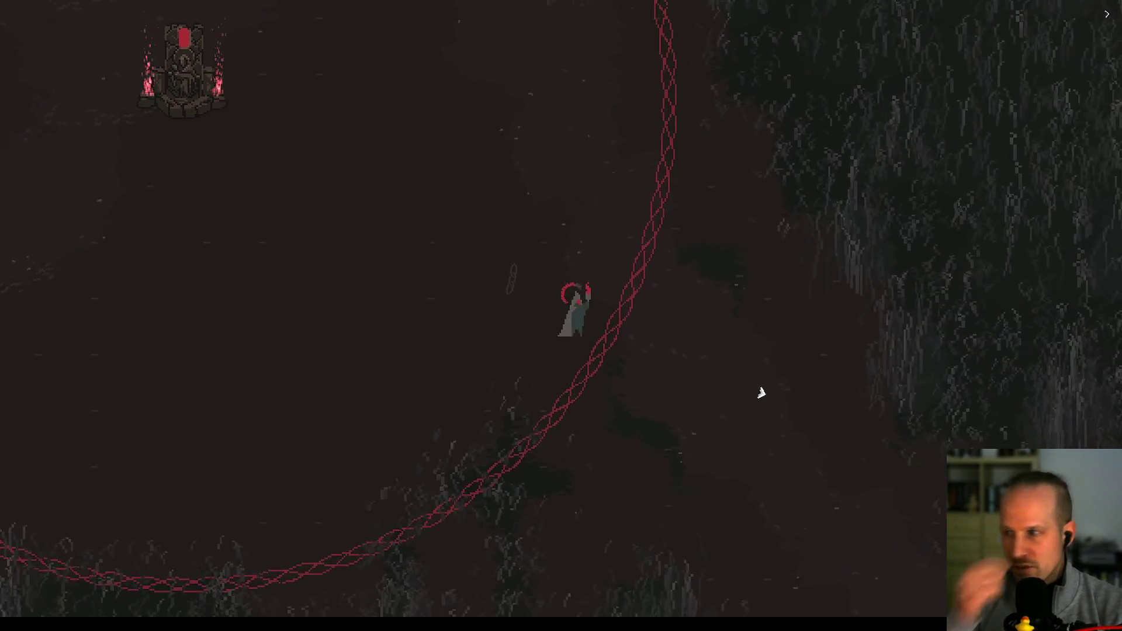
key(d)
key(s)
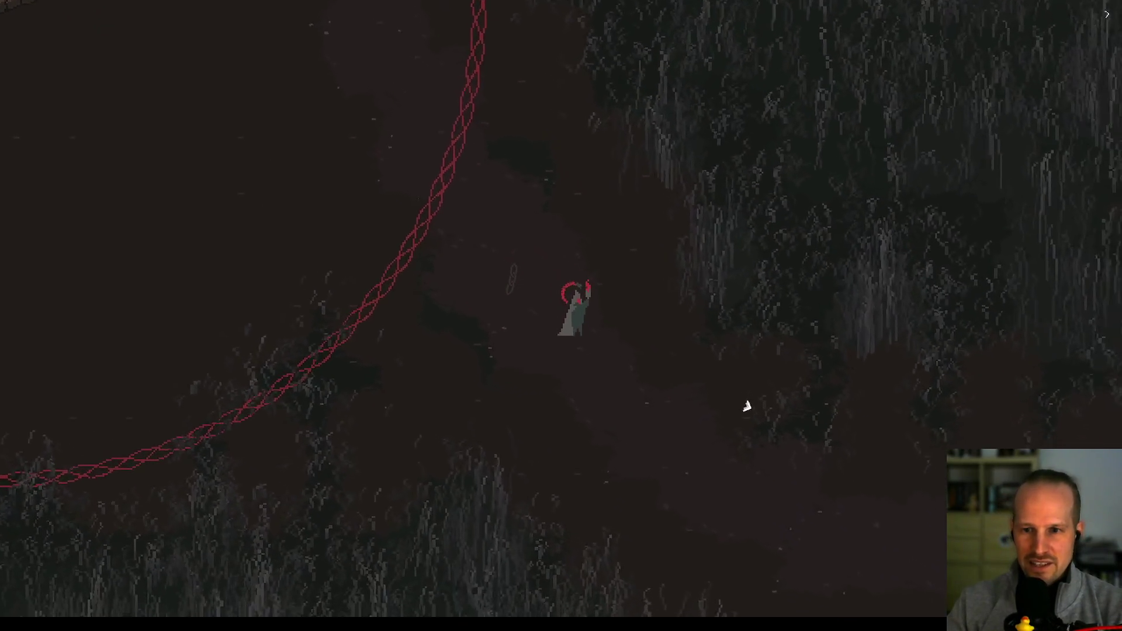
key(d)
key(s)
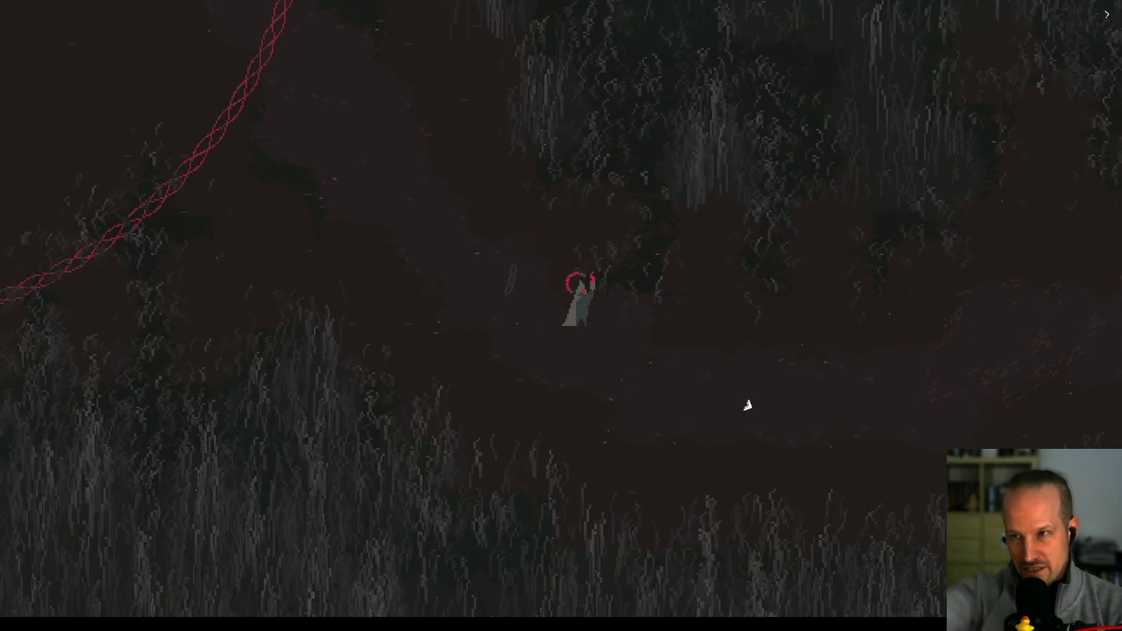
key(d)
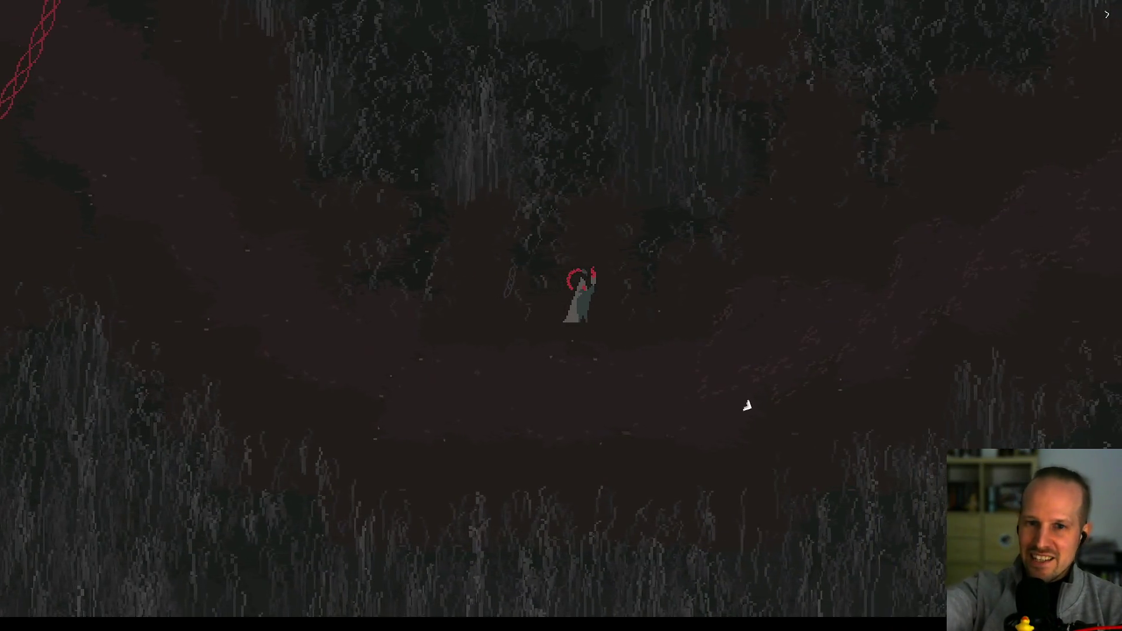
key(d)
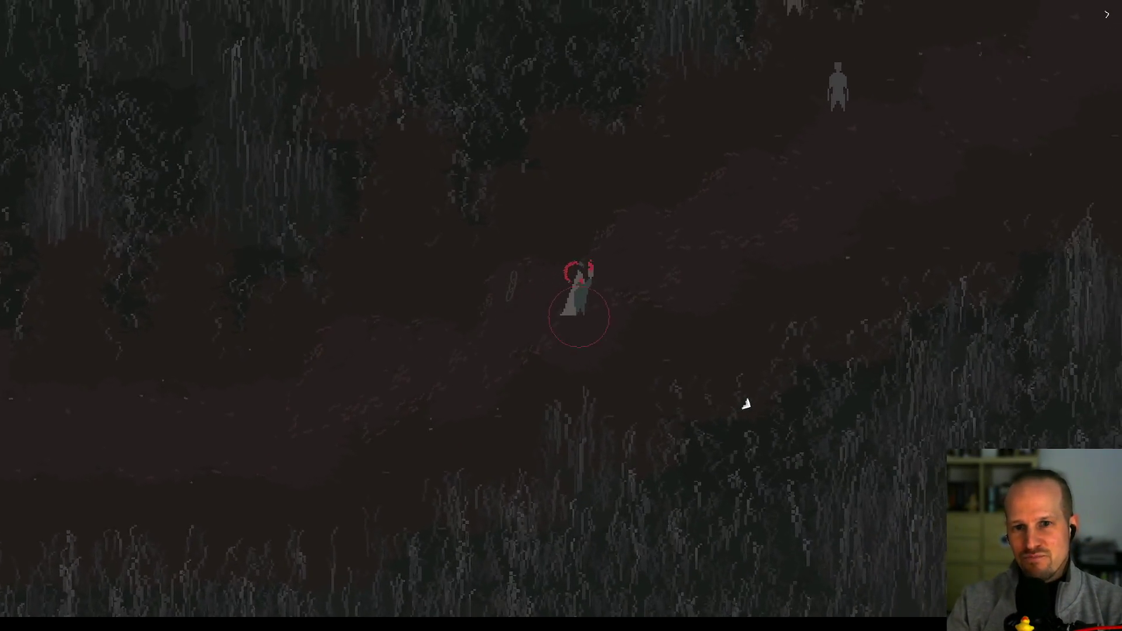
- Attack the approaching grey figure with a red burst, then walk onto the red fire figure
key(d)
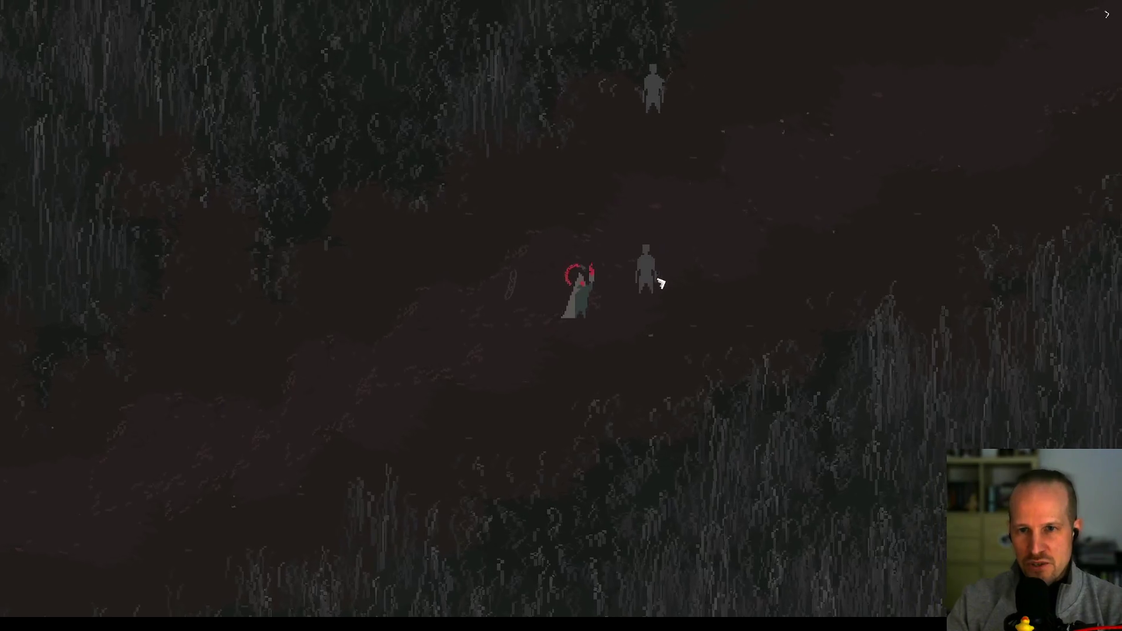
click(608, 294)
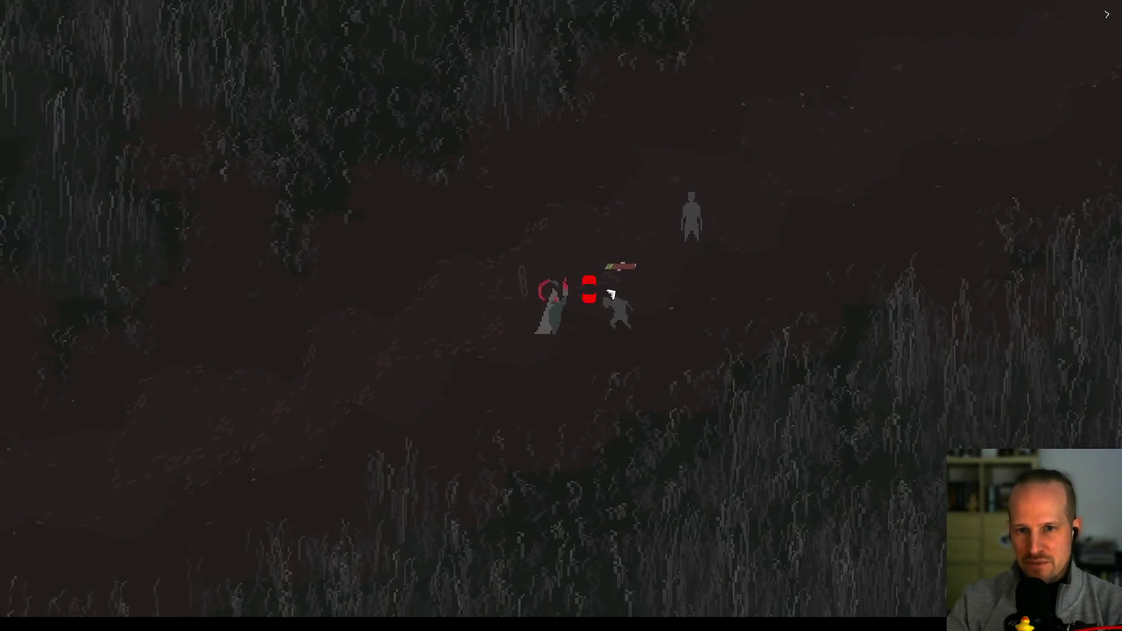
click(593, 286)
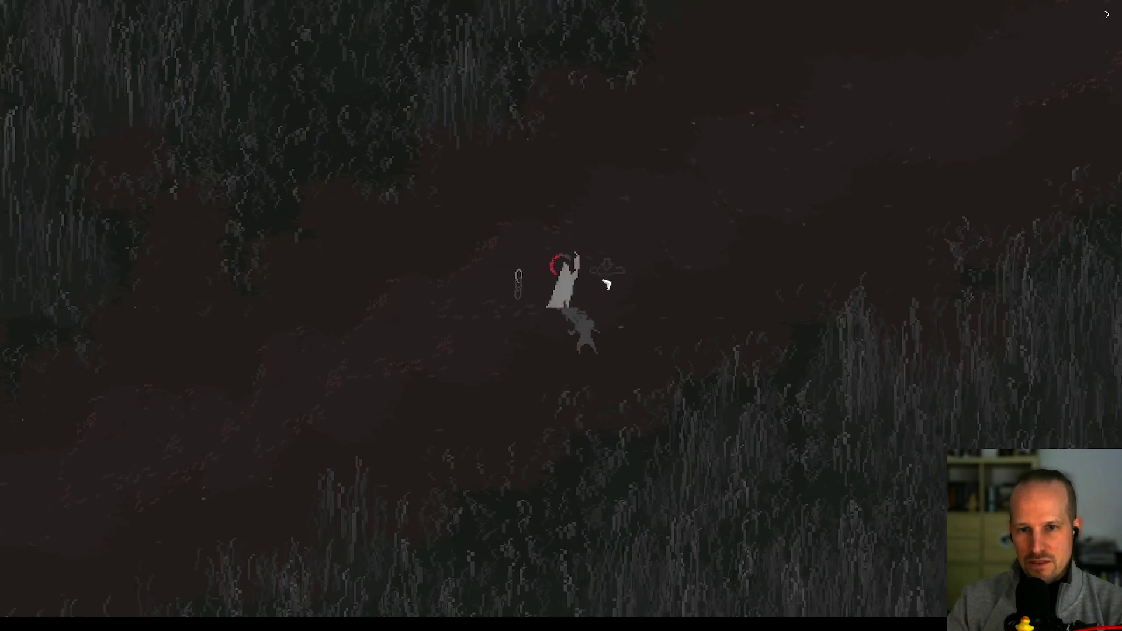
click(582, 310)
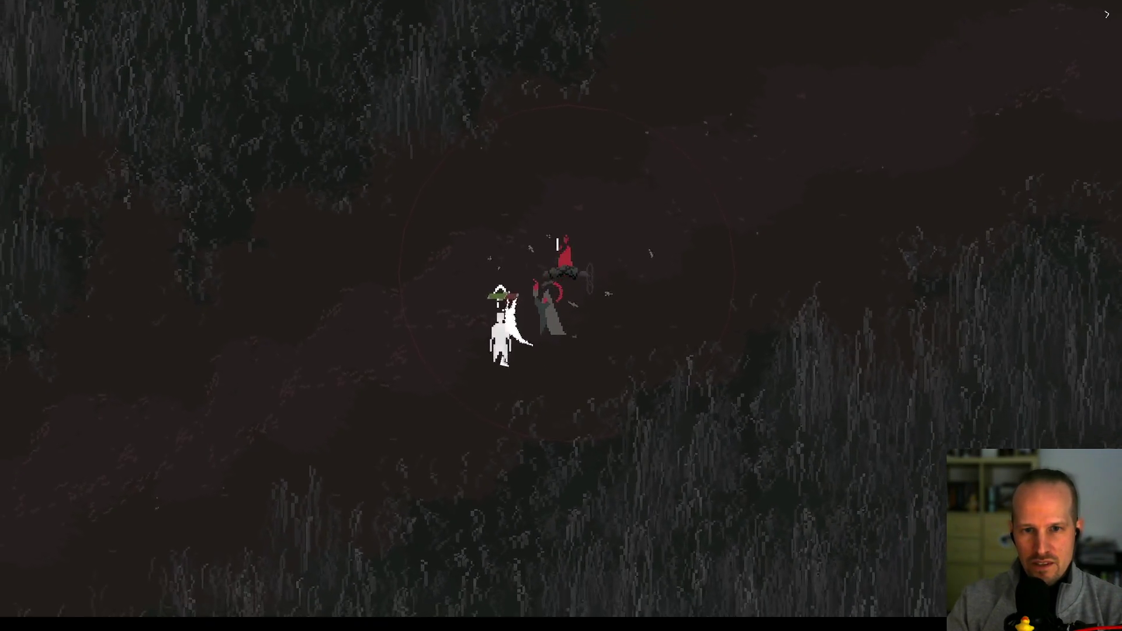
key(s)
key(a)
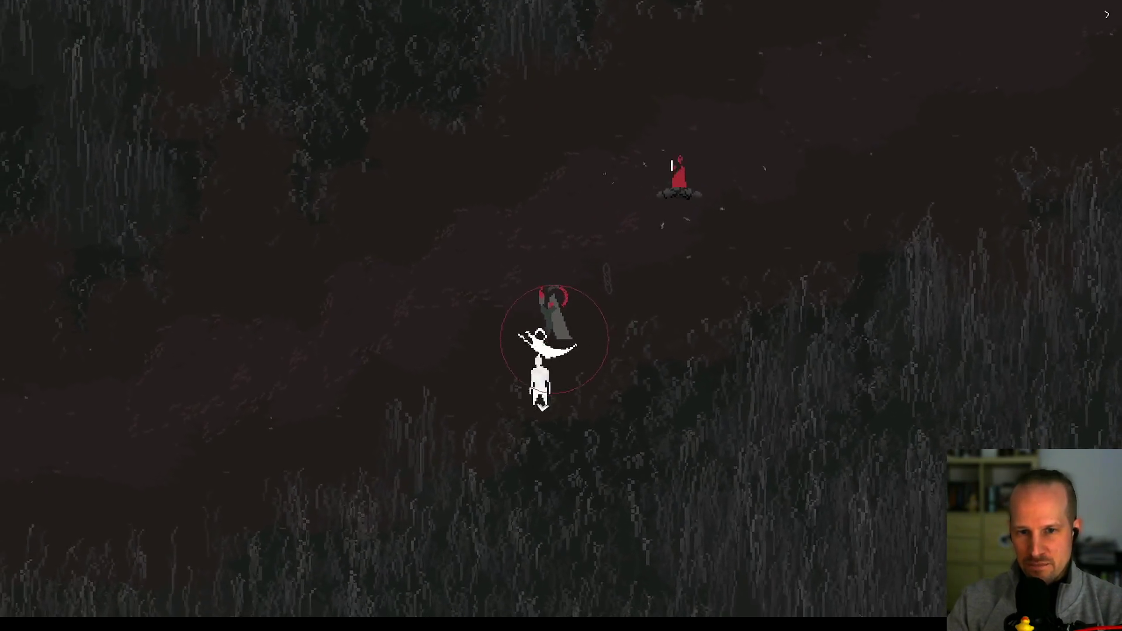
key(w)
key(d)
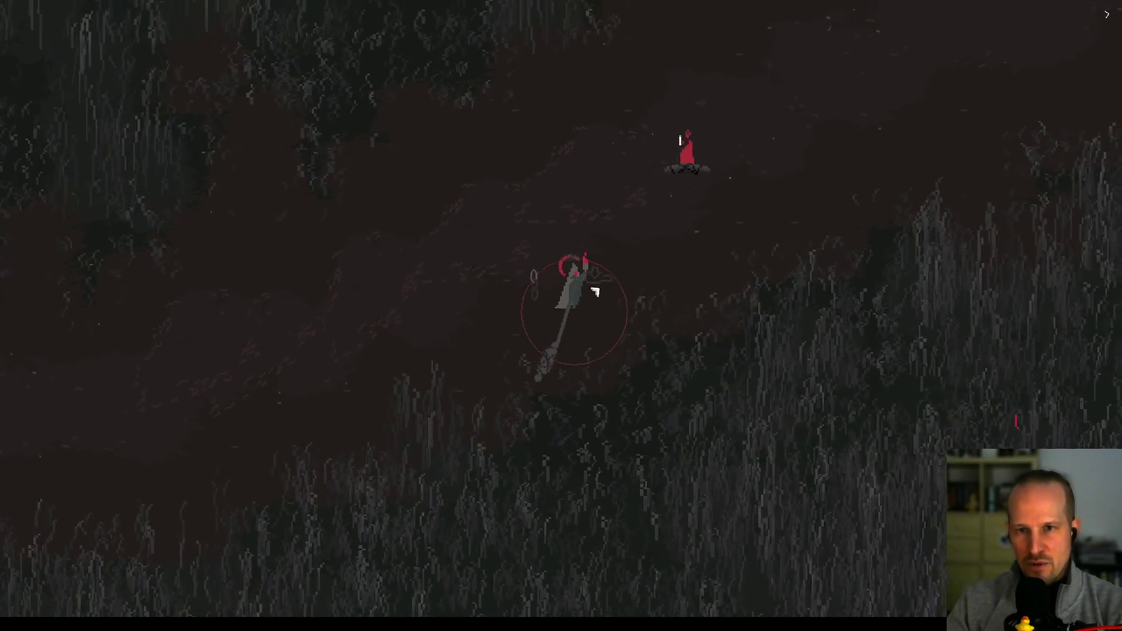
key(w)
key(d)
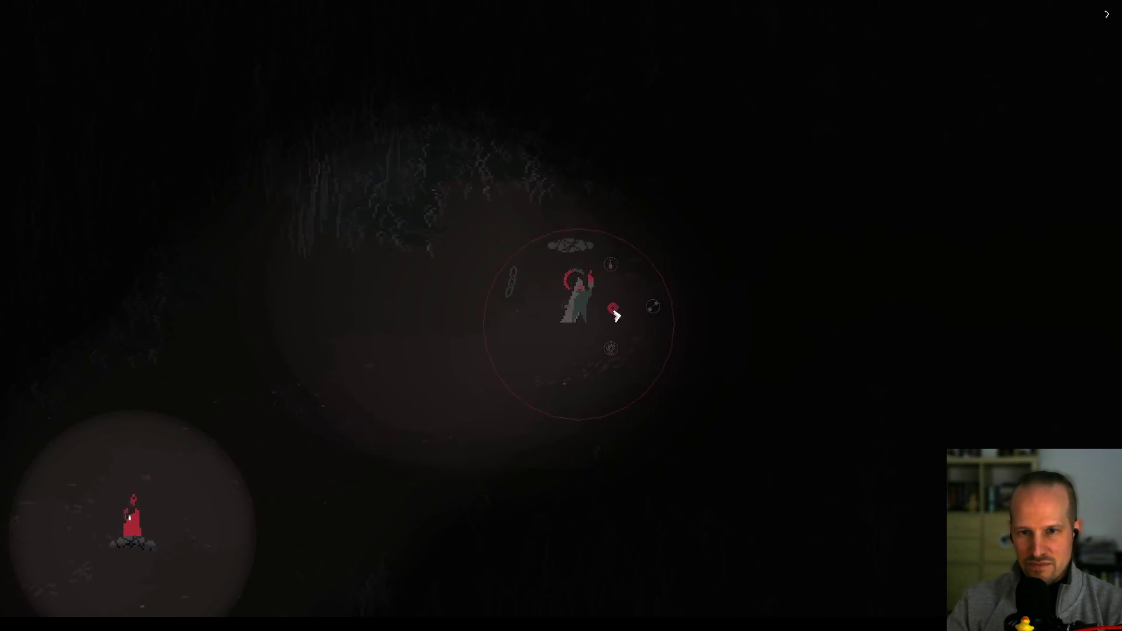
- Bring up the Light action wheel and move around near the lit campfire
key(Tab)
key(Tab)
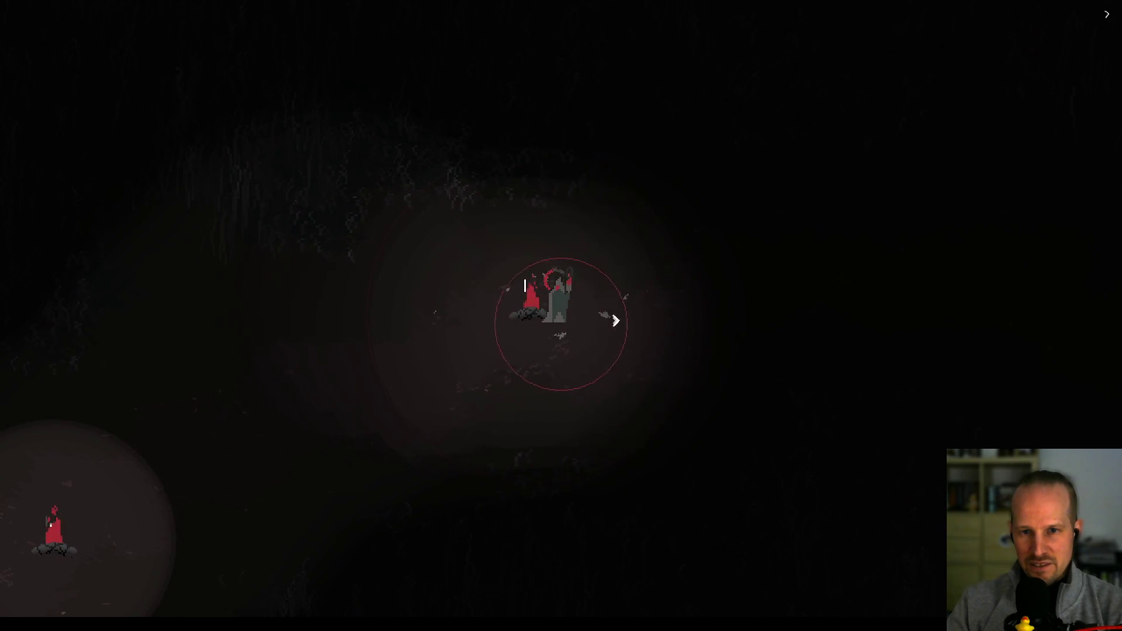
key(w)
key(d)
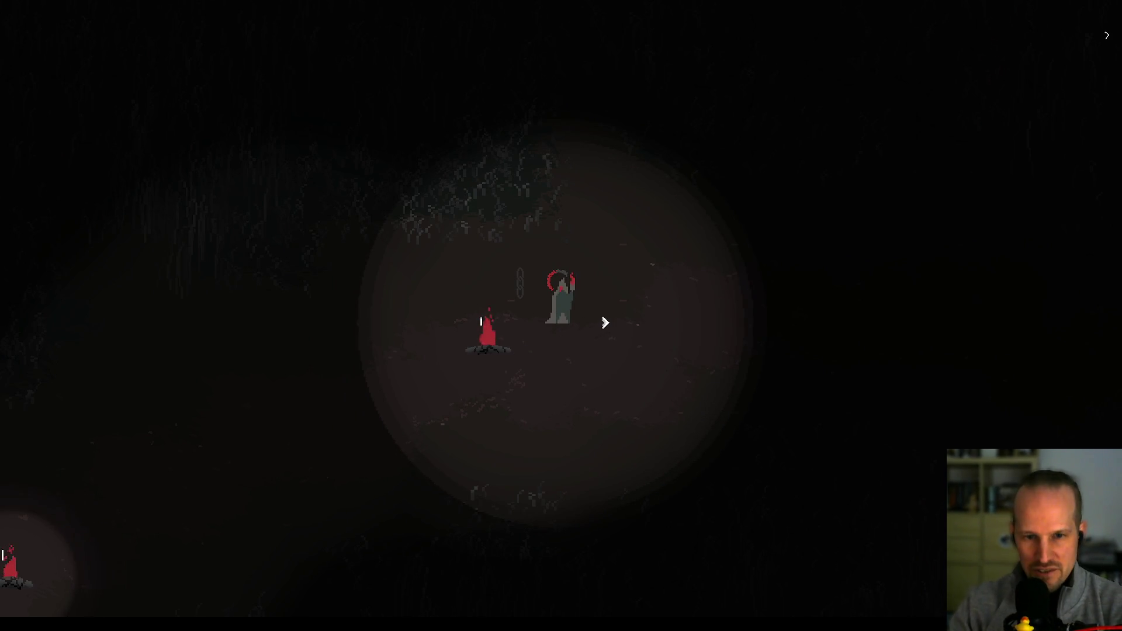
key(s)
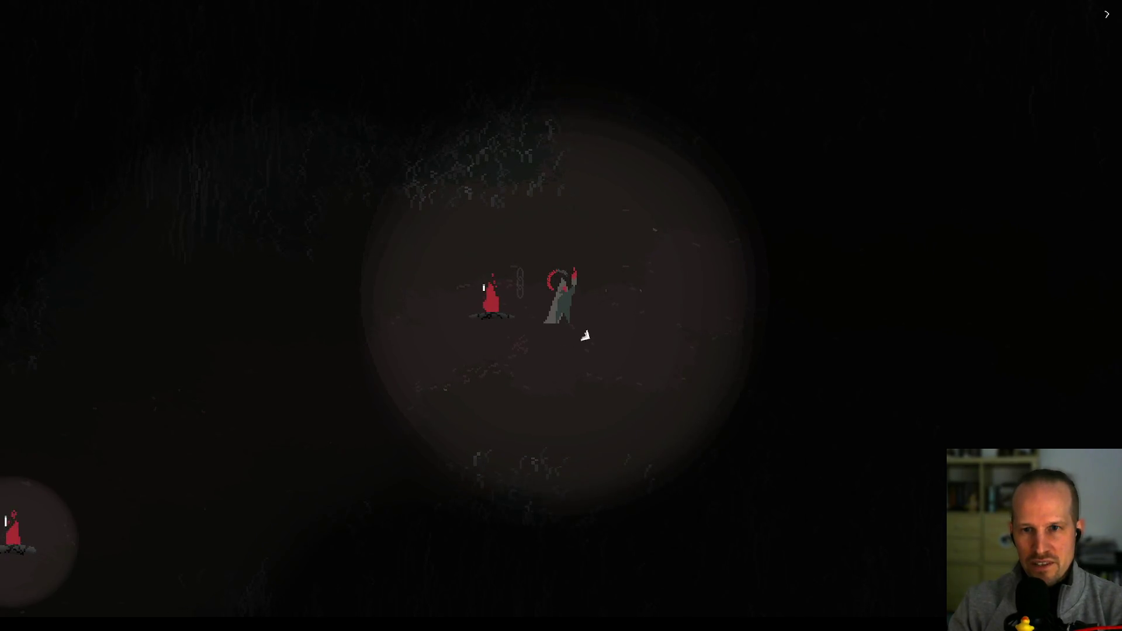
key(w)
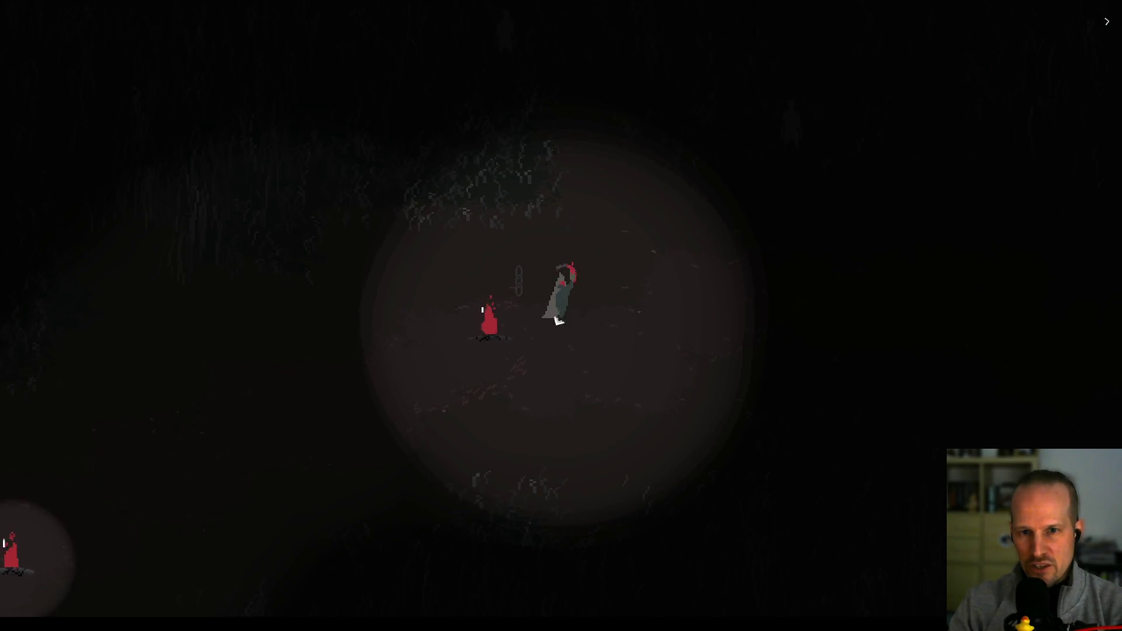
key(w)
key(d)
key(s)
key(a)
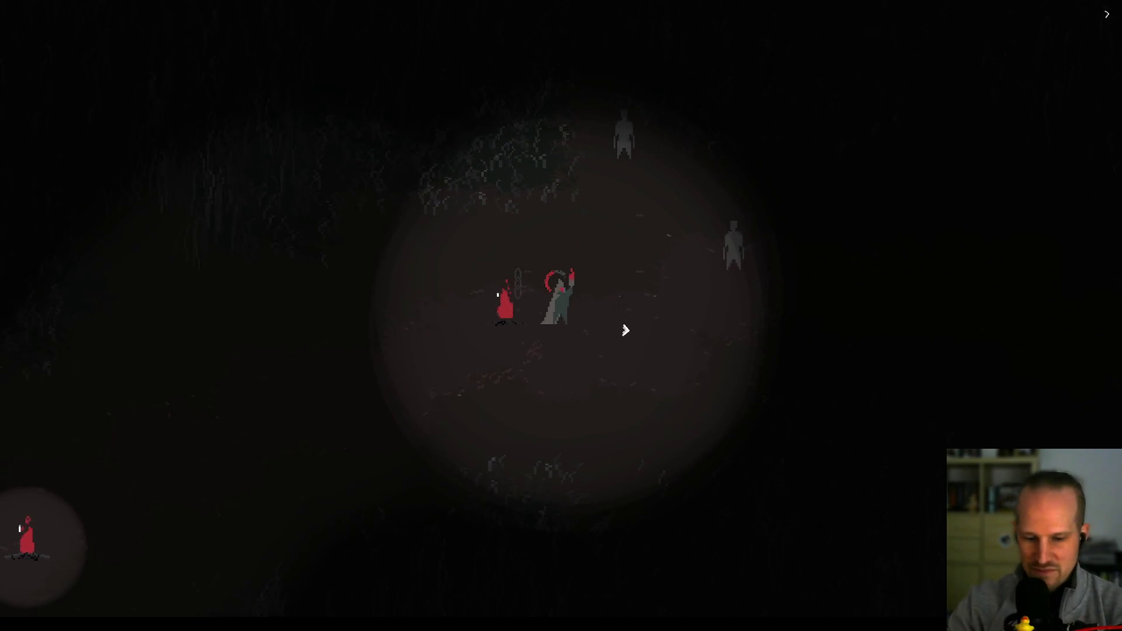
- Fight the closing grey figures, chain one and haul it right, then light a new campfire
click(633, 303)
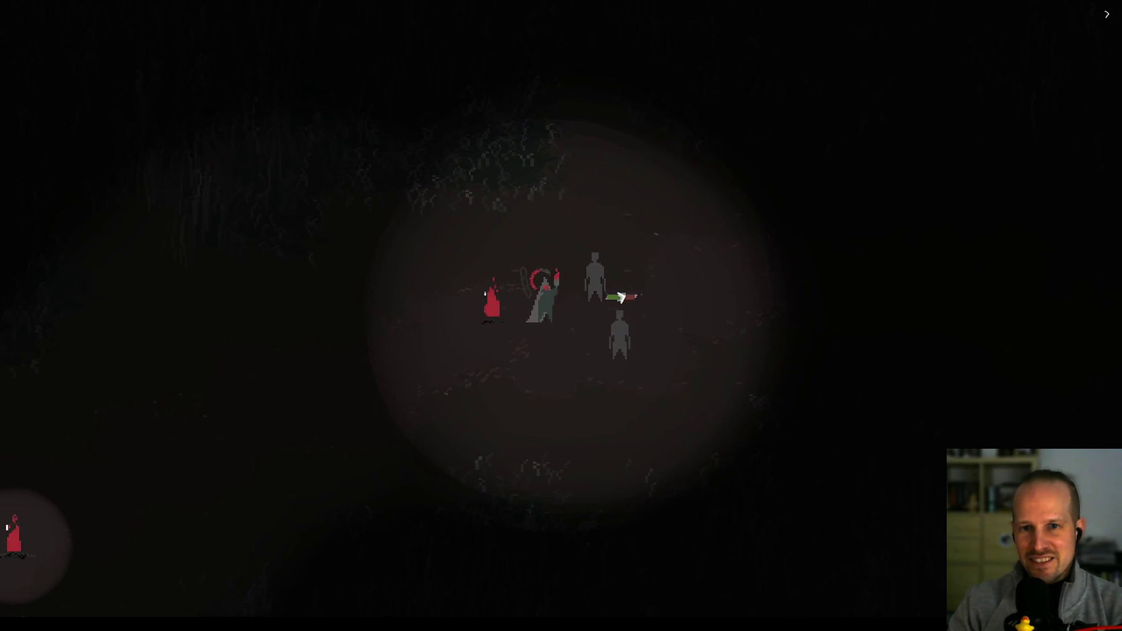
click(617, 301)
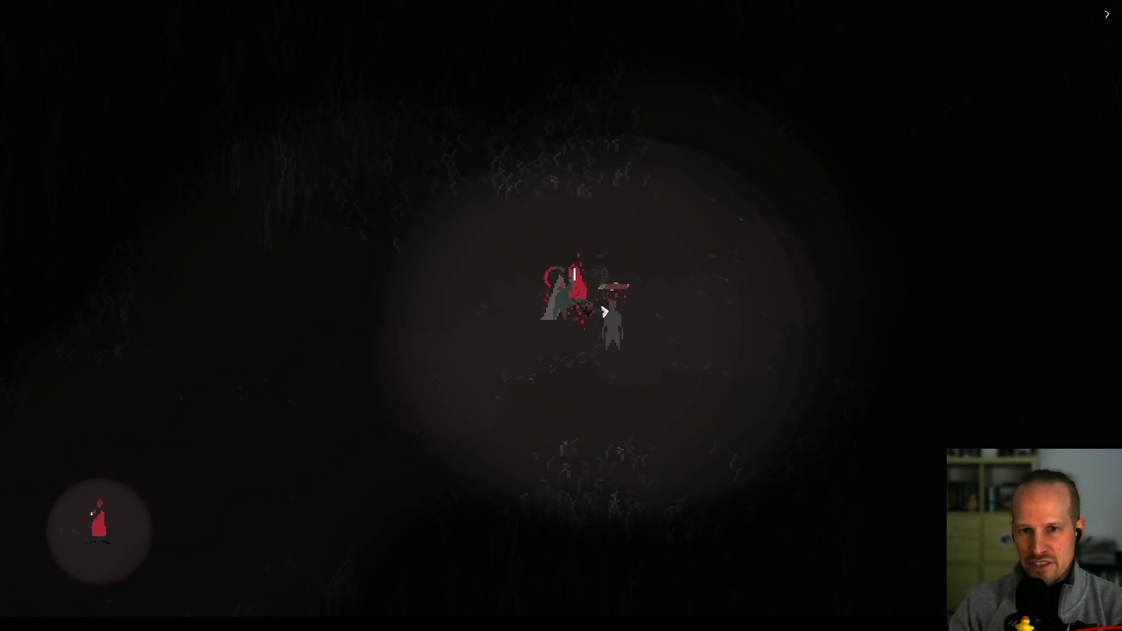
click(576, 335)
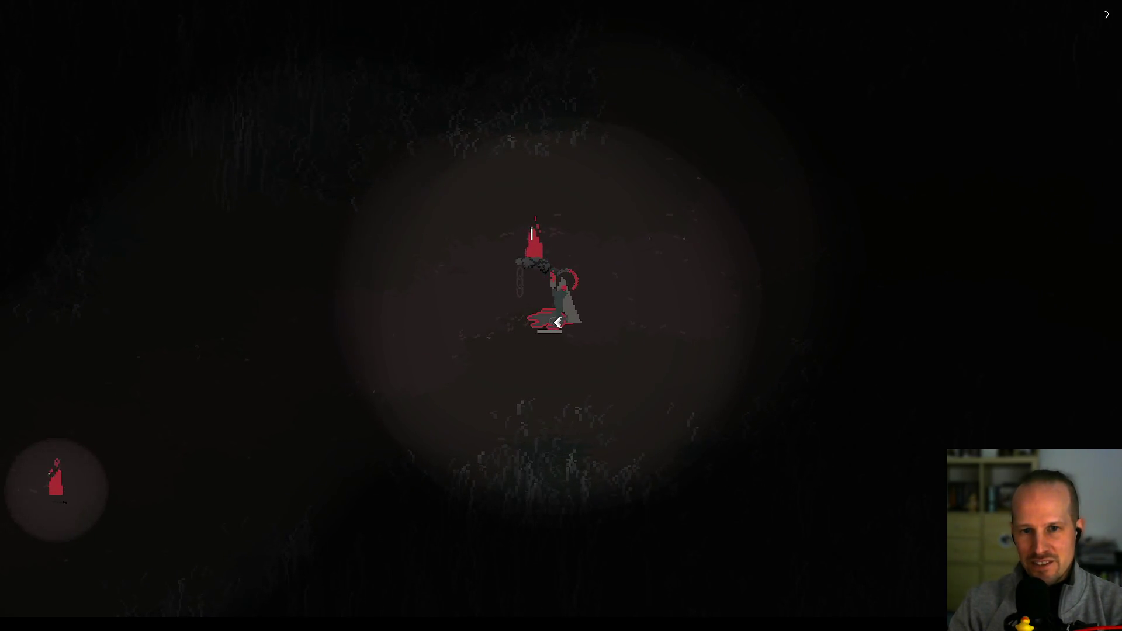
click(638, 305)
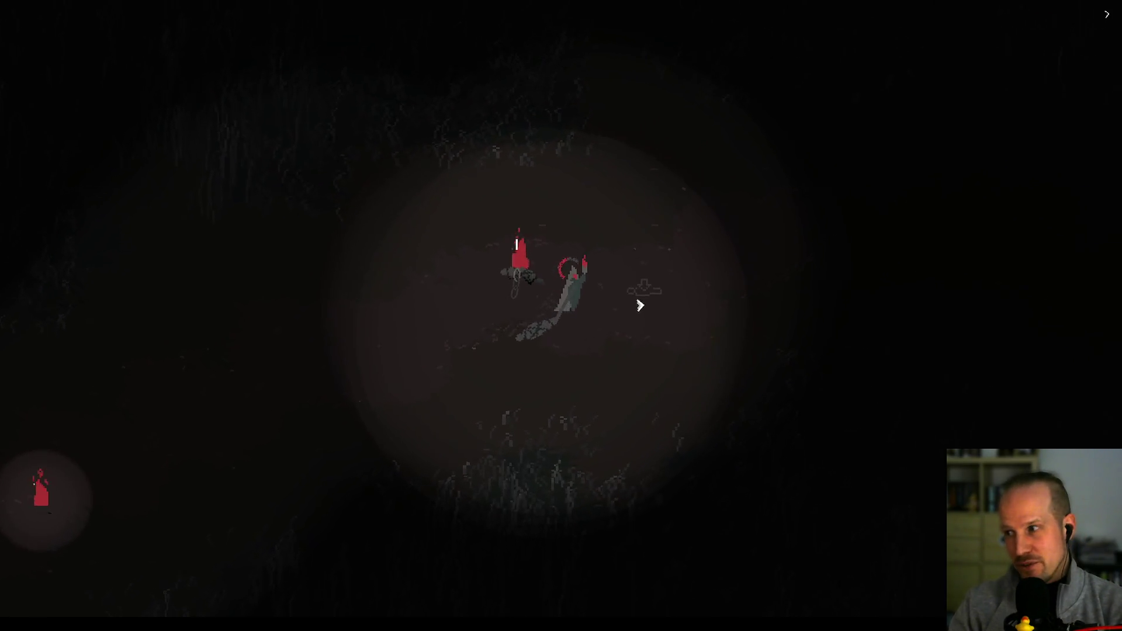
click(649, 270)
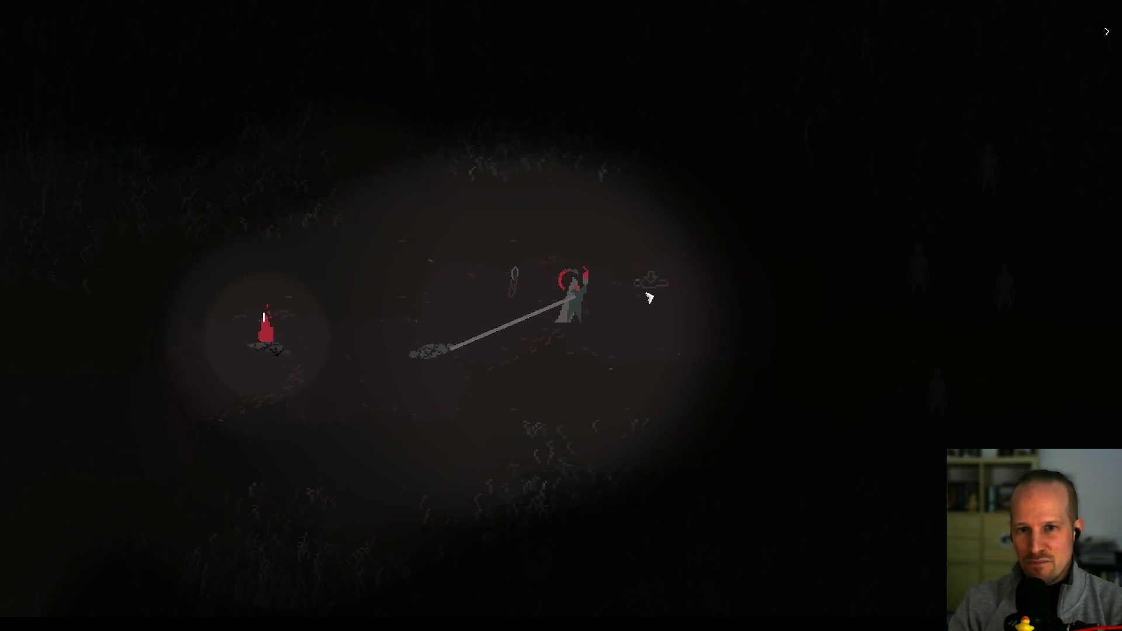
right_click(601, 317)
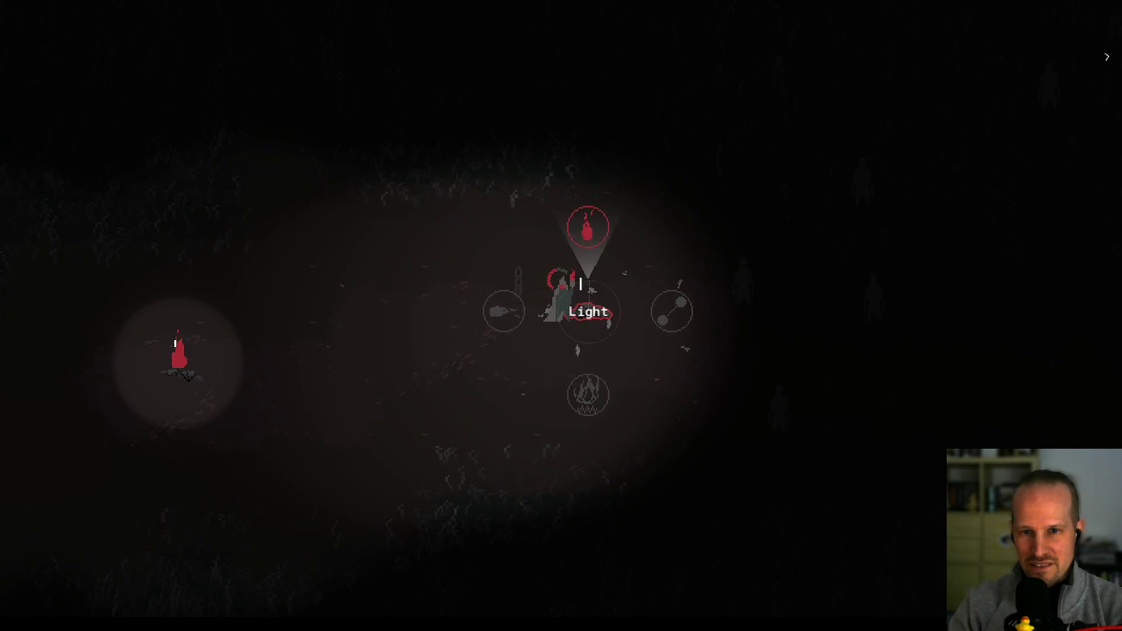
click(627, 341)
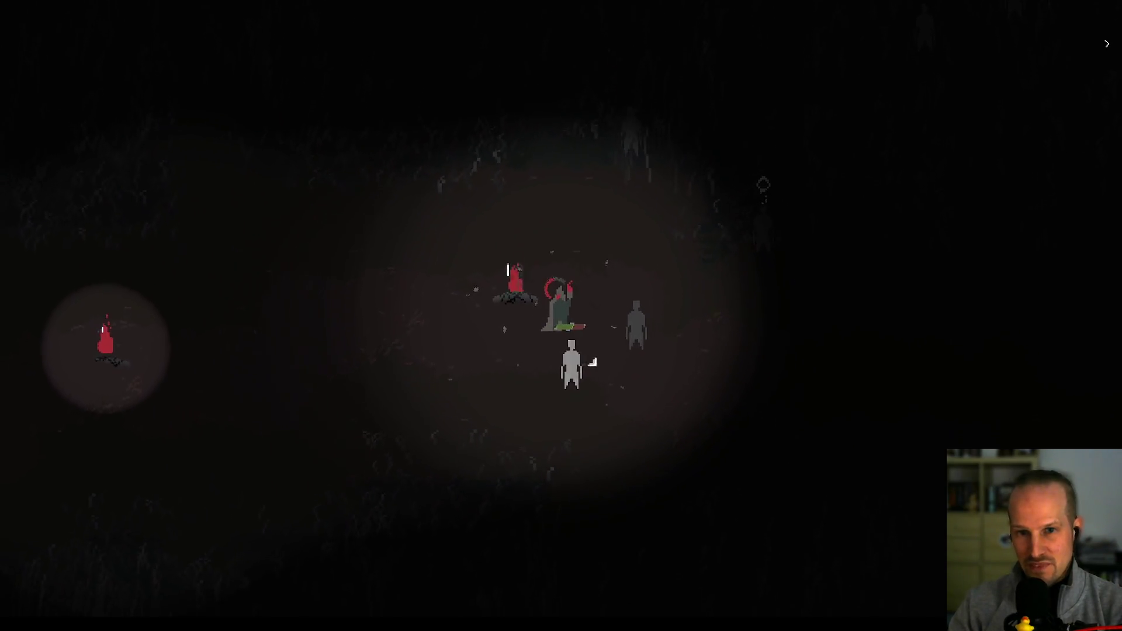
- Strike down the remaining grey figures around the campfire
click(584, 321)
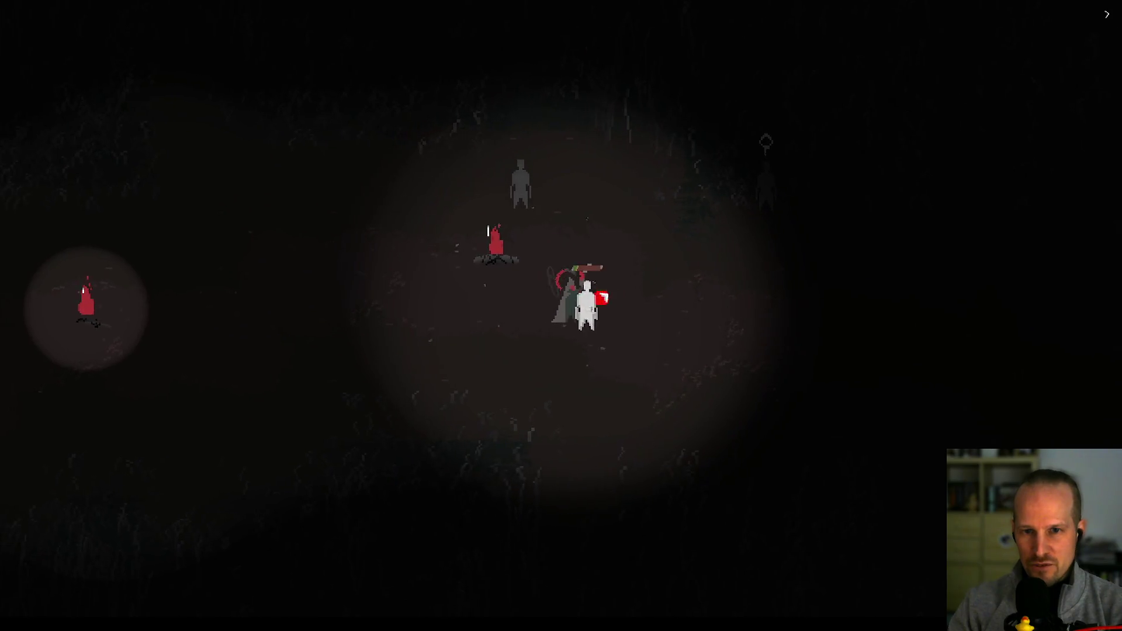
click(506, 295)
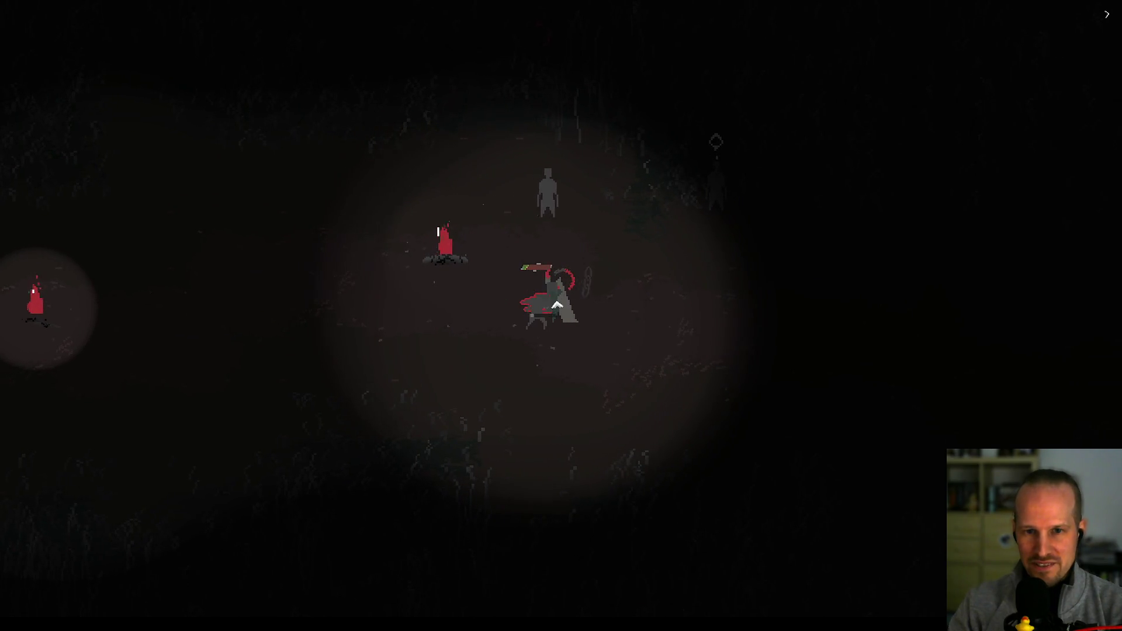
click(557, 305)
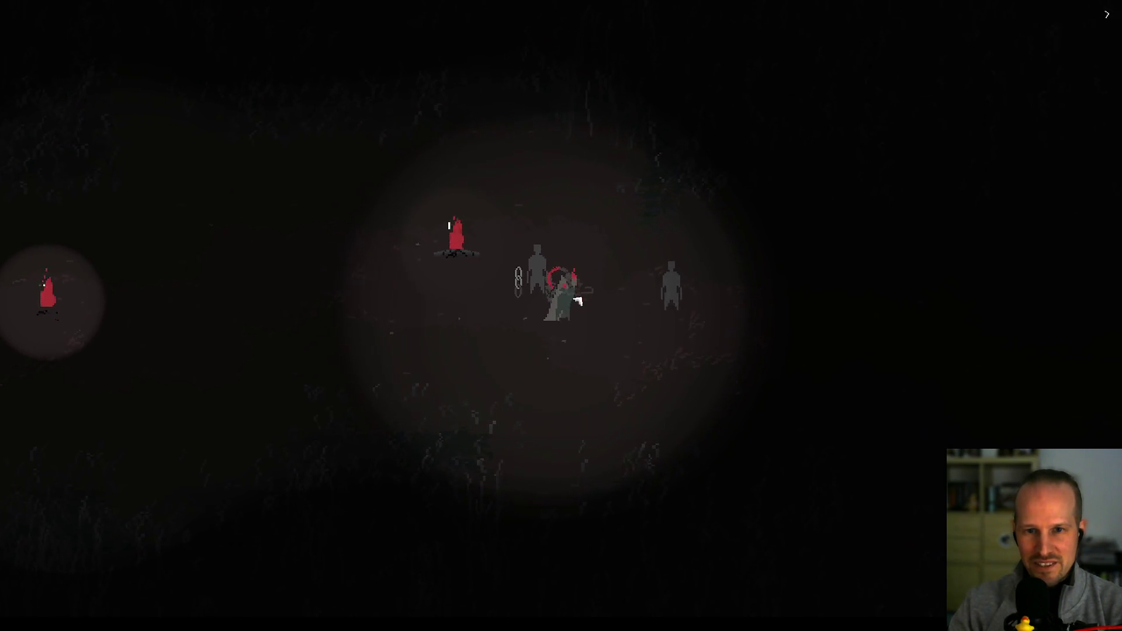
click(475, 300)
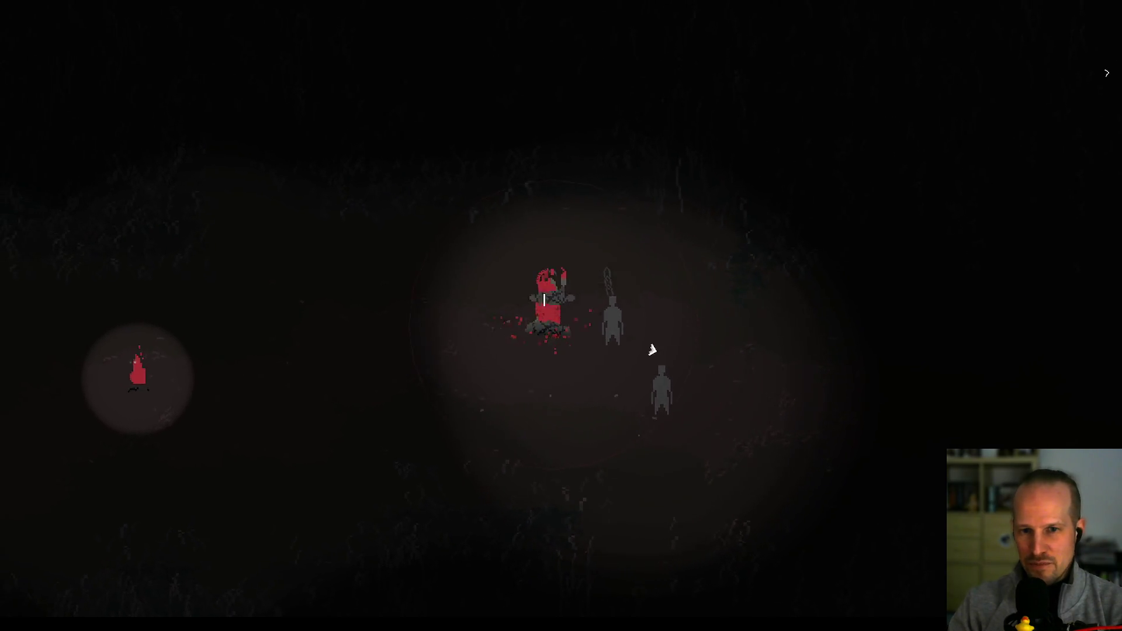
click(652, 350)
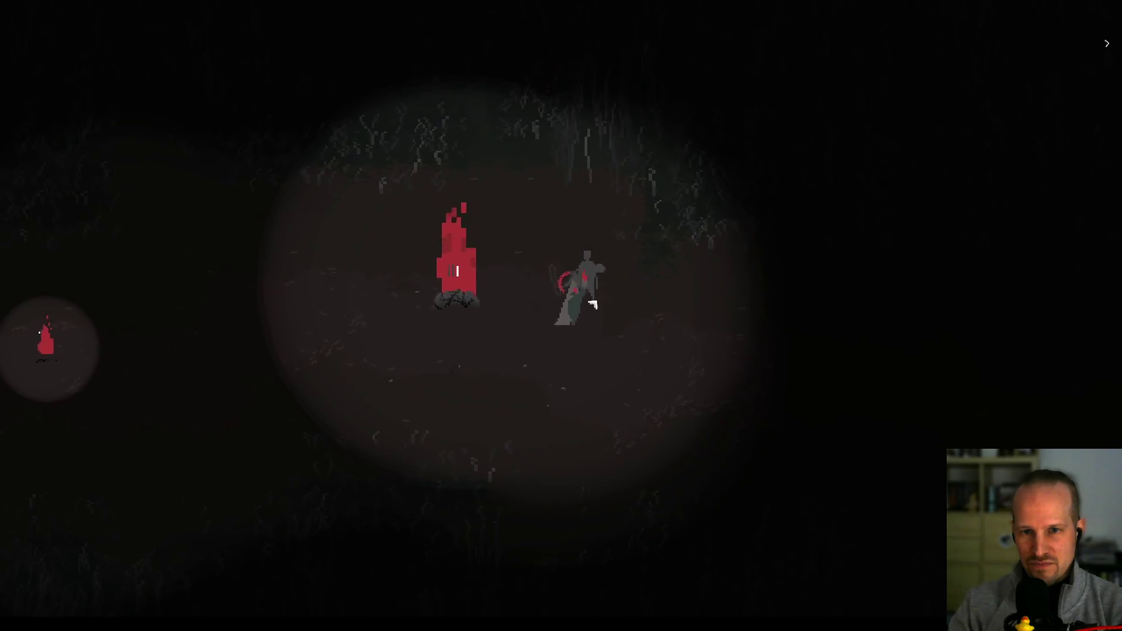
click(591, 305)
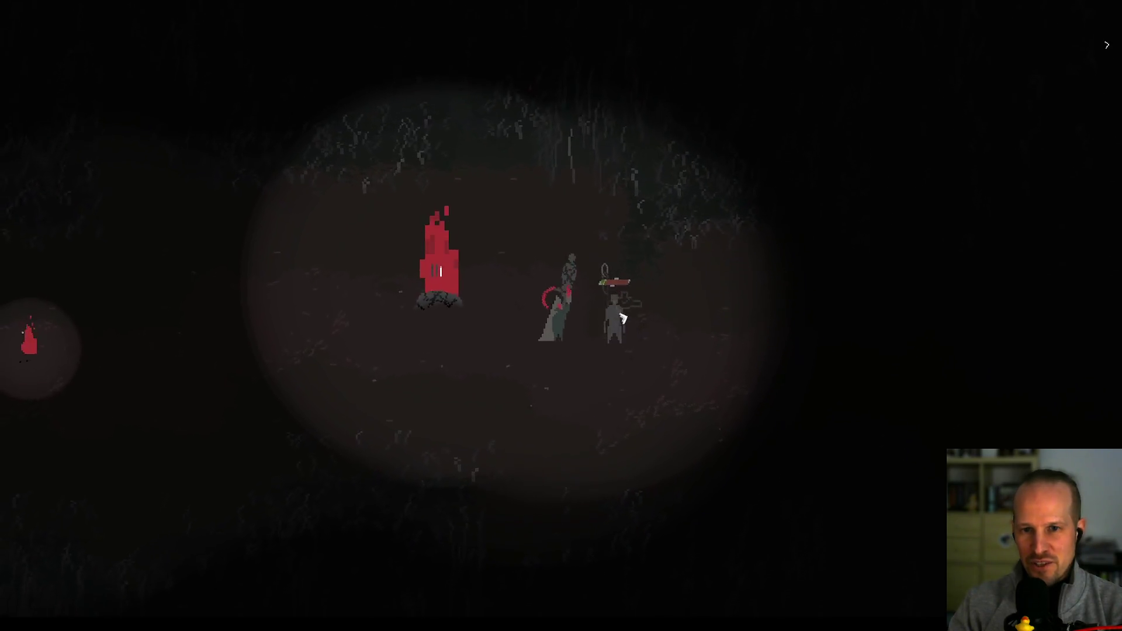
click(558, 249)
click(533, 313)
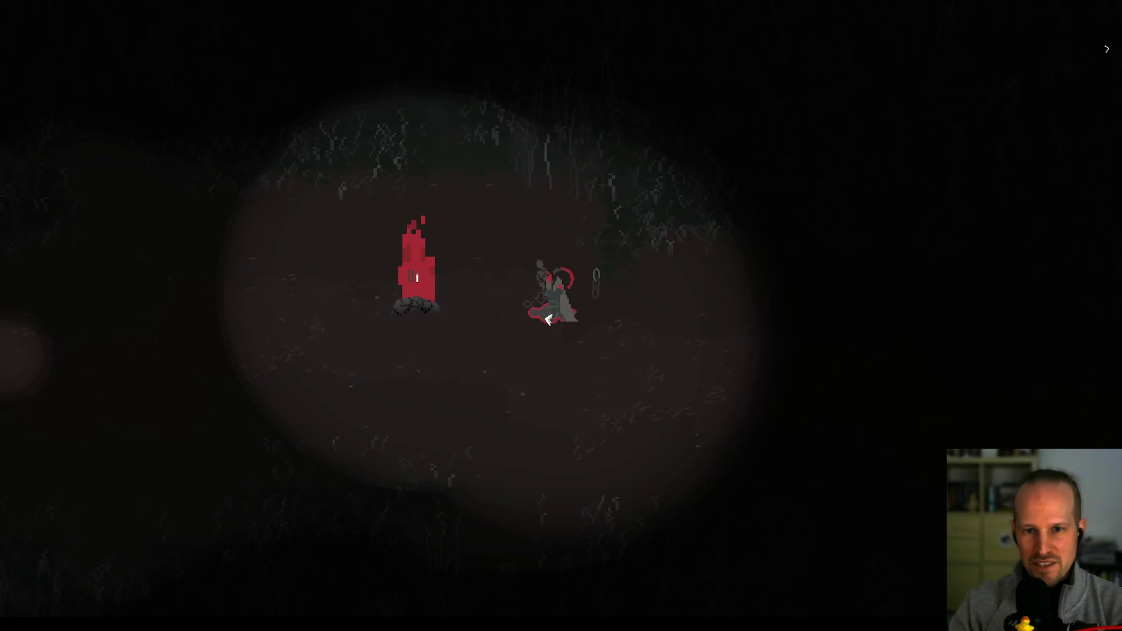
- Walk right away from the campfire and open the nearby object's action choices
click(661, 328)
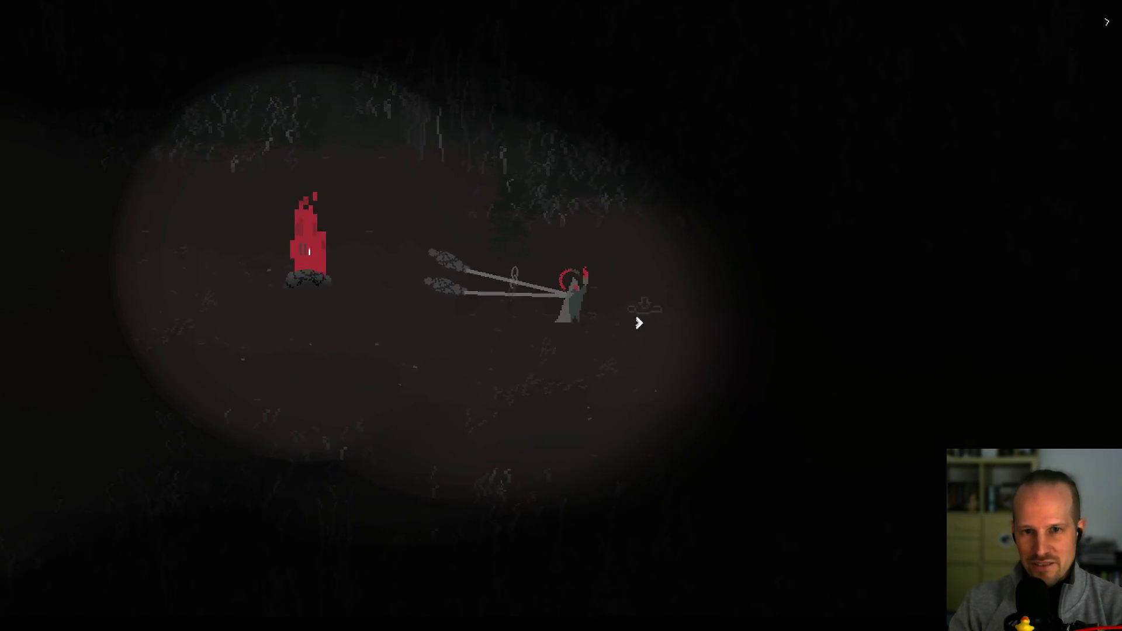
click(620, 337)
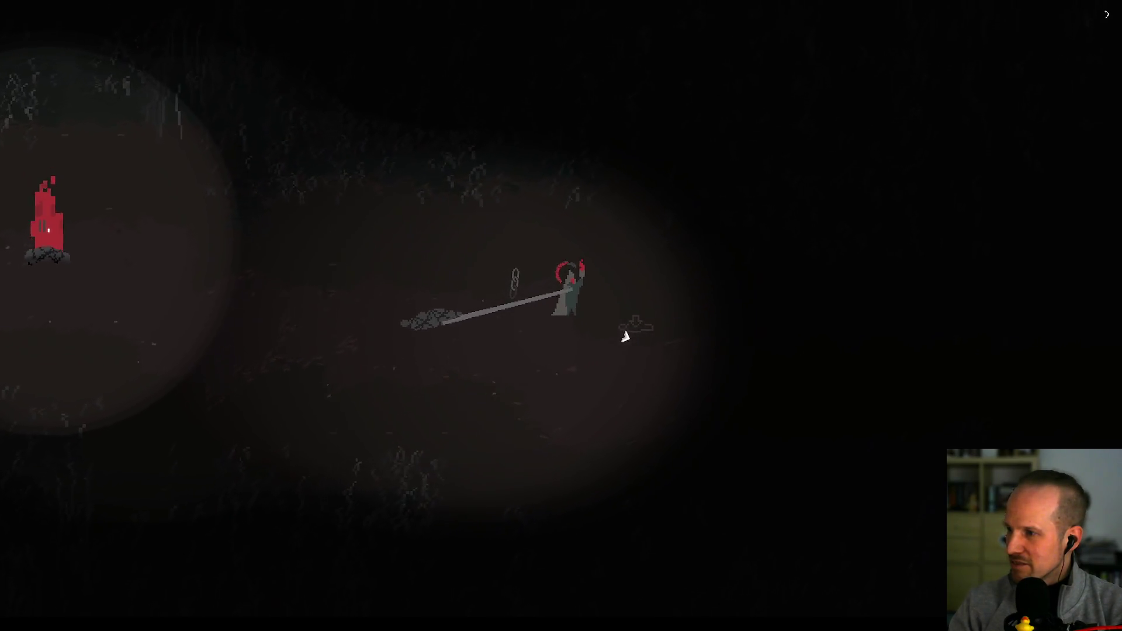
click(616, 316)
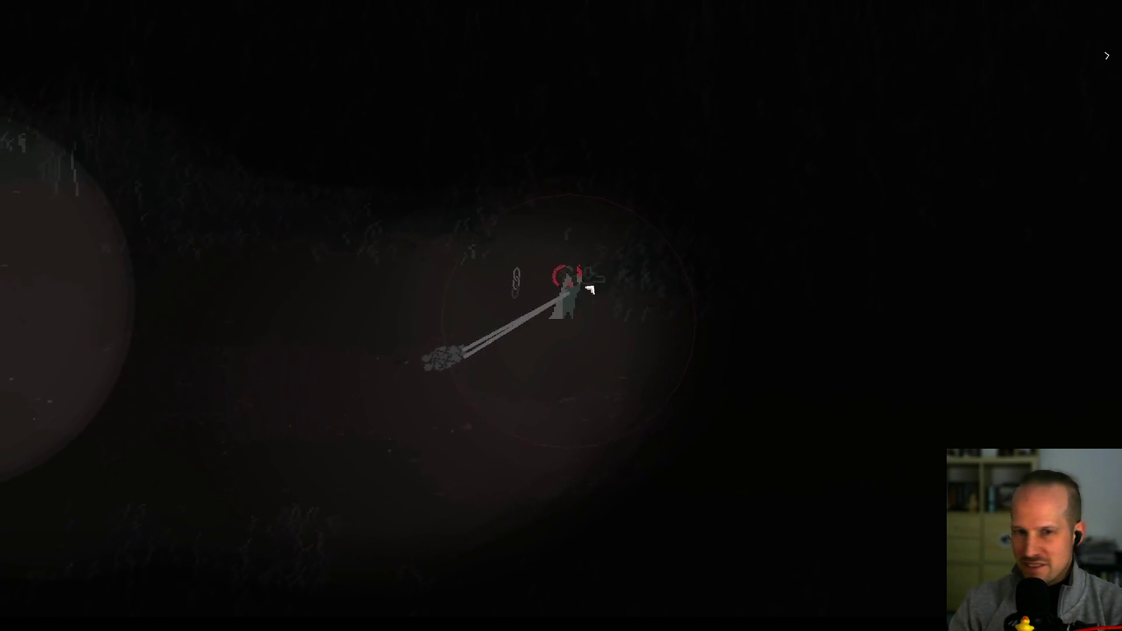
click(623, 348)
click(620, 351)
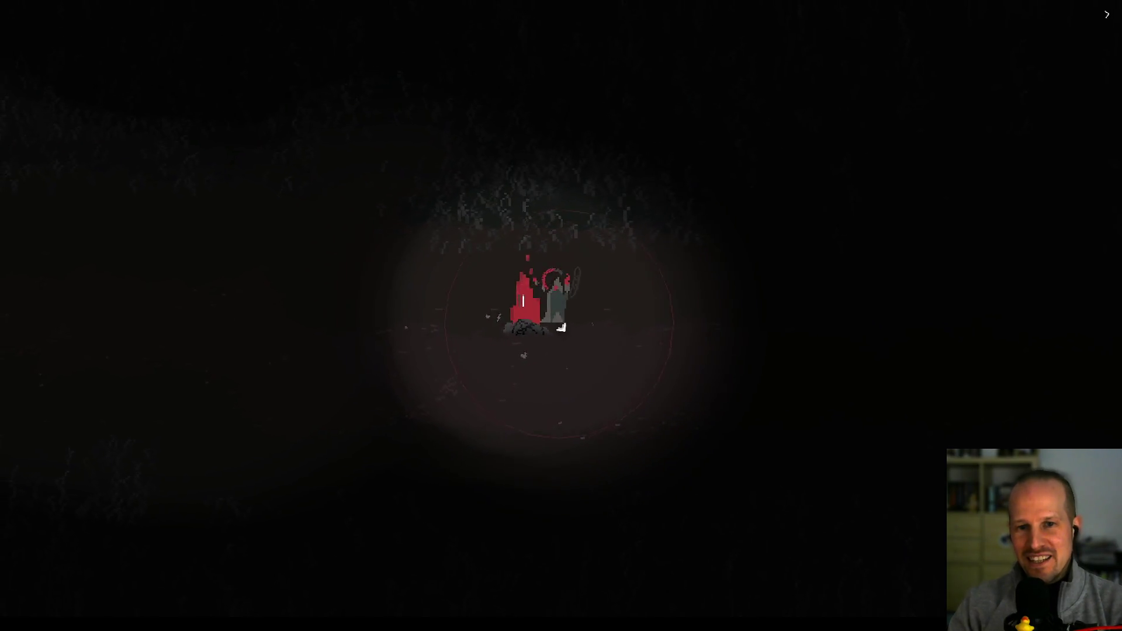
- Haul the rock pile on its line right, away from the fire
key(d)
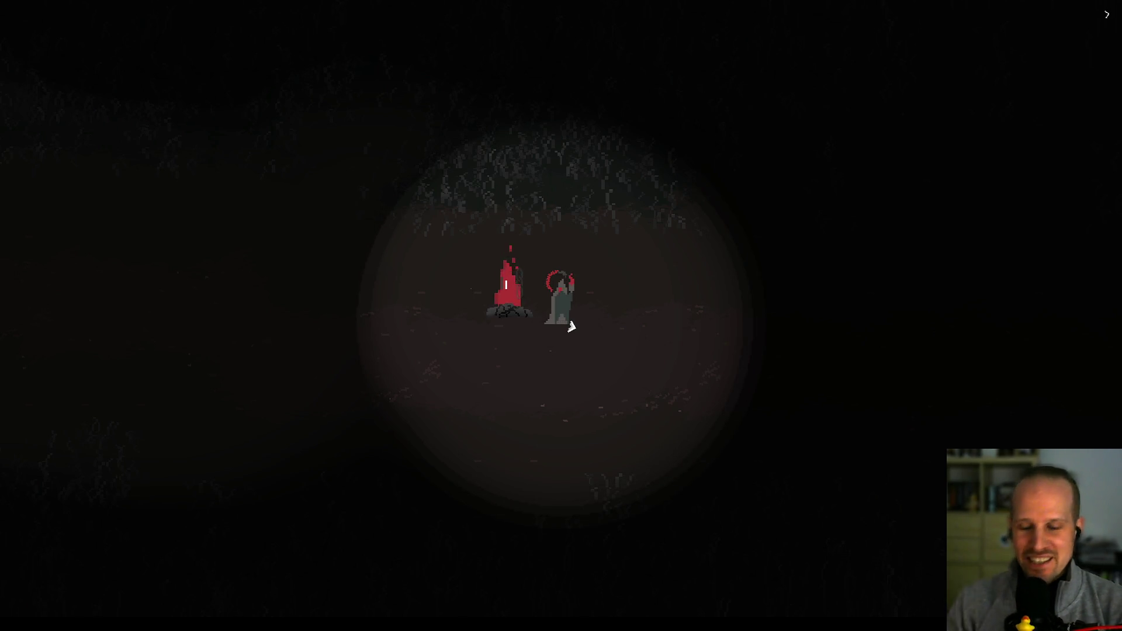
key(d)
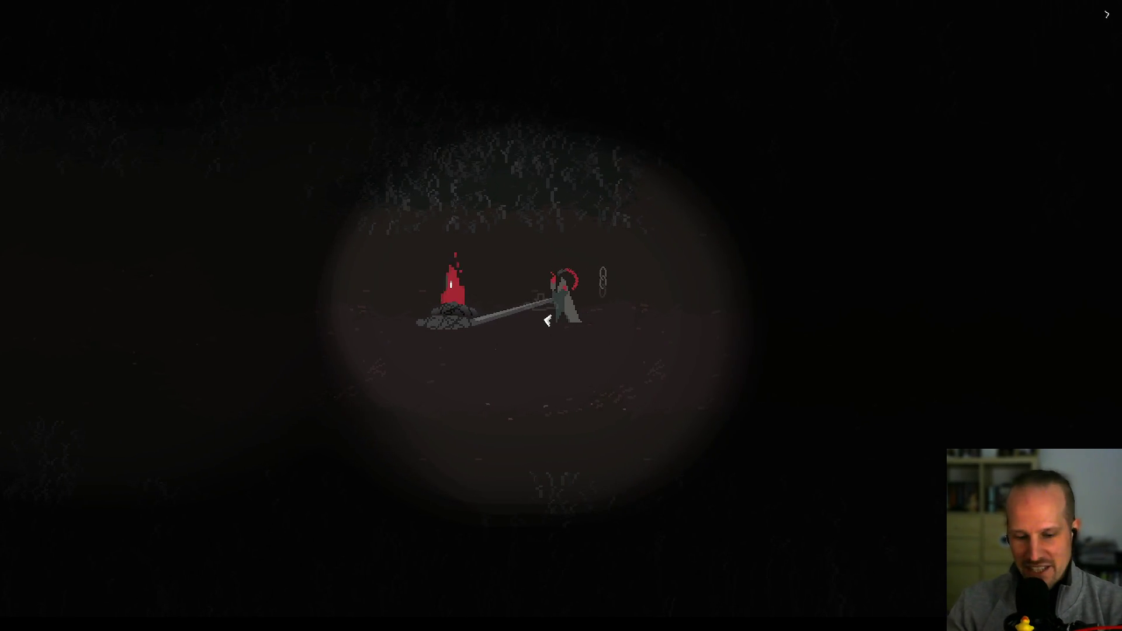
key(d)
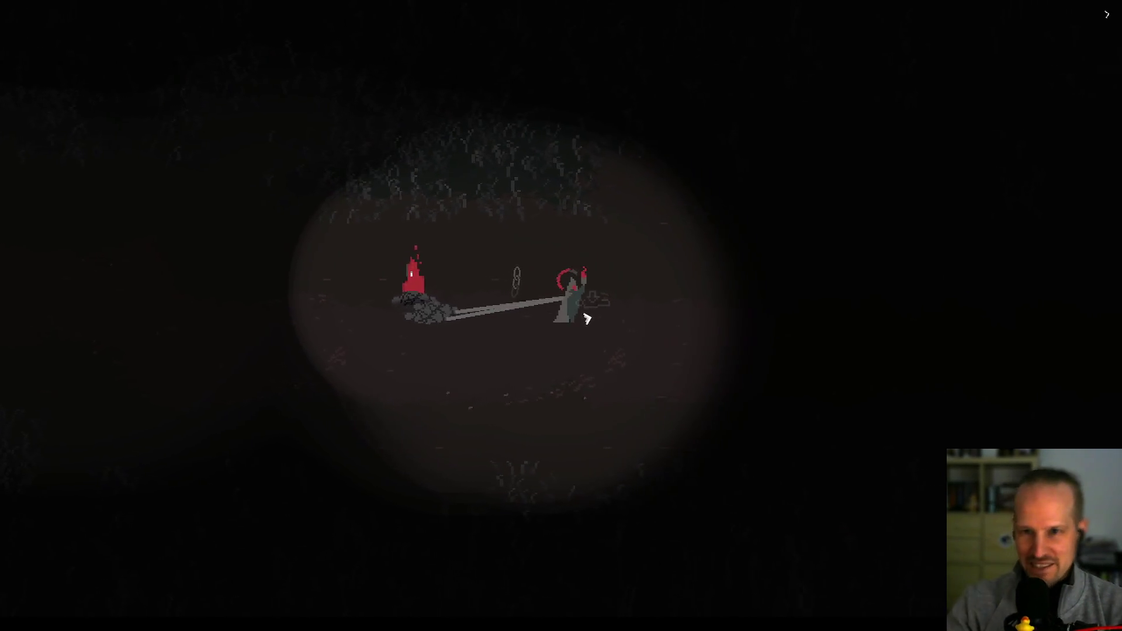
key(d)
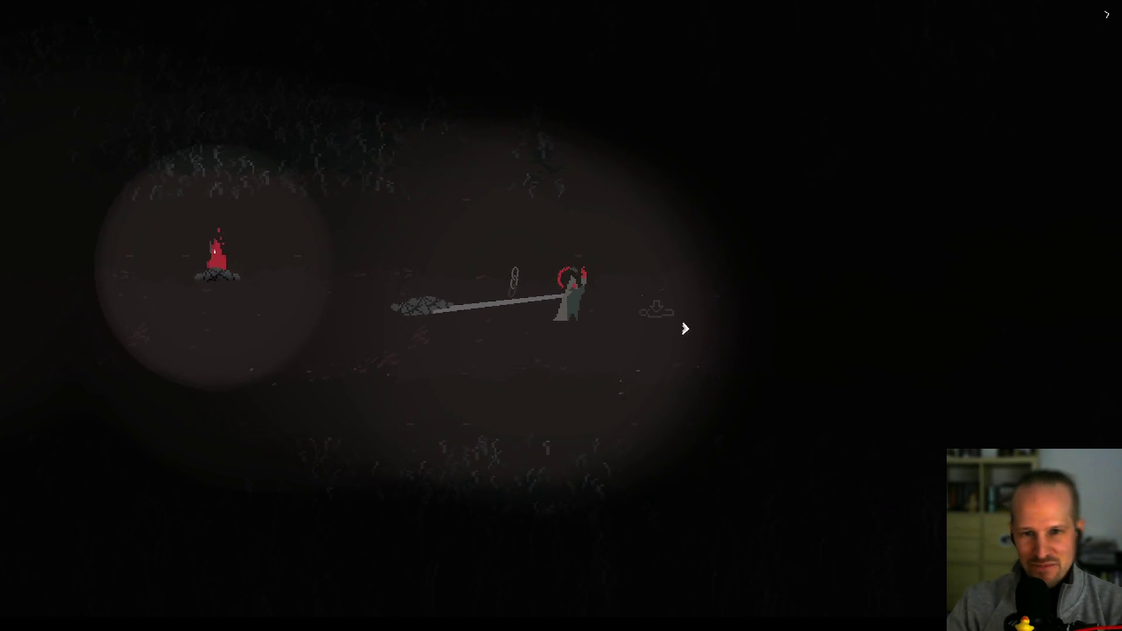
key(d)
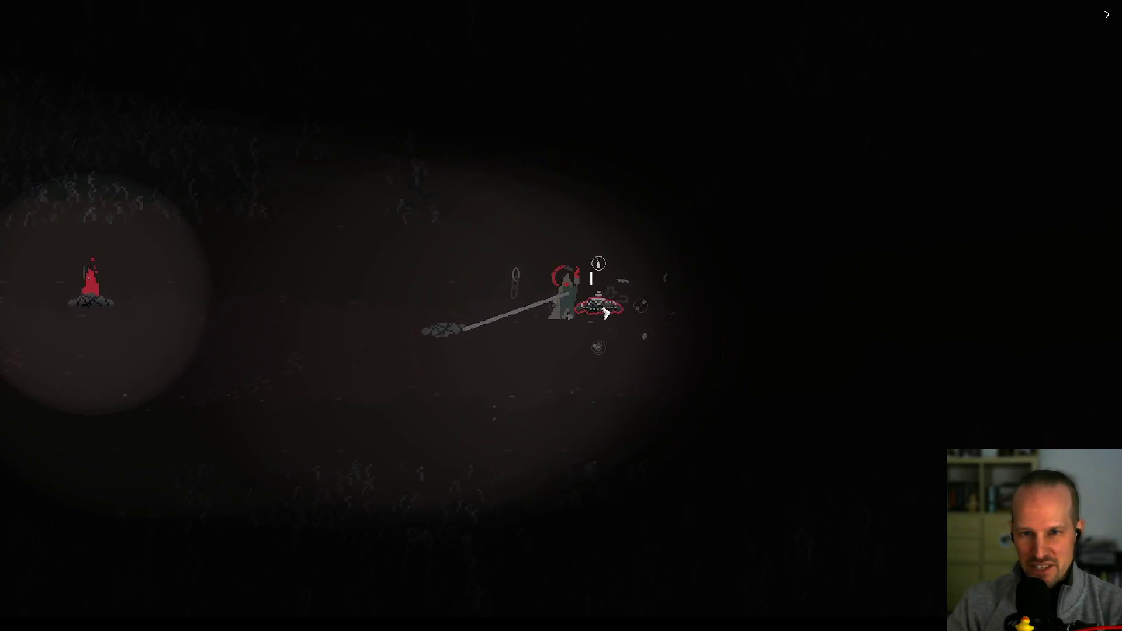
key(d)
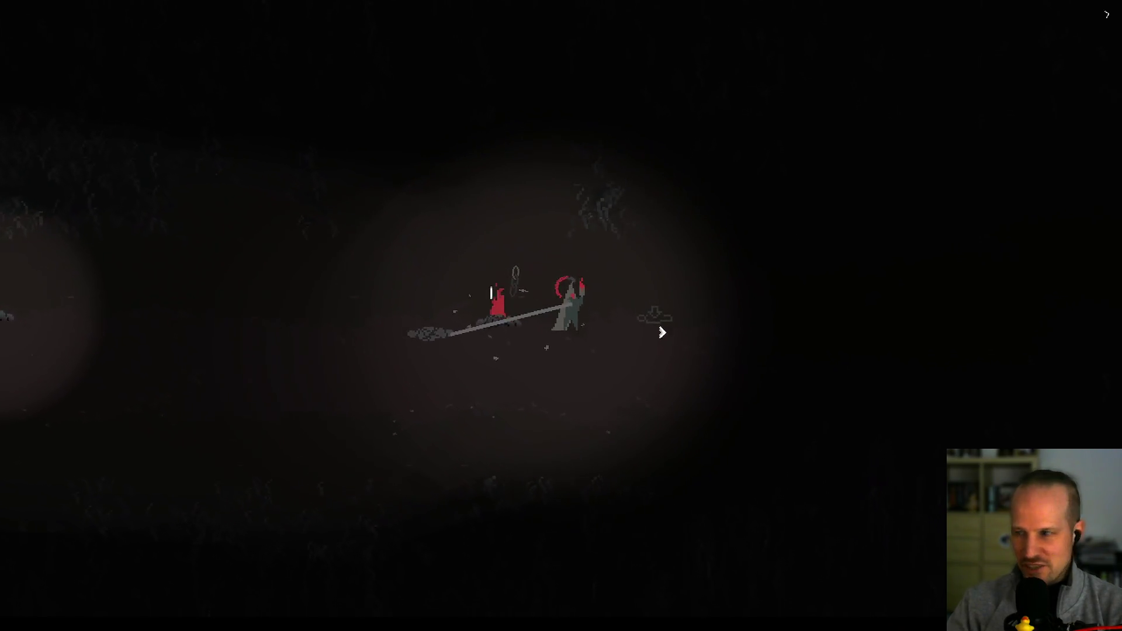
key(d)
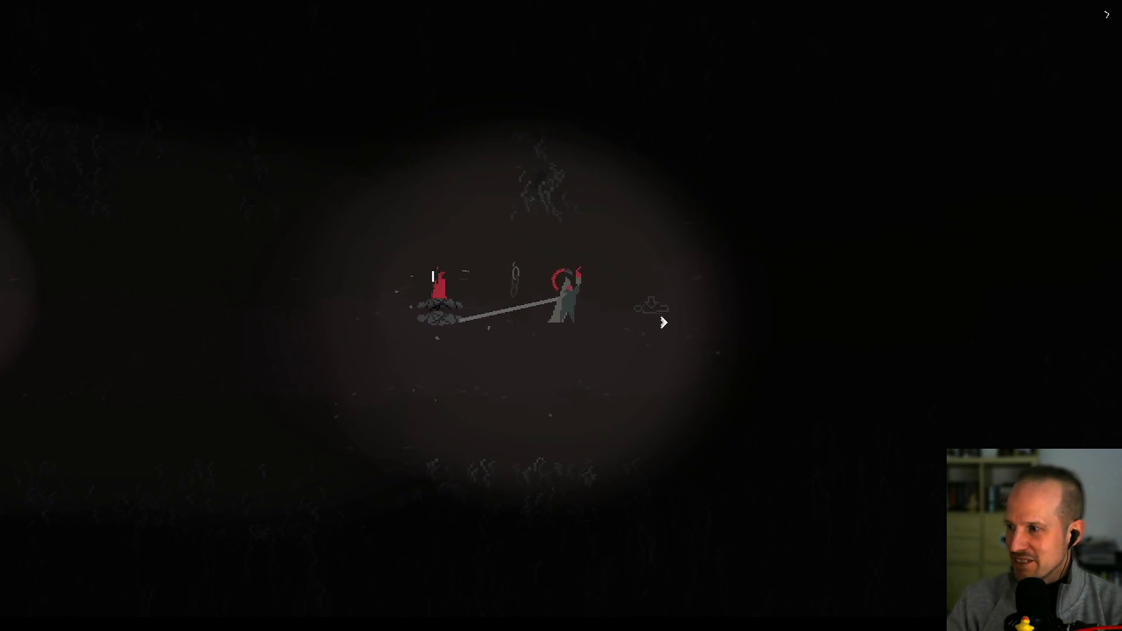
- Step back left briefly, keep hauling the rock pile right, then open the action wheel
key(a)
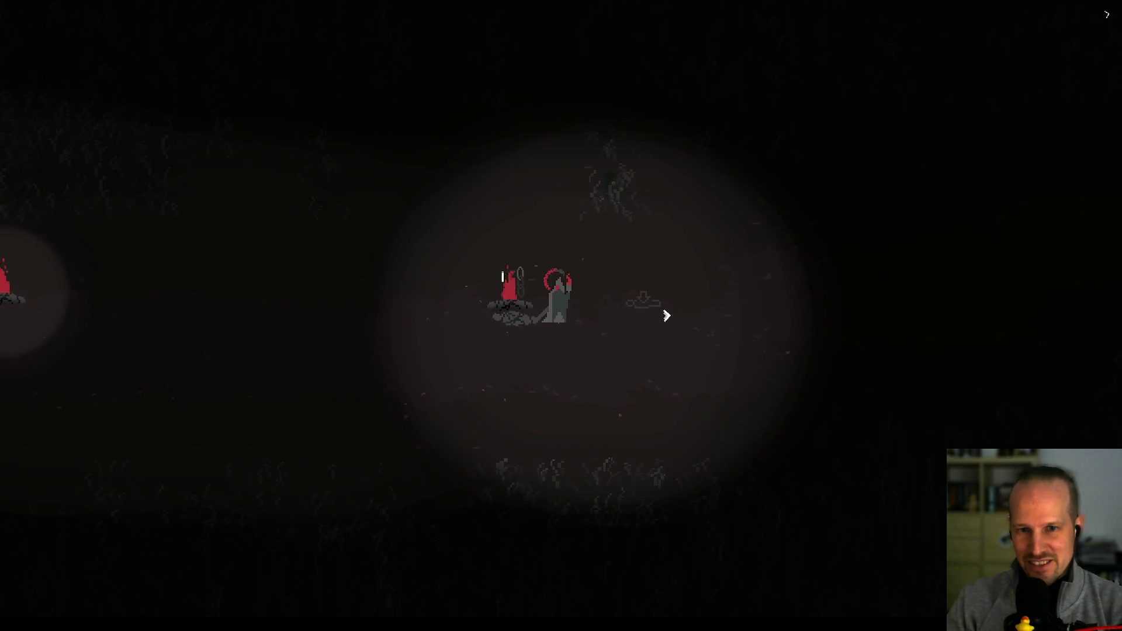
key(d)
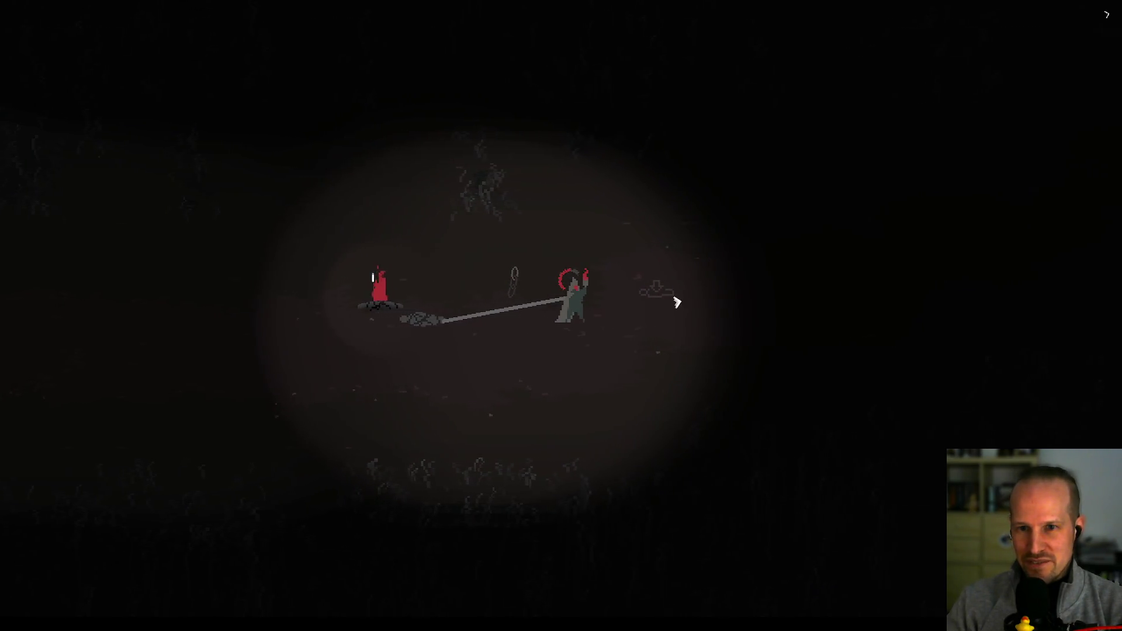
key(d)
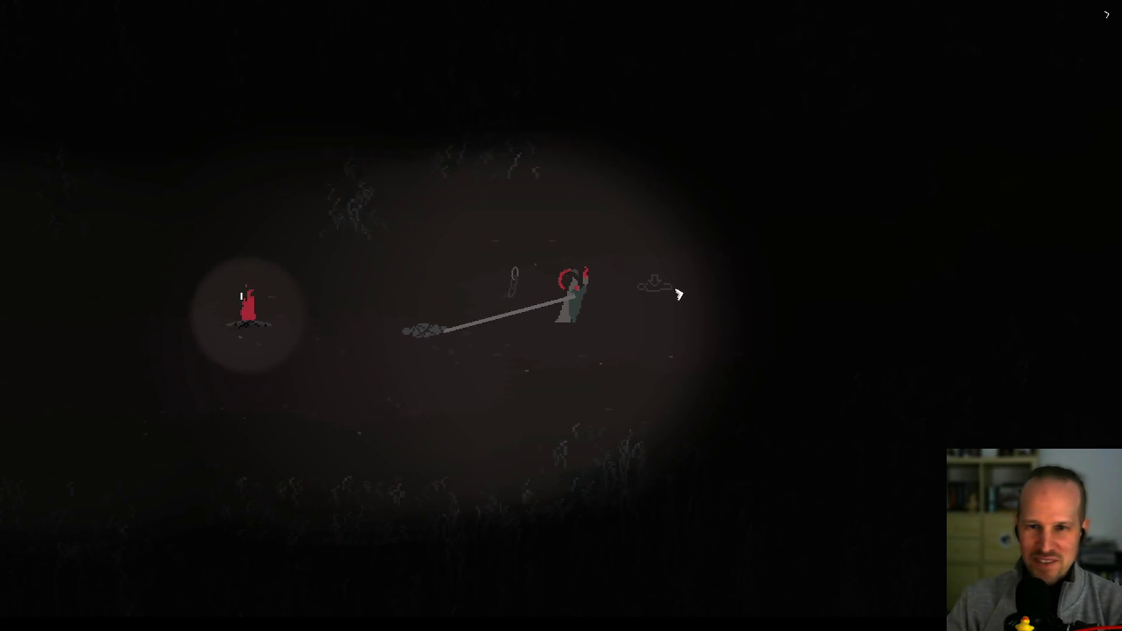
key(d)
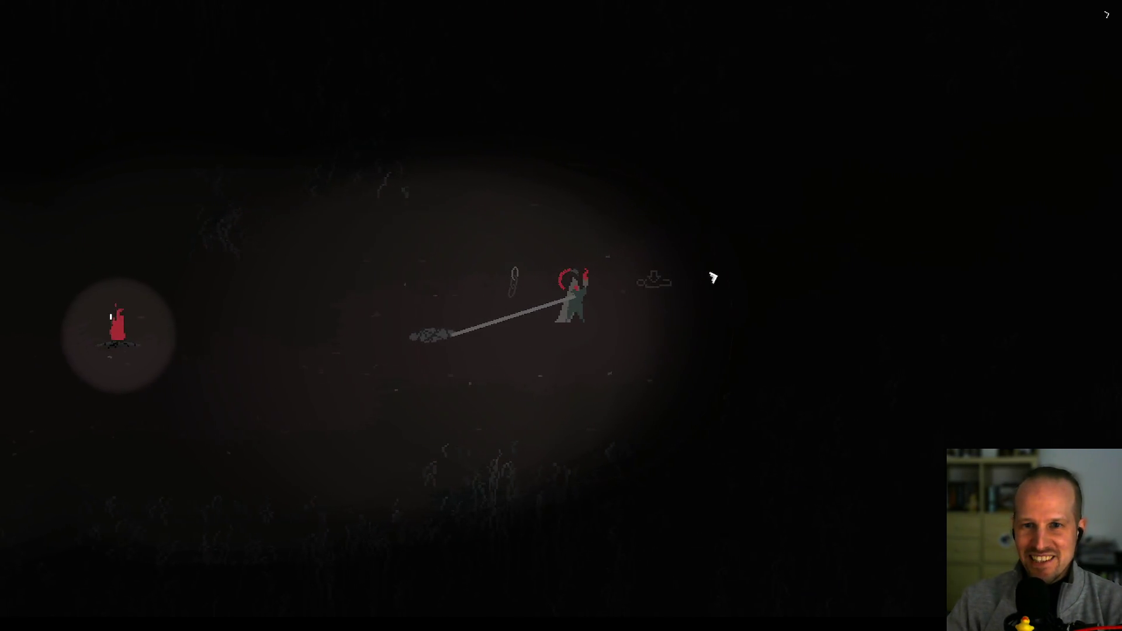
key(d)
key(d)
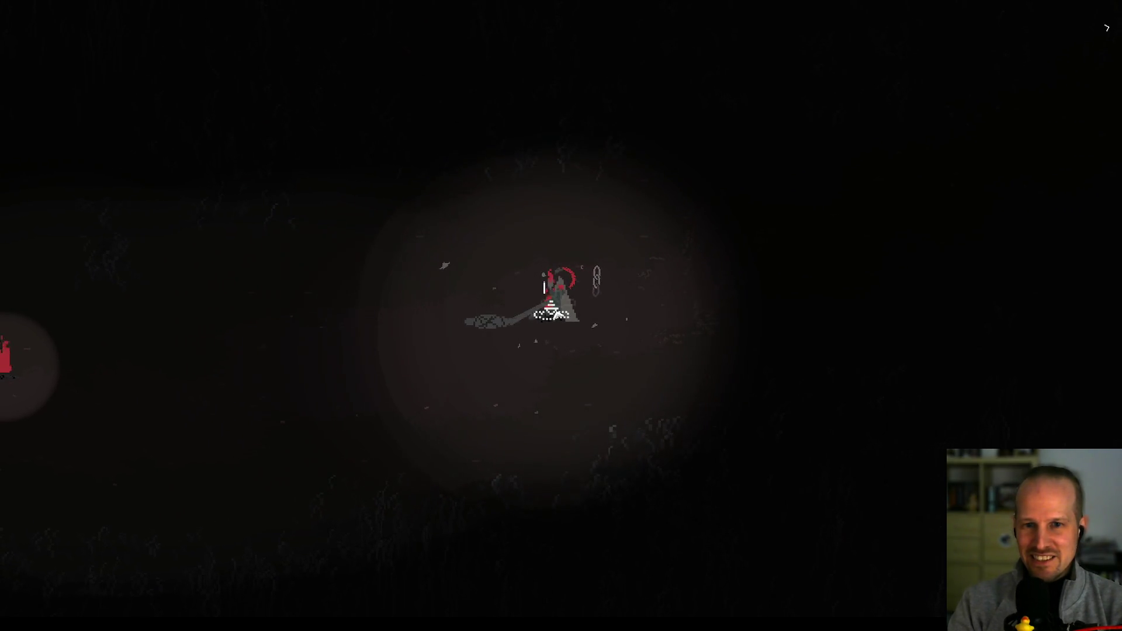
key(d)
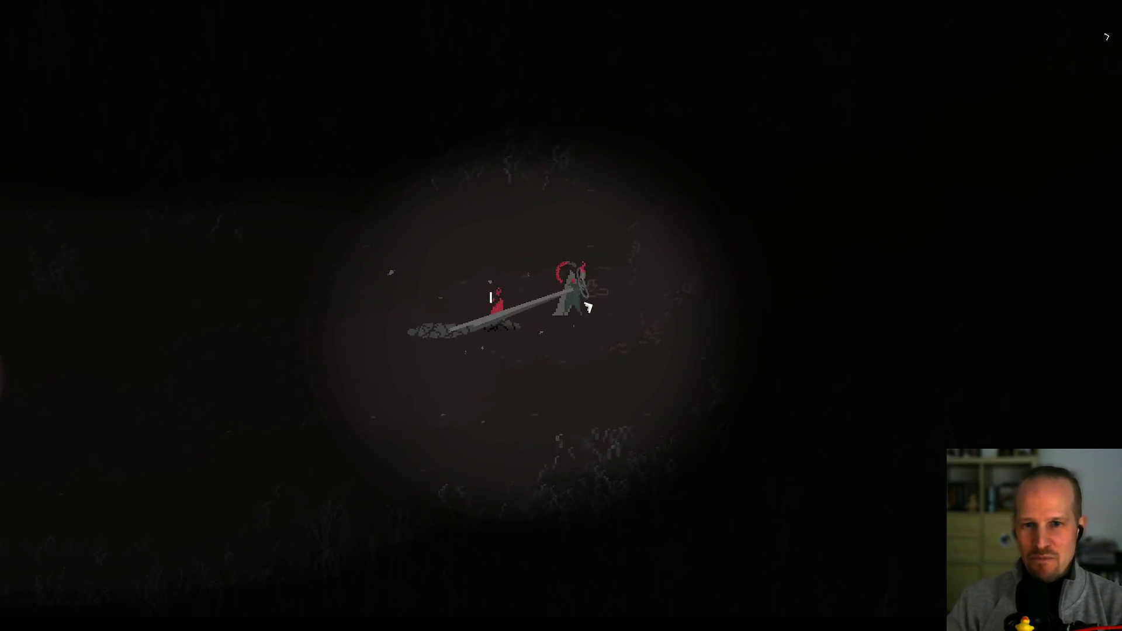
key(d)
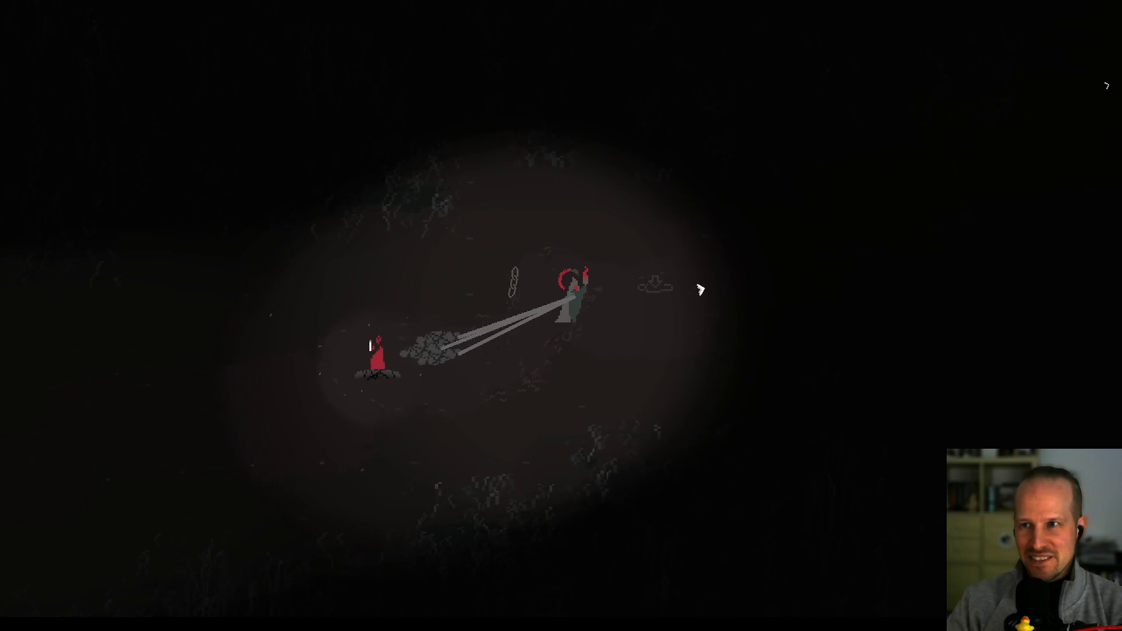
- Place a red candle figure, walk right toward the shrine, and light a fire
key(d)
right_click(613, 282)
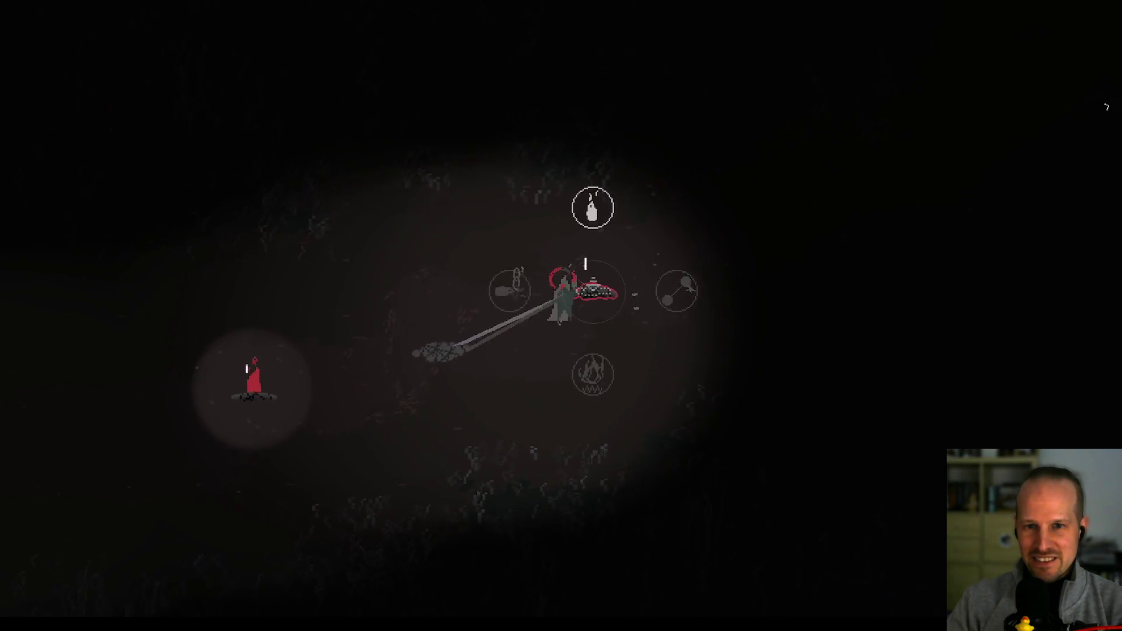
click(590, 205)
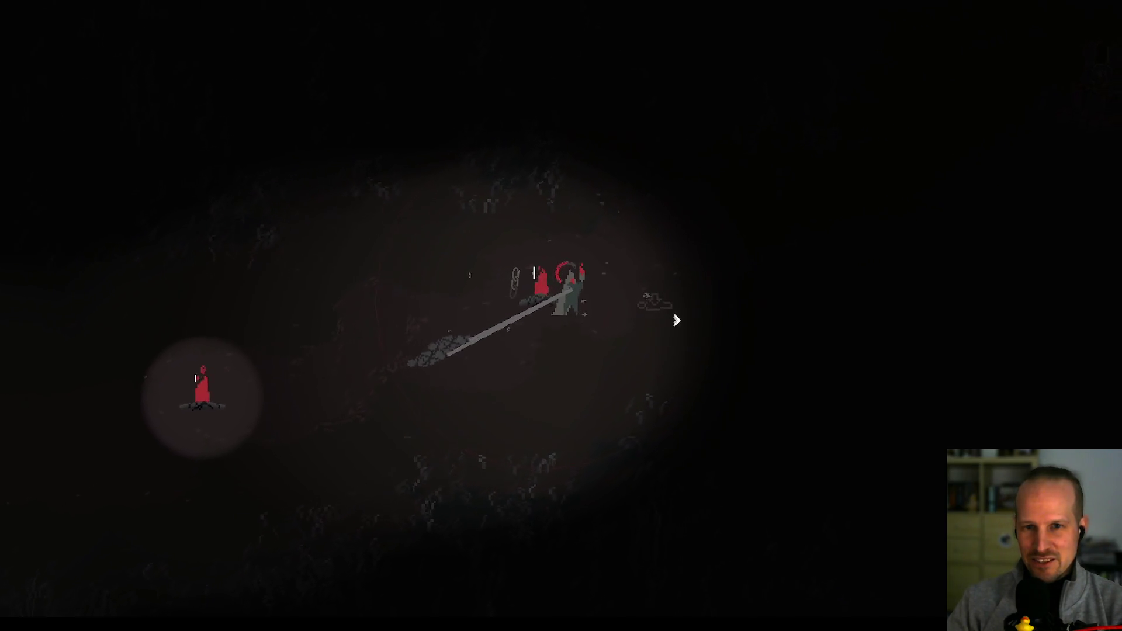
key(d)
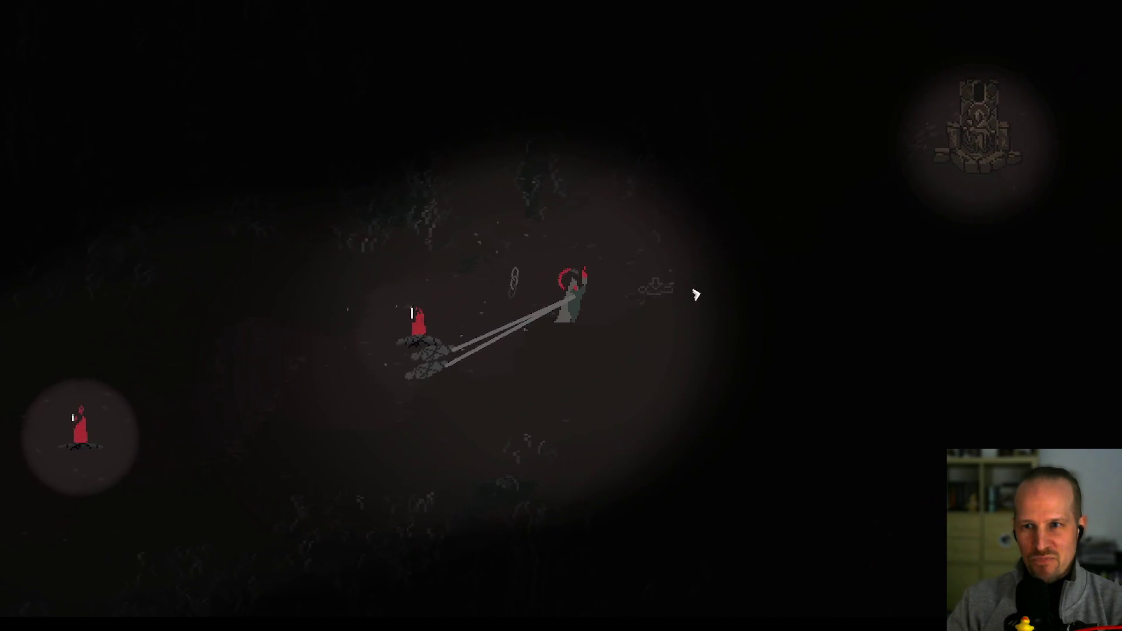
key(d)
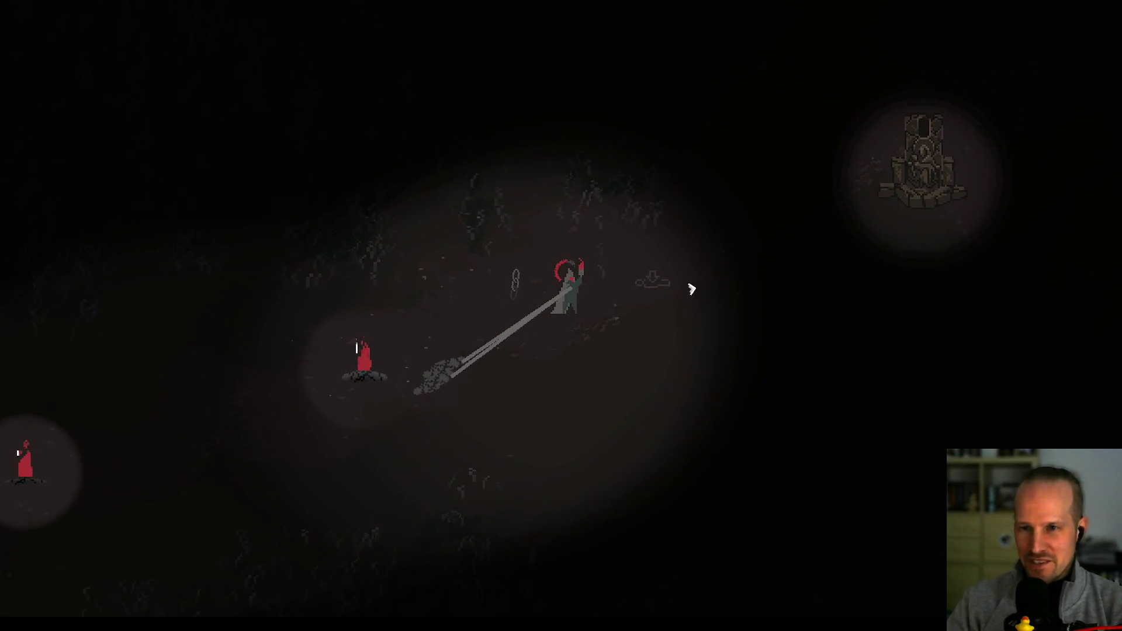
key(d)
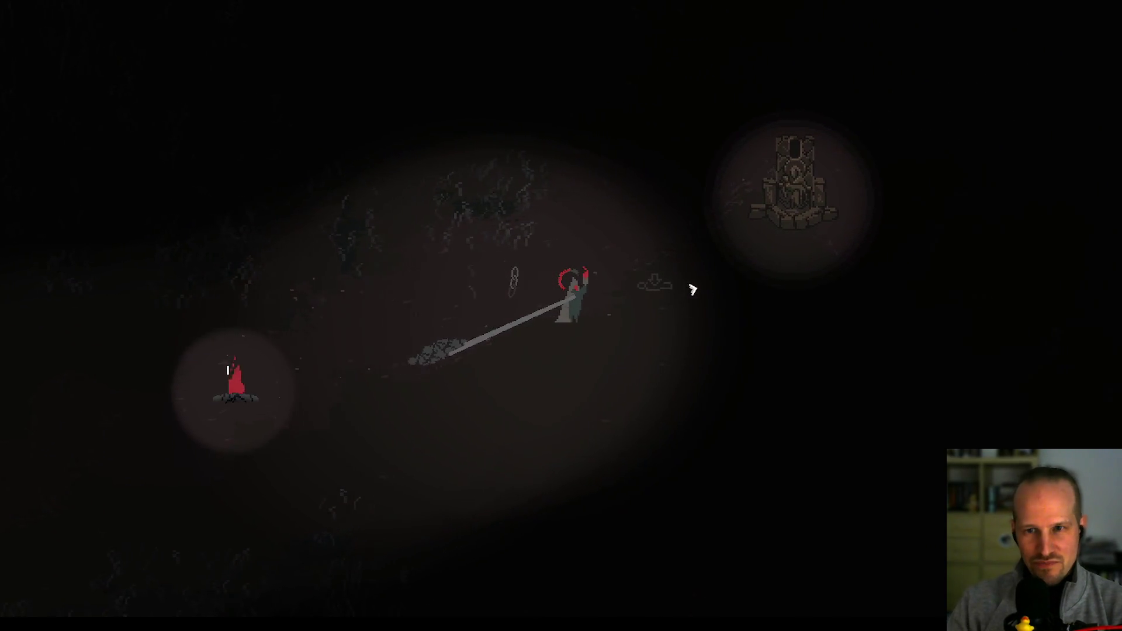
key(d)
right_click(593, 318)
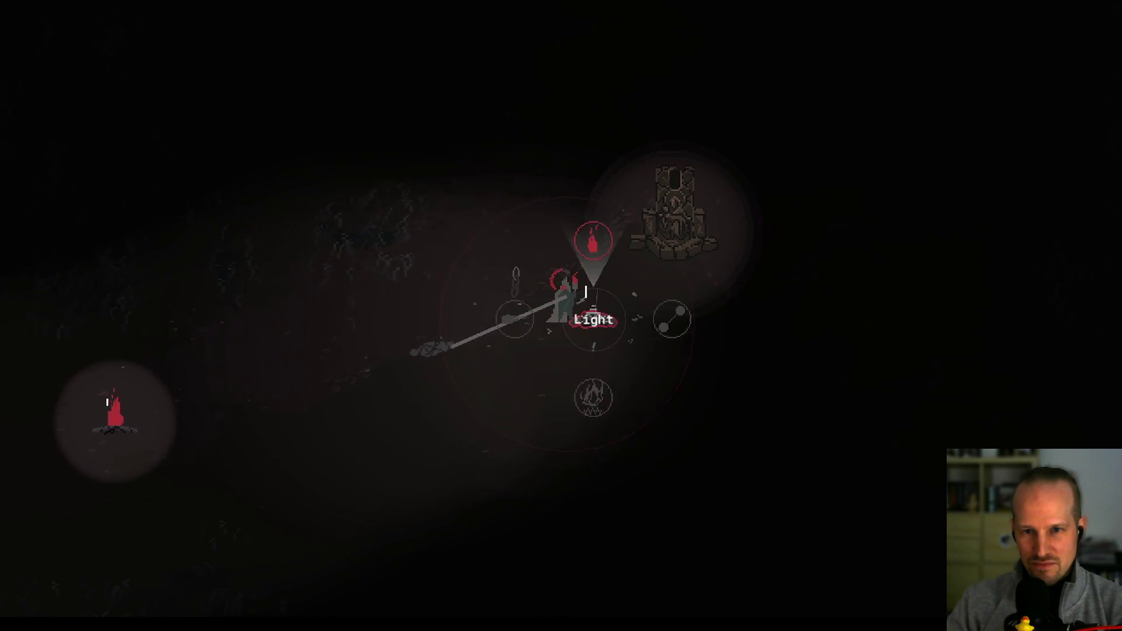
click(616, 307)
key(d)
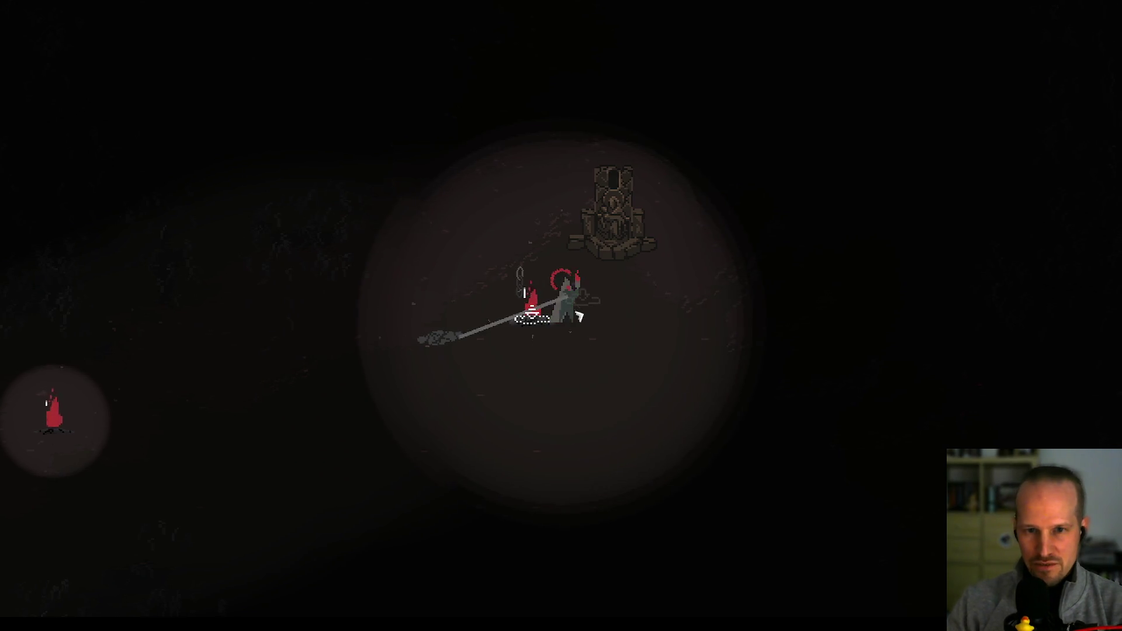
- Walk along the red beam and light the red-outlined pile on the right
key(w)
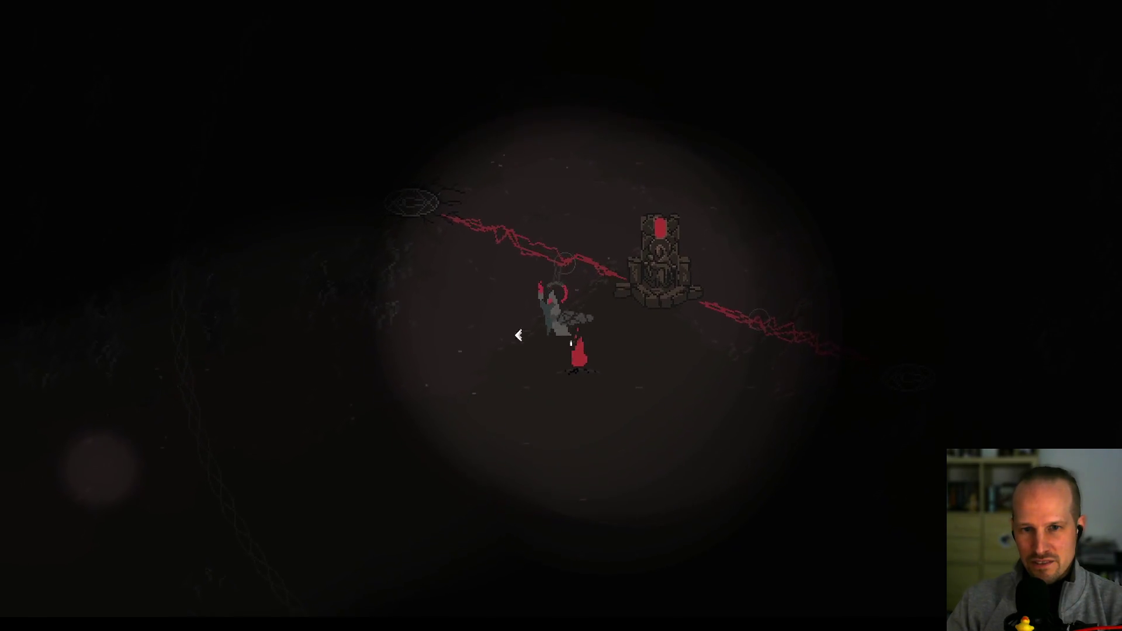
key(d)
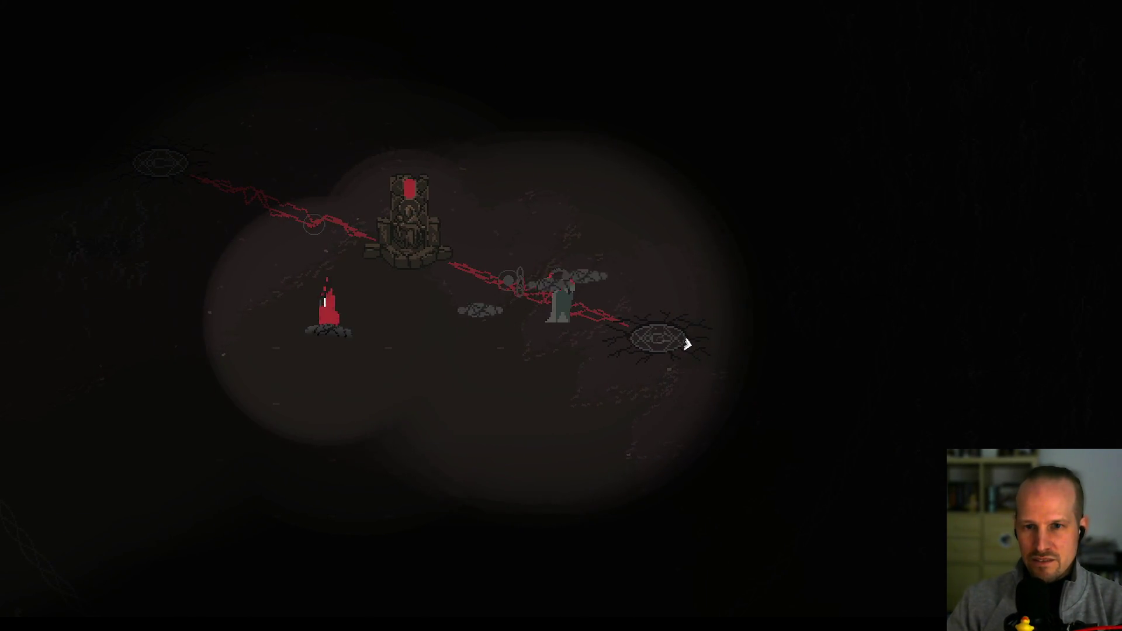
click(682, 345)
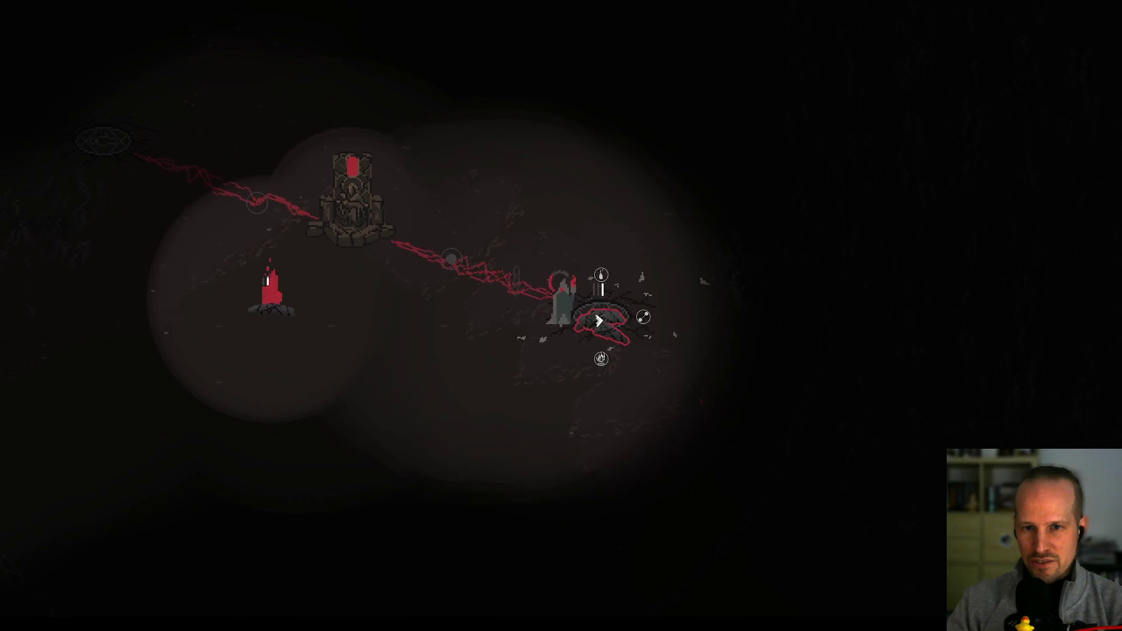
click(601, 275)
- Light the second pile up-left along the beam, then walk down below the throne
key(a)
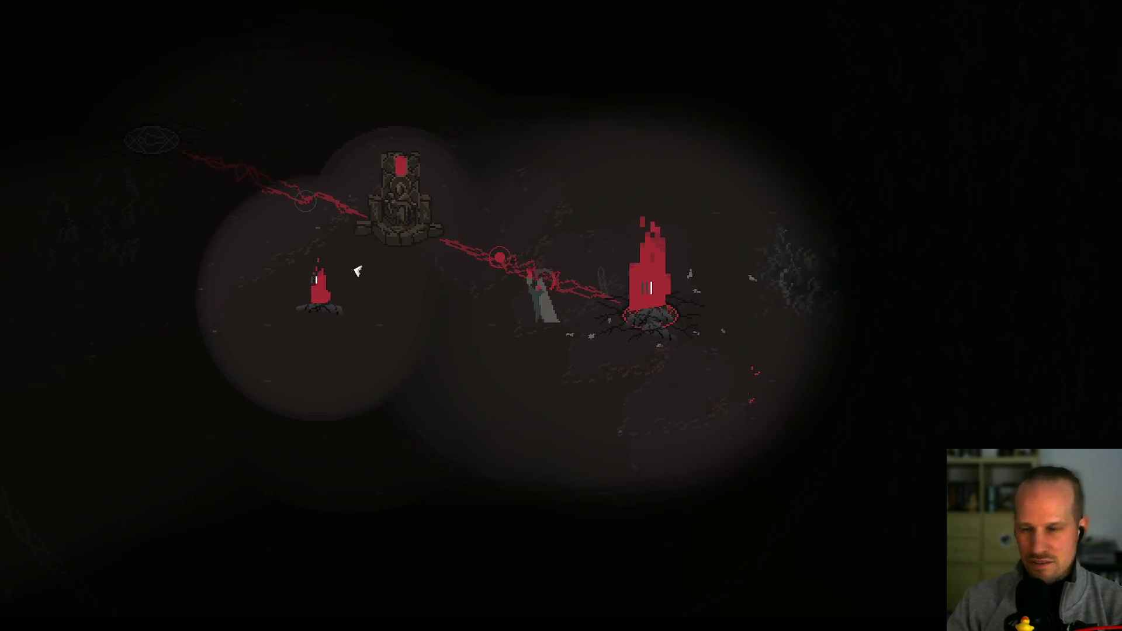
key(w)
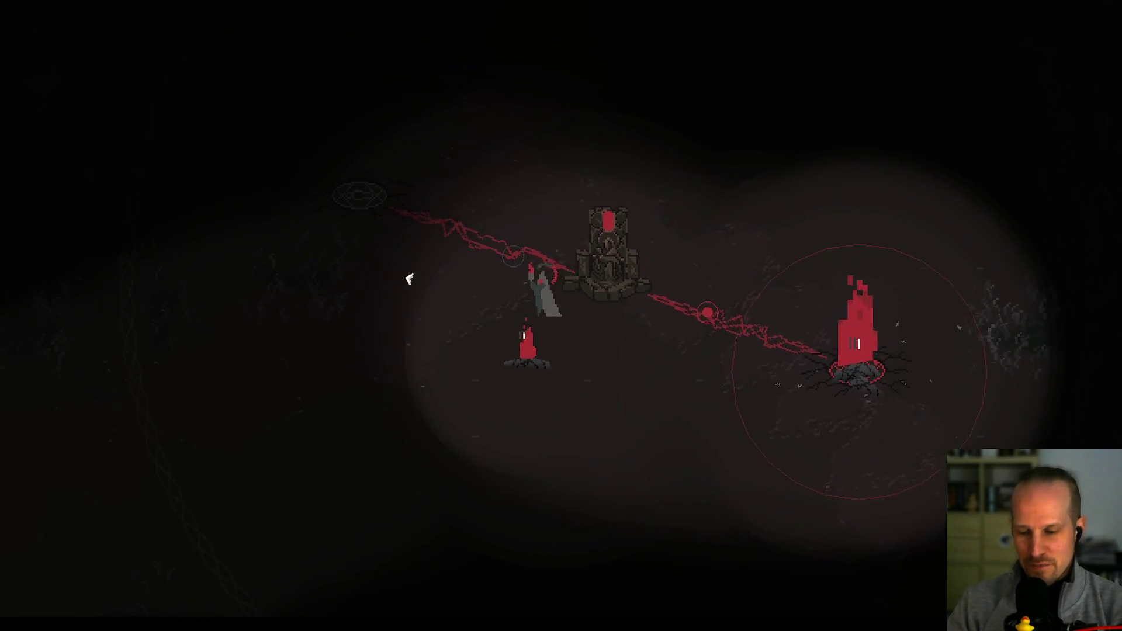
click(485, 275)
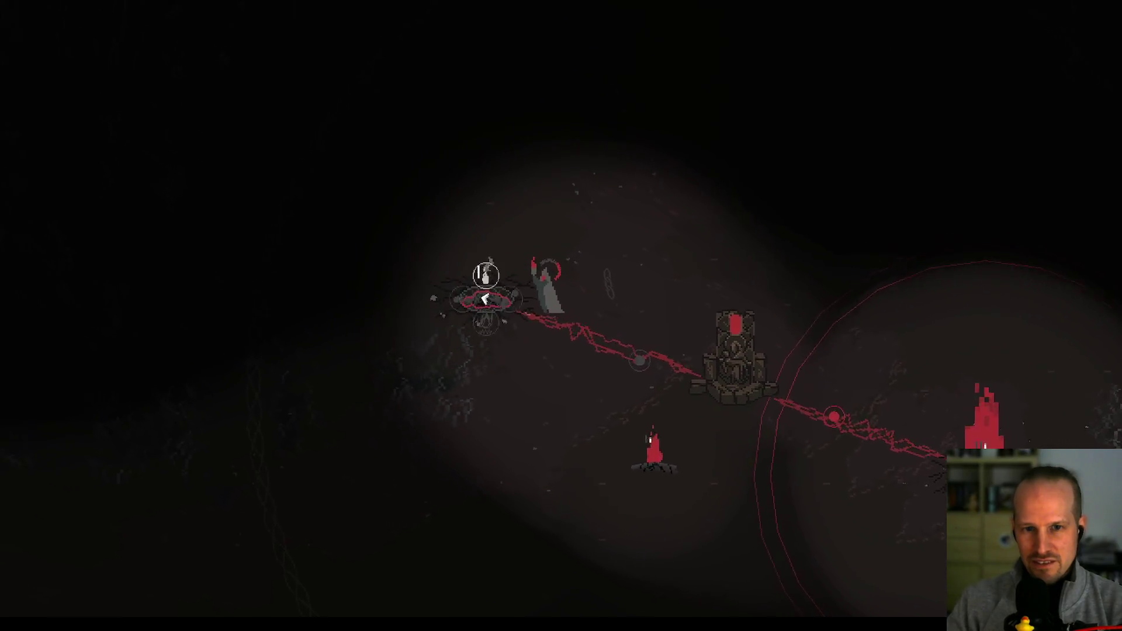
click(522, 234)
key(d)
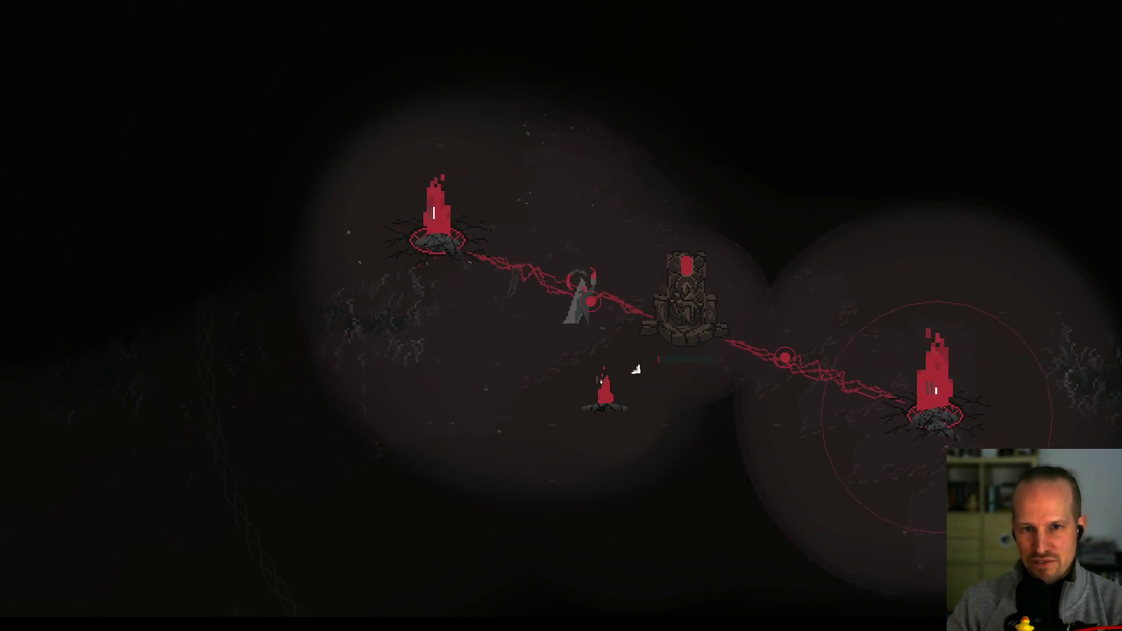
key(s)
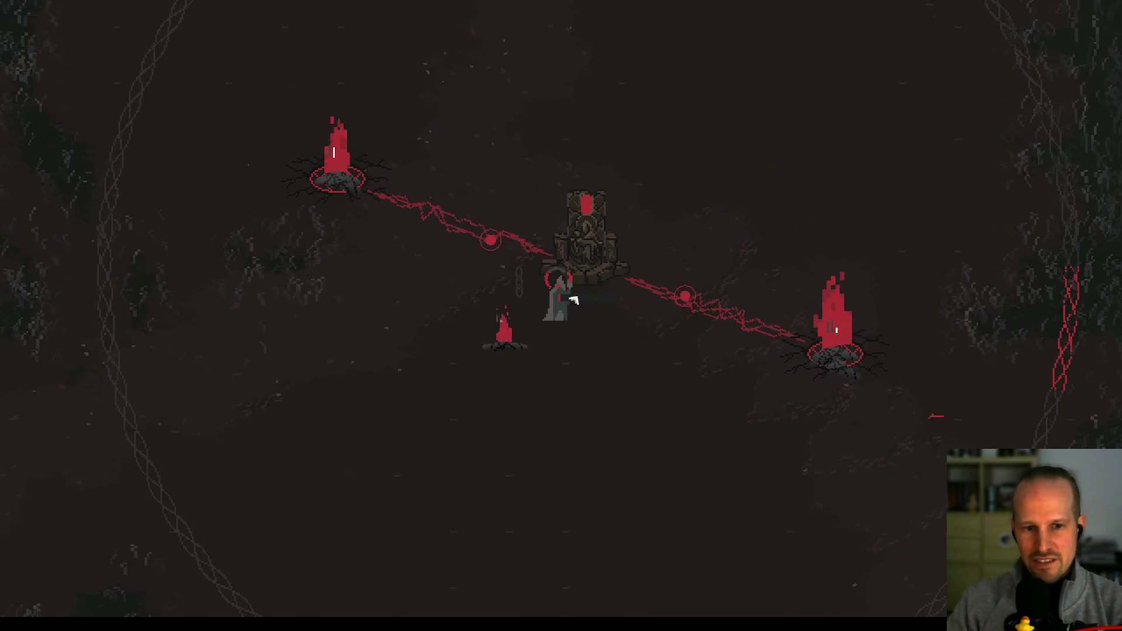
- Walk the character around the burning pile and altar, ending left toward the rock
key(s)
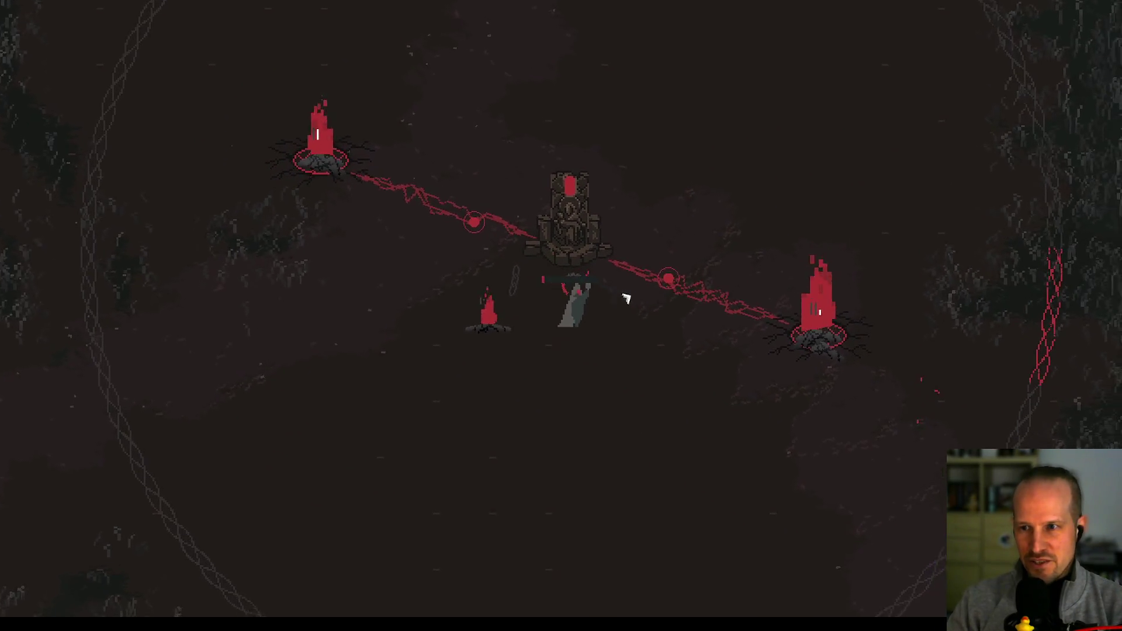
key(d)
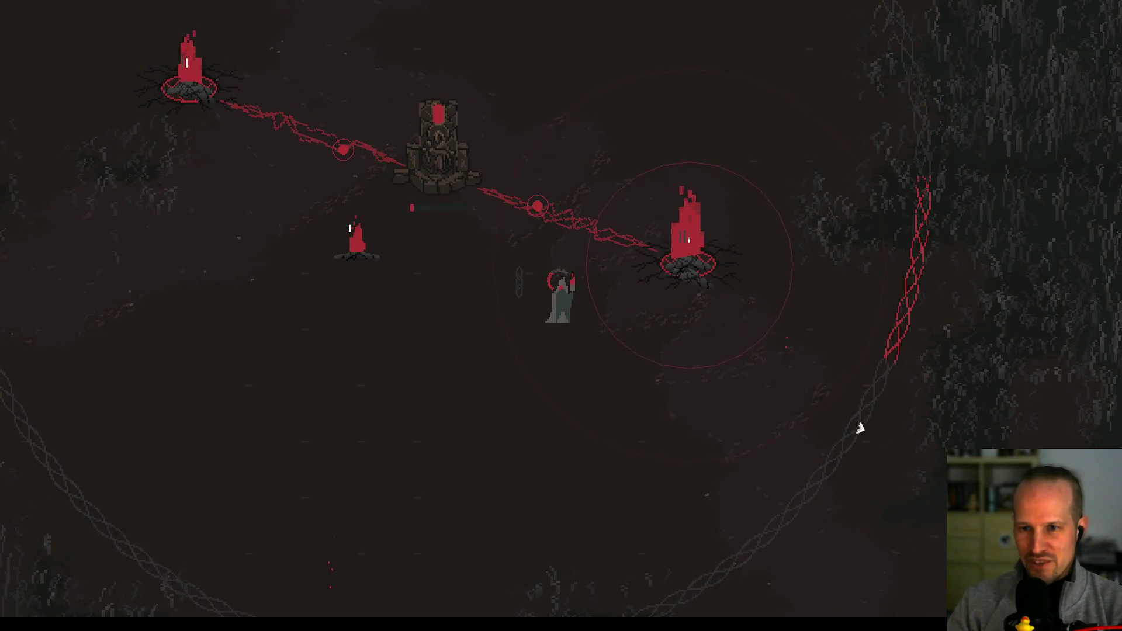
key(s)
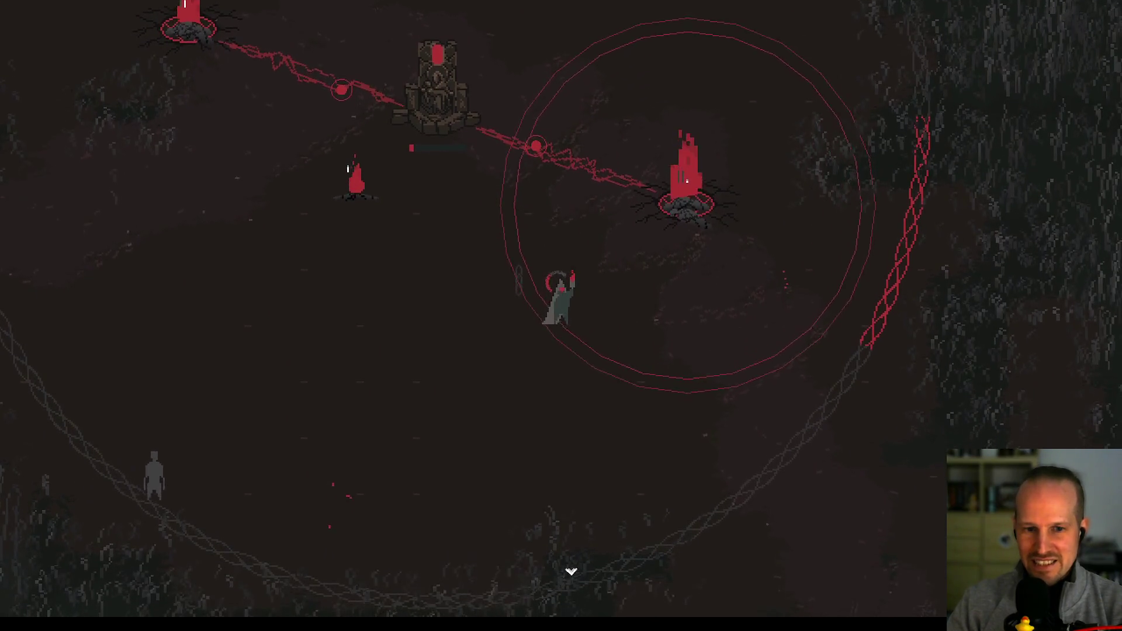
key(a)
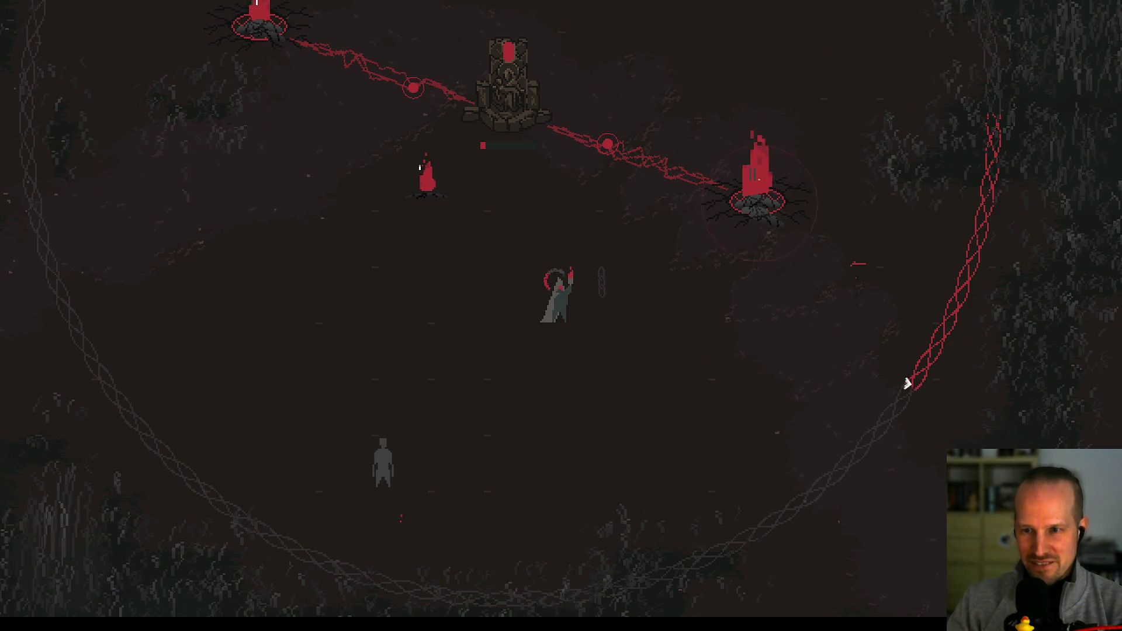
key(w)
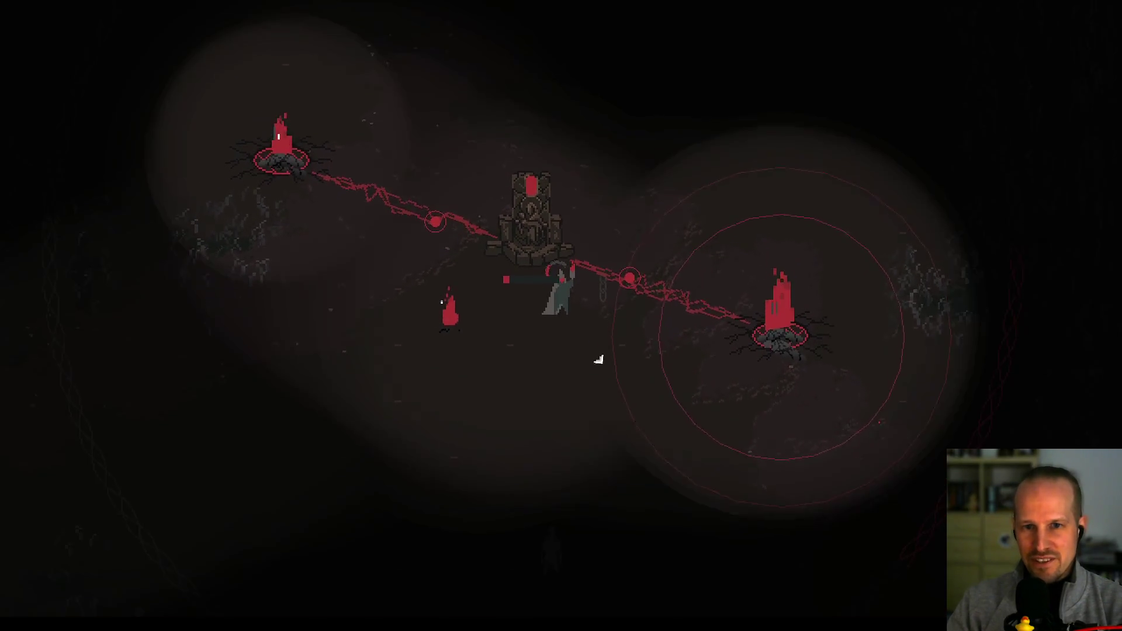
key(d)
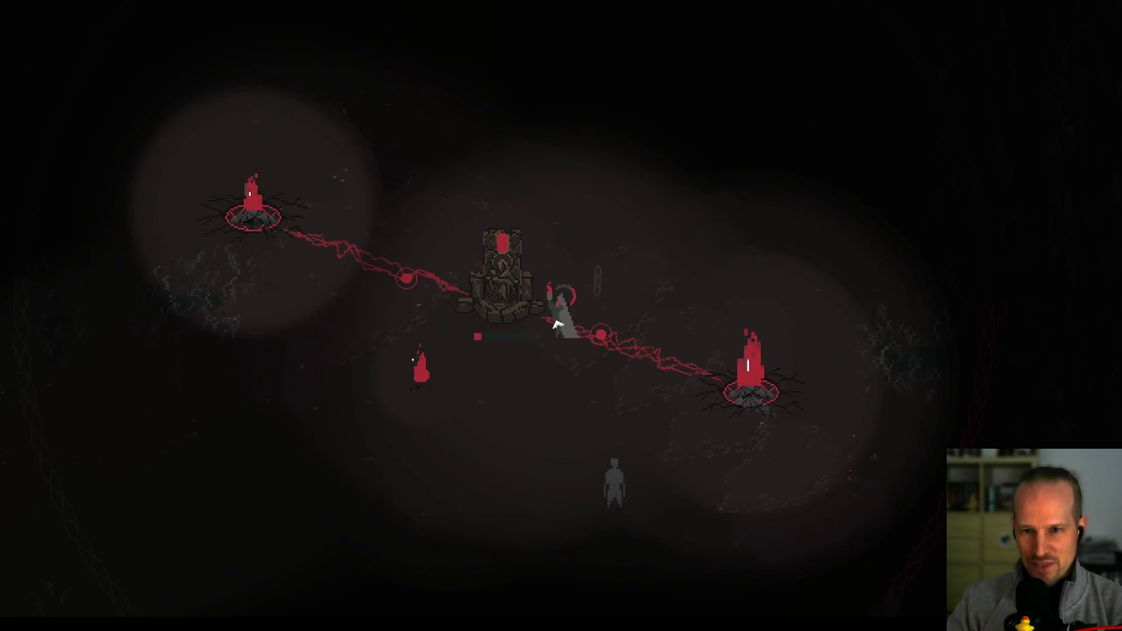
key(s)
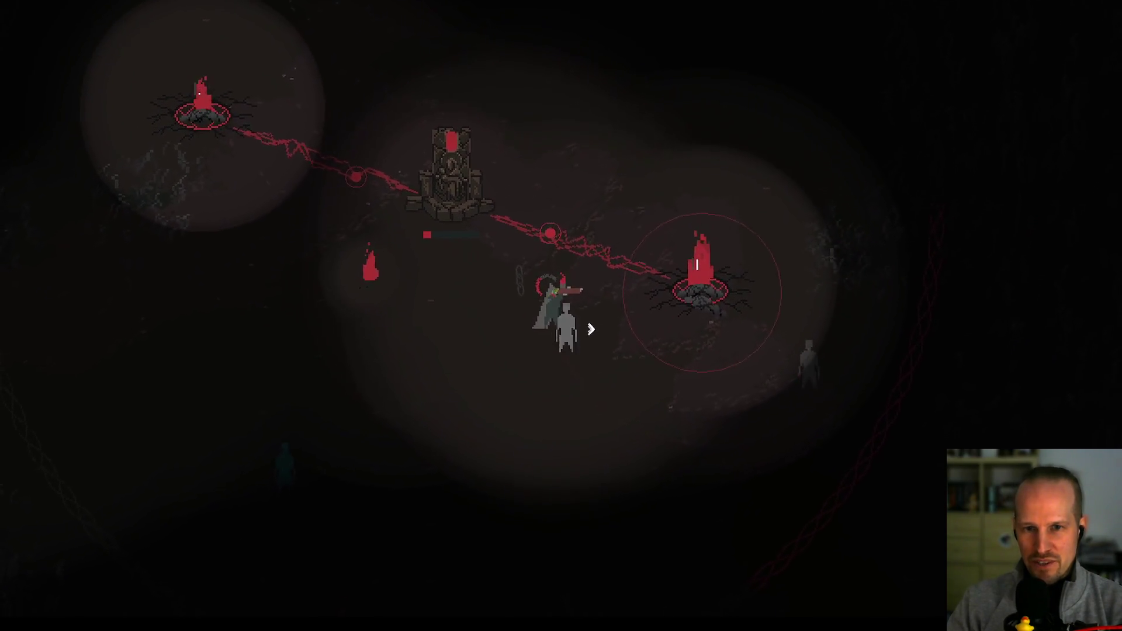
key(a)
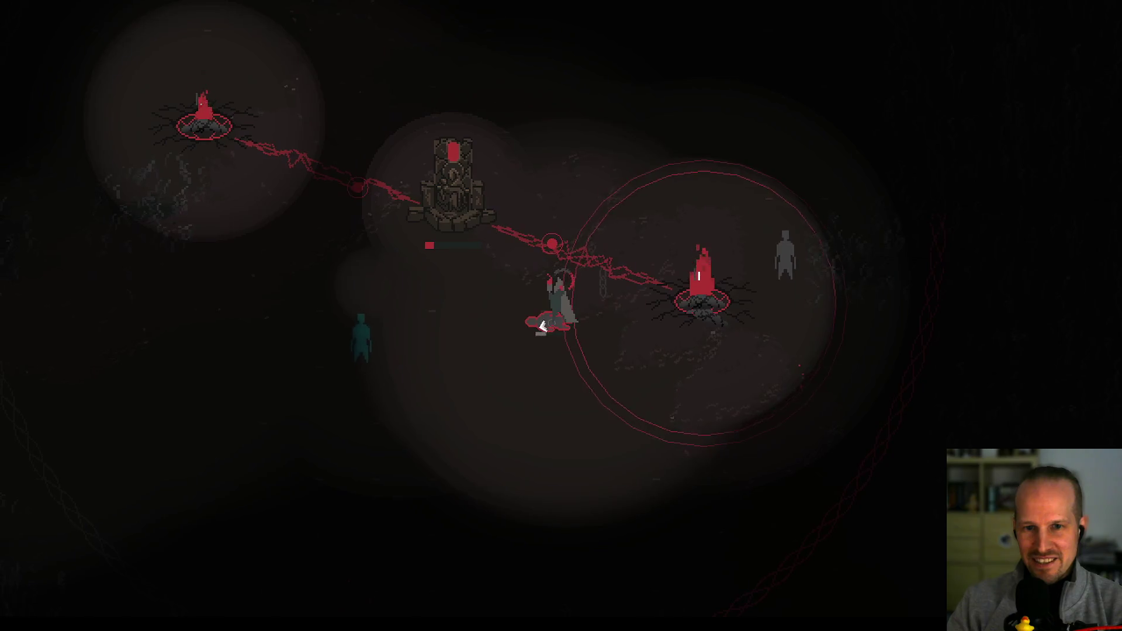
key(a)
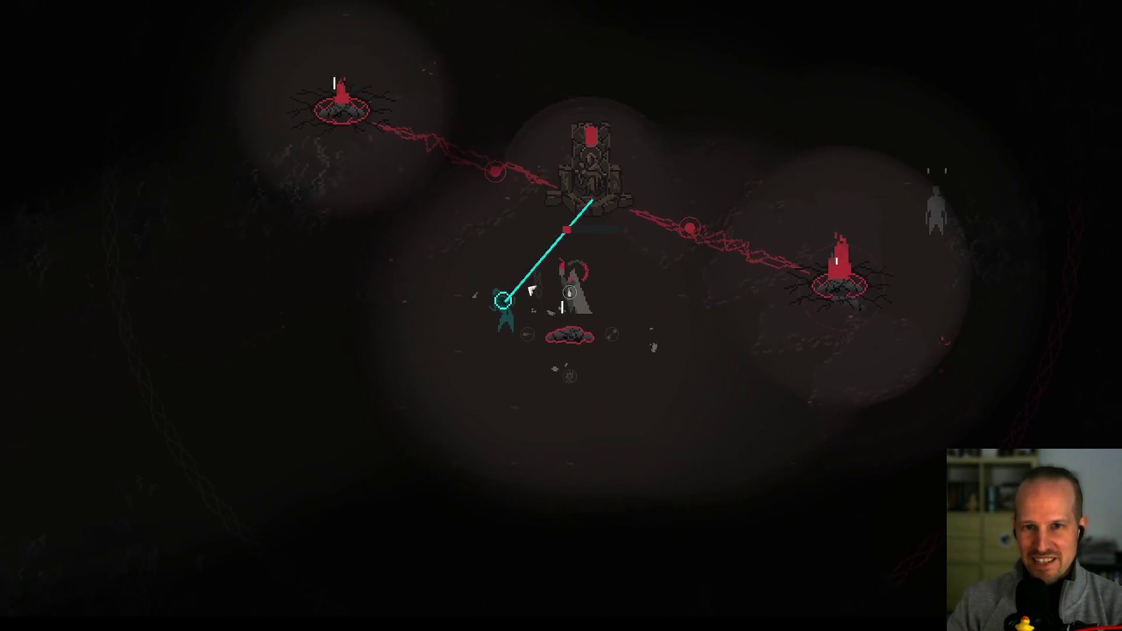
- Walk down-right, then up-right, then back left toward the rock
key(s)
key(d)
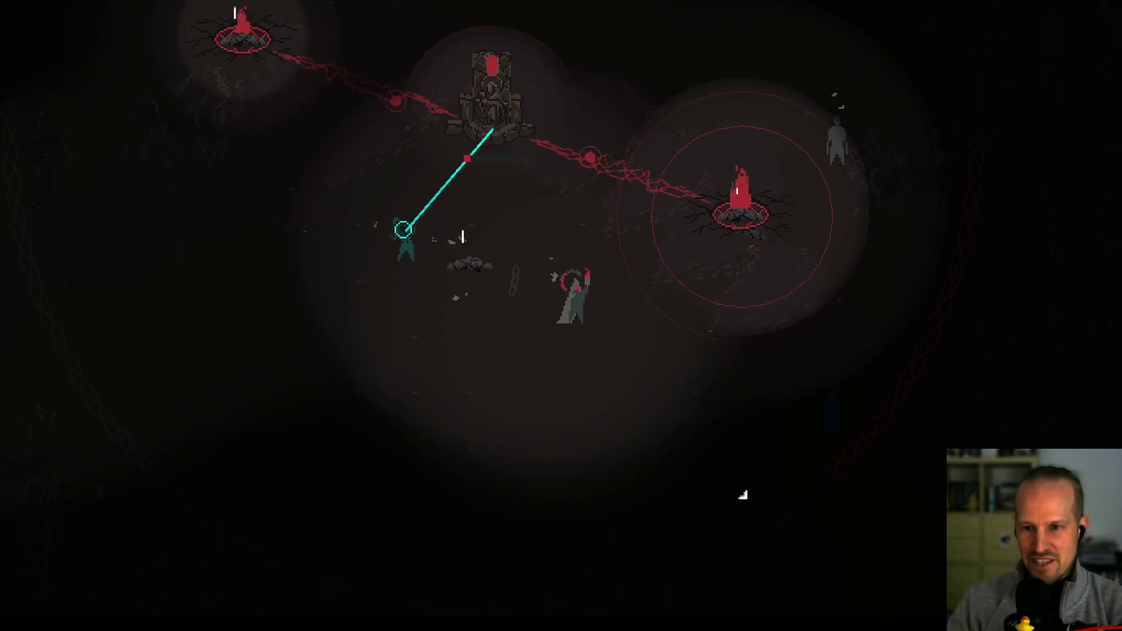
key(s)
key(d)
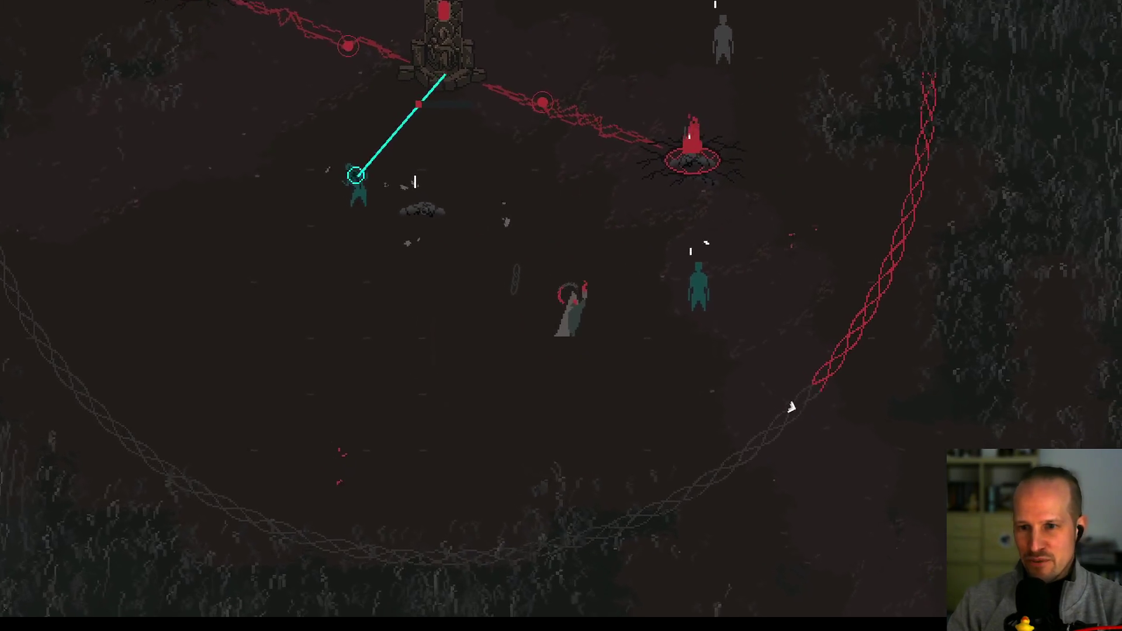
key(w)
key(d)
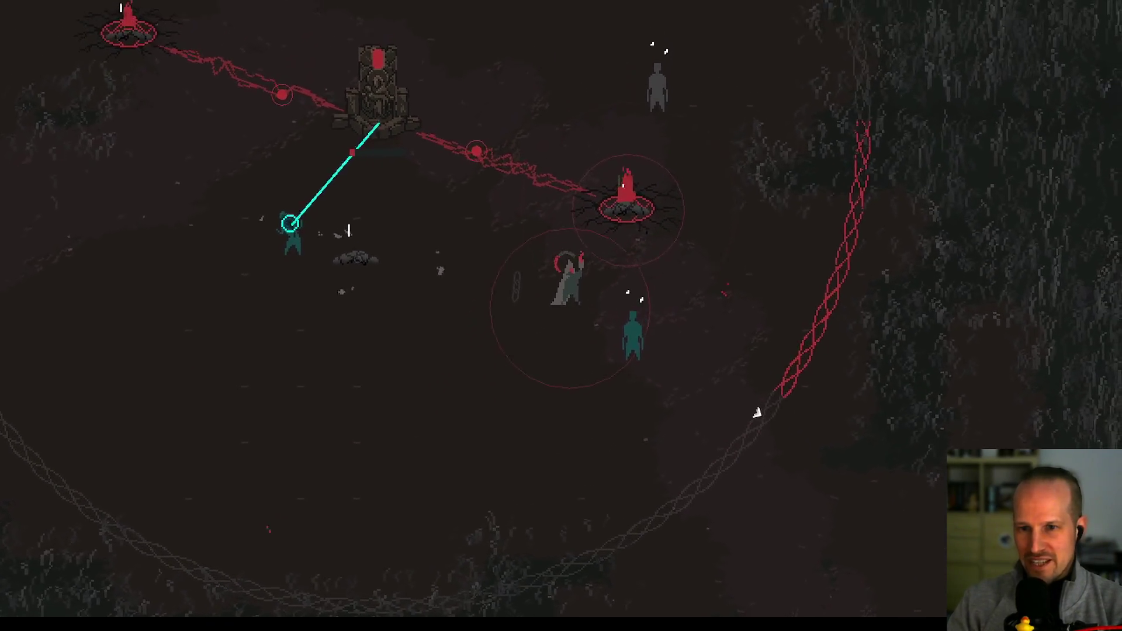
key(a)
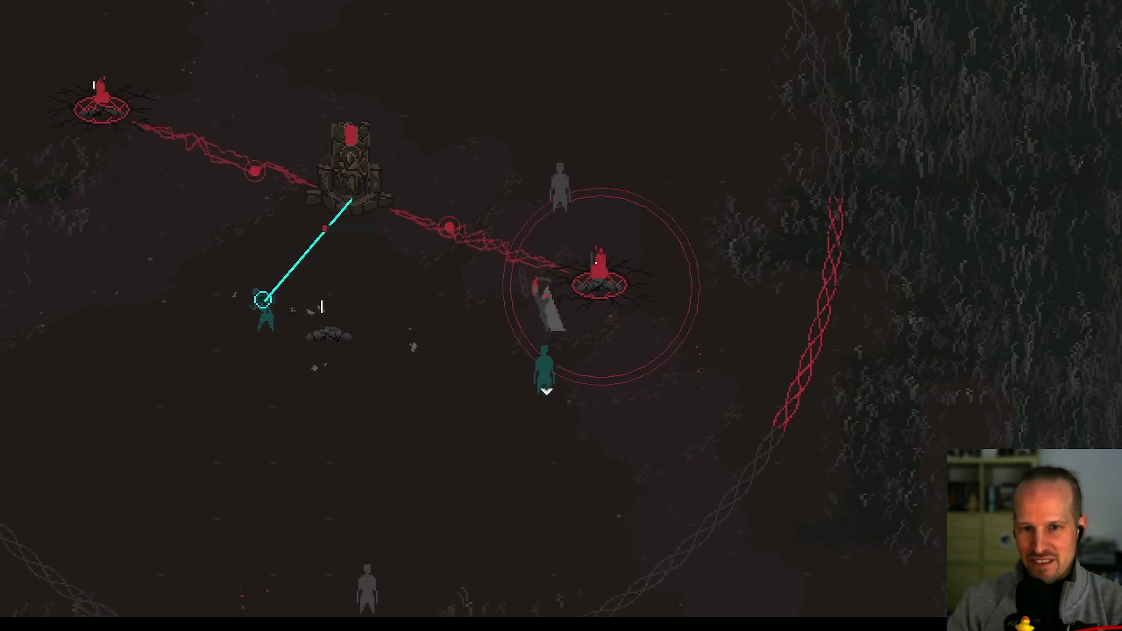
key(a)
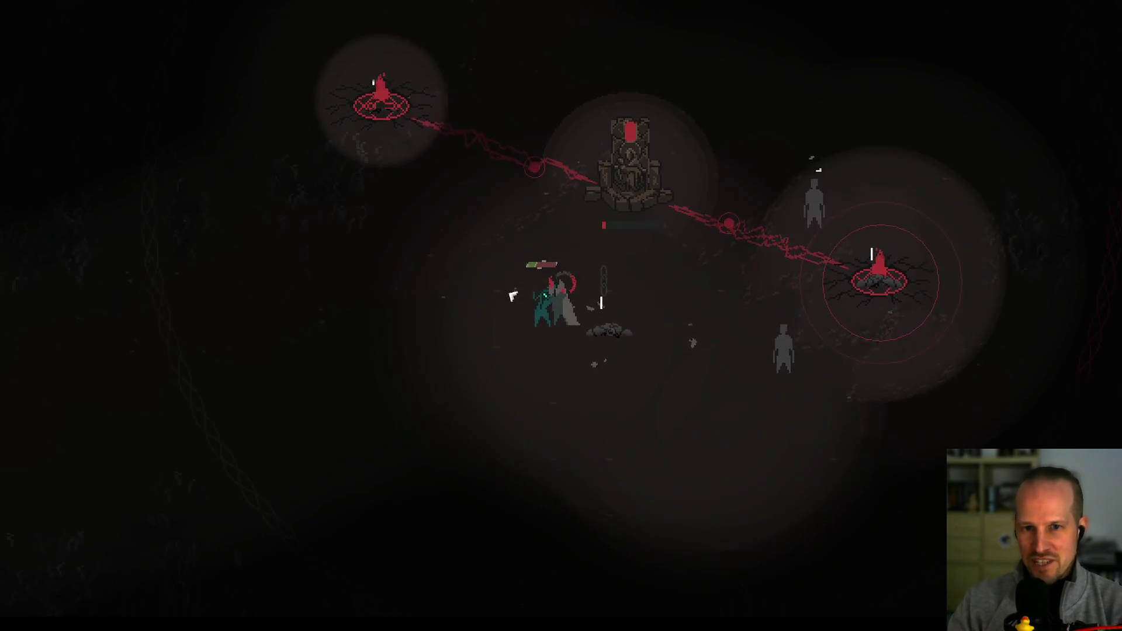
- Move among the approaching enemies to fight them off near the character
key(d)
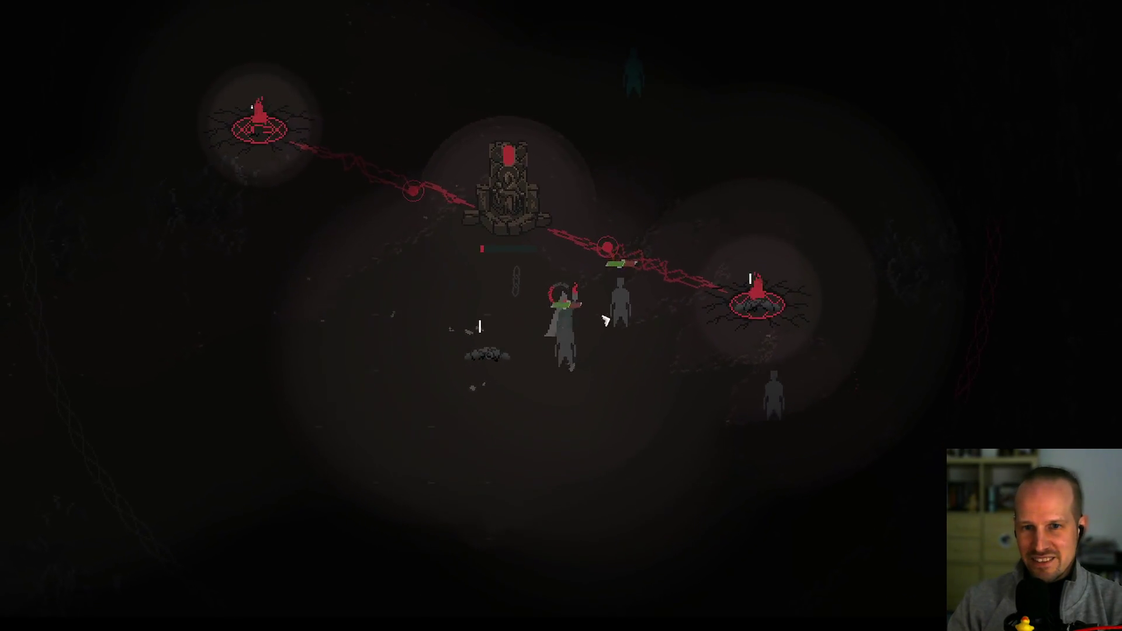
key(w)
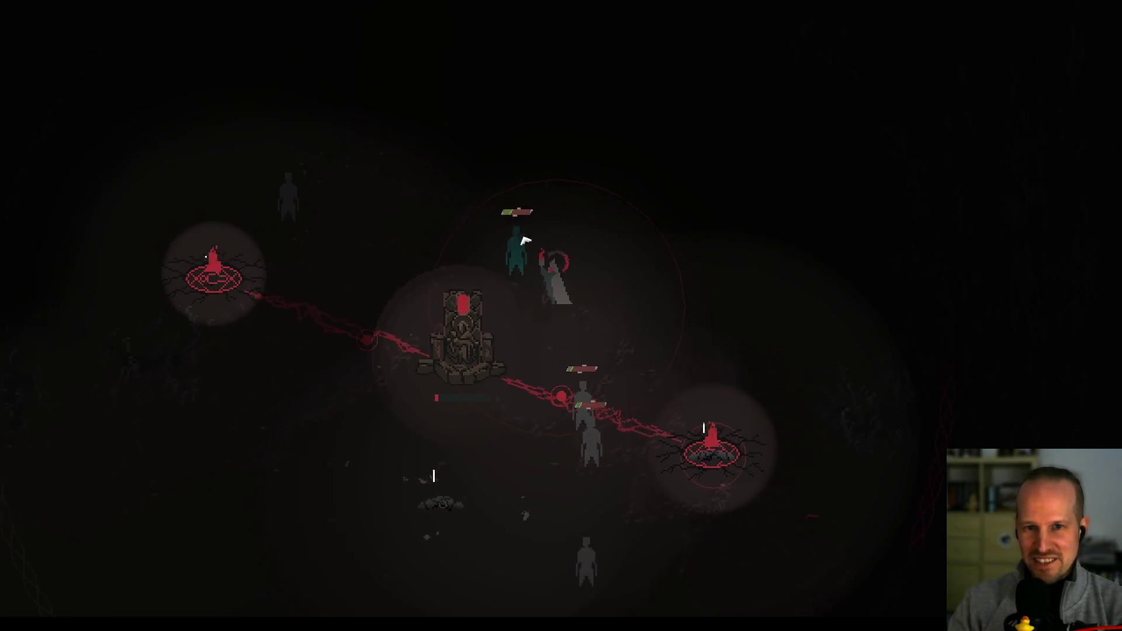
key(s)
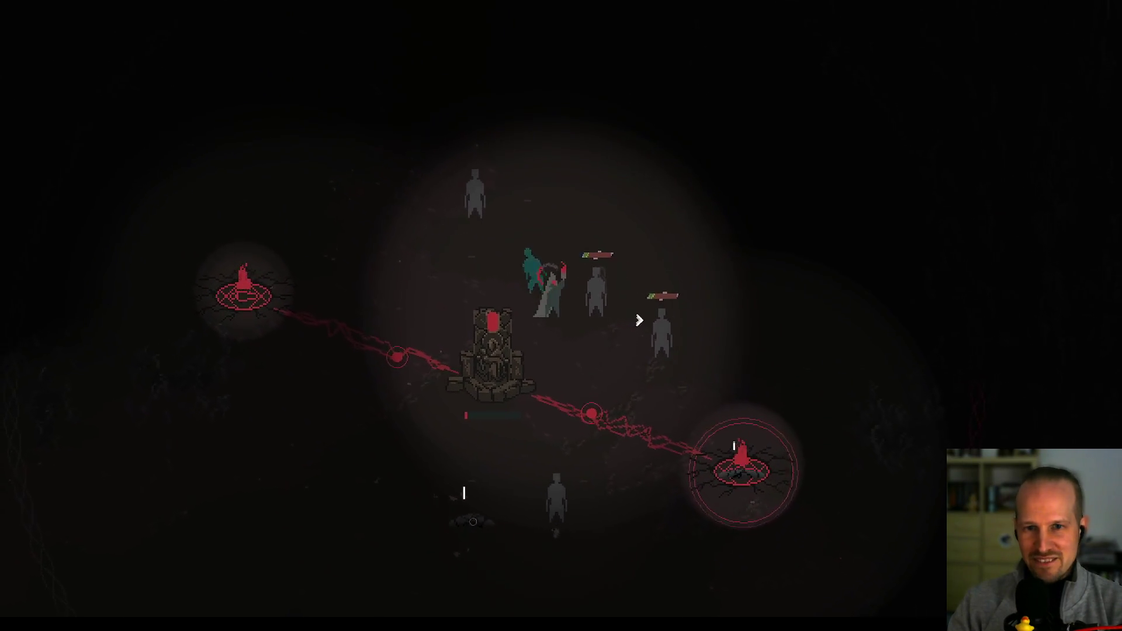
key(d)
key(w)
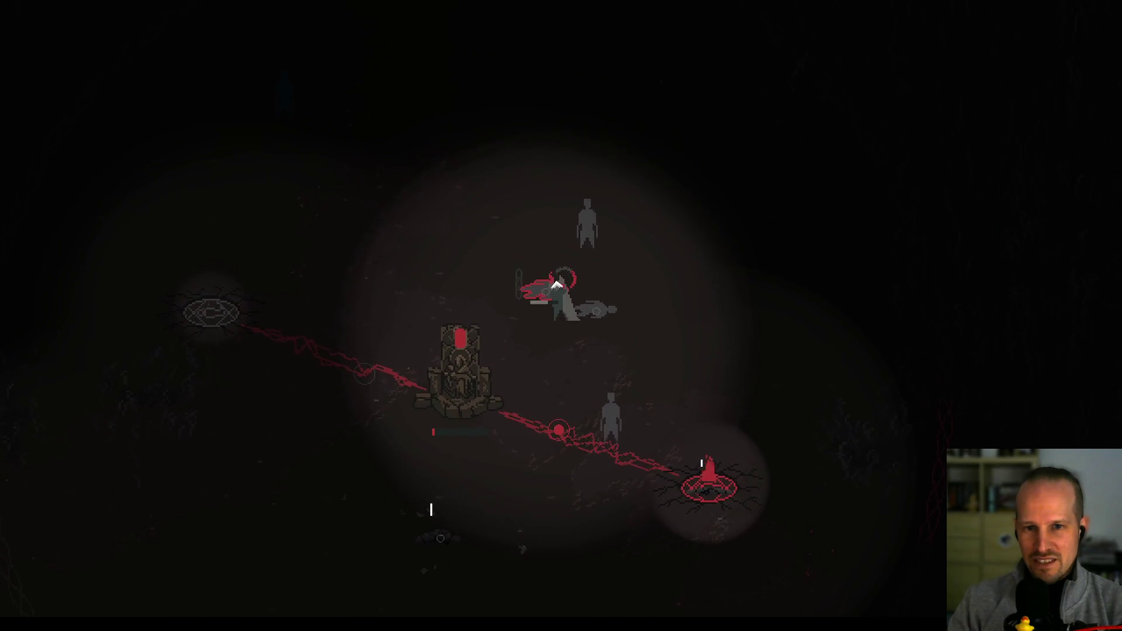
key(s)
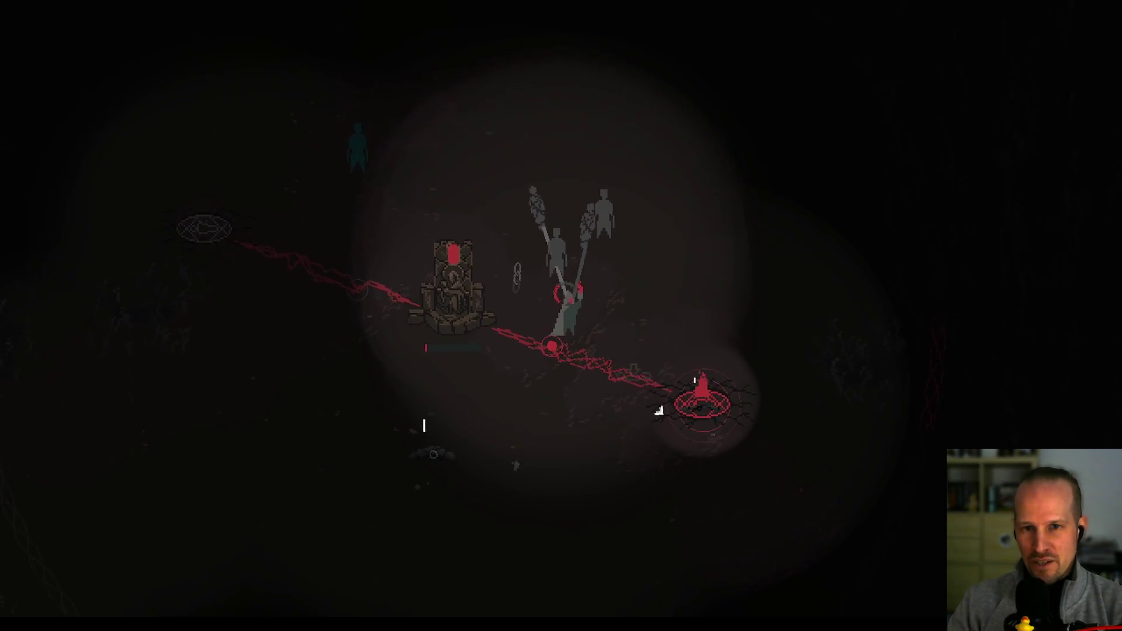
- Circle west of the throne, north above it, then south-east to the right candle circle
key(a)
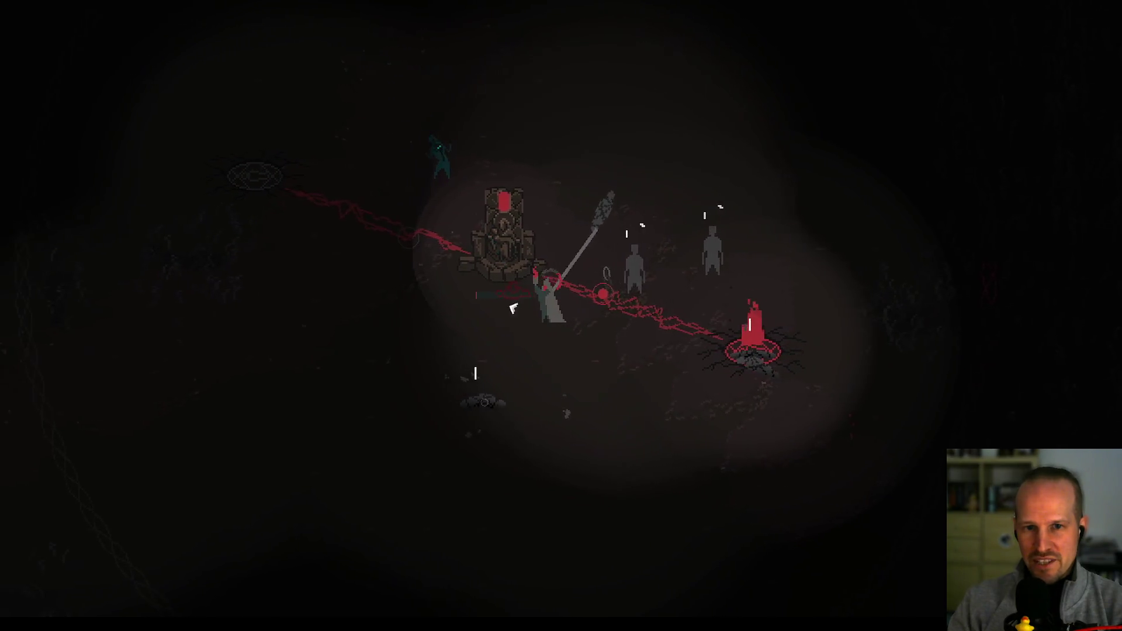
key(w)
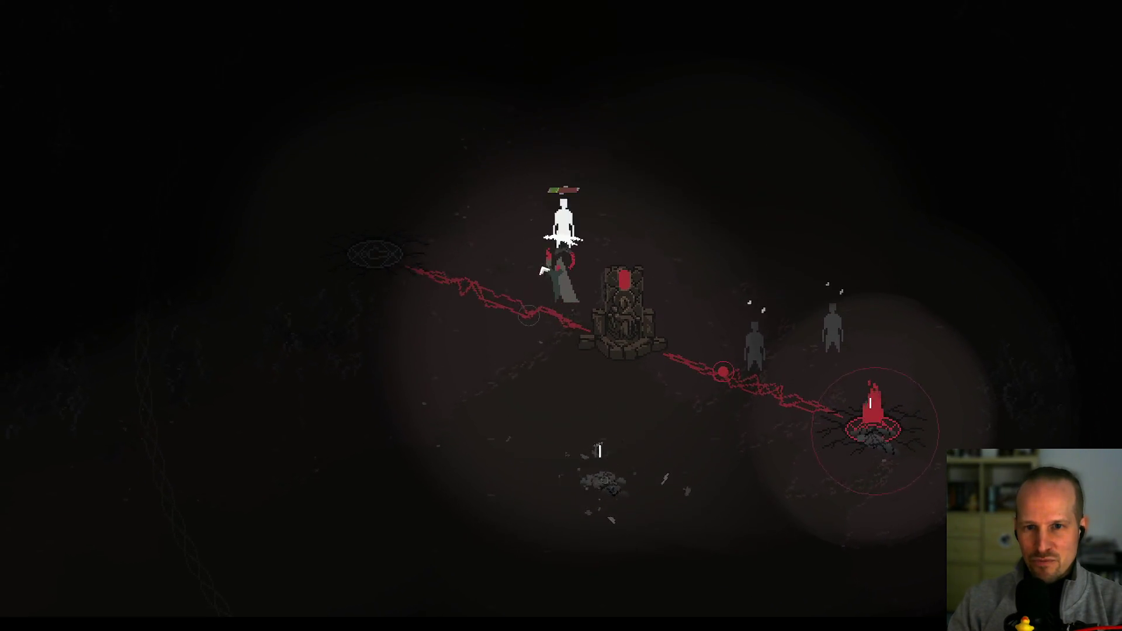
key(d)
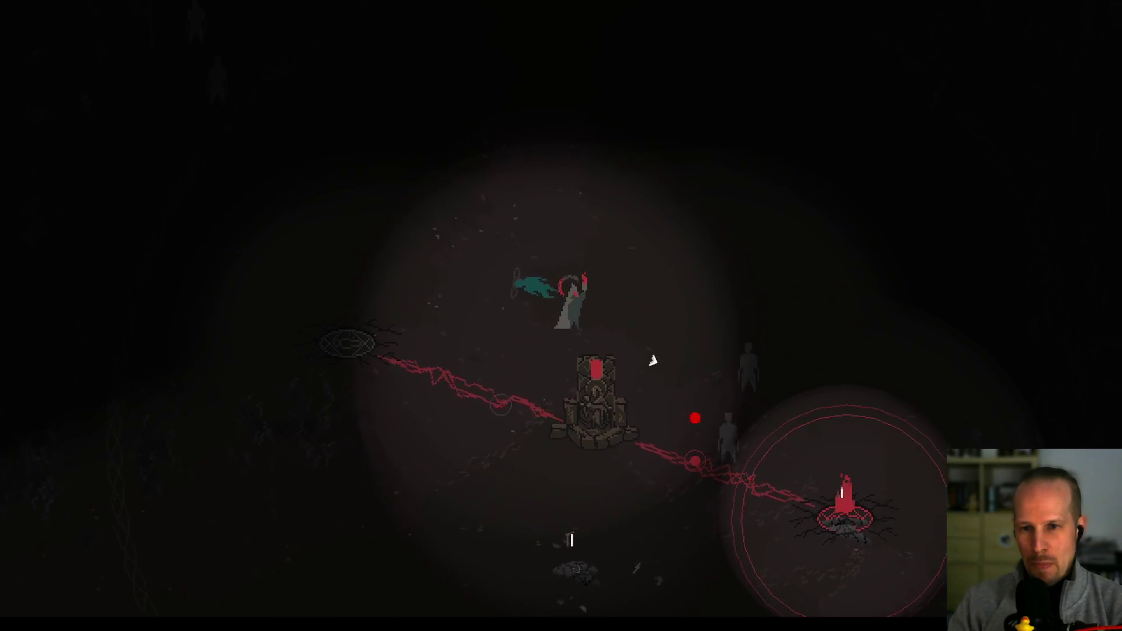
key(s)
key(s)
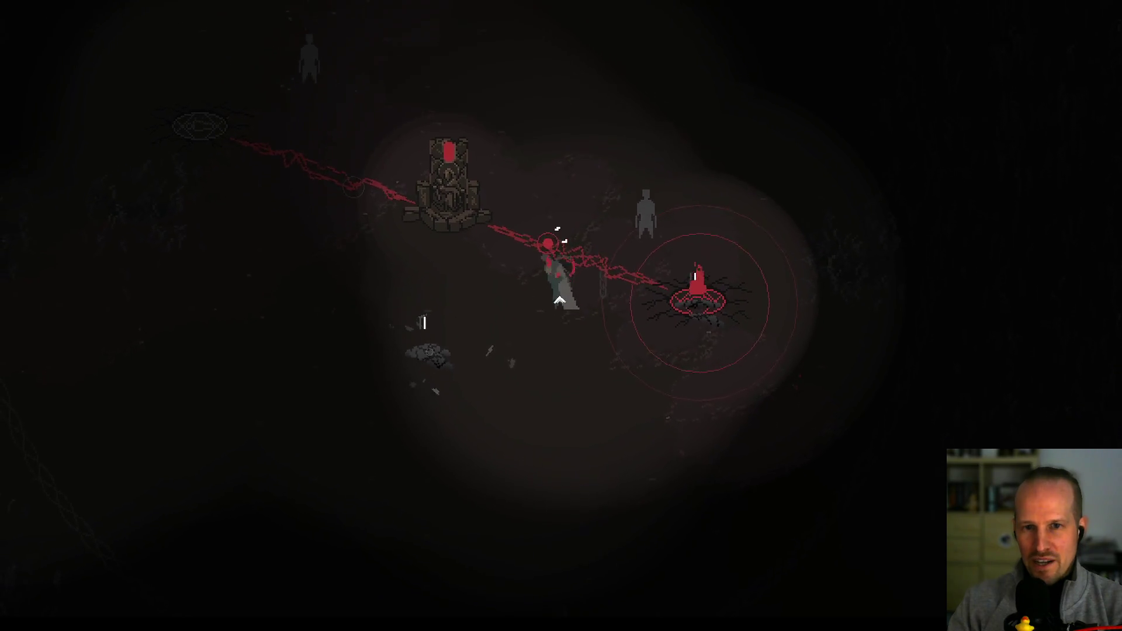
- Walk around near the right candle until it flares into a large flame
key(w)
key(a)
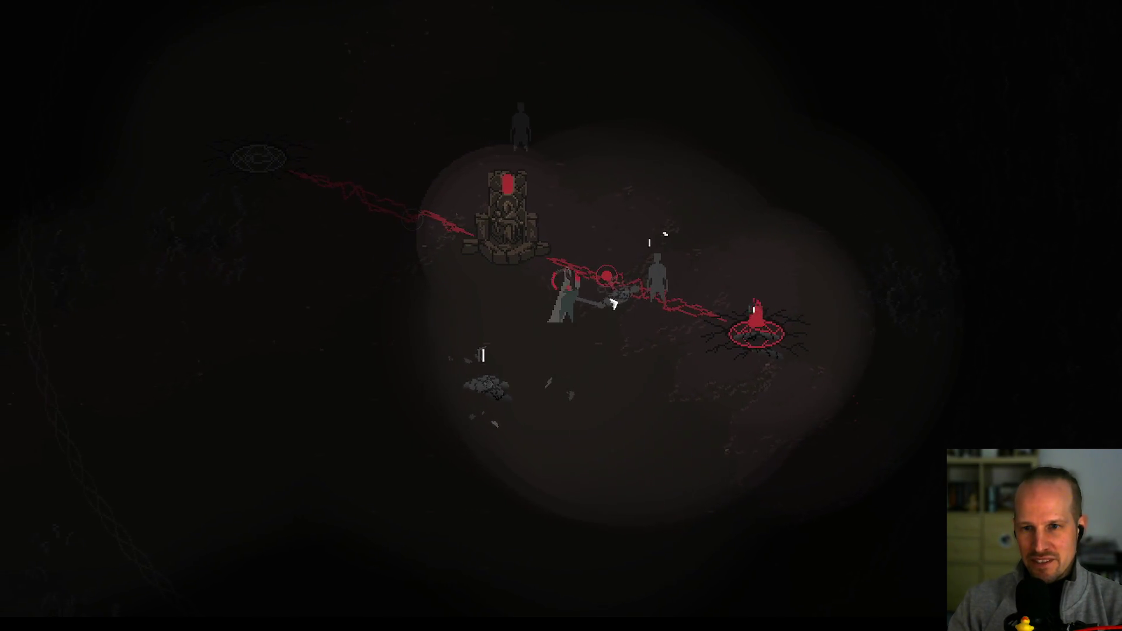
key(d)
key(s)
key(d)
key(e)
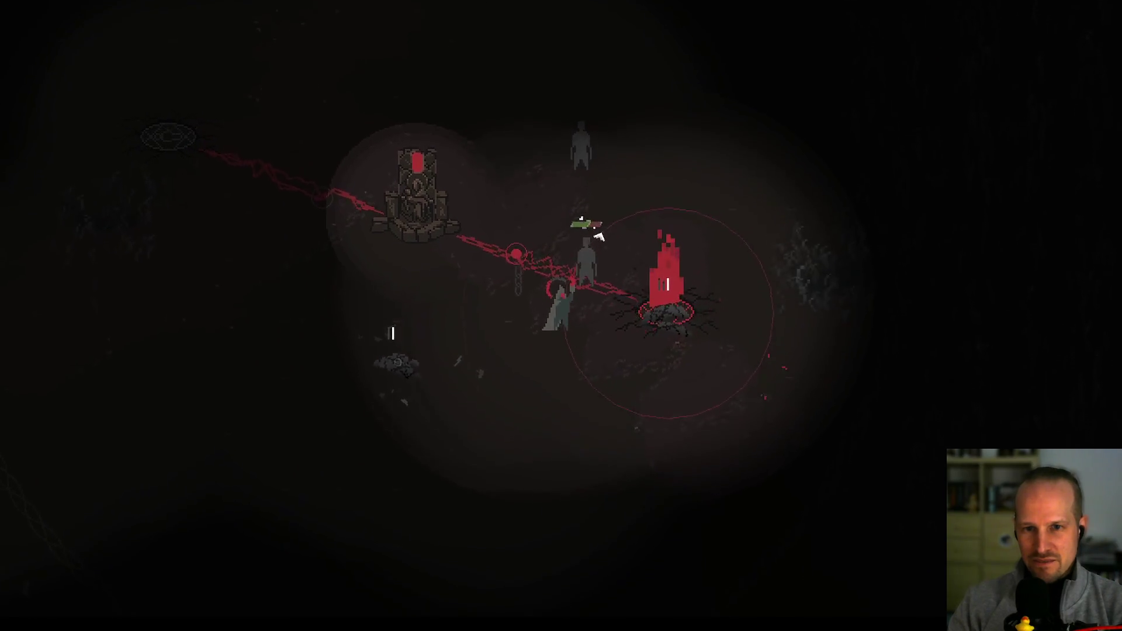
- Walk north above the throne, then west toward the unlit left candle
key(w)
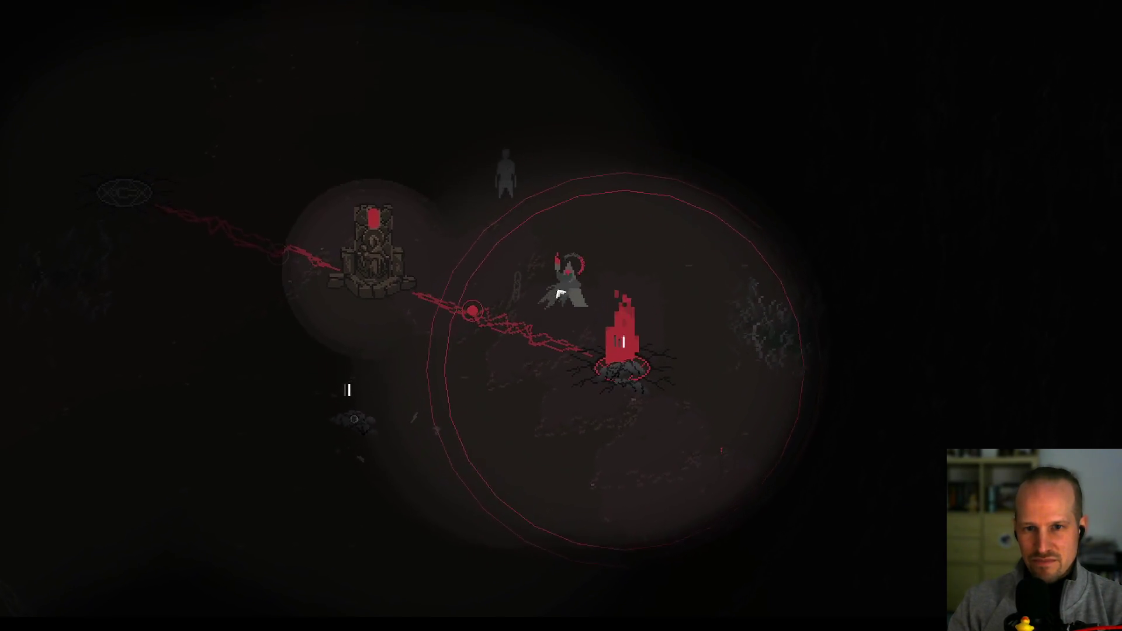
key(w)
key(e)
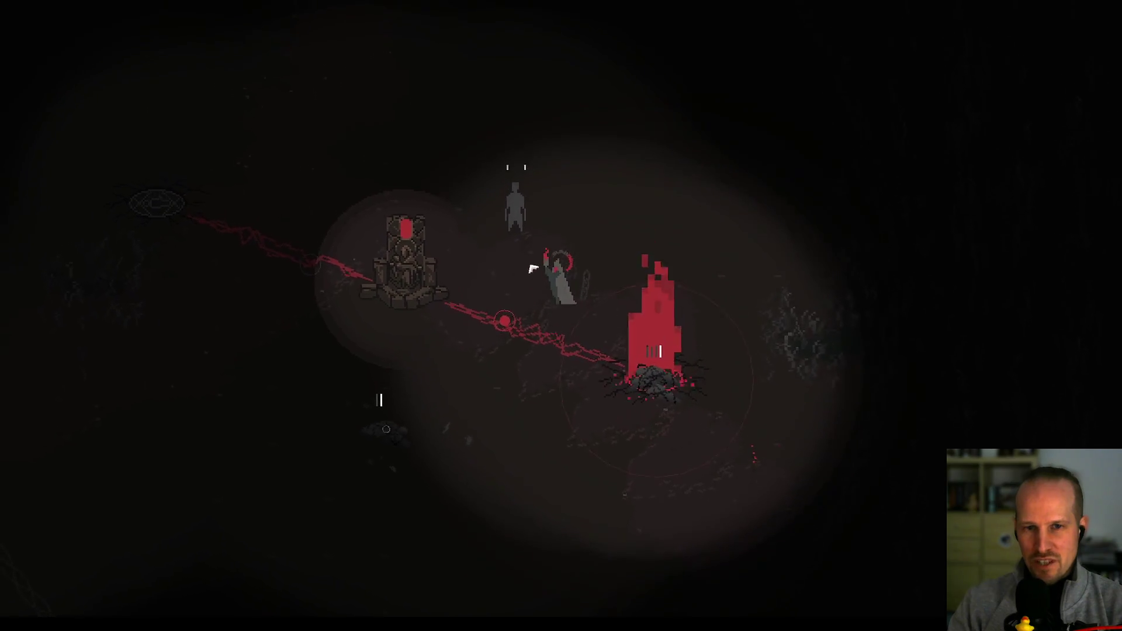
key(a)
key(w)
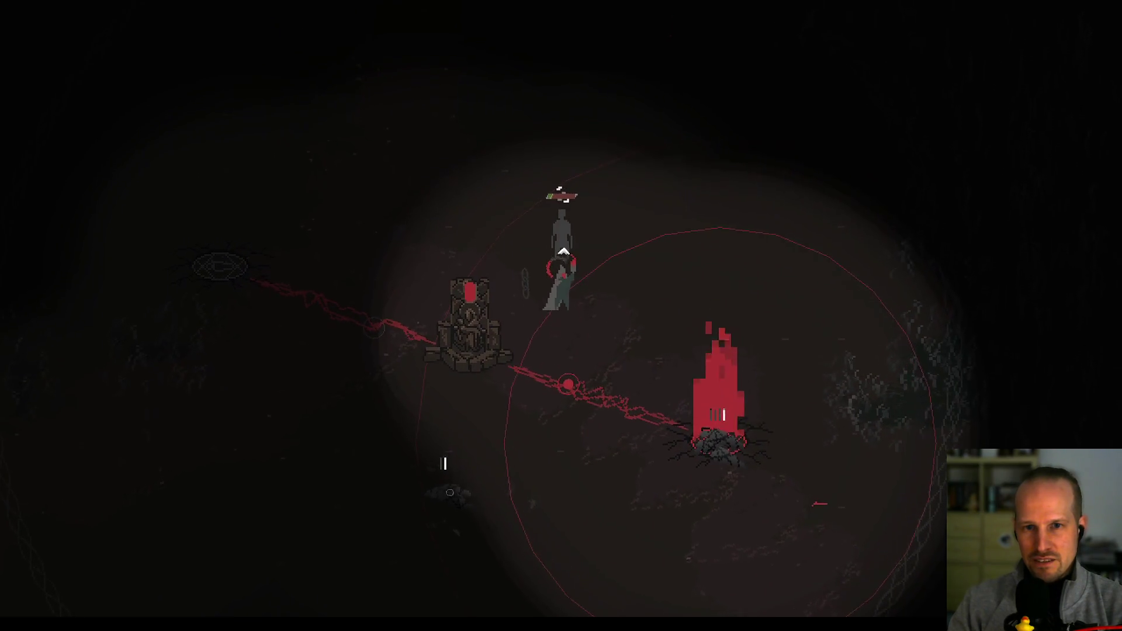
key(a)
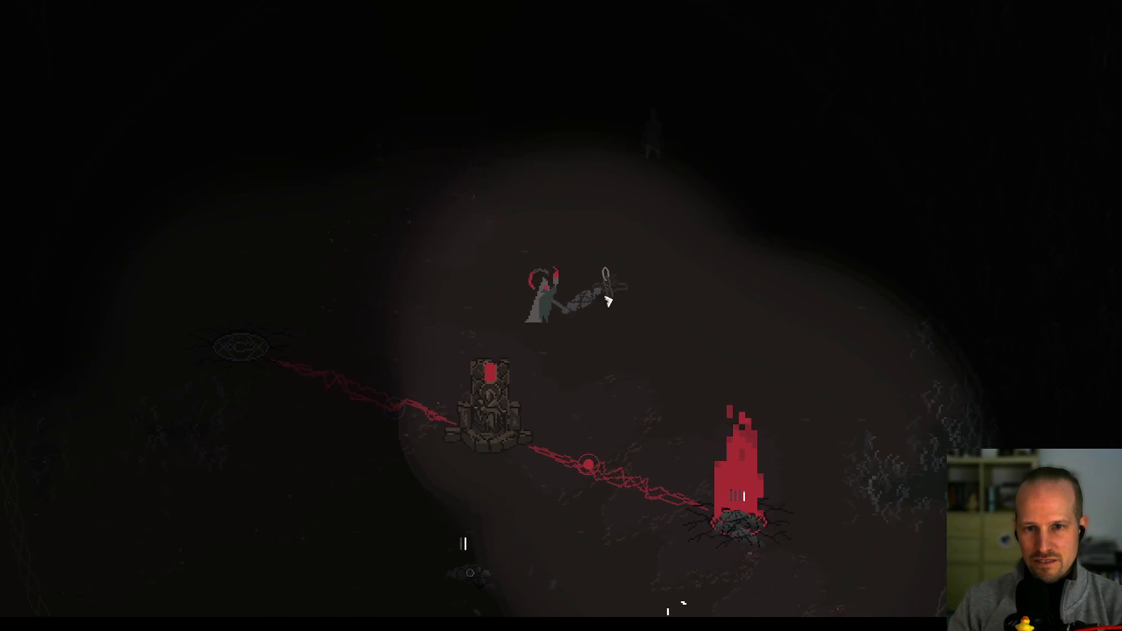
key(a)
key(s)
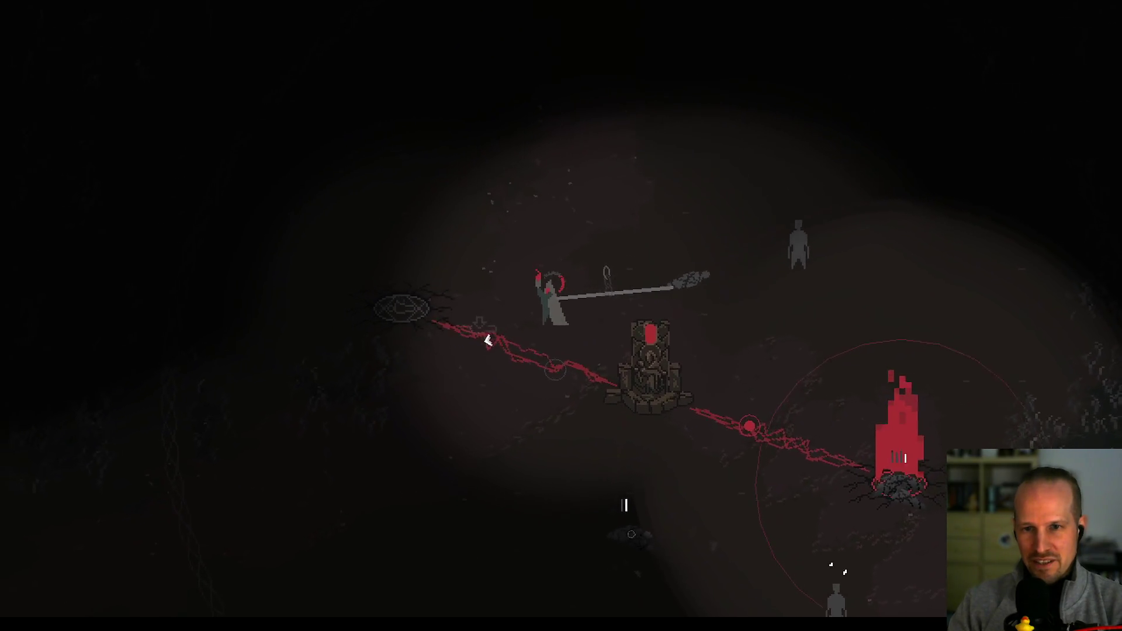
- Walk between the left candle and the throne, then strike the ground below the throne
key(s)
key(d)
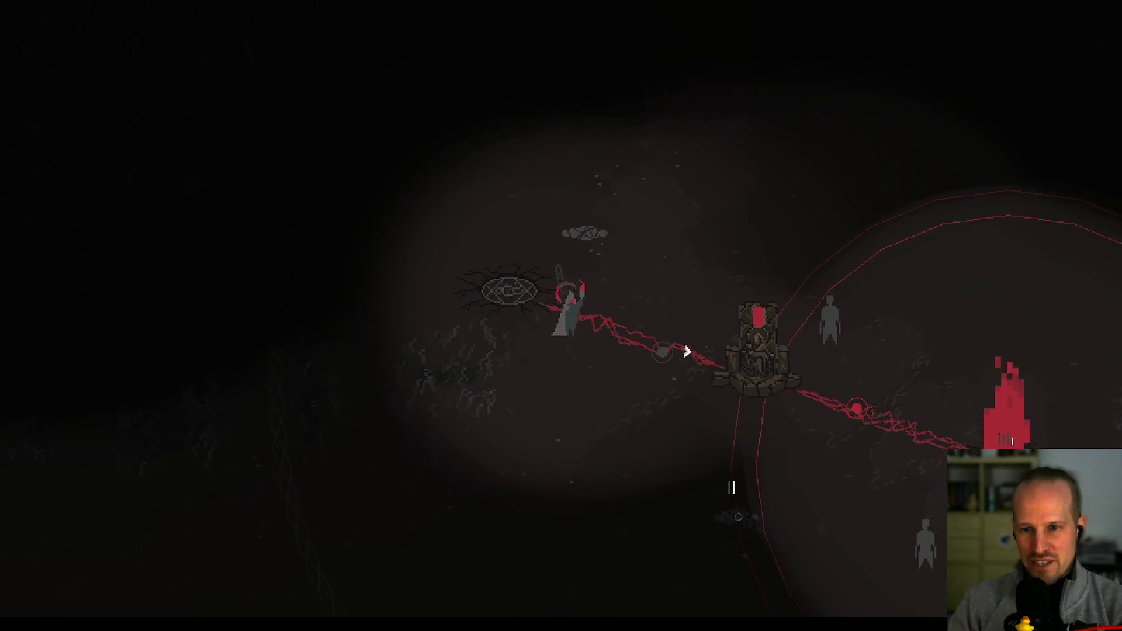
key(w)
key(a)
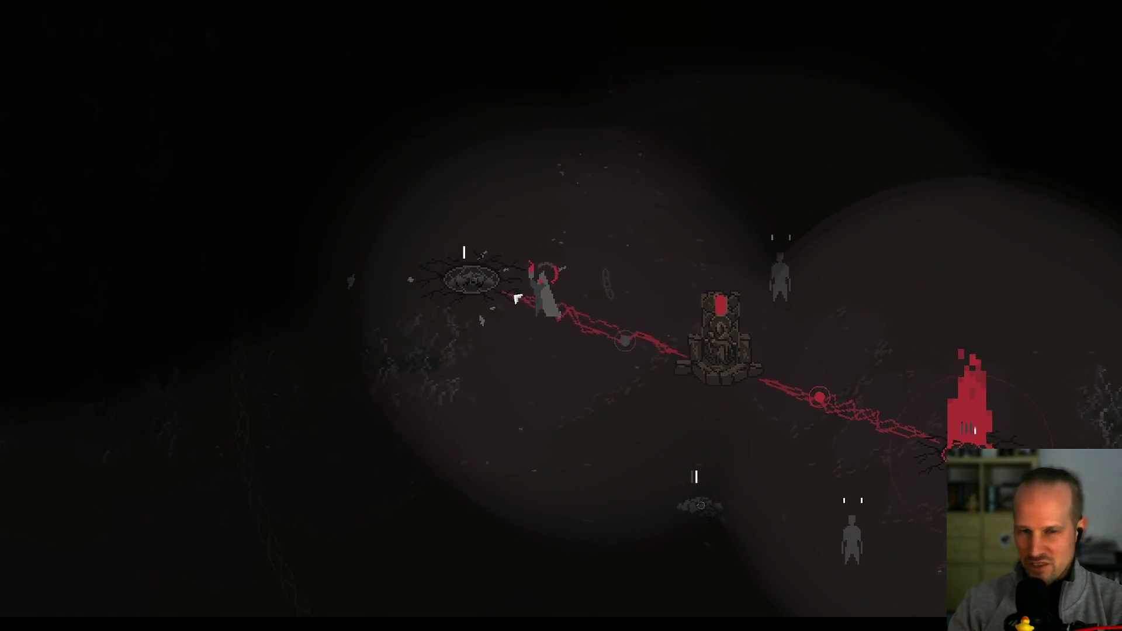
key(d)
key(s)
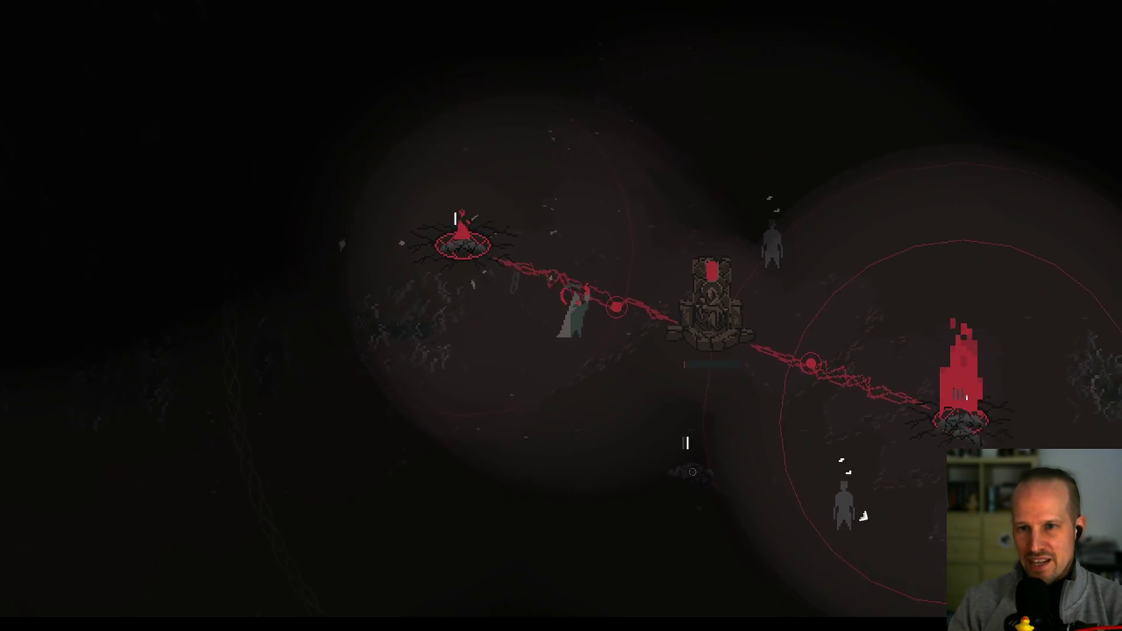
key(s)
key(d)
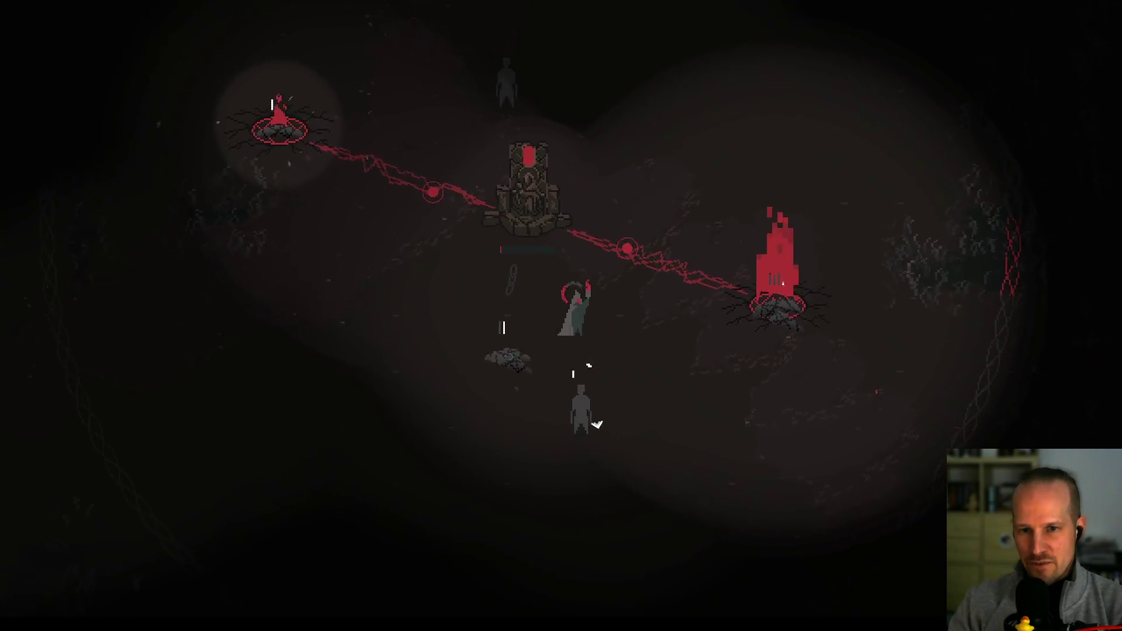
key(s)
key(a)
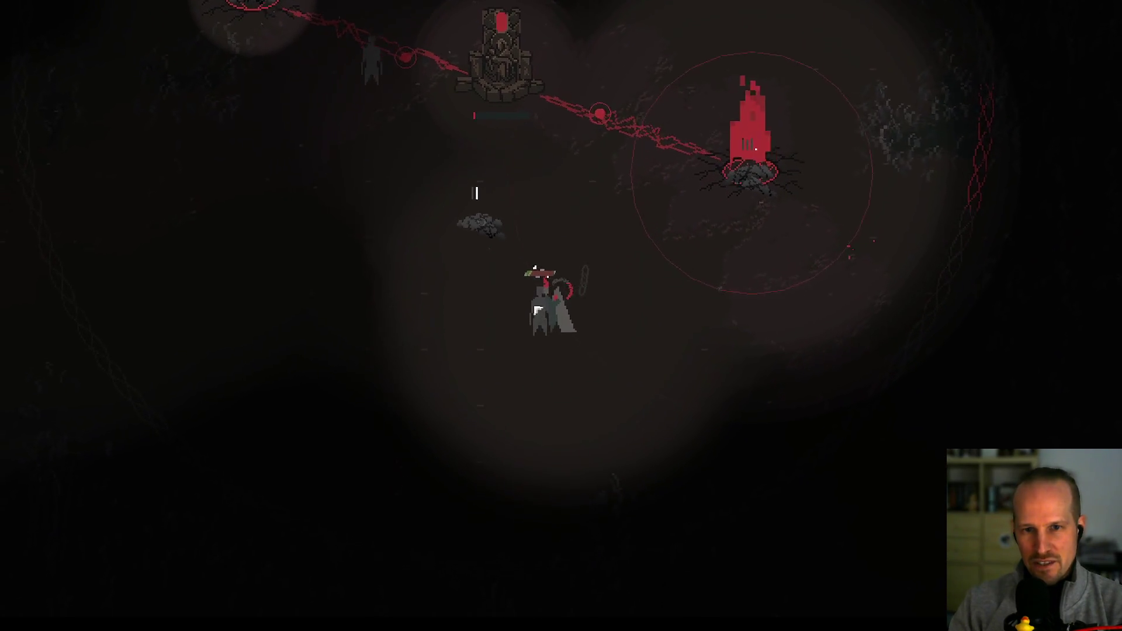
click(551, 321)
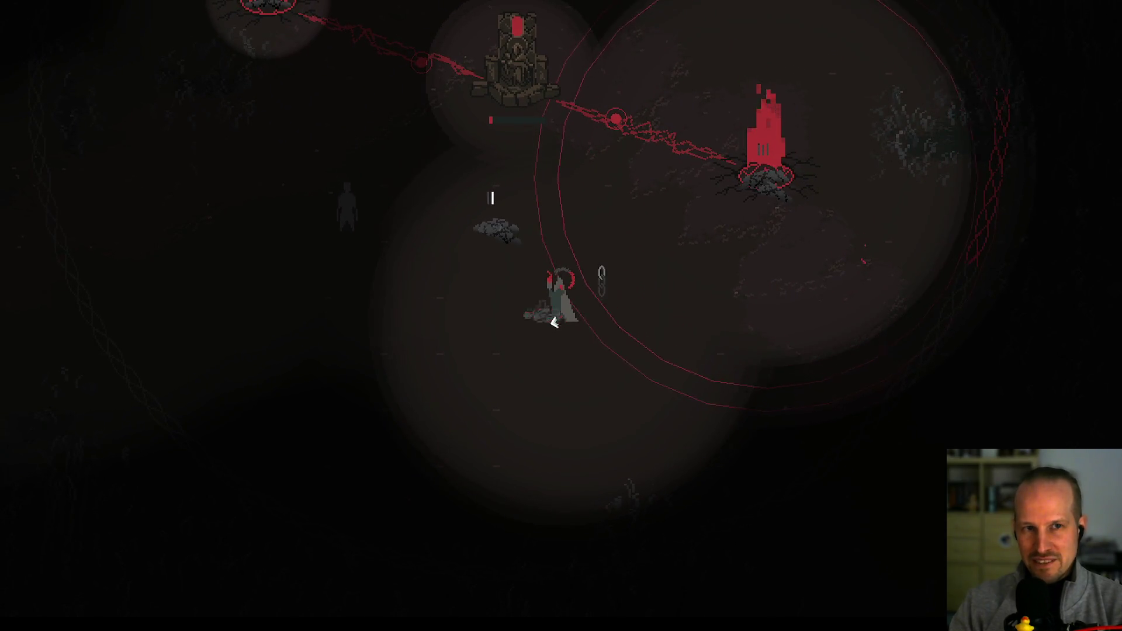
- Skirmish with an enemy around the left candle, unleashing a red ring attack
key(w)
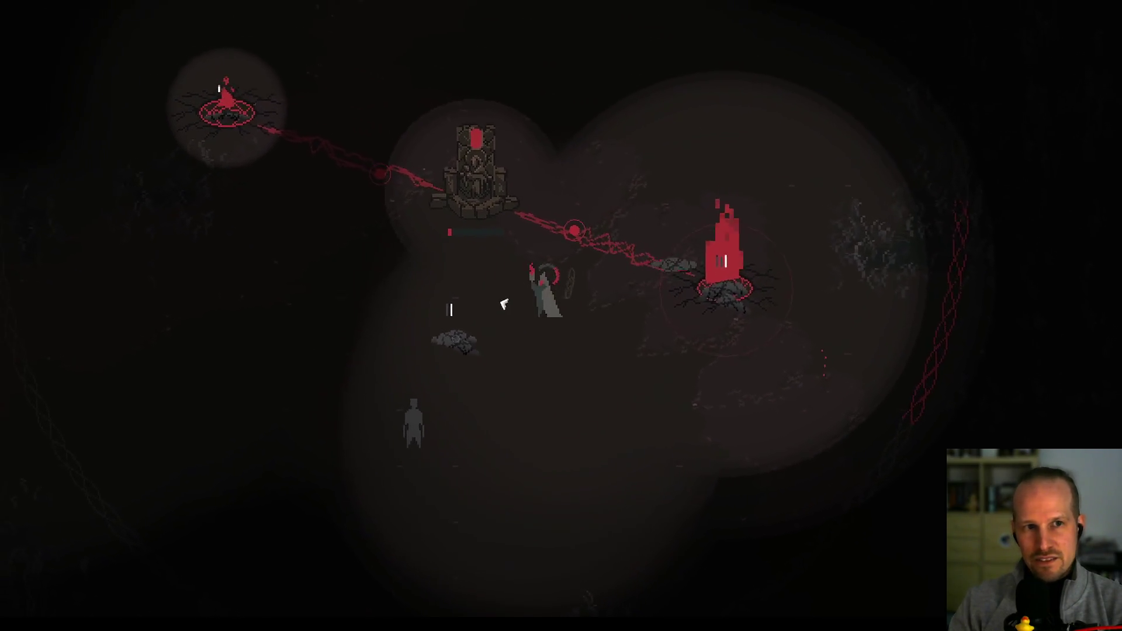
key(s)
key(a)
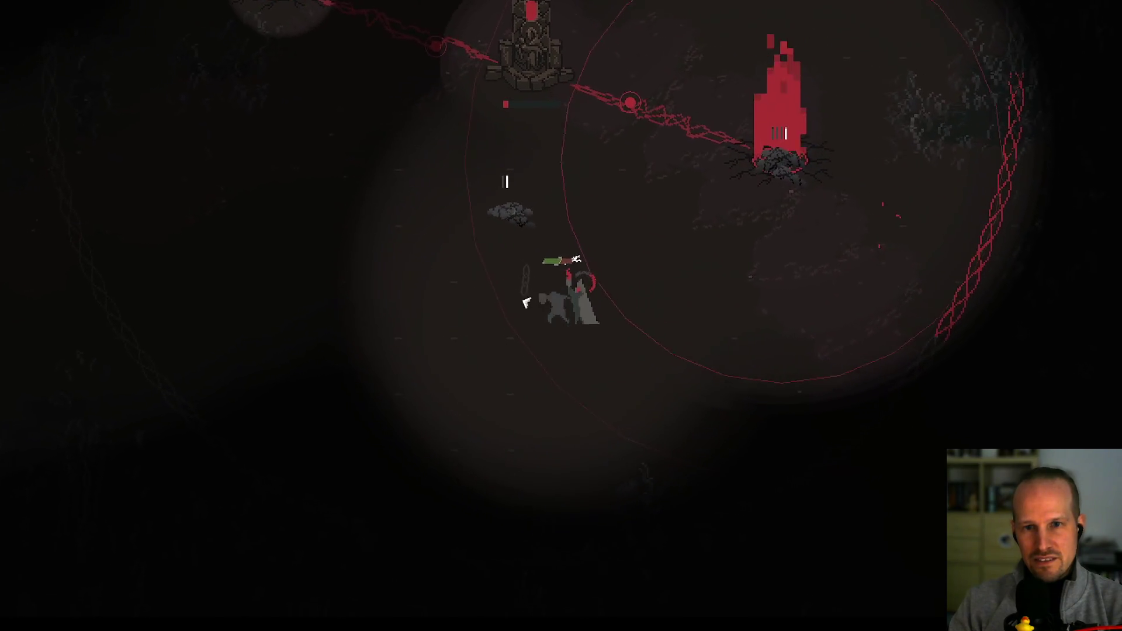
key(w)
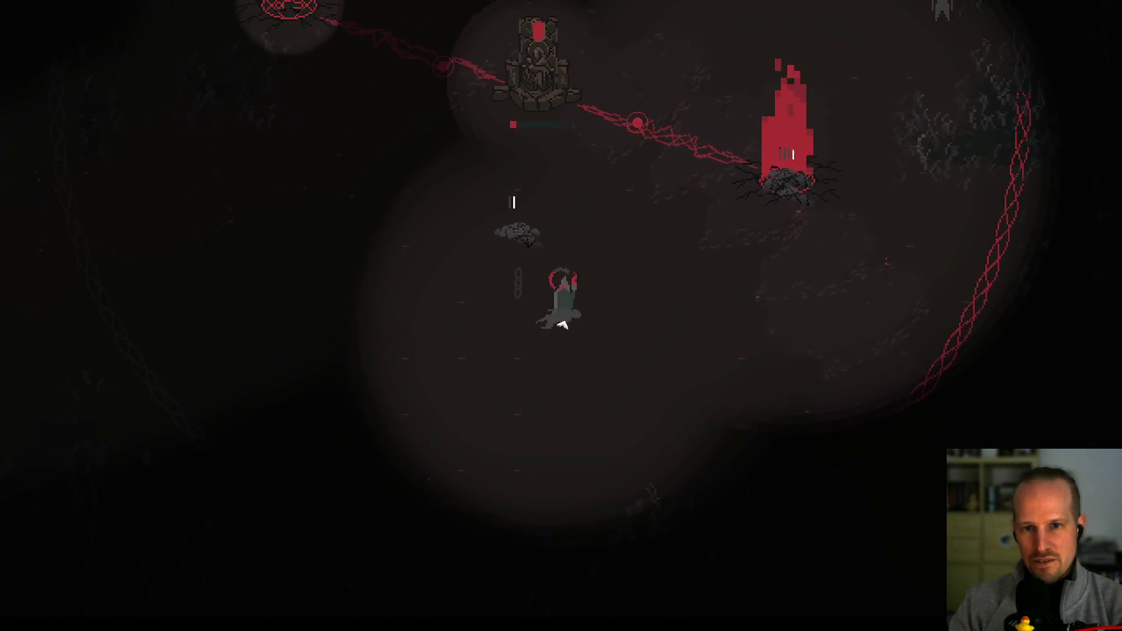
key(w)
key(a)
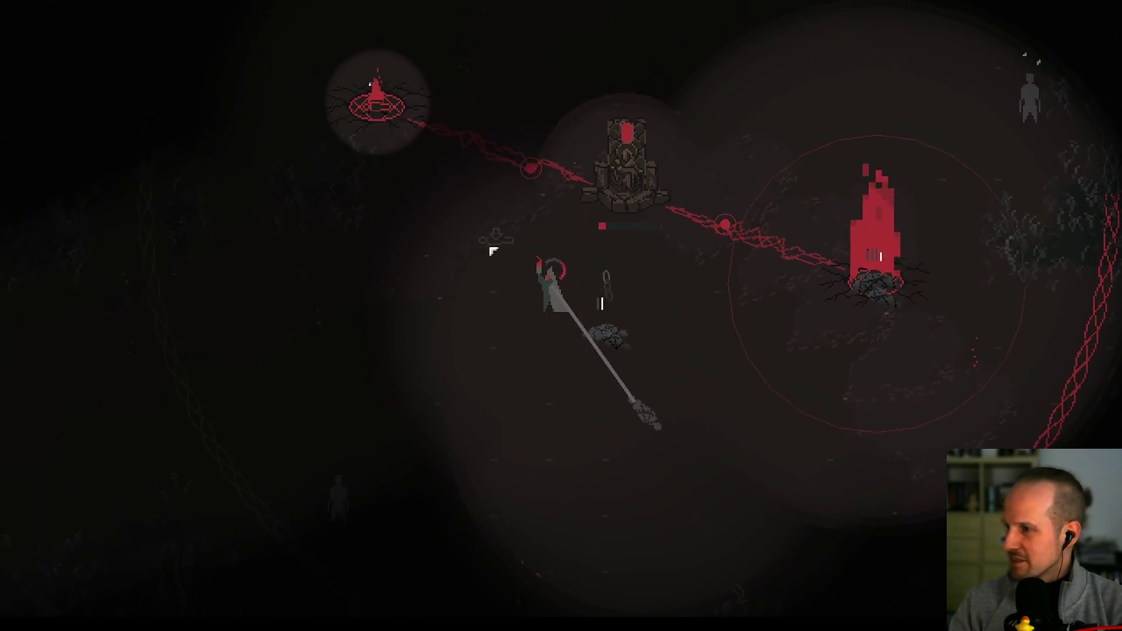
key(w)
key(a)
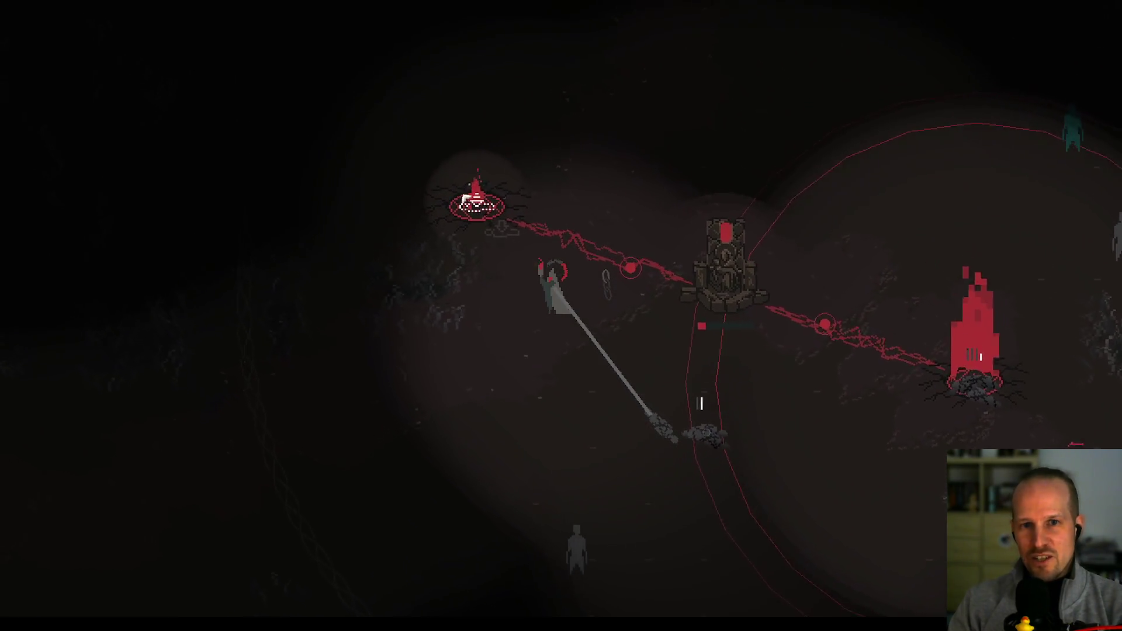
key(d)
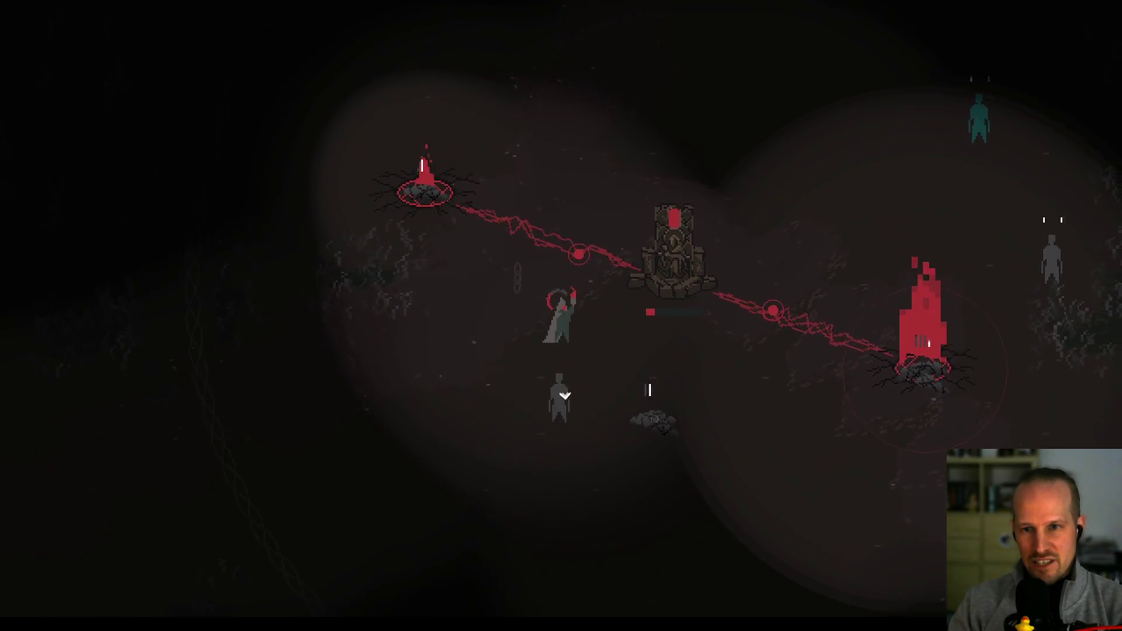
key(s)
key(a)
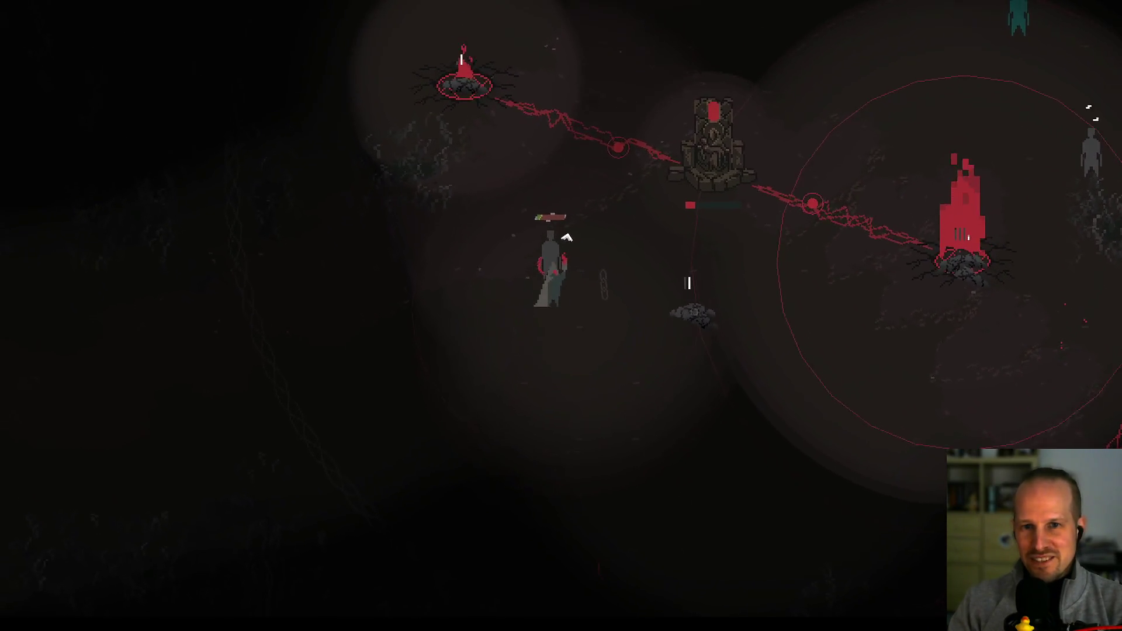
key(w)
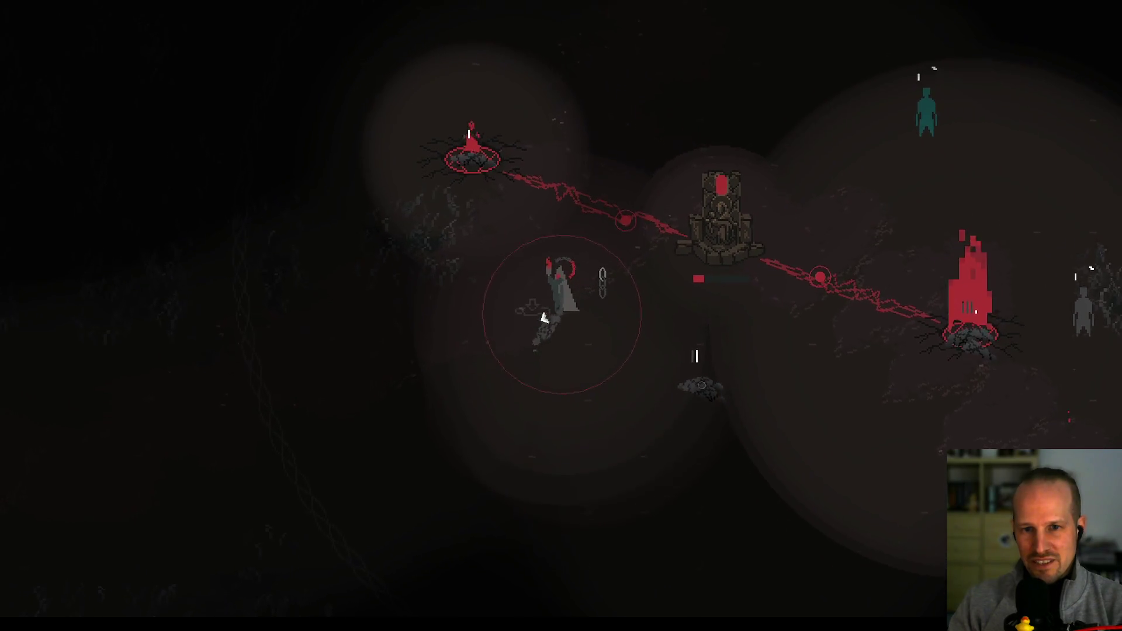
key(d)
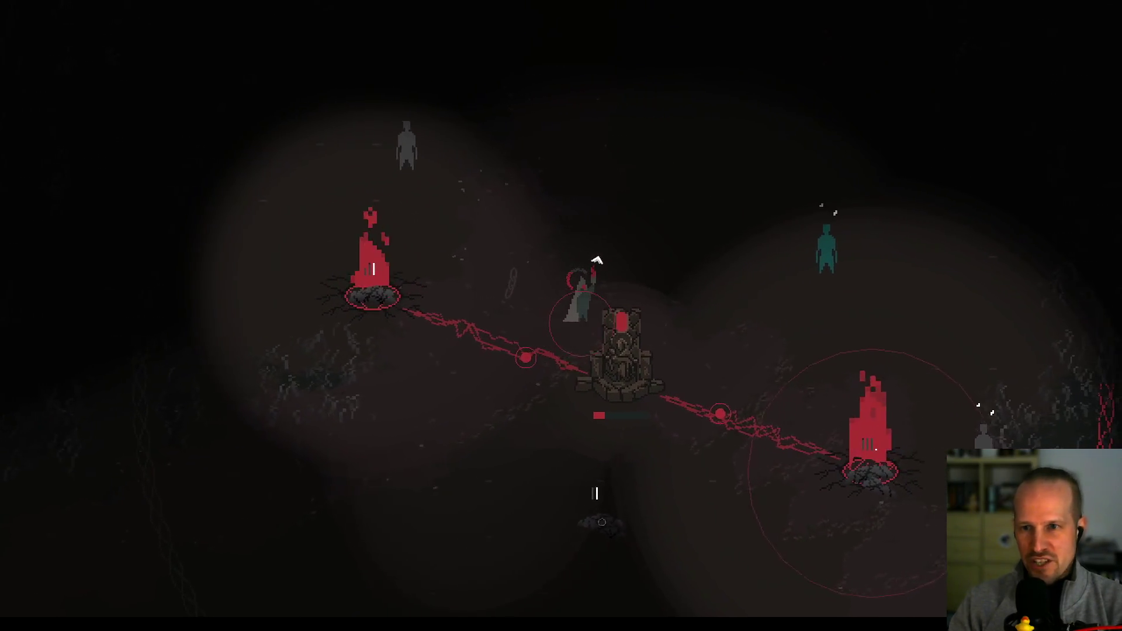
- Rope the grey figure near the right tower and tow it left toward the rubble pile
key(d)
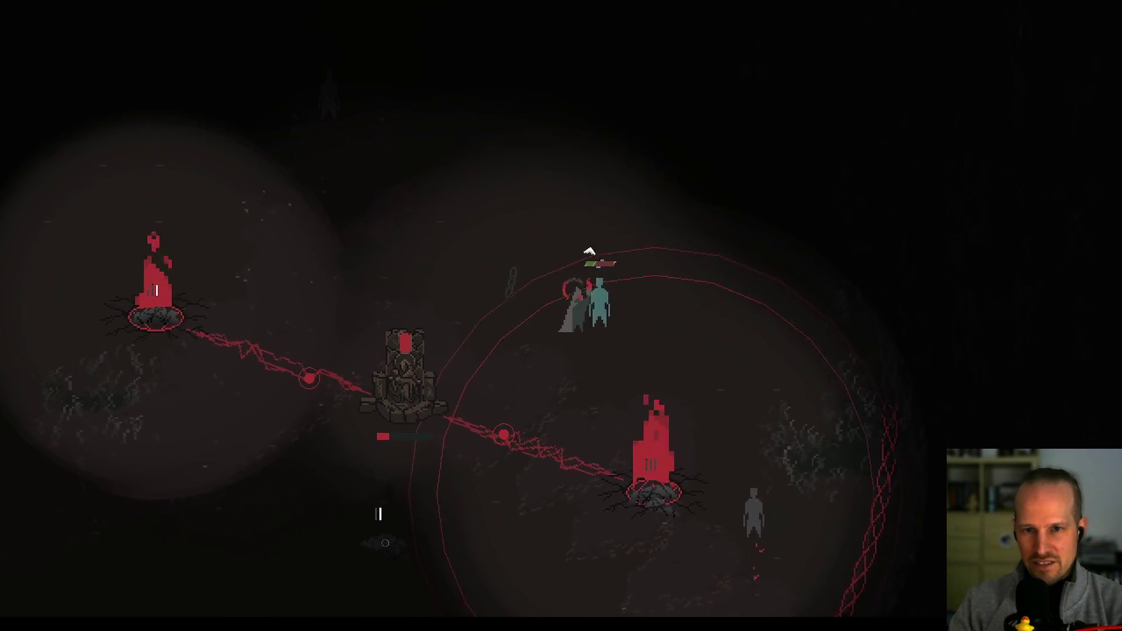
key(s)
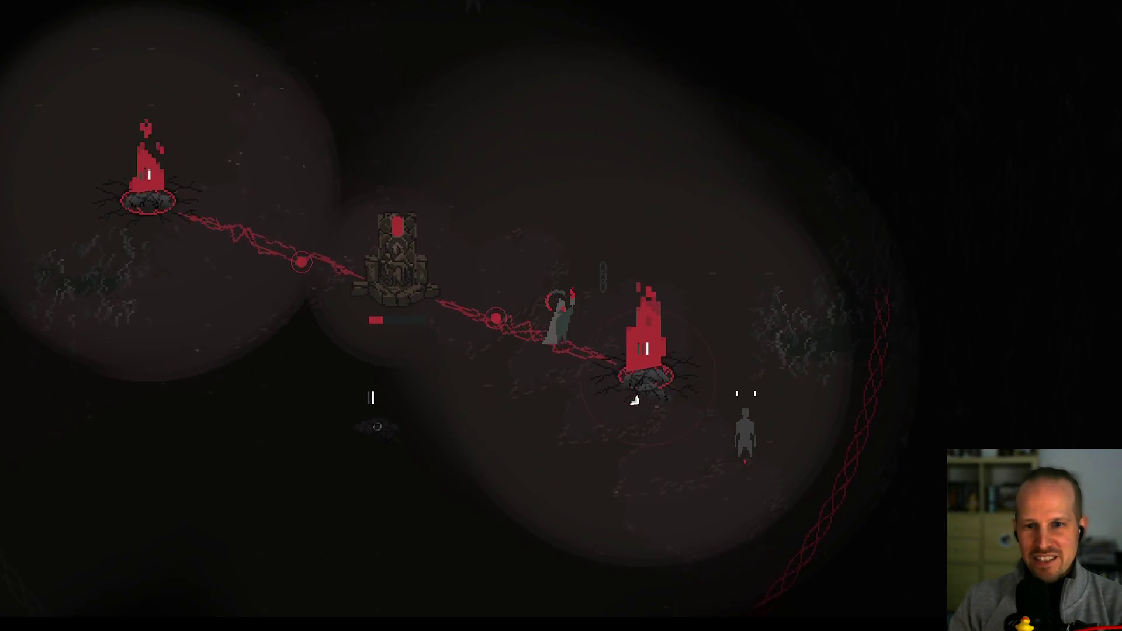
key(d)
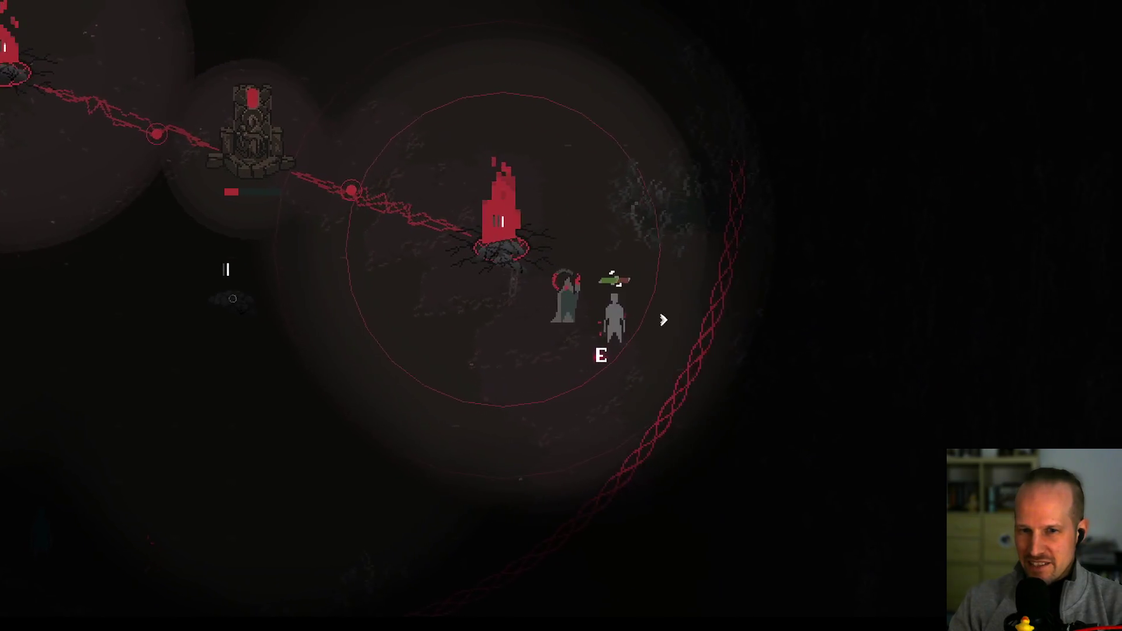
key(e)
key(d)
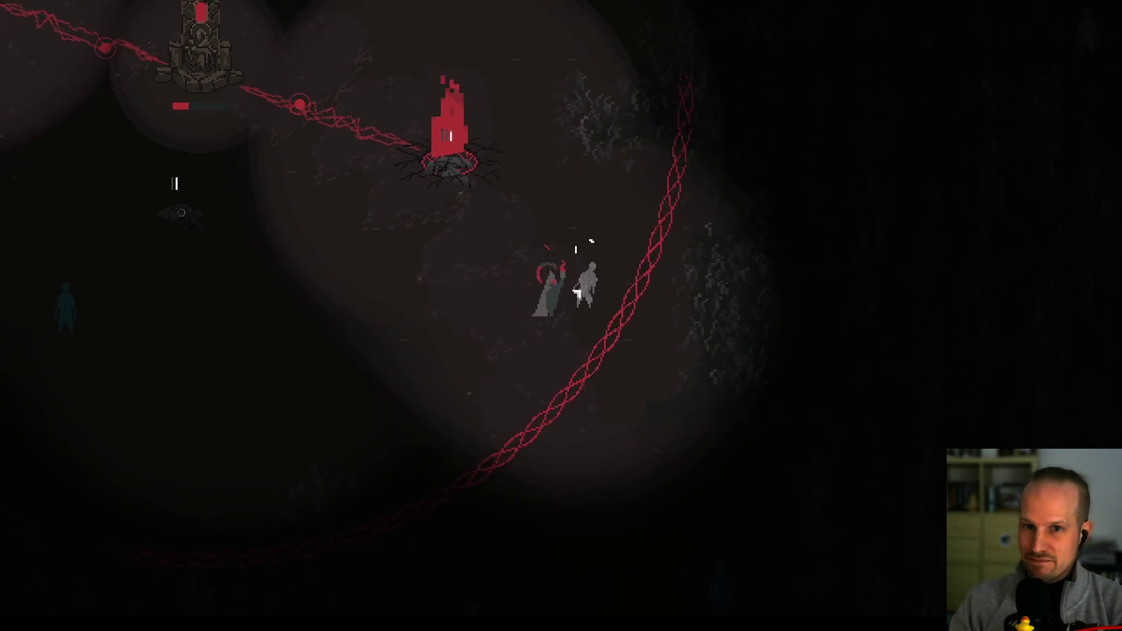
key(w)
key(a)
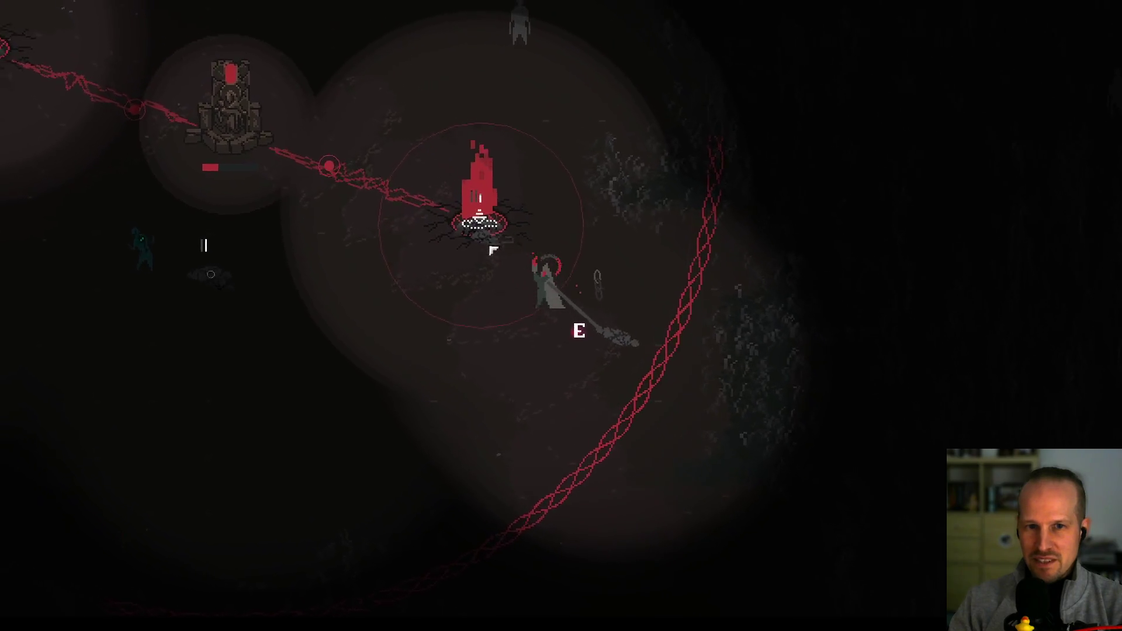
key(a)
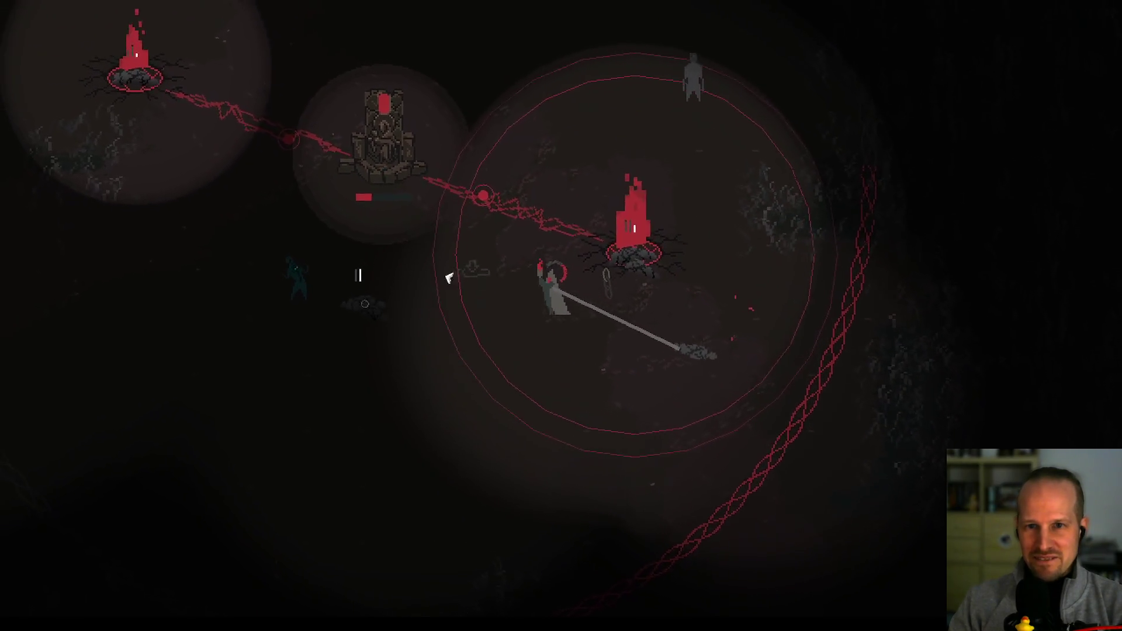
key(a)
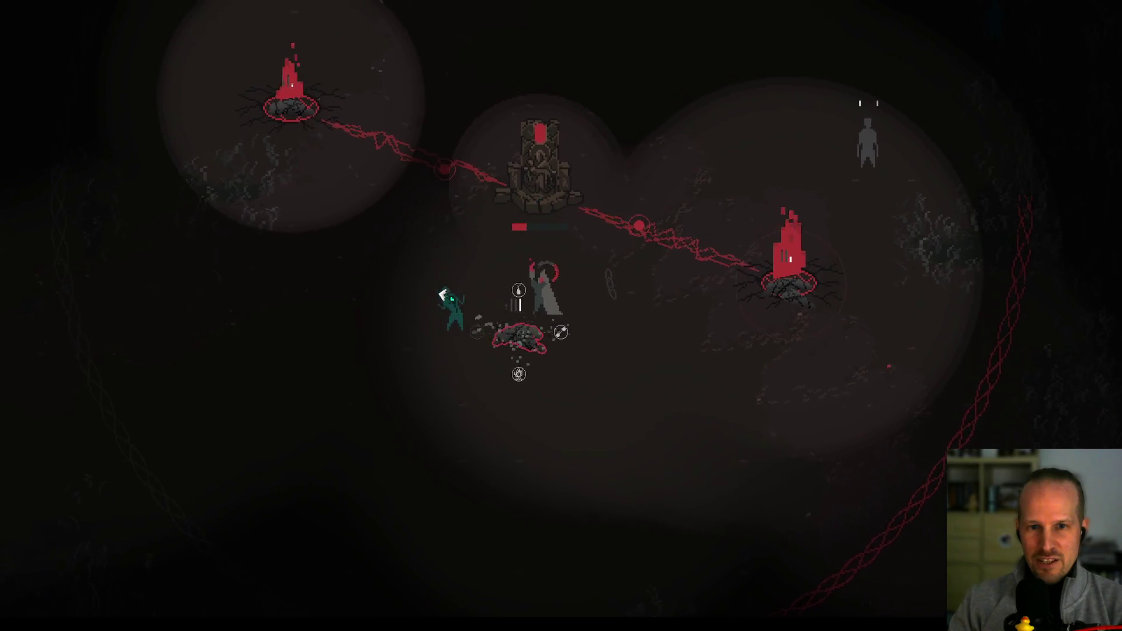
key(a)
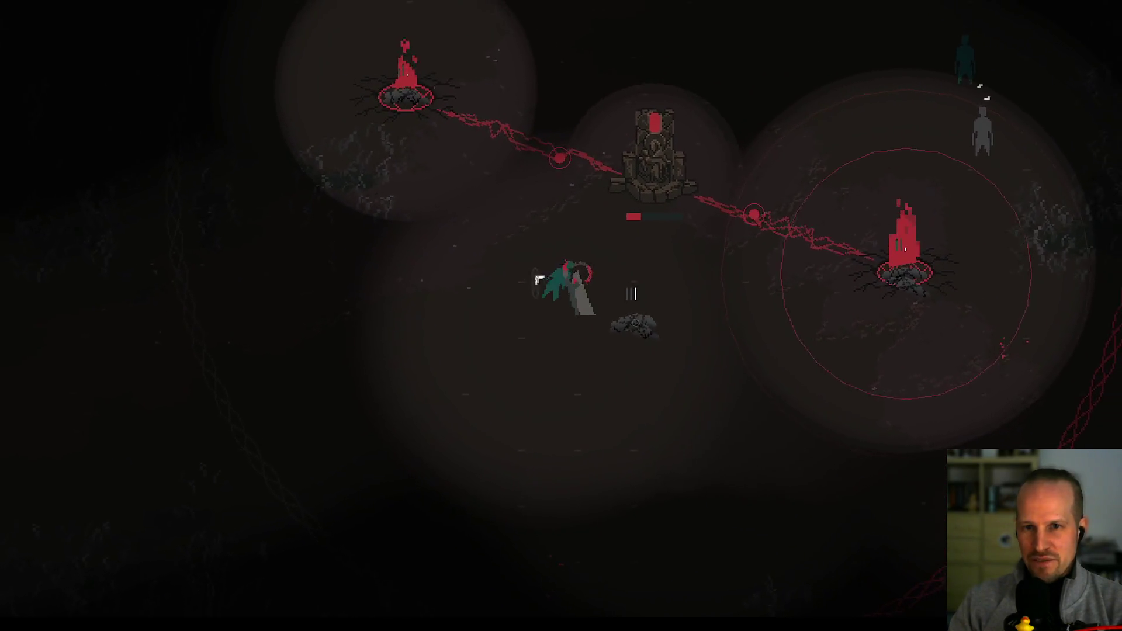
- Advance up-right and reposition among the closing enemies
key(w)
key(d)
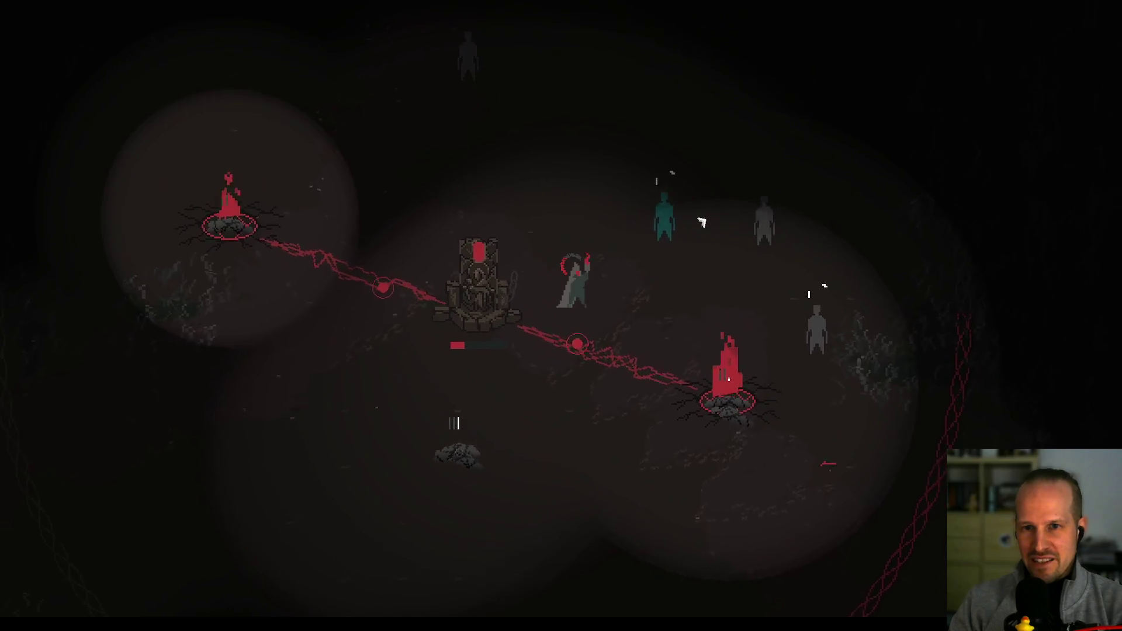
key(w)
key(d)
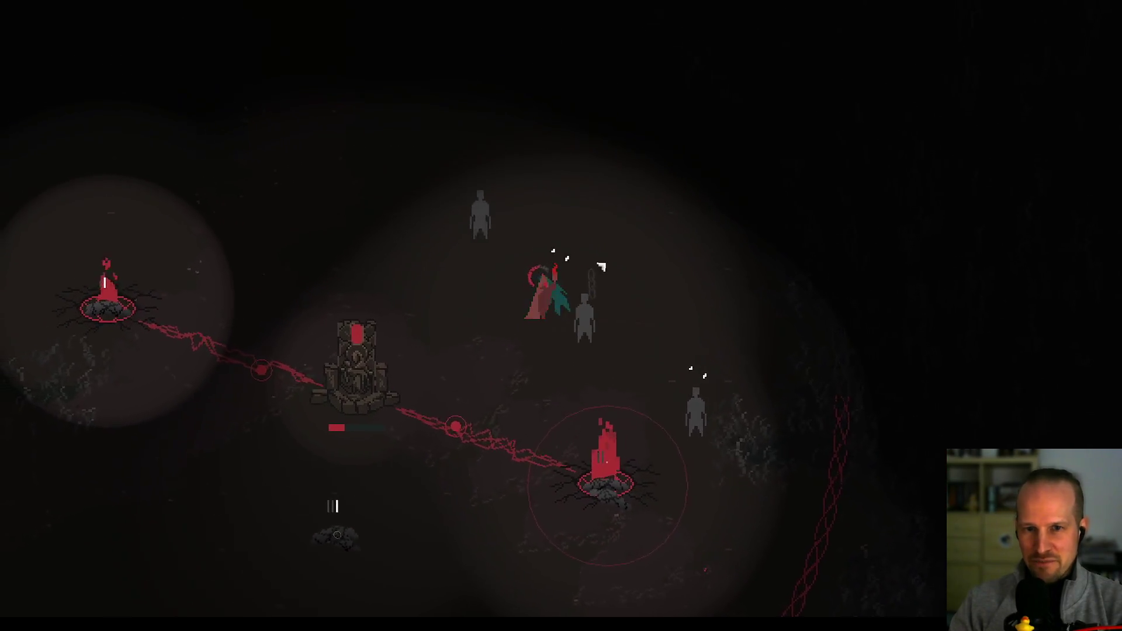
key(s)
key(w)
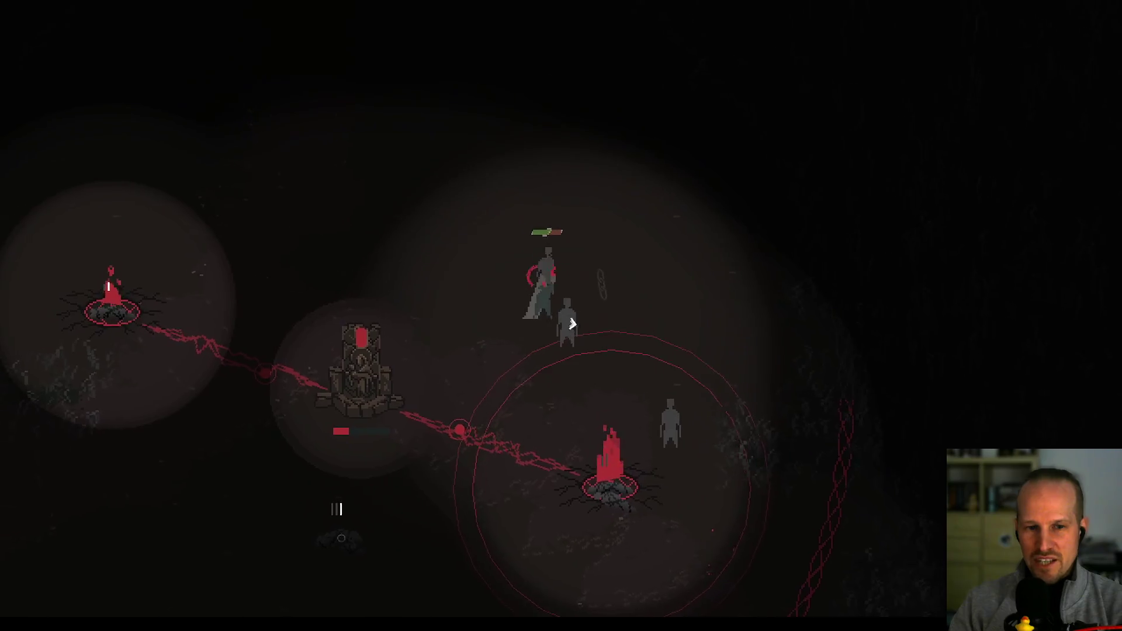
key(d)
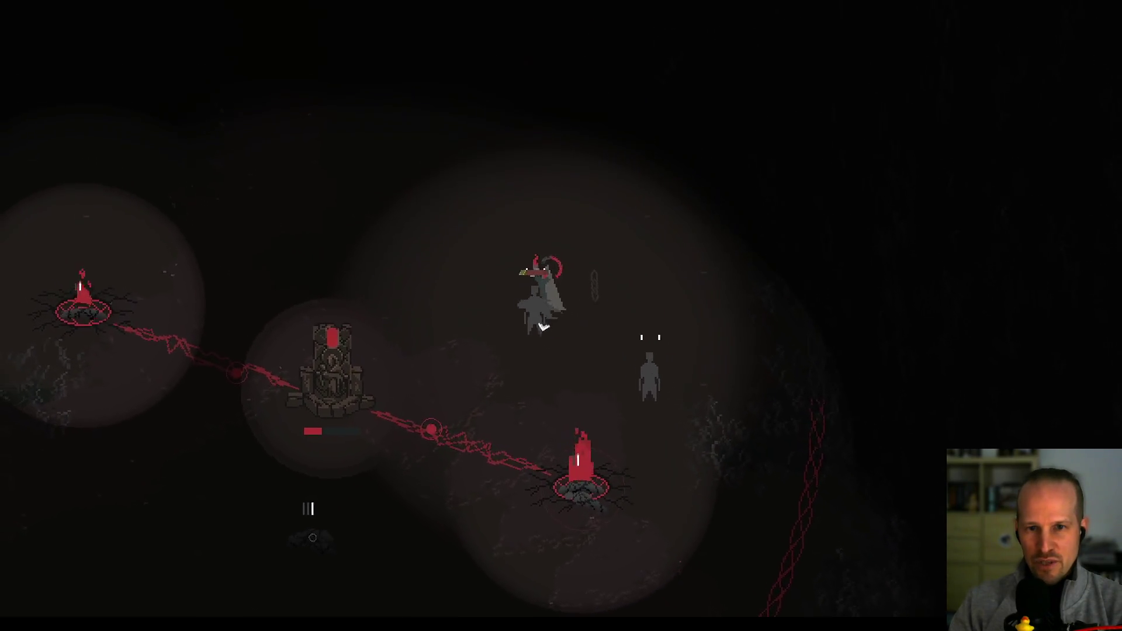
- Reach the rubble pile below the throne and build a Sentry tower on it
key(s)
key(a)
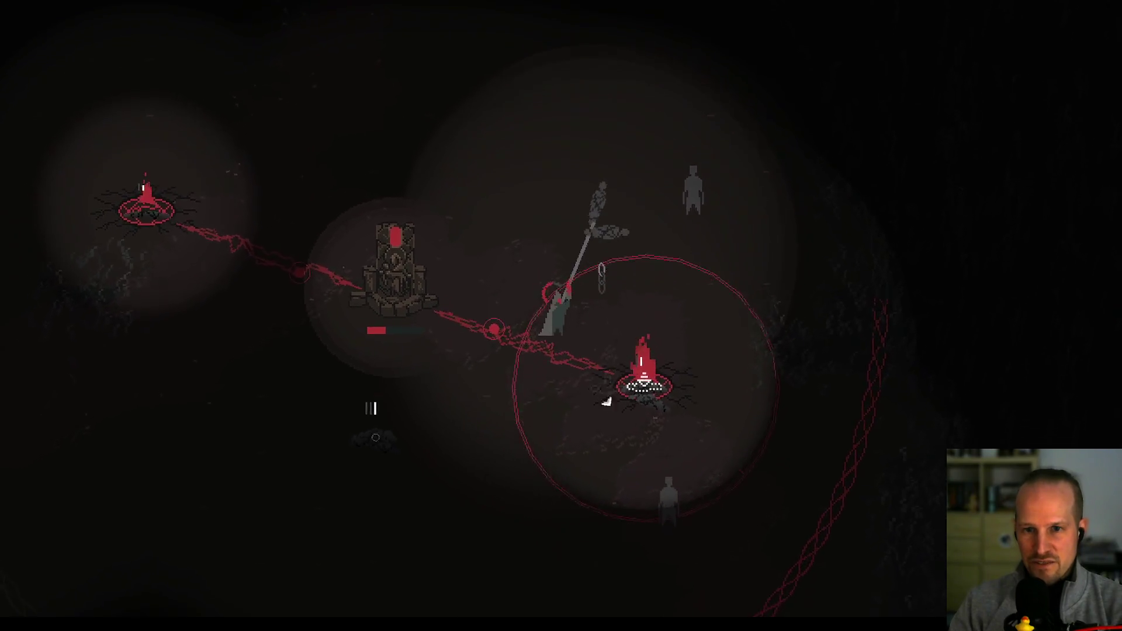
key(s)
key(a)
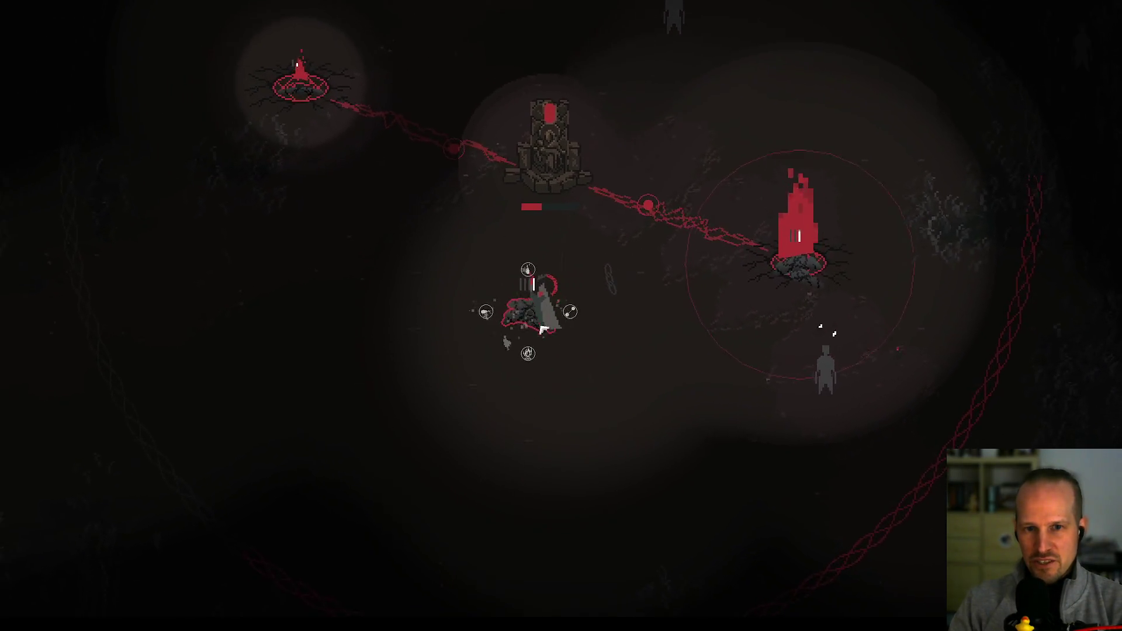
click(459, 305)
key(w)
key(a)
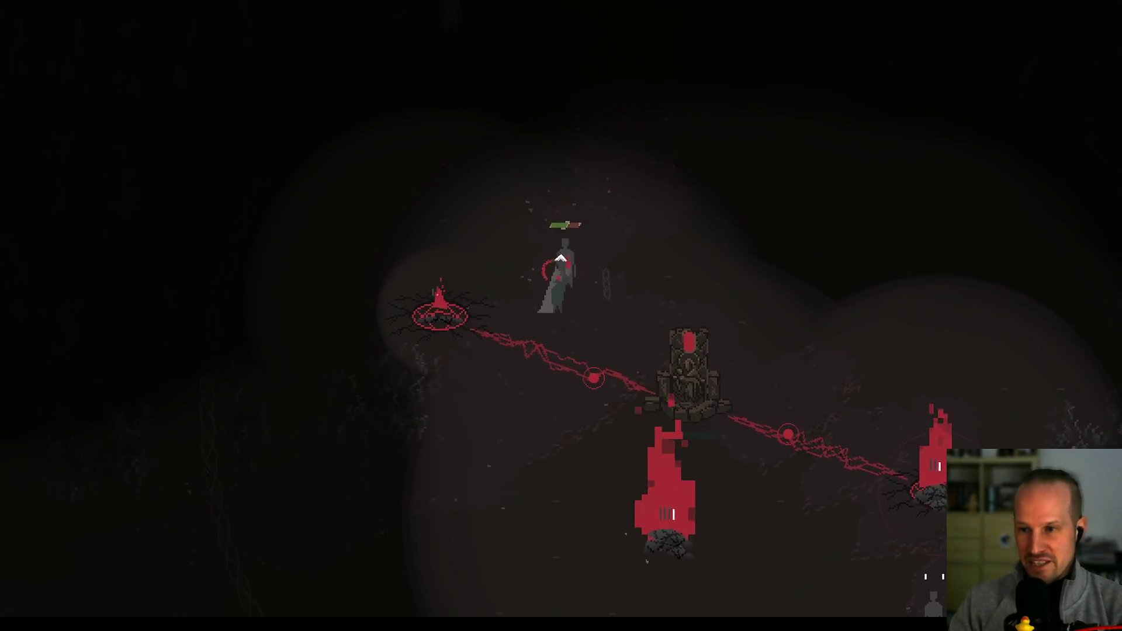
- Move around the throne, swinging the scythe at the enemies above it
key(d)
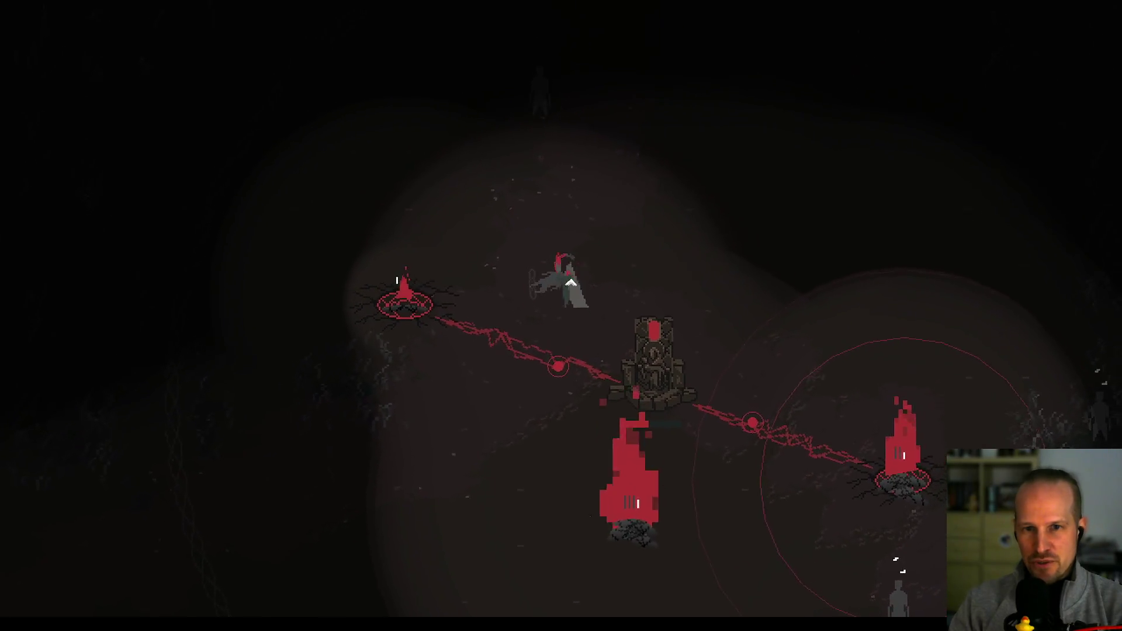
key(s)
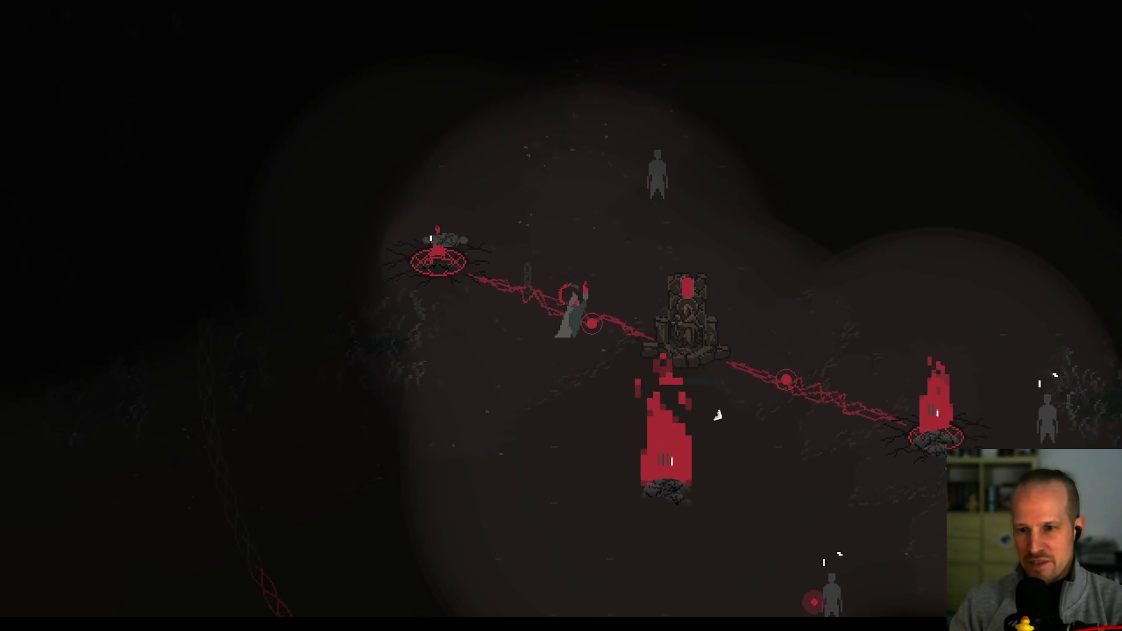
key(w)
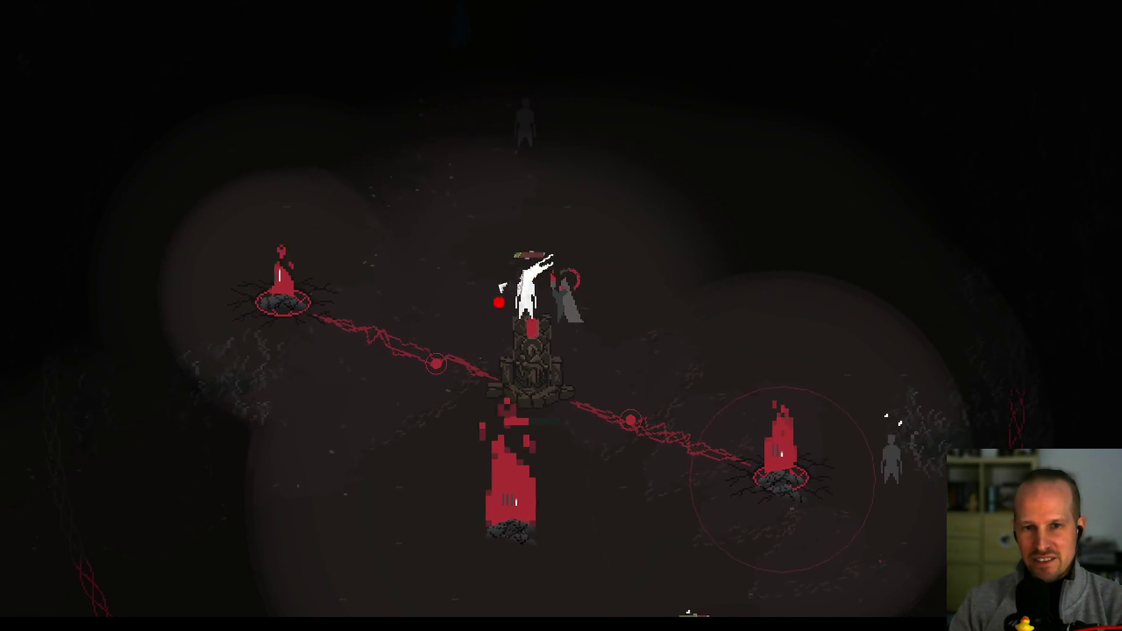
click(590, 286)
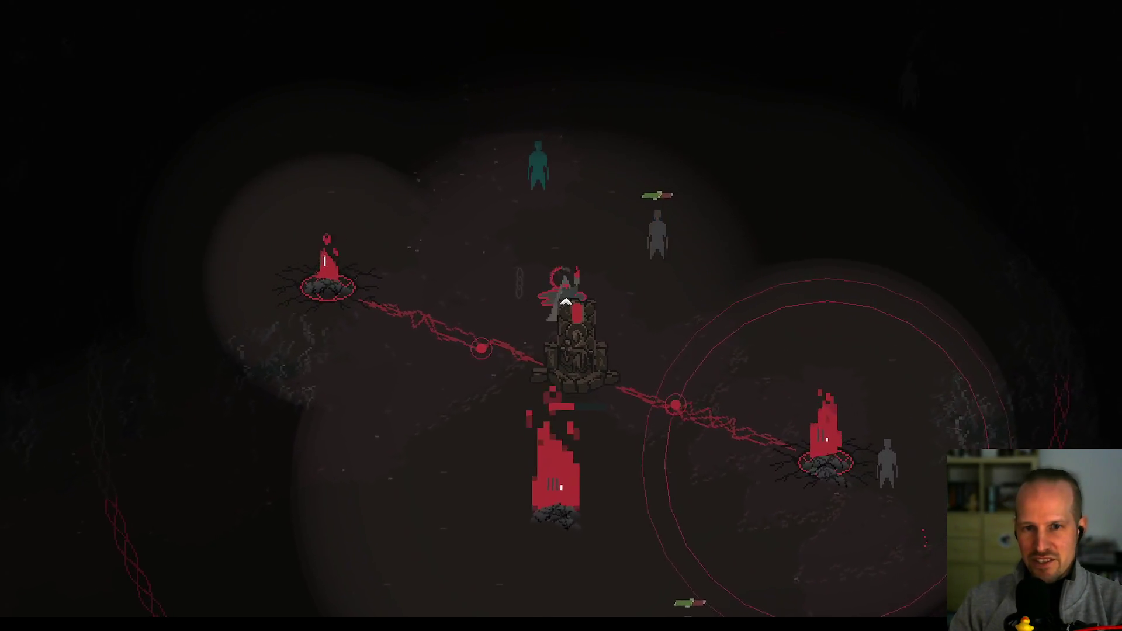
key(w)
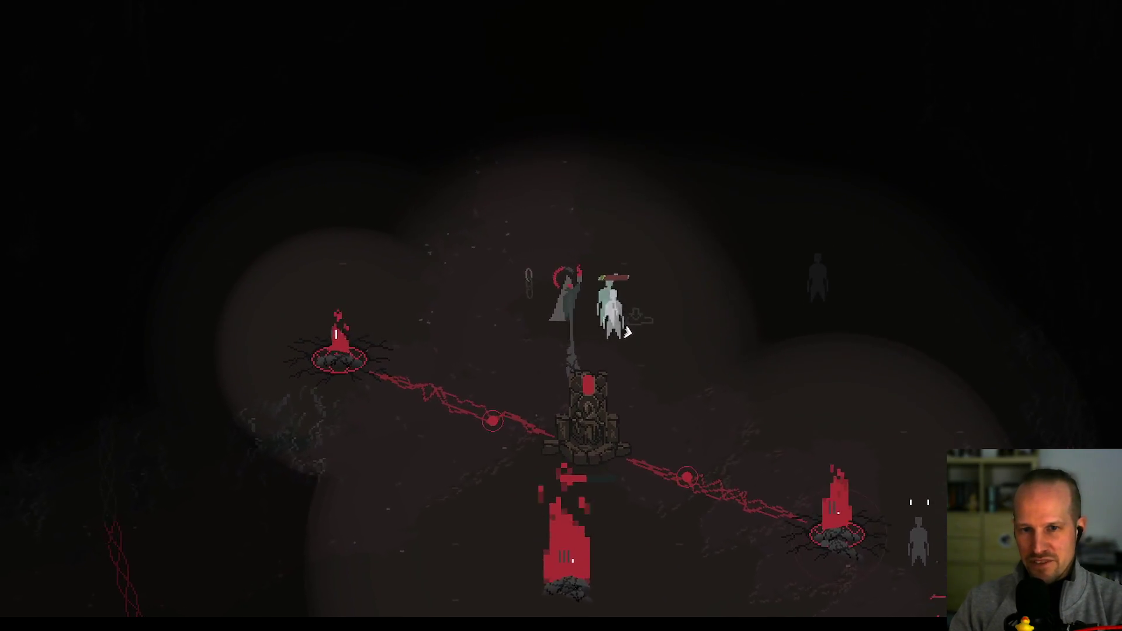
click(568, 300)
click(567, 300)
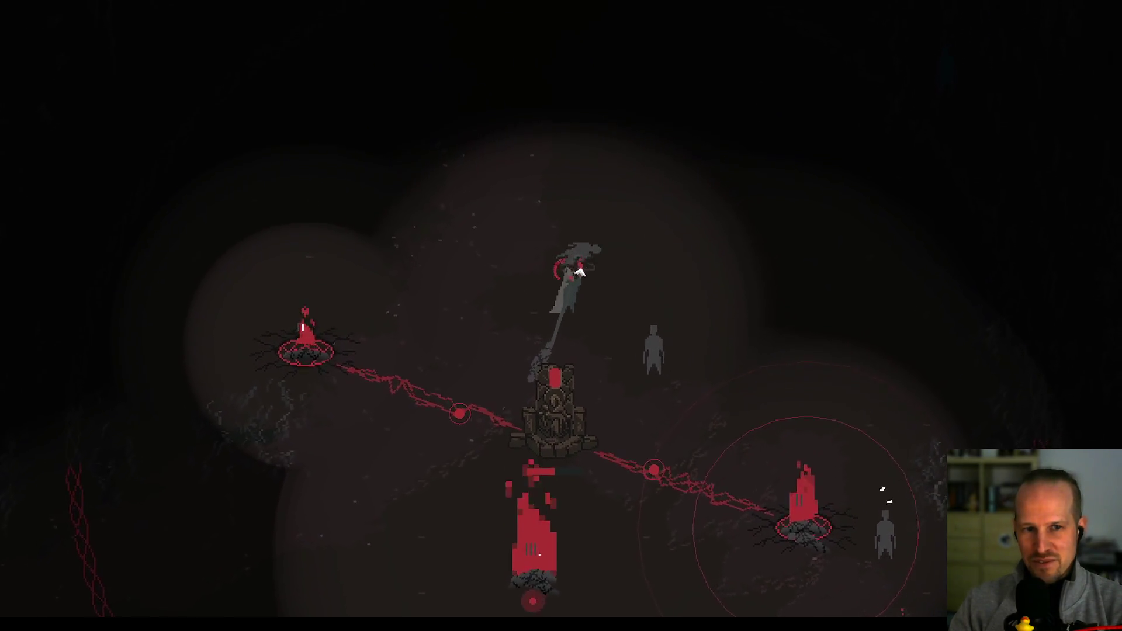
- Keep slashing at enemies while moving down-right, up-left and toward the left brazier
key(s+d)
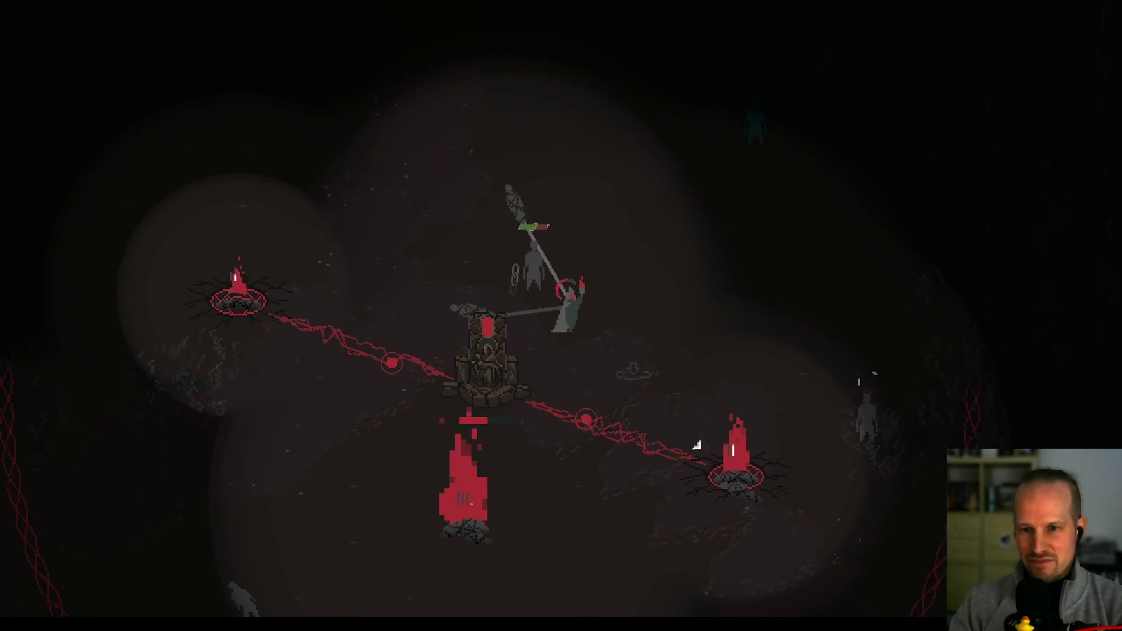
click(672, 429)
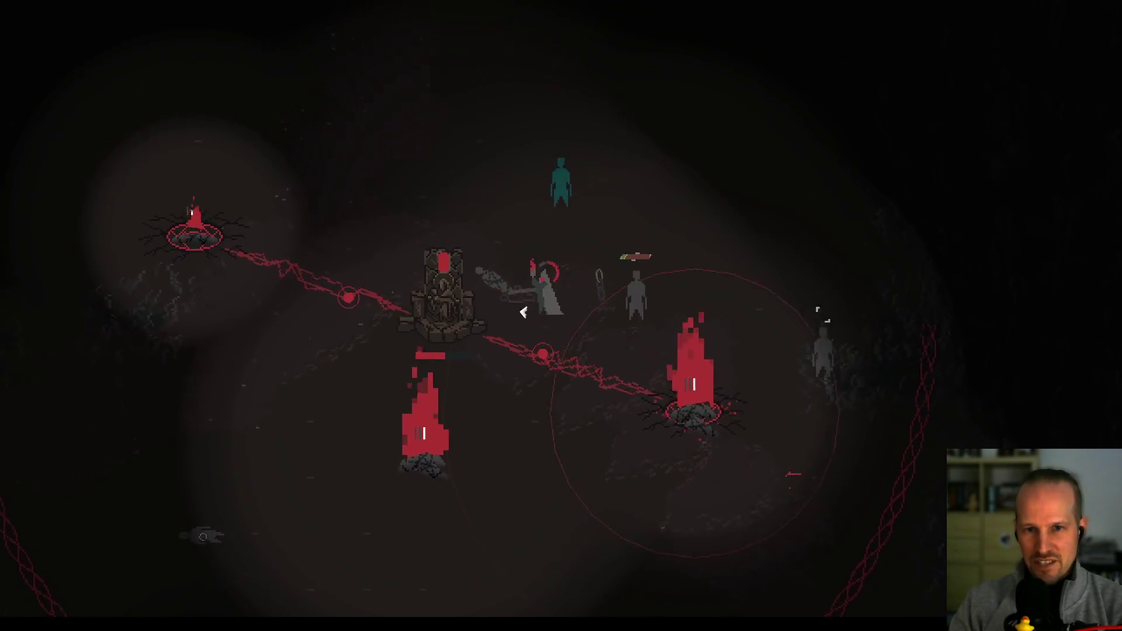
key(w+a)
click(523, 313)
click(503, 316)
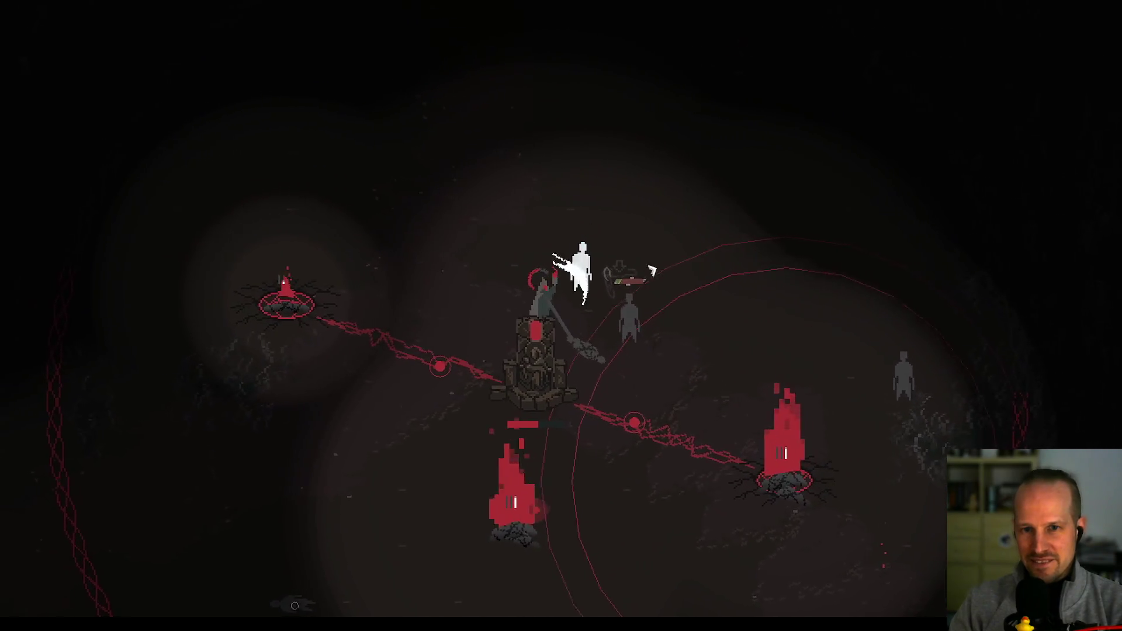
key(a+s)
click(426, 306)
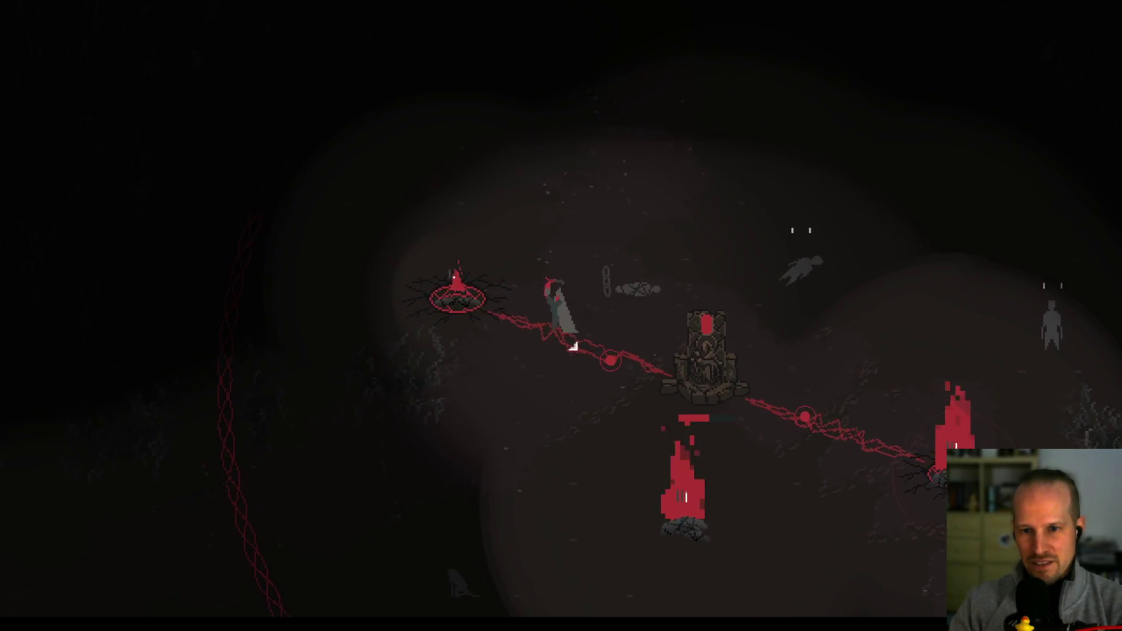
key(d)
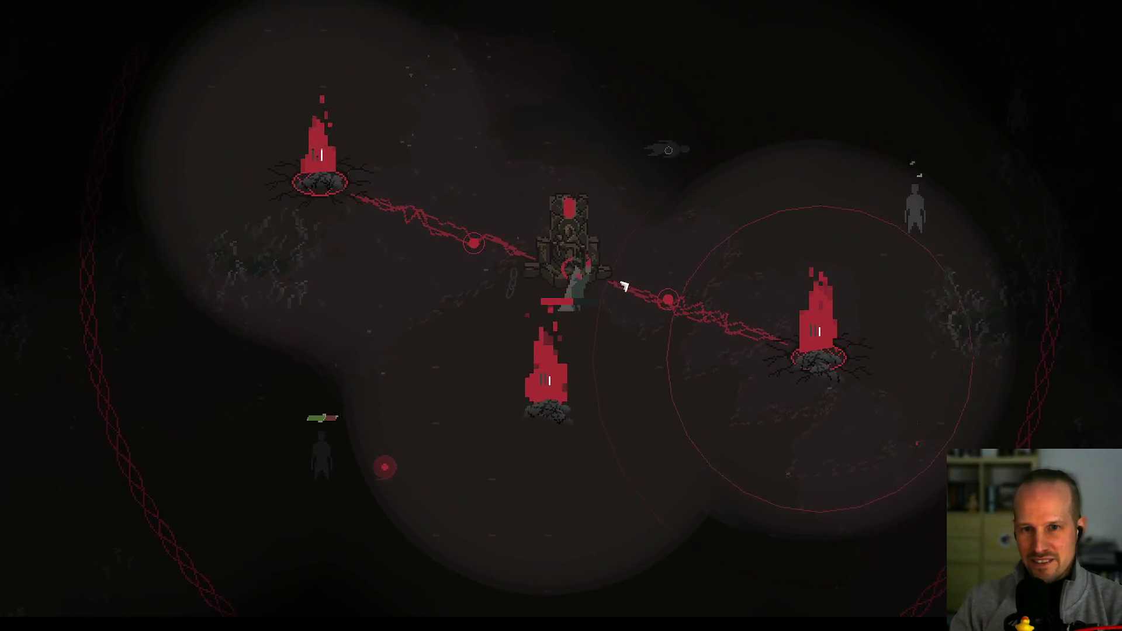
key(w)
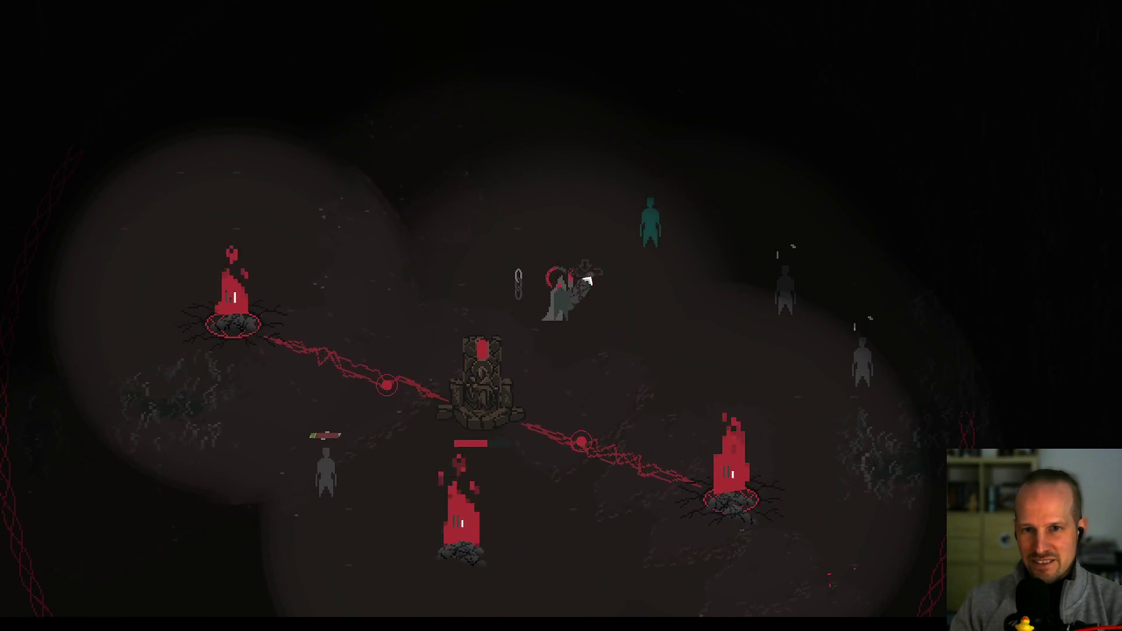
key(w)
click(624, 267)
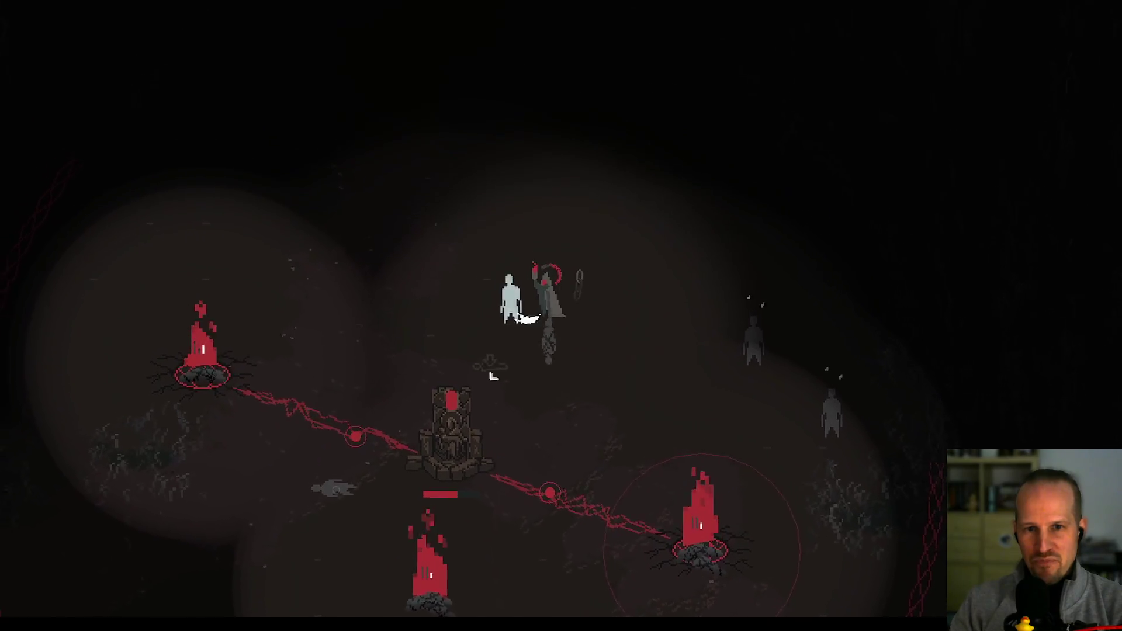
- Circle the character around the throne, staying close beside it on every side
key(s)
key(a)
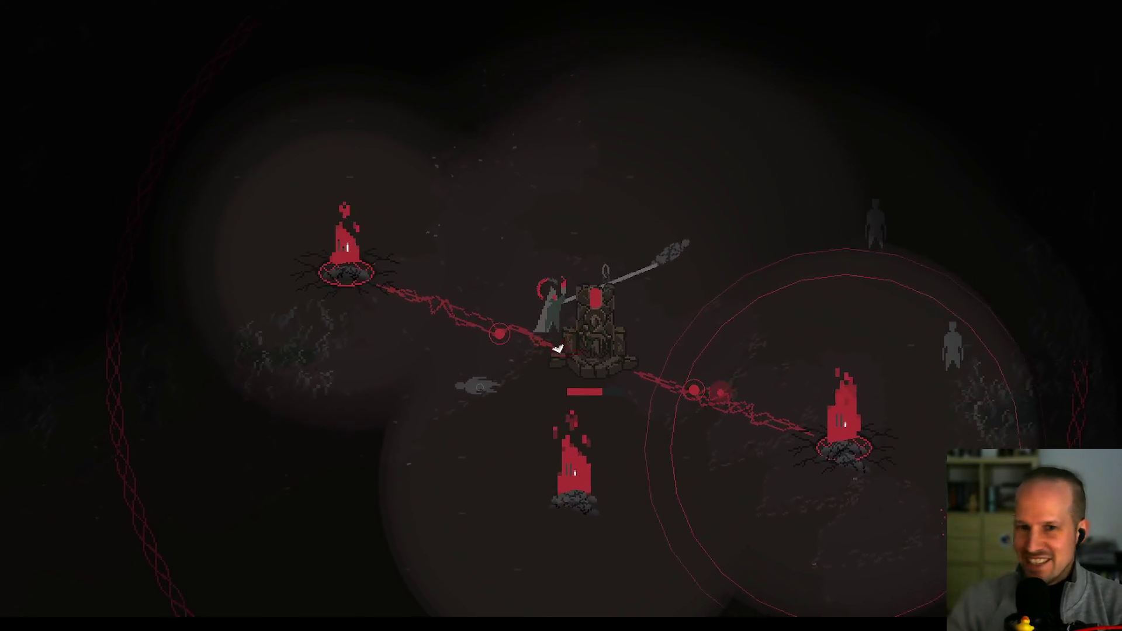
key(s)
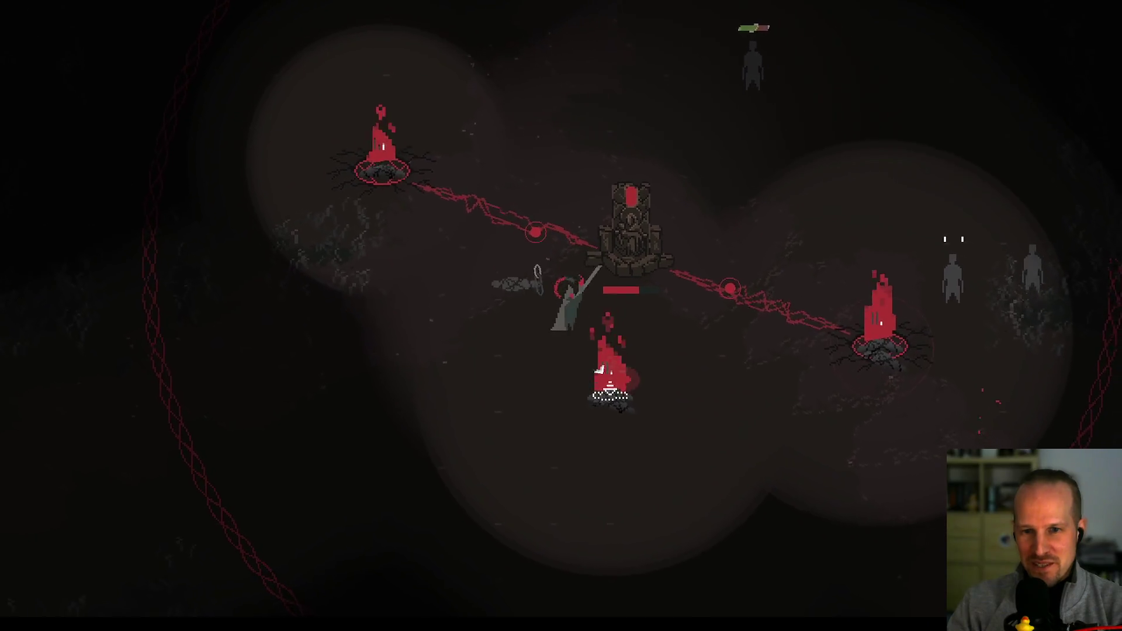
key(w)
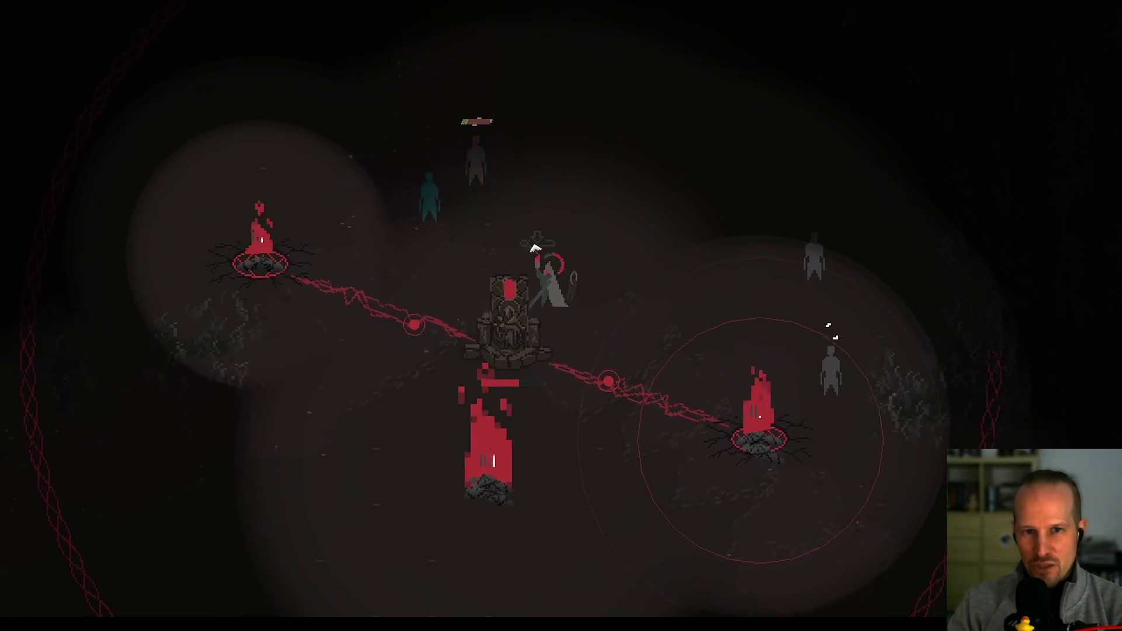
key(a)
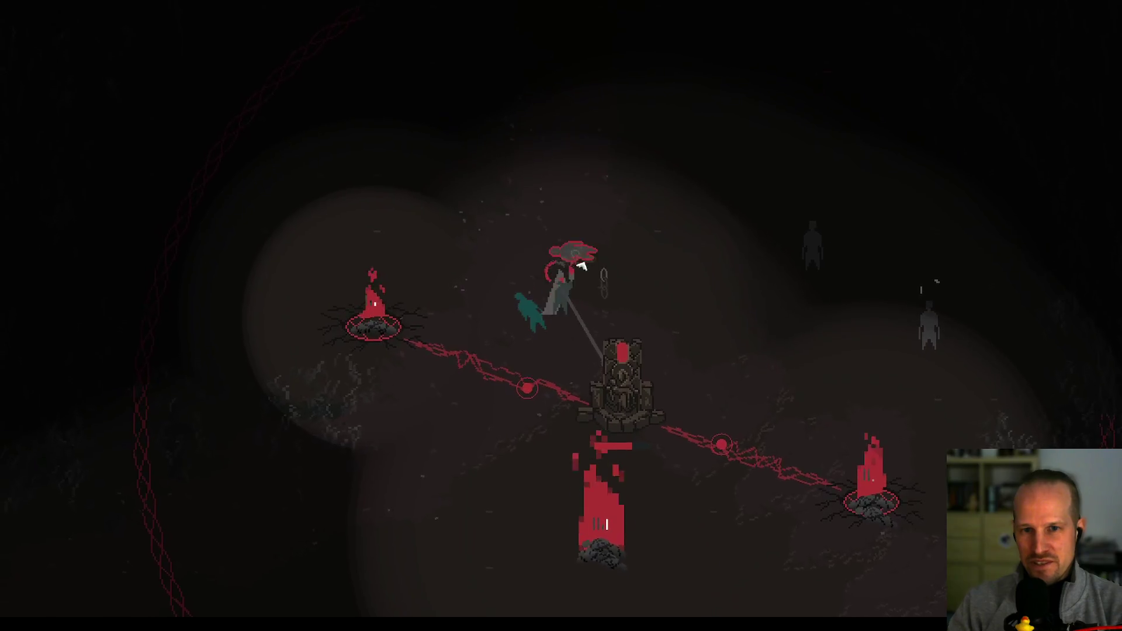
key(a)
key(s)
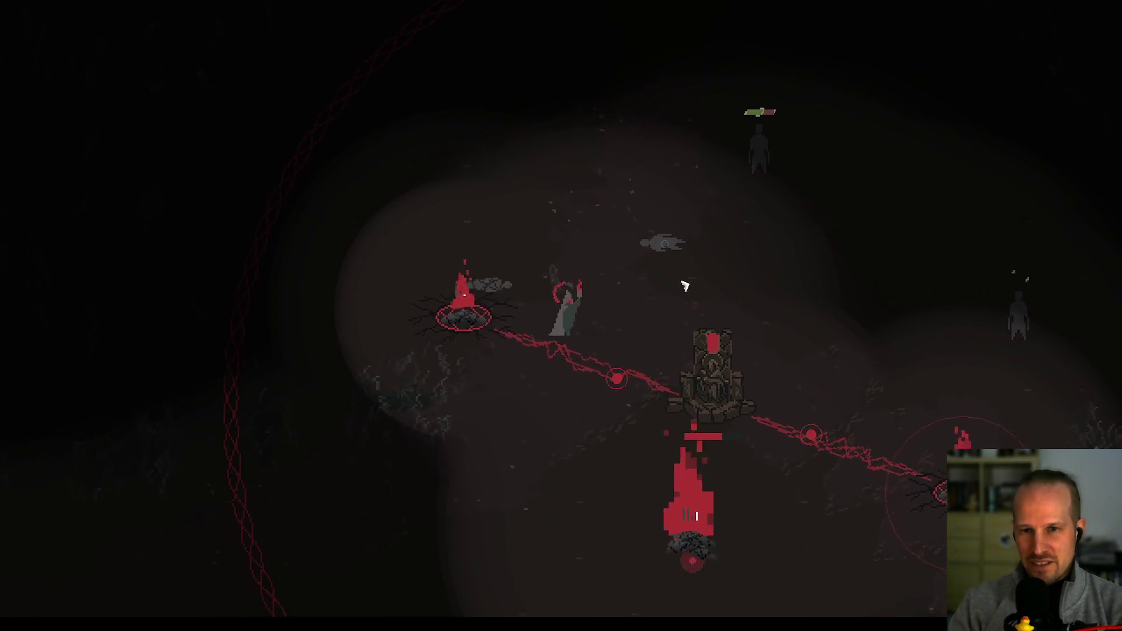
key(d)
key(w)
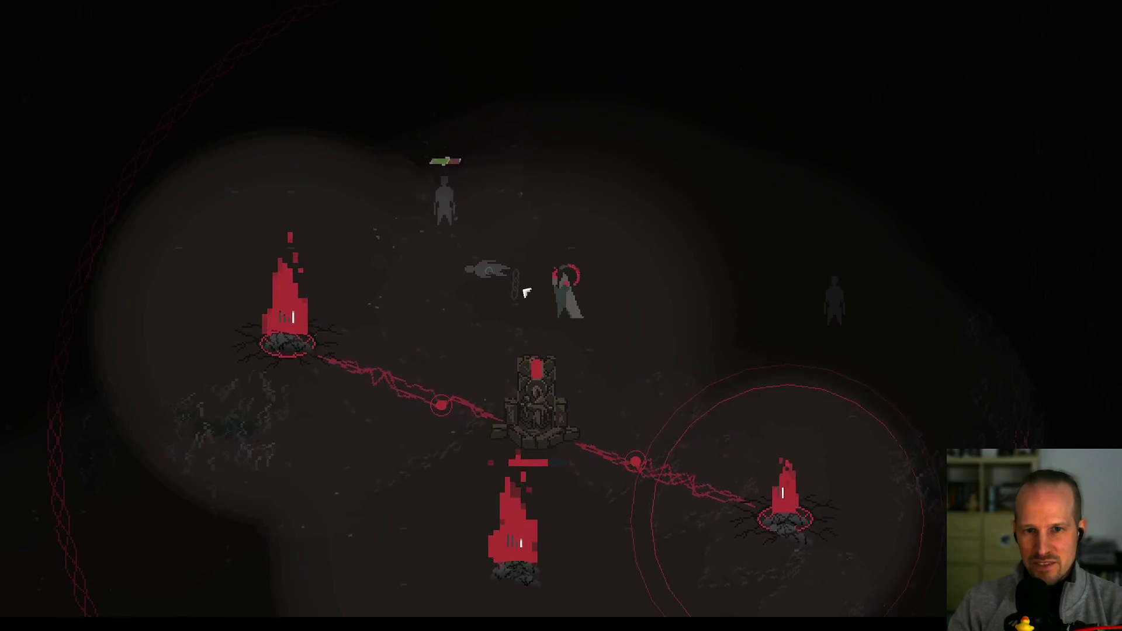
key(s)
key(a)
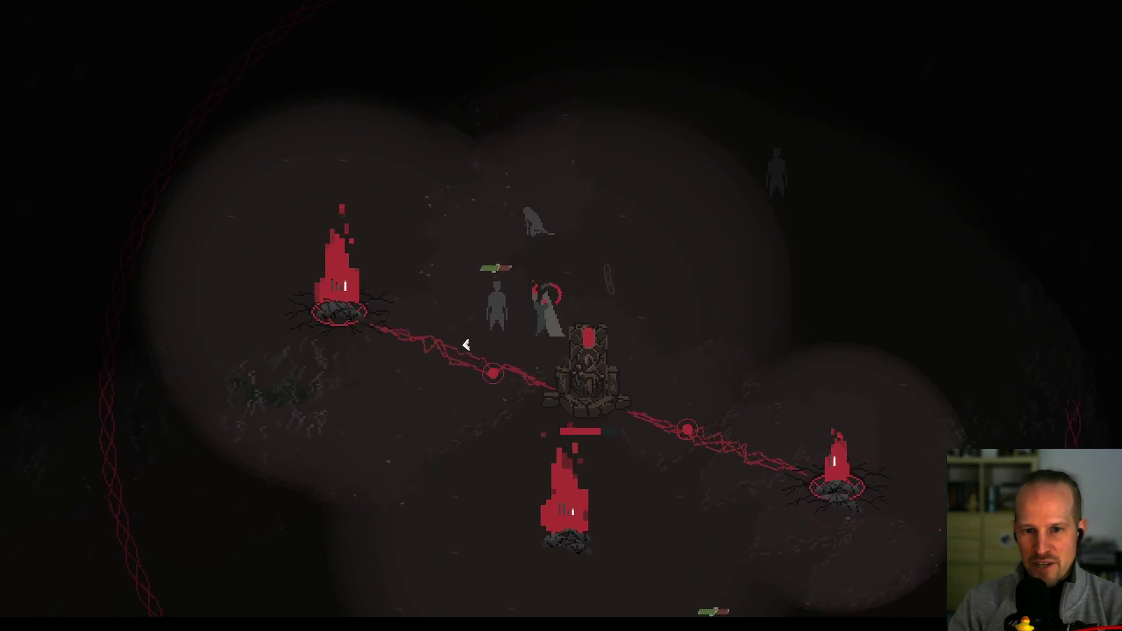
key(a)
key(w)
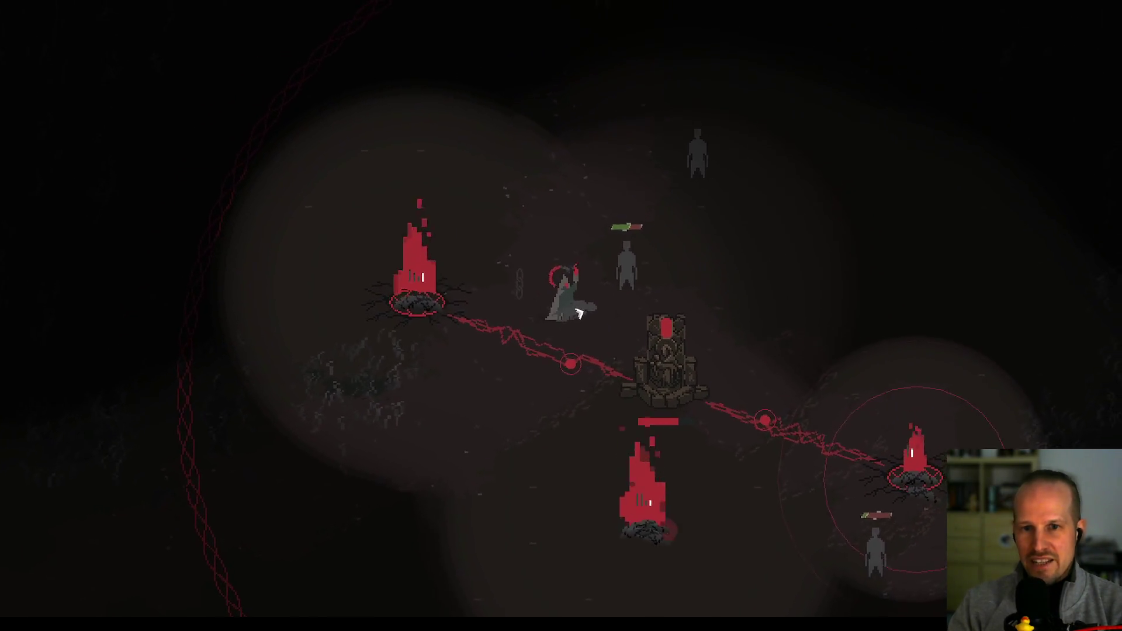
key(s)
key(d)
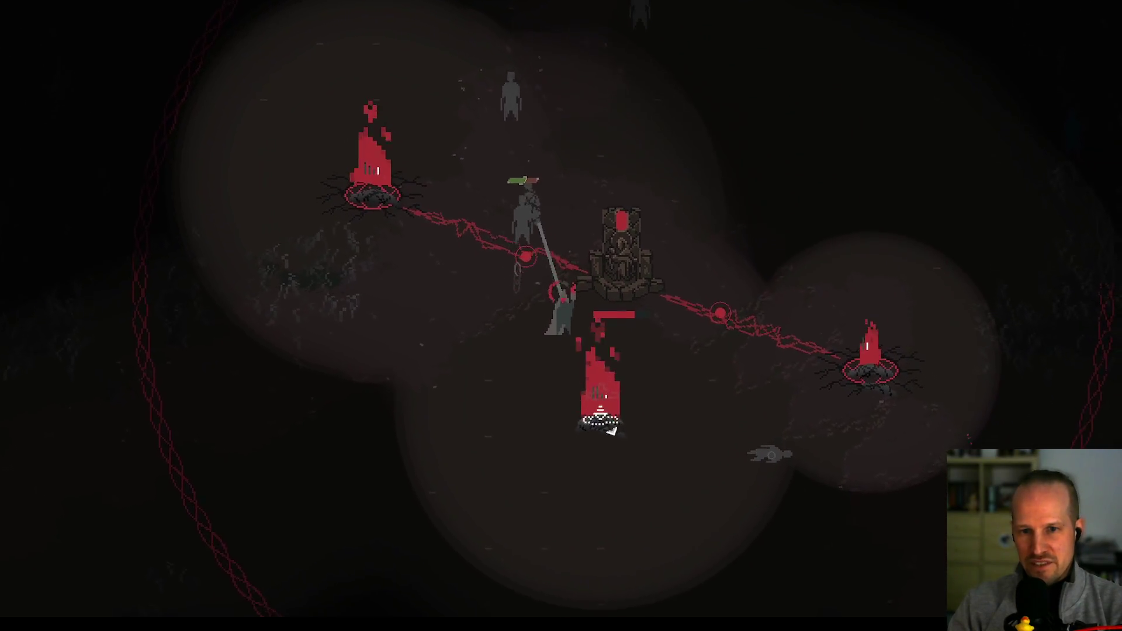
key(a)
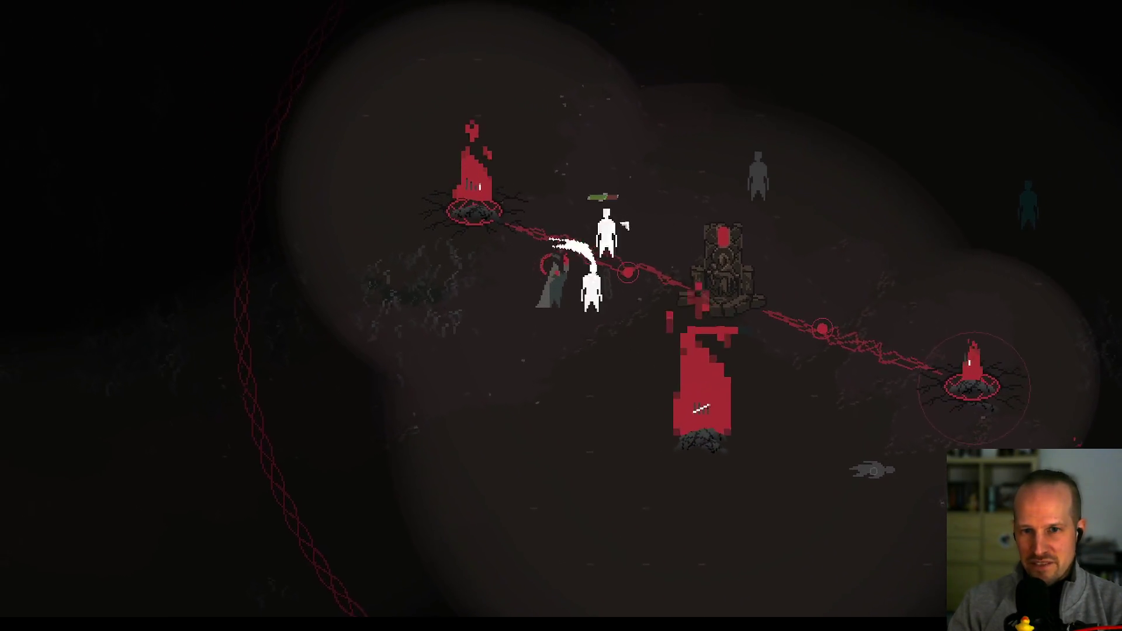
key(d)
key(w)
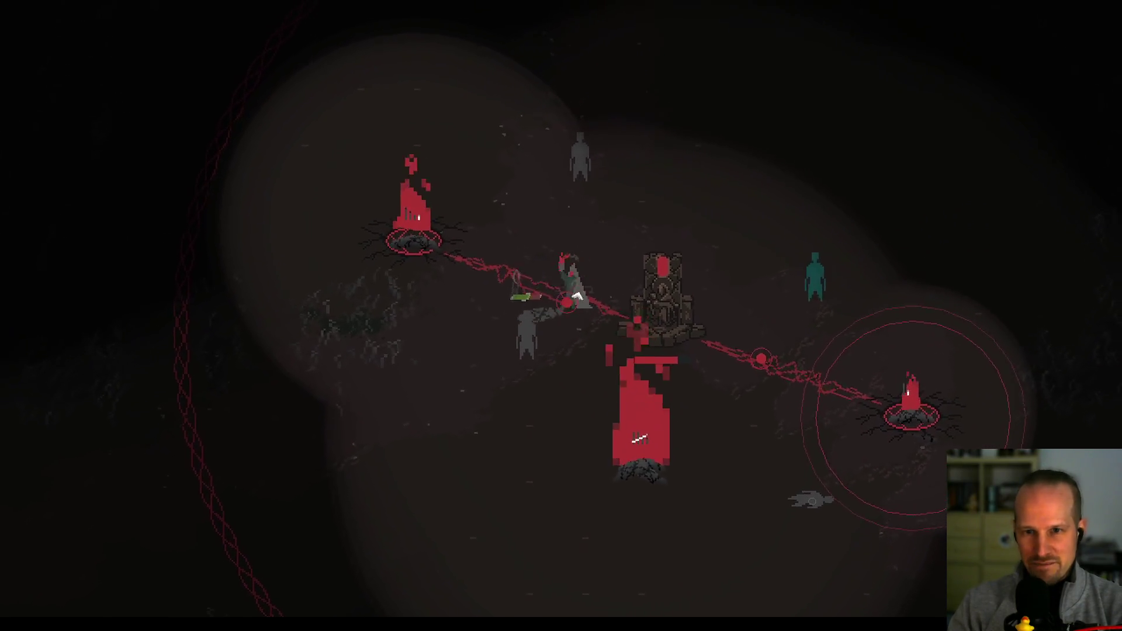
- Chase the teal enemy right toward the brazier, then close in and down the red enemy
key(d)
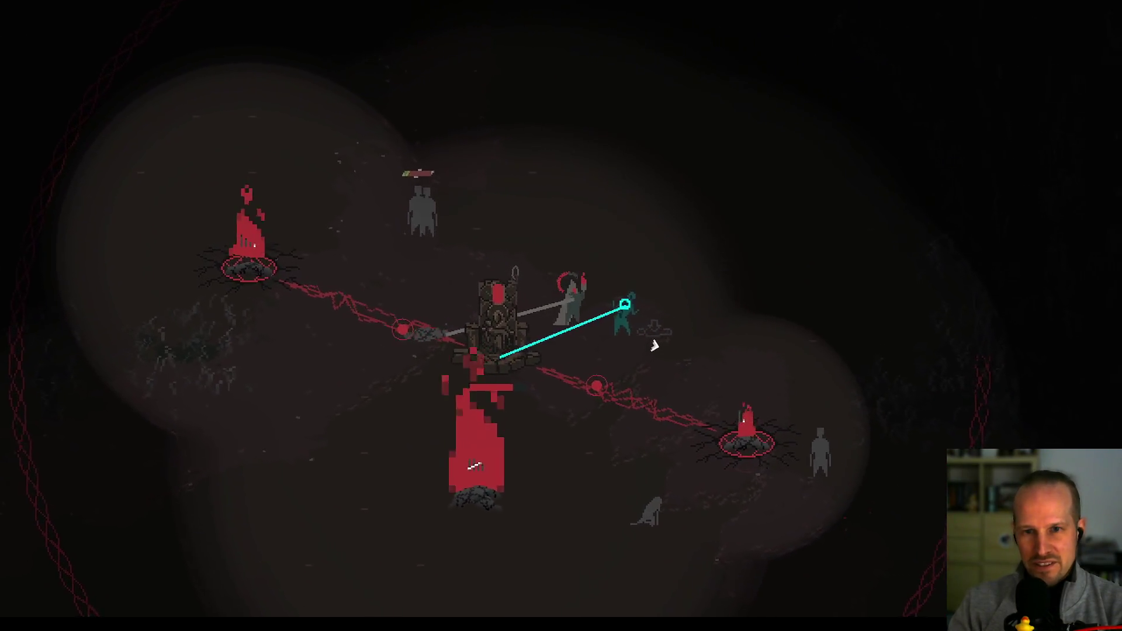
key(s)
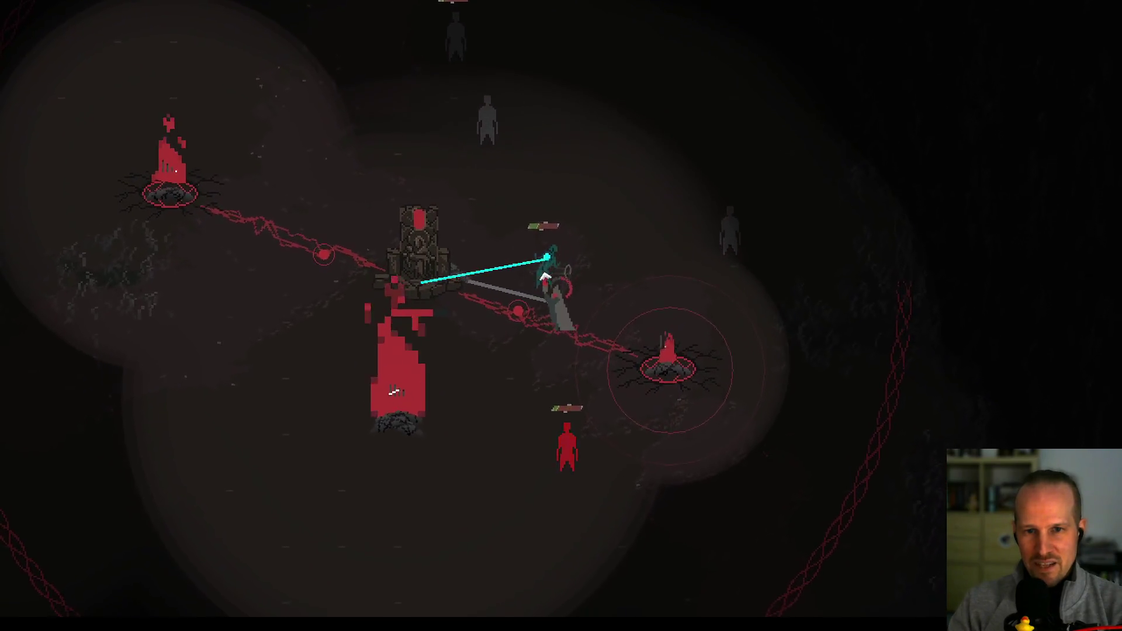
key(d)
key(s)
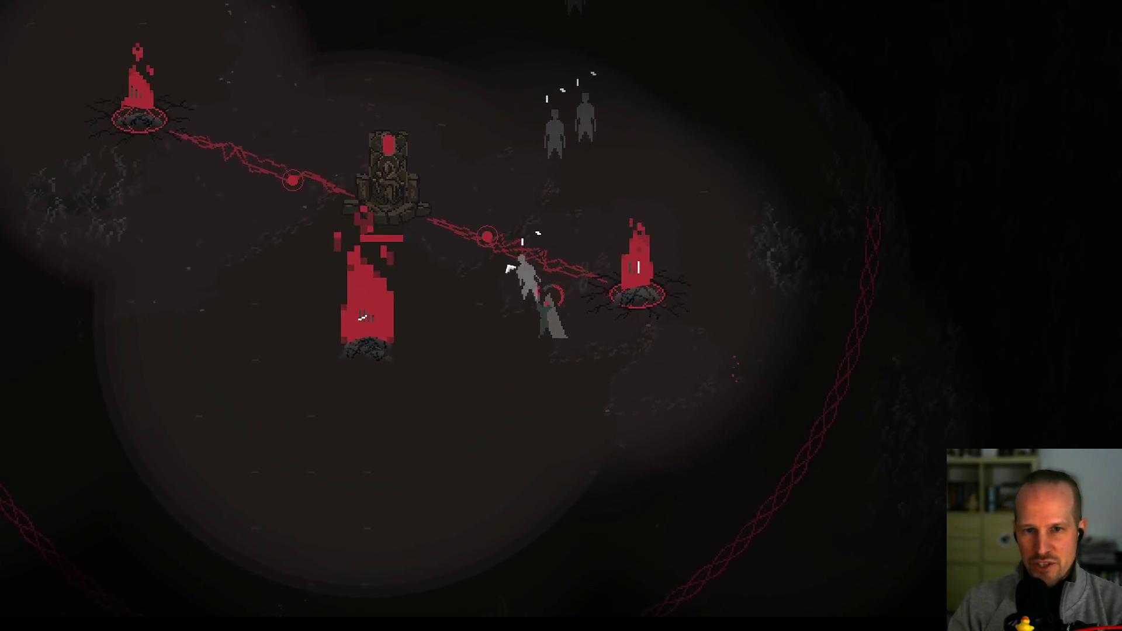
key(w)
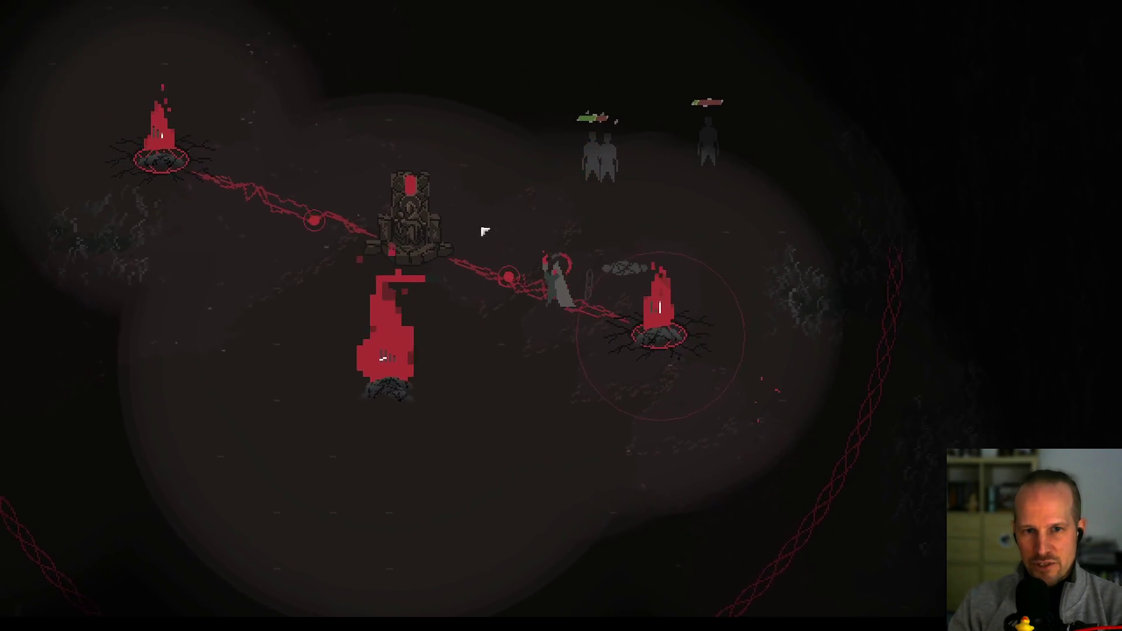
key(w)
key(a)
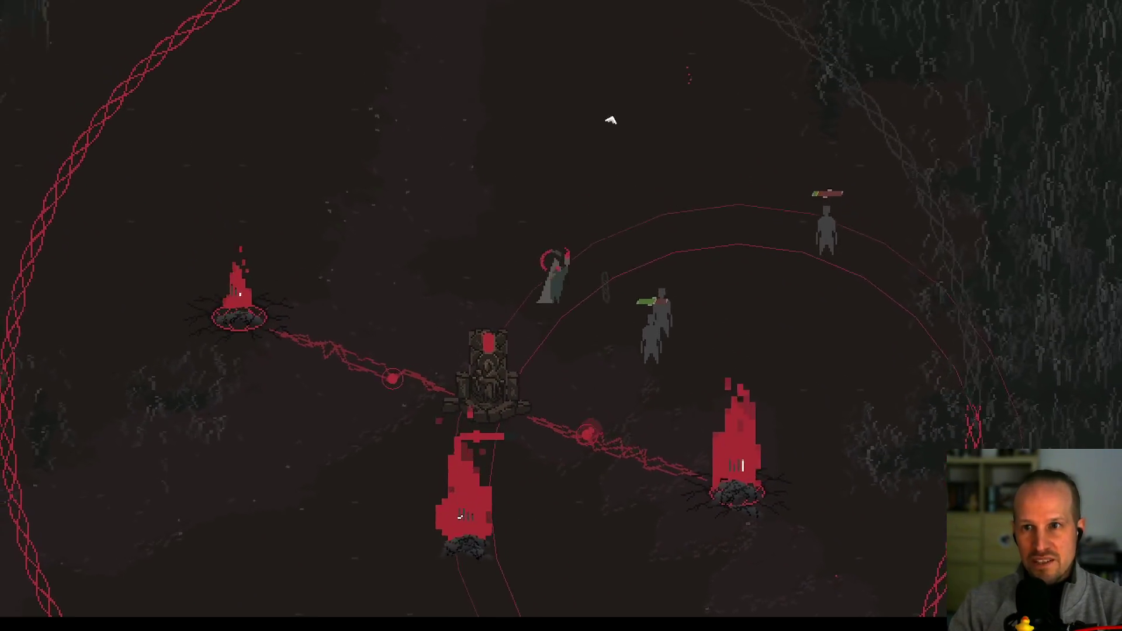
key(s)
key(d)
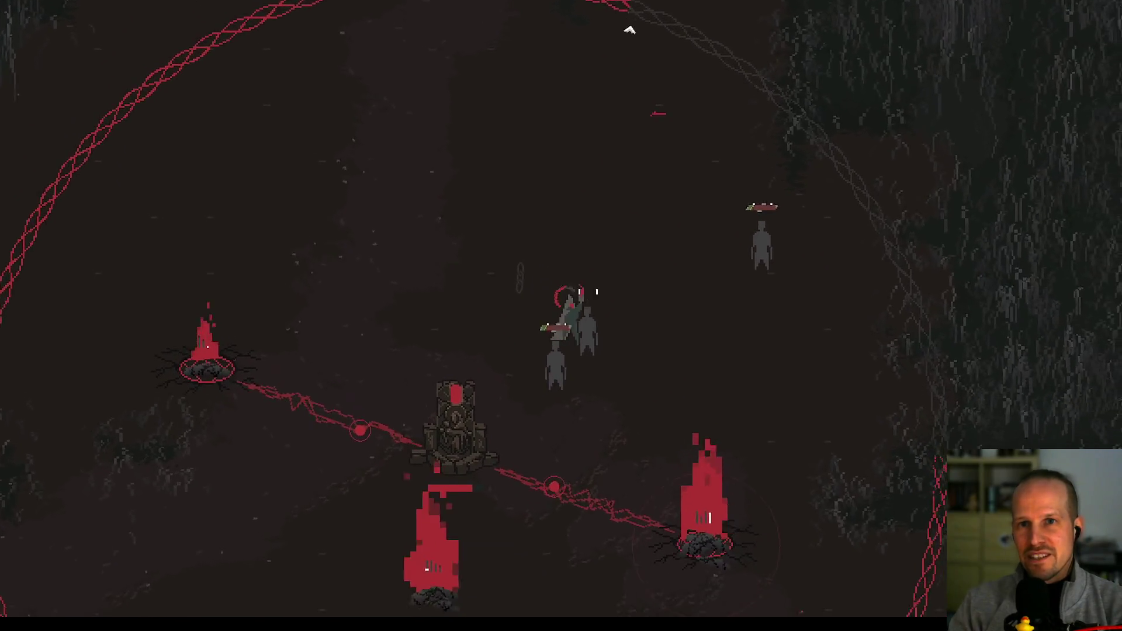
key(d)
key(s)
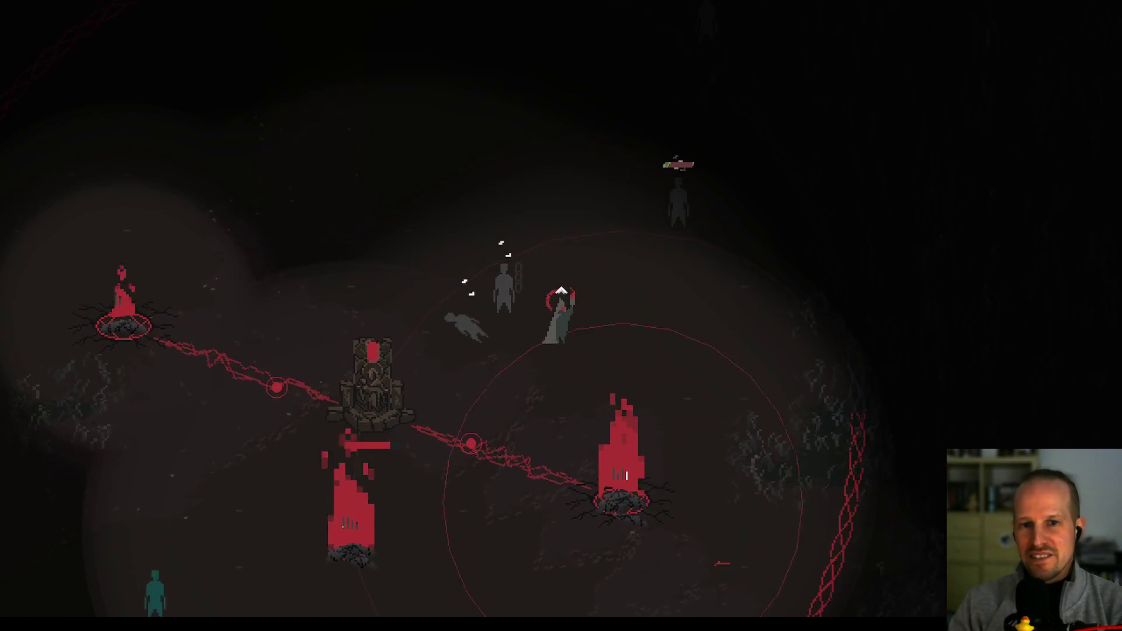
- Reposition by the throne and lower brazier, dodging around the group of enemies
key(a)
key(s)
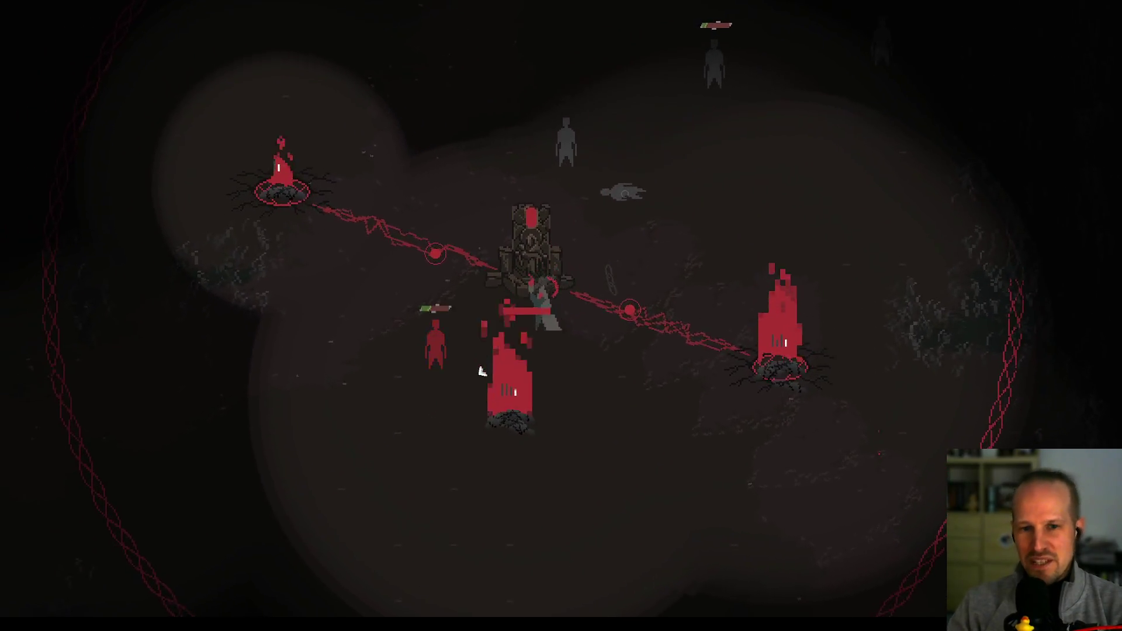
key(a)
key(w)
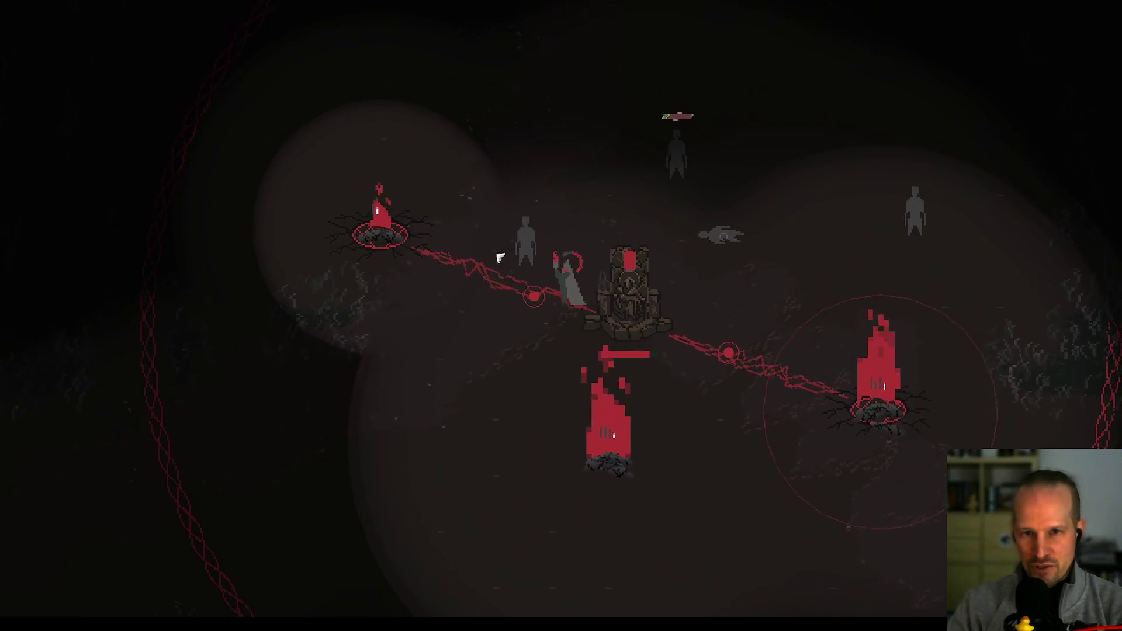
key(a)
key(s)
key(d)
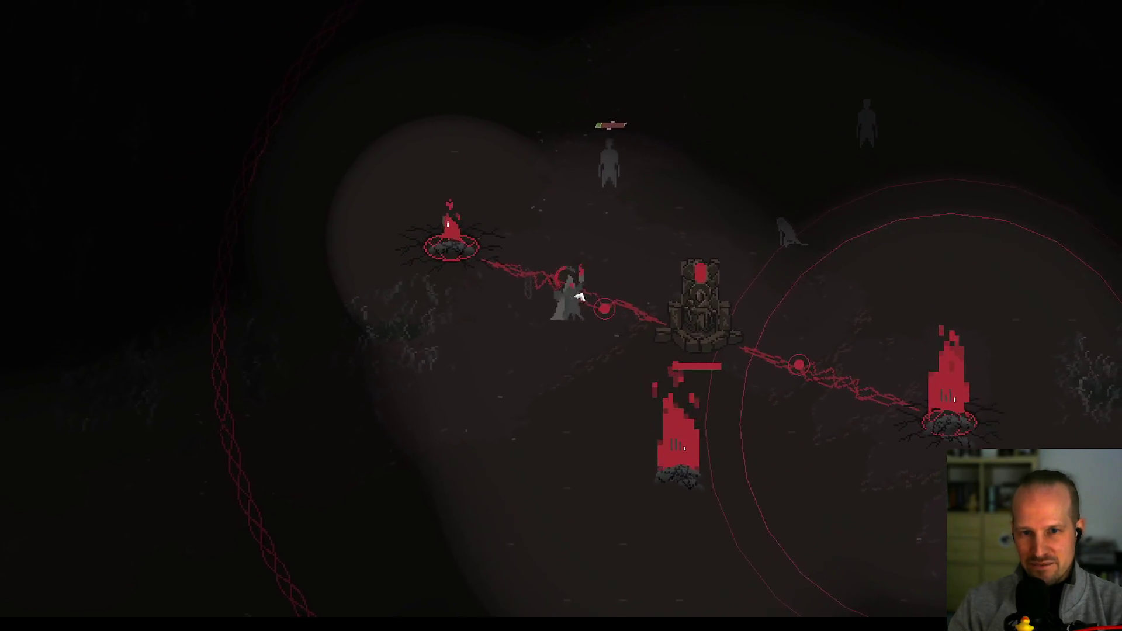
key(a)
key(s)
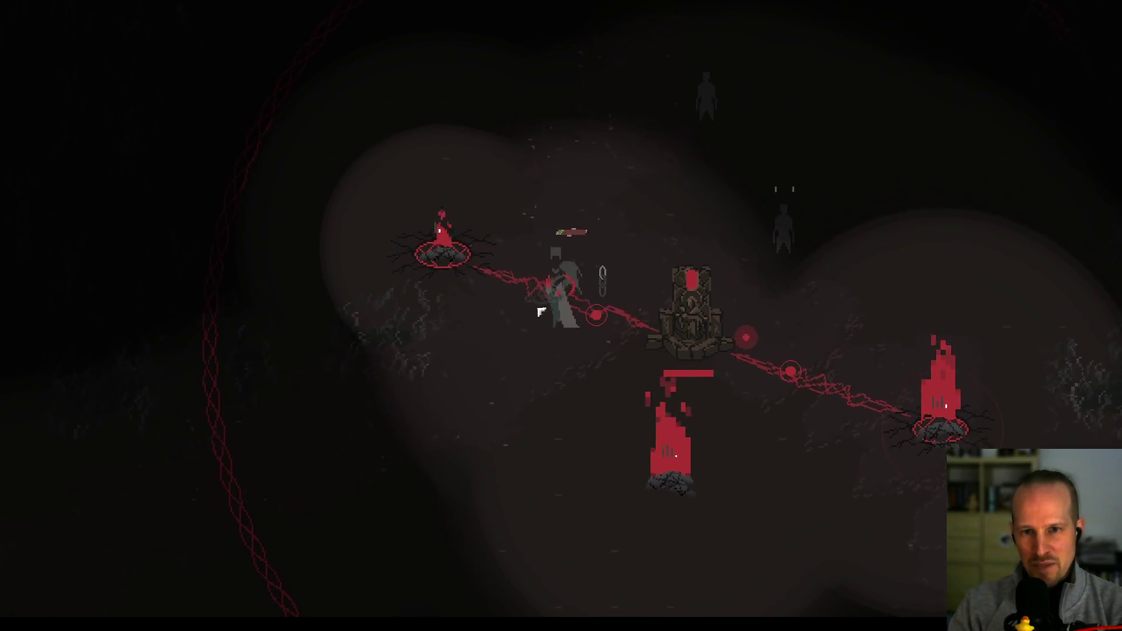
key(a)
key(s)
key(d)
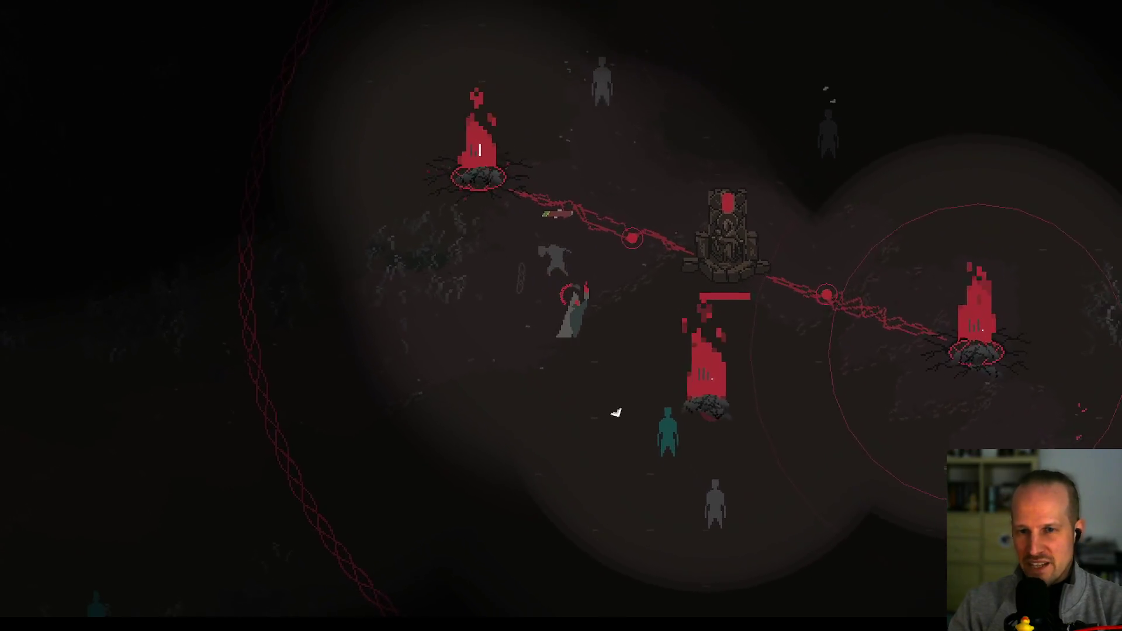
key(s)
key(d)
key(w)
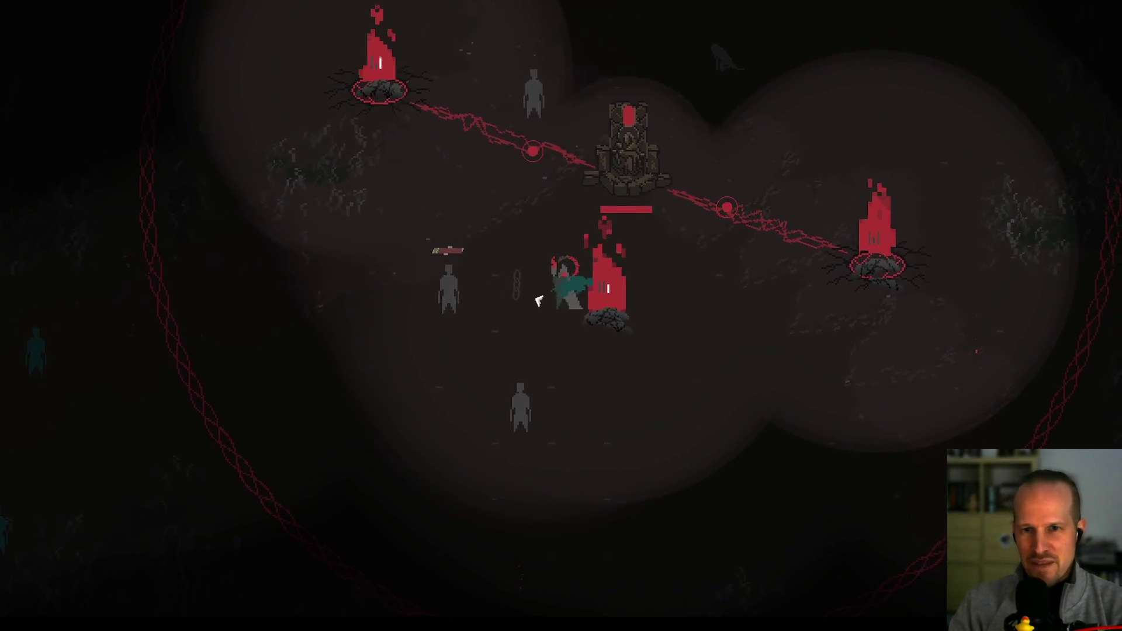
key(a)
key(s)
key(d)
key(w)
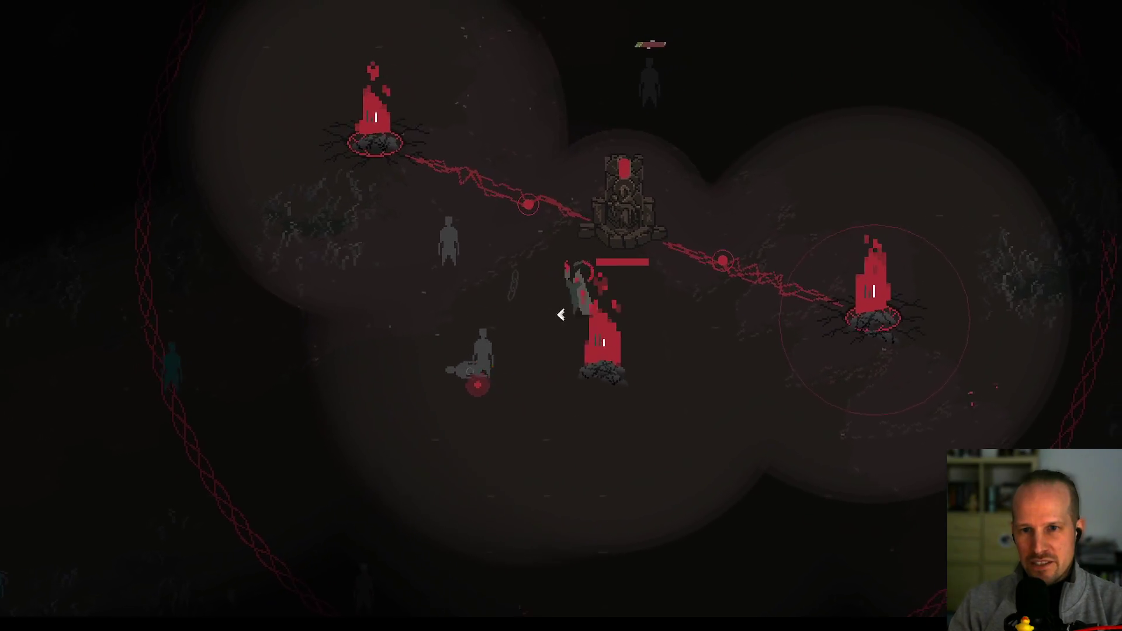
key(a)
key(s)
key(w)
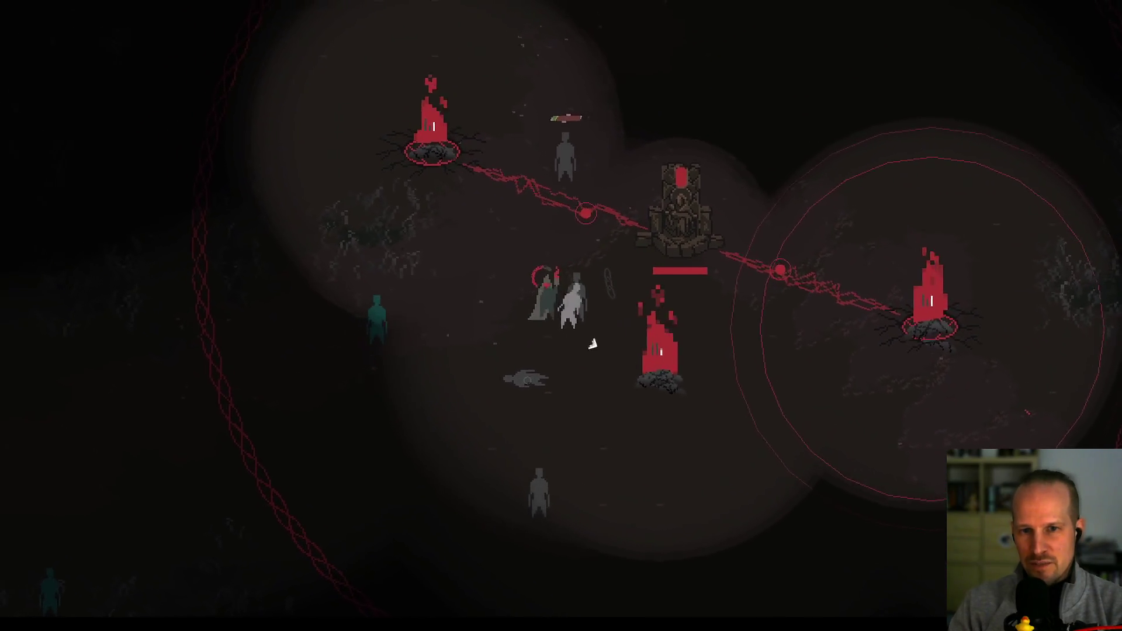
key(d)
key(w)
key(a)
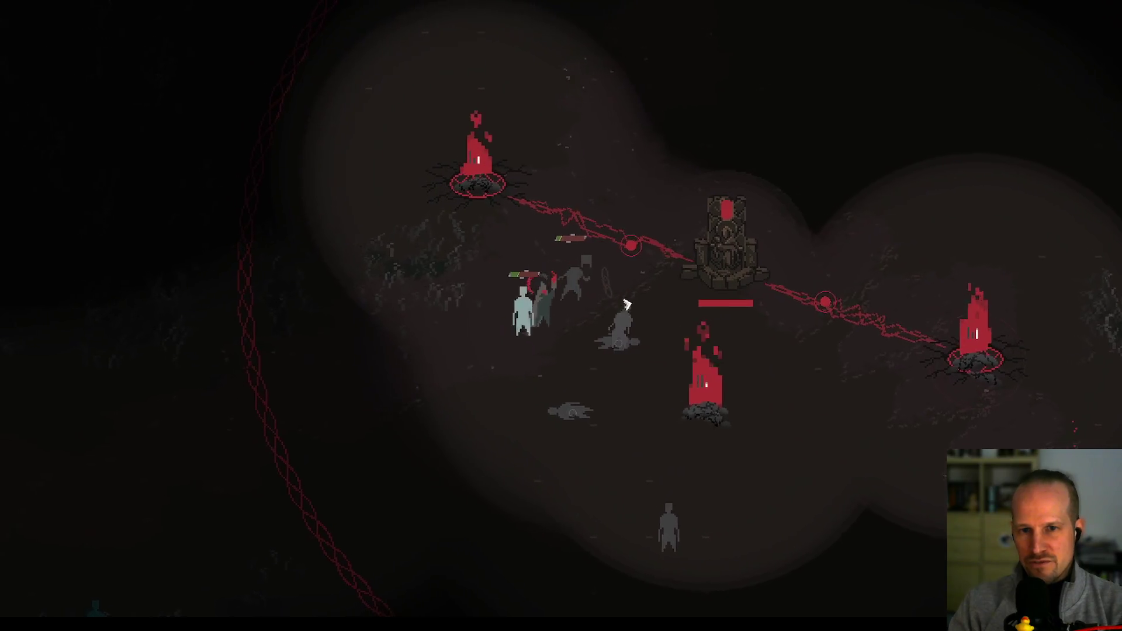
key(w)
key(d)
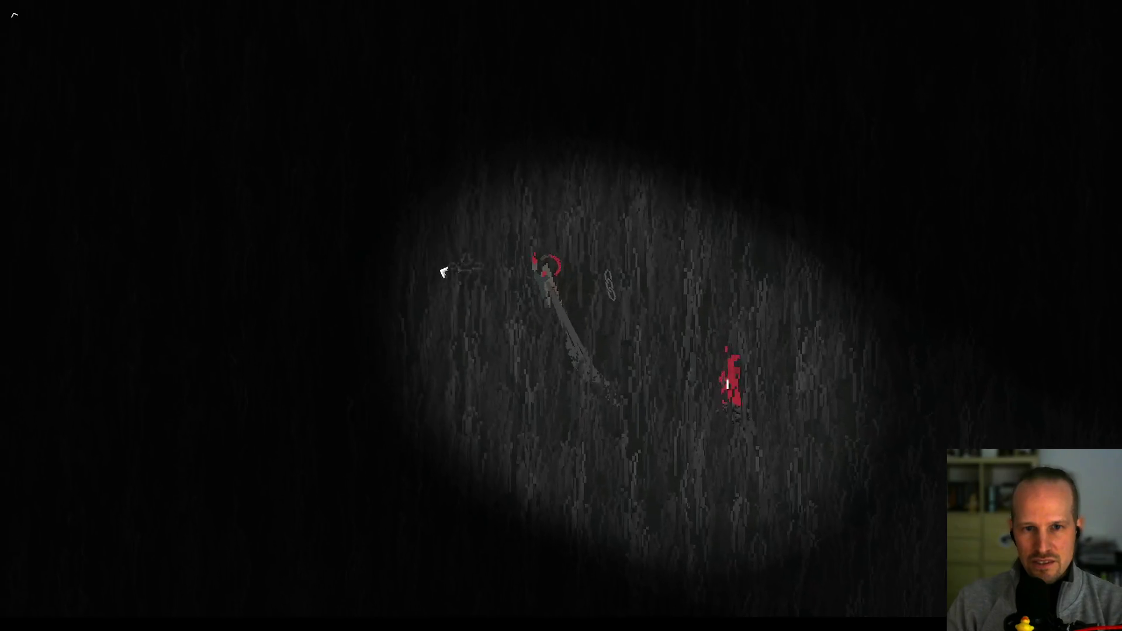
- Move up-left and upward through the grass away from the approaching red enemy
key(w)
key(a)
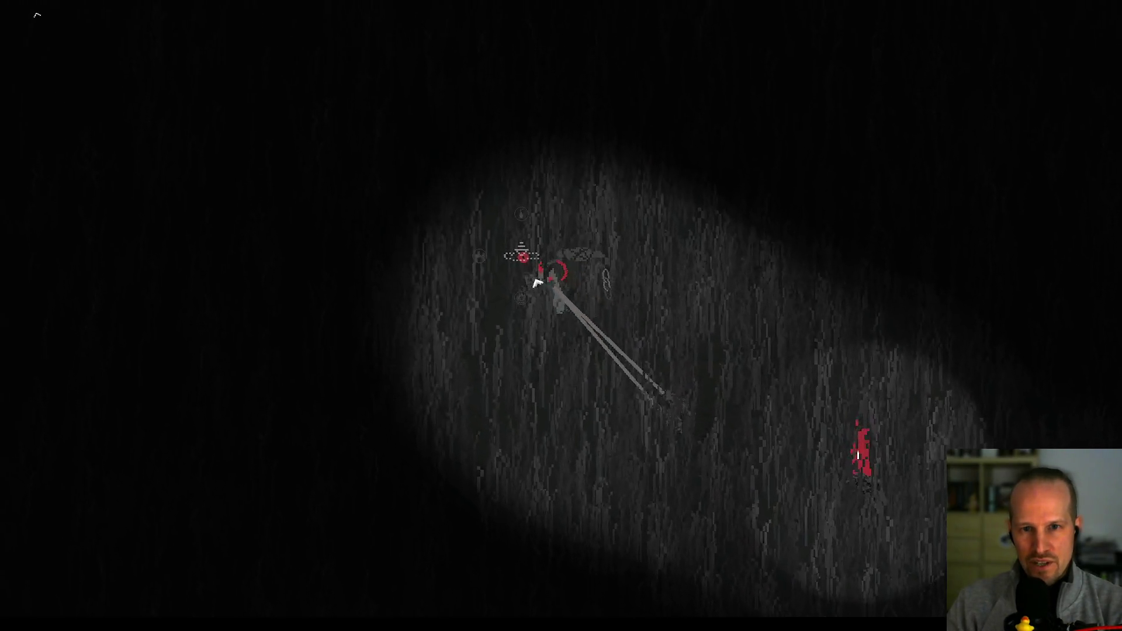
key(w)
key(a)
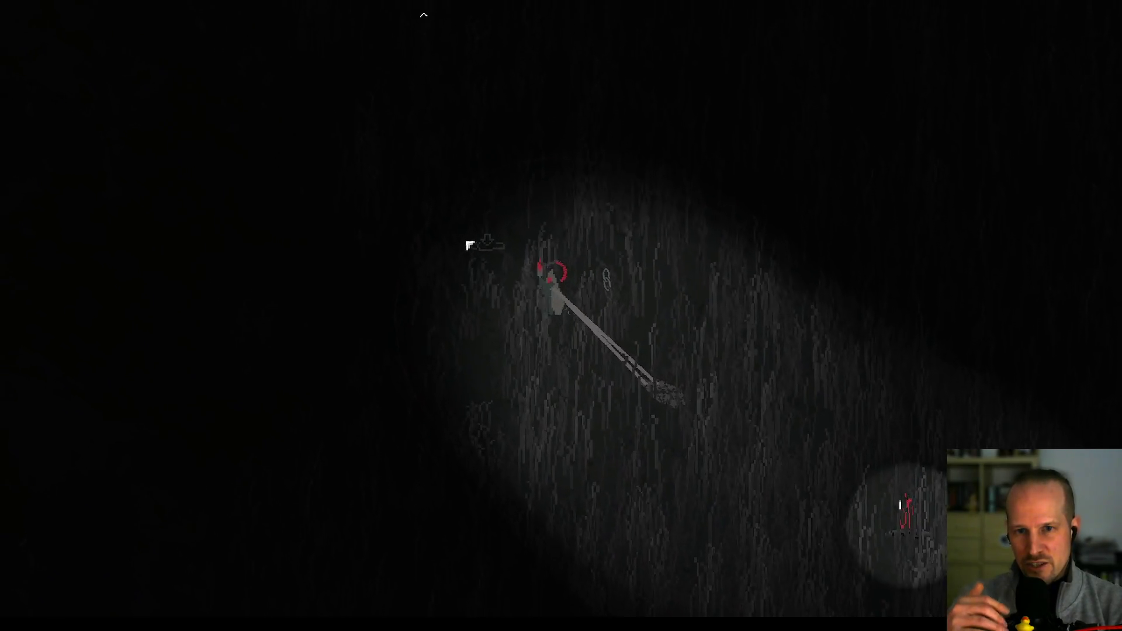
key(Tab)
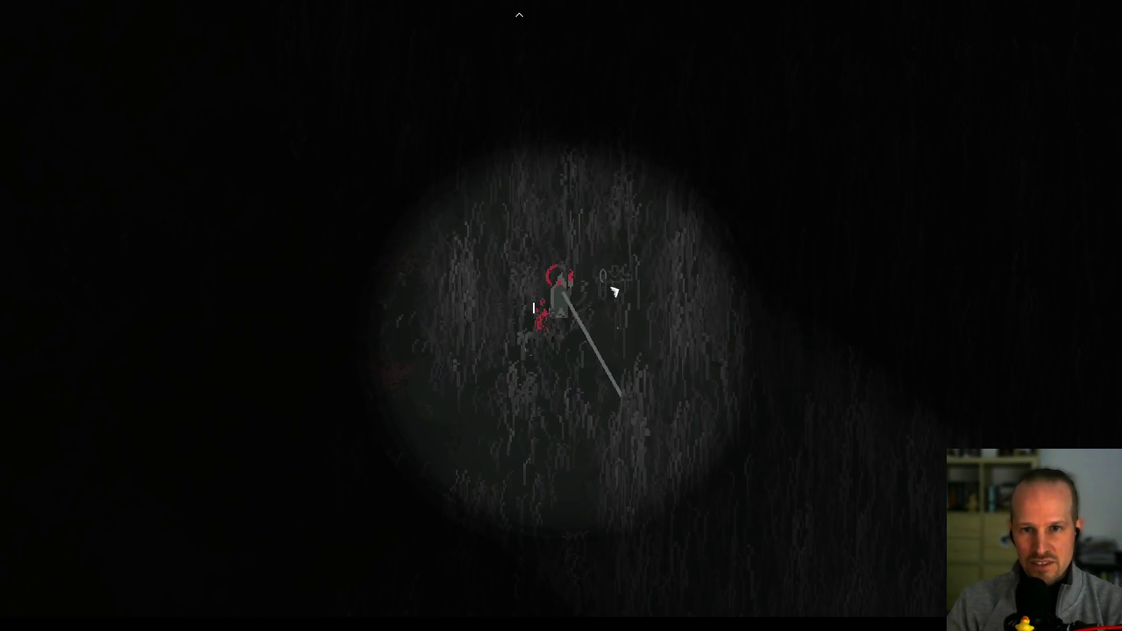
key(w)
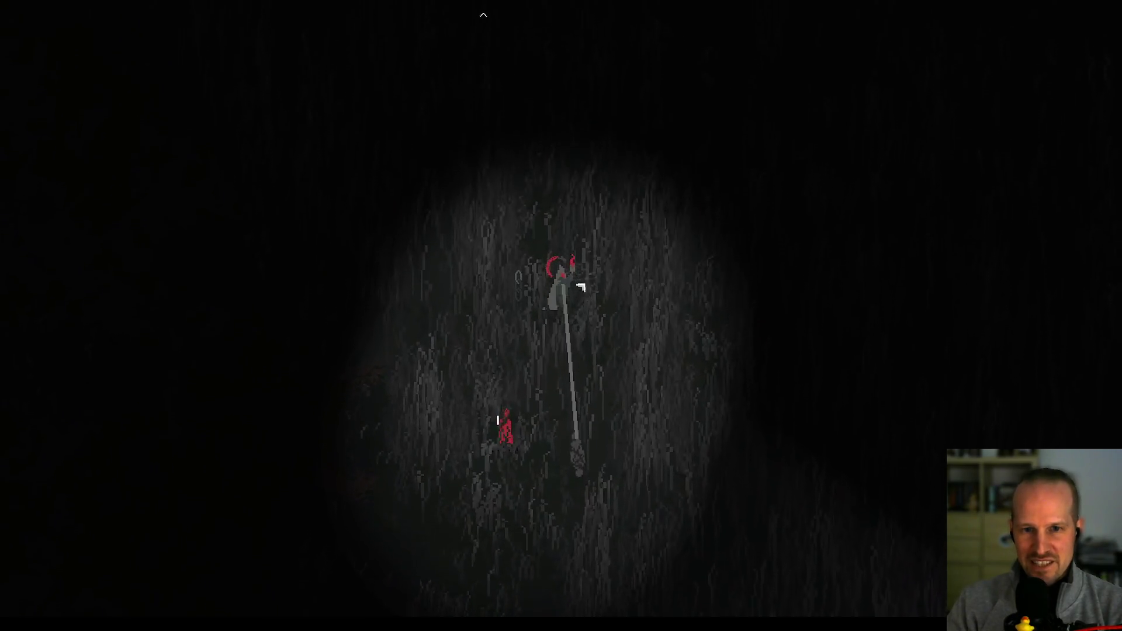
key(w)
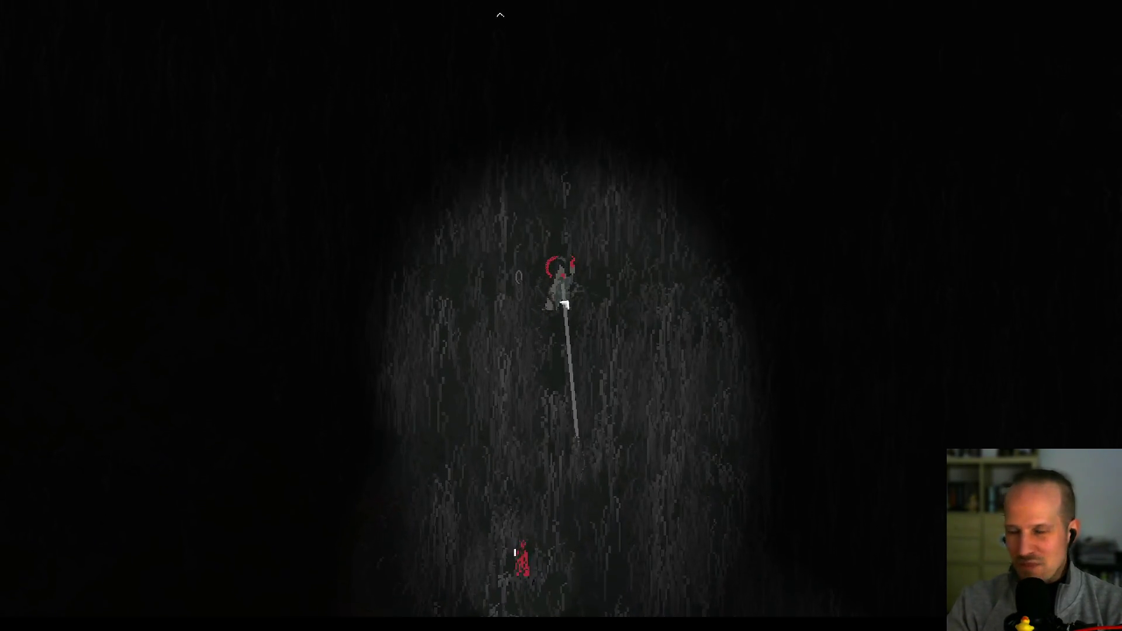
key(w)
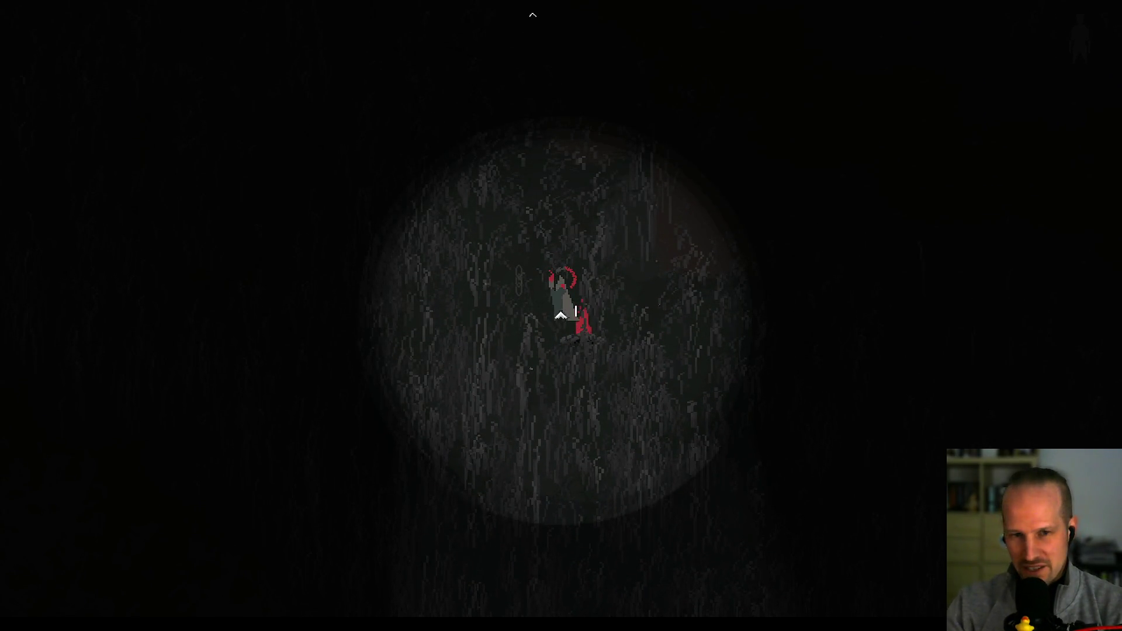
- Walk back down to the grey haloed figure at the shrine and interact with it
key(a)
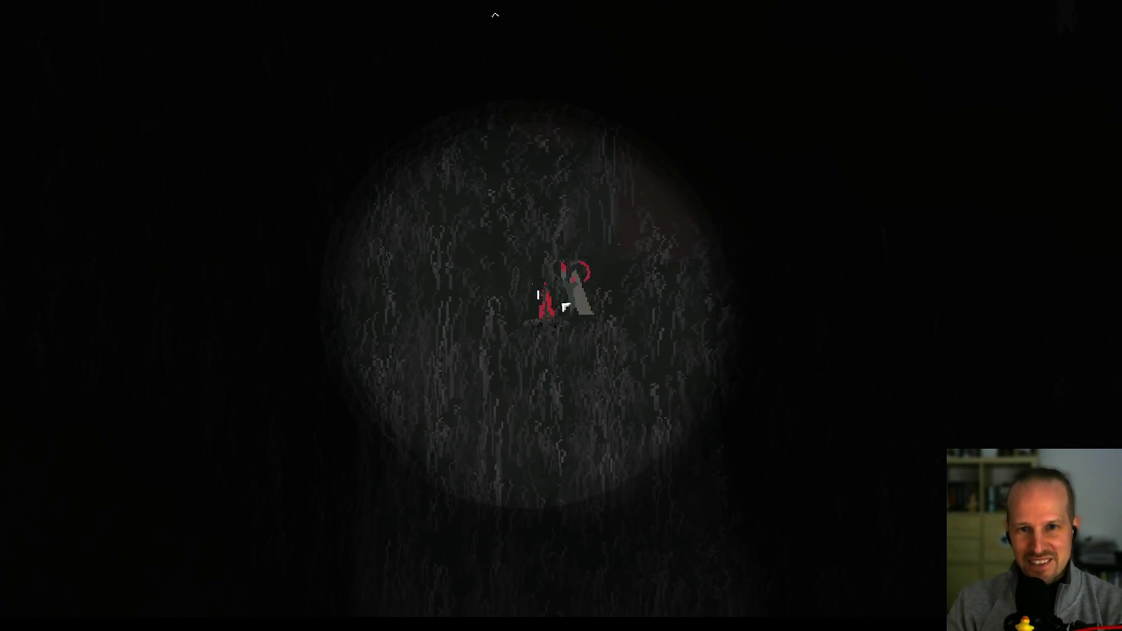
key(d)
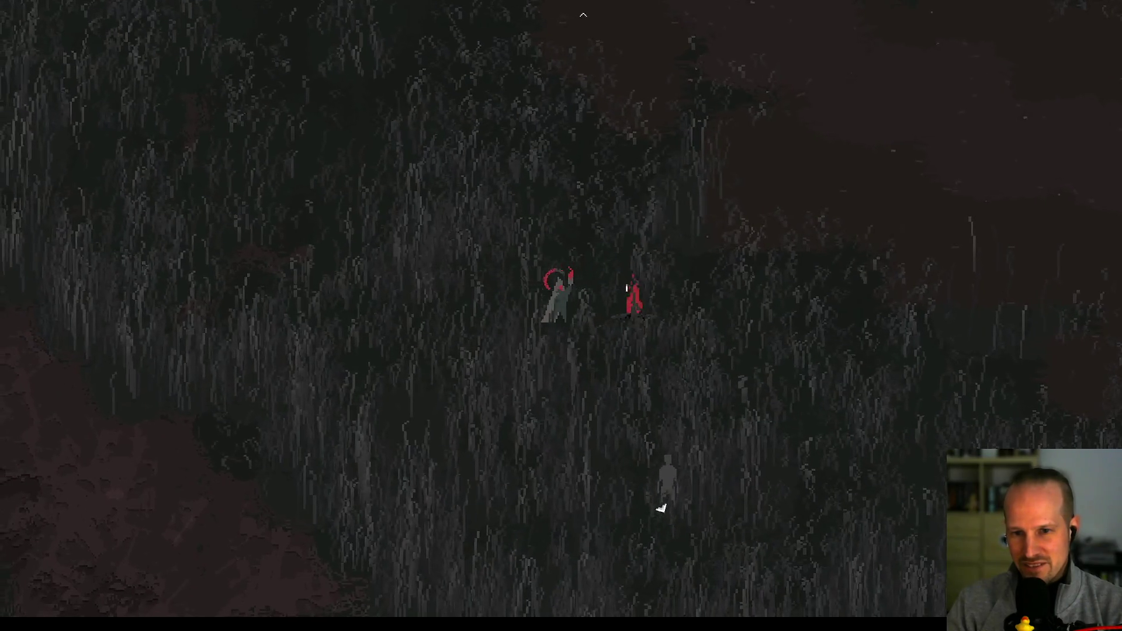
key(w)
key(w)
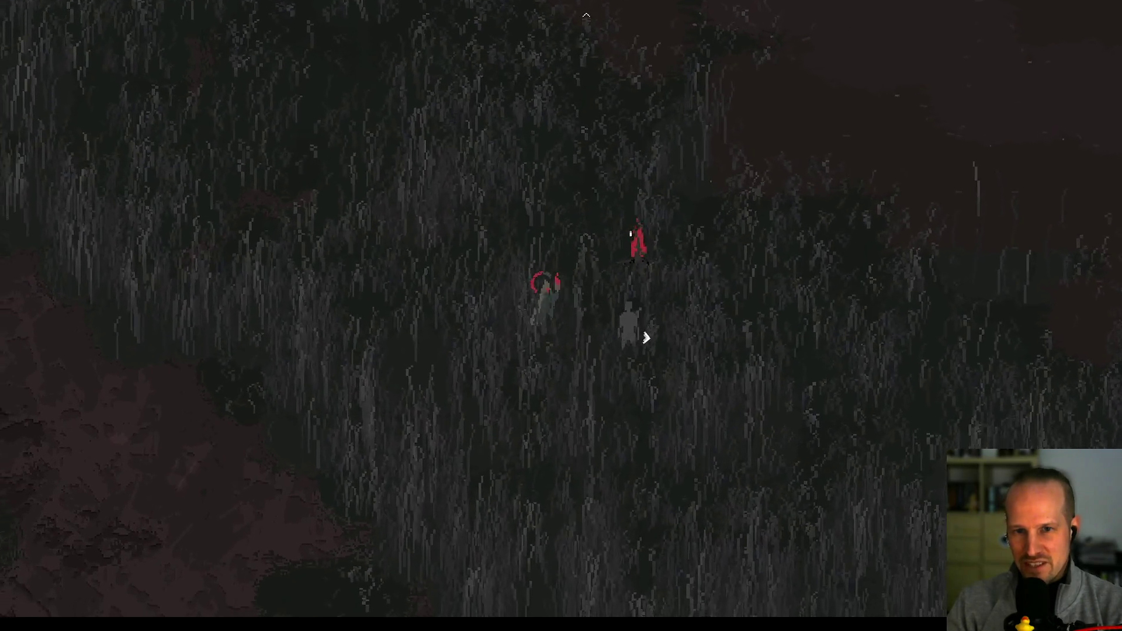
key(w)
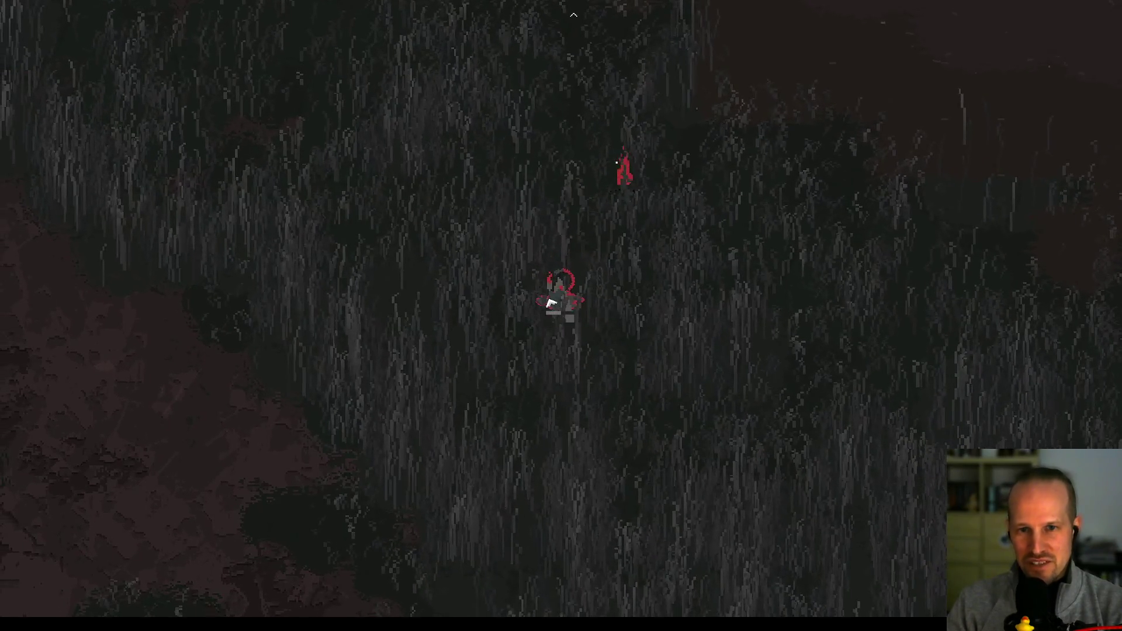
key(s)
key(s)
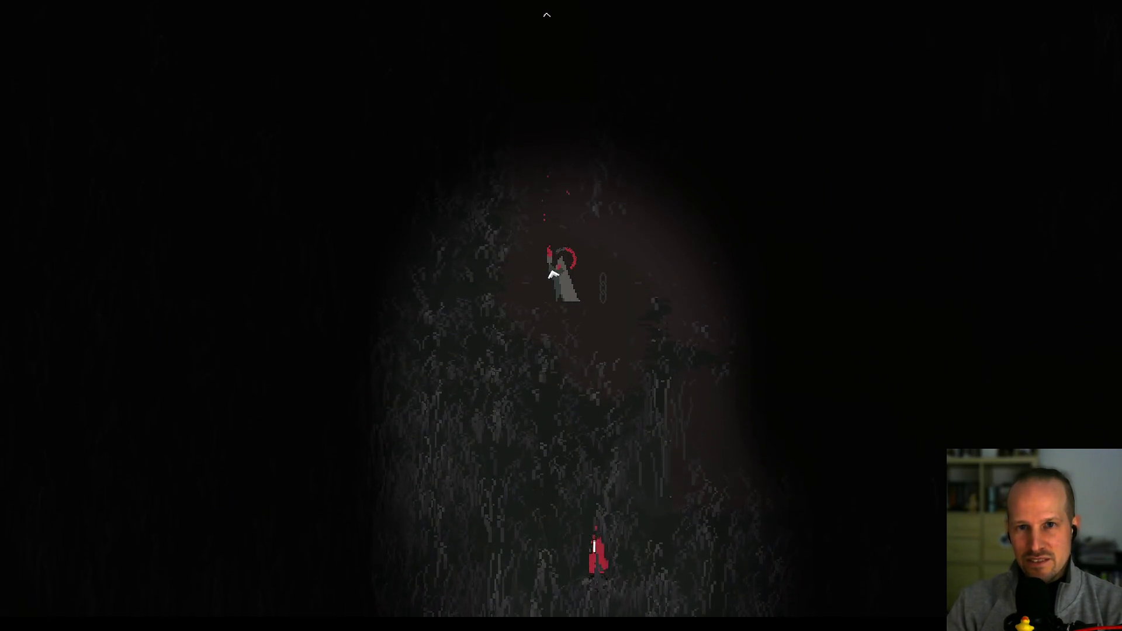
key(e)
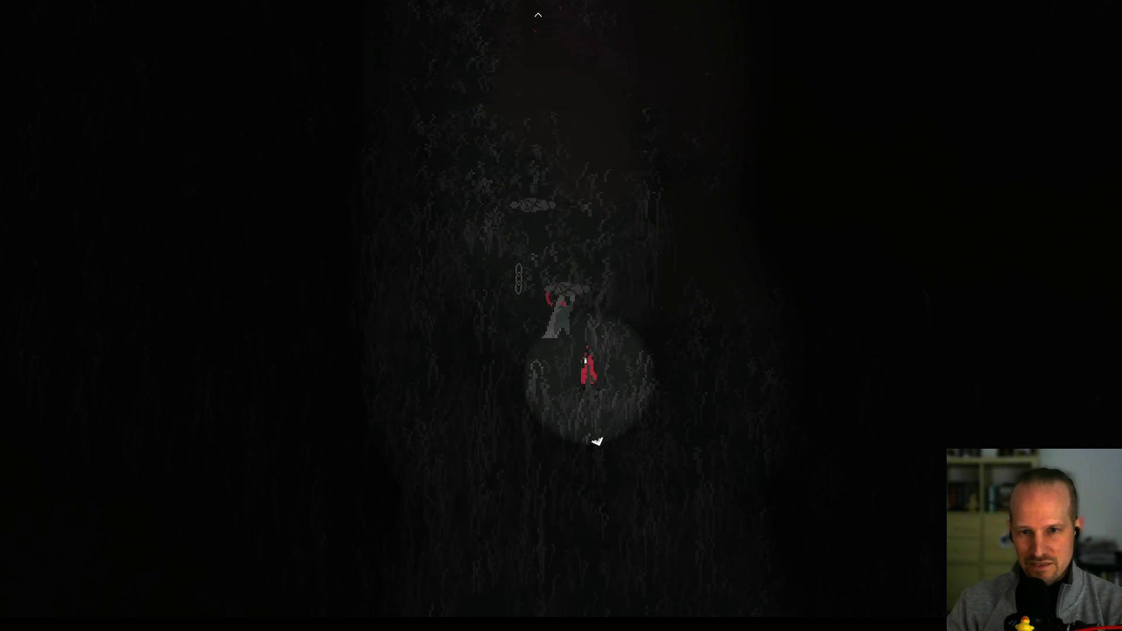
- Choose Light and pull the grey haloed figure along the rope toward the hook
key(w)
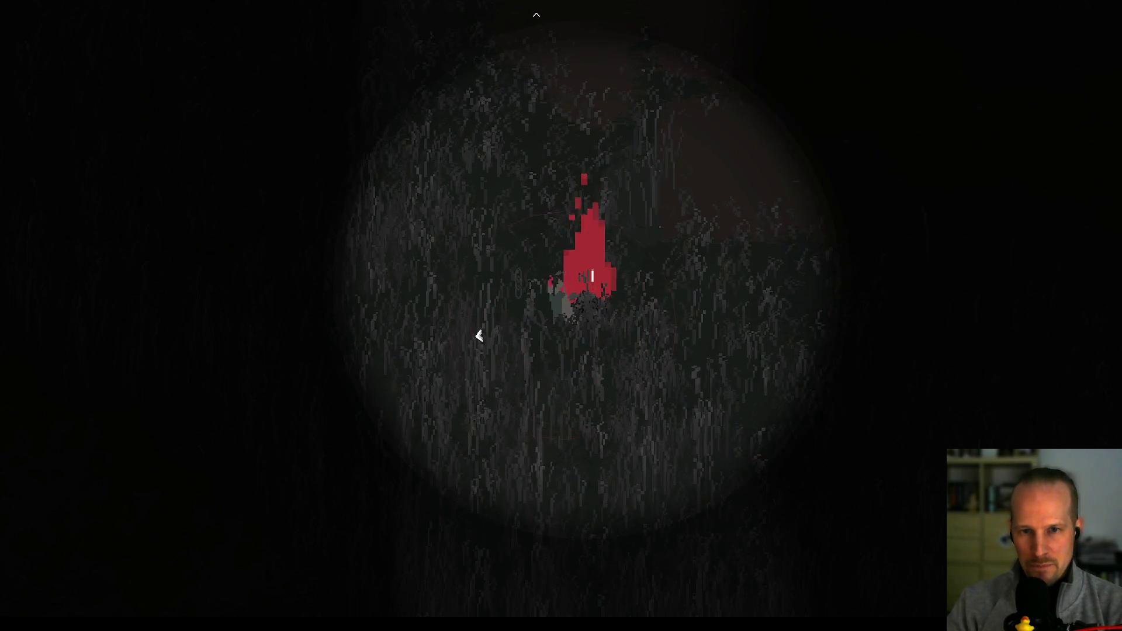
key(w)
key(d)
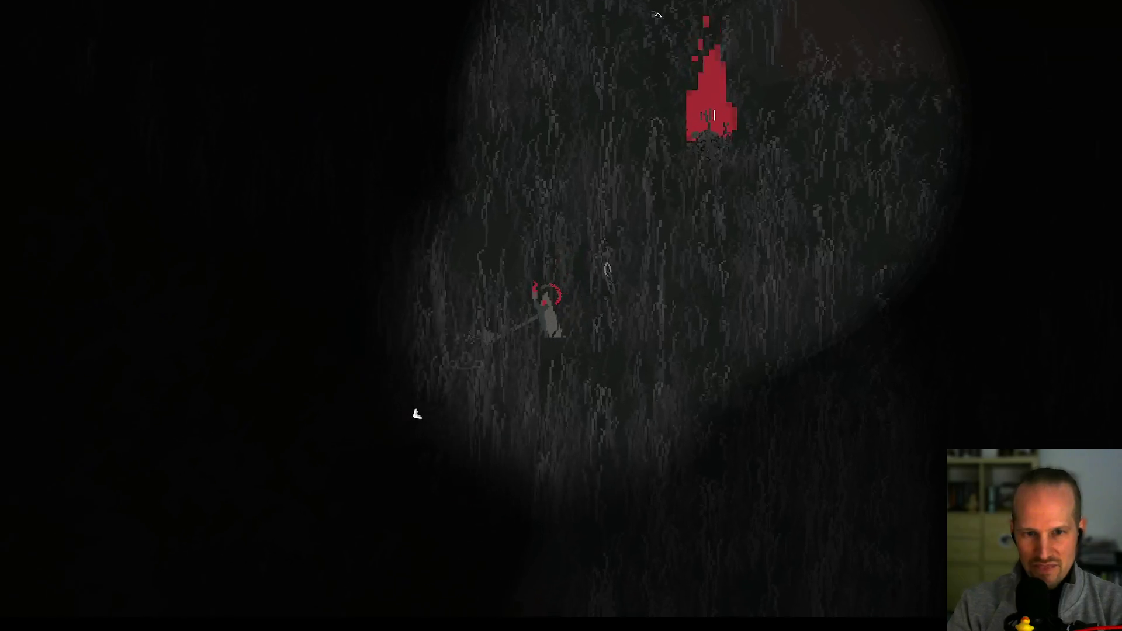
key(s)
key(a)
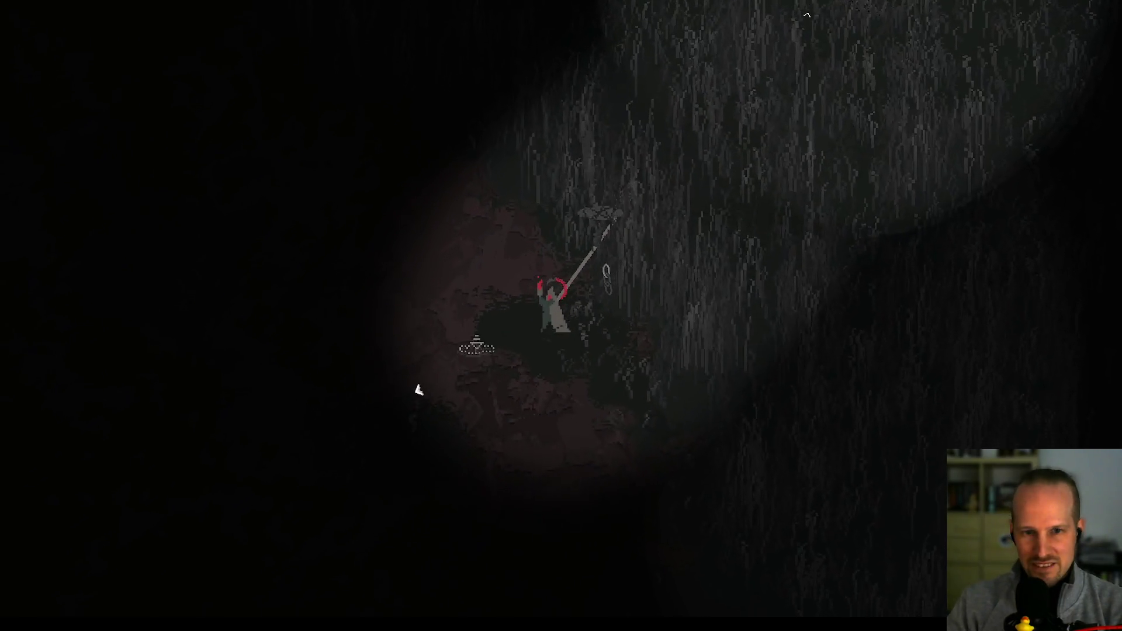
key(w)
key(a)
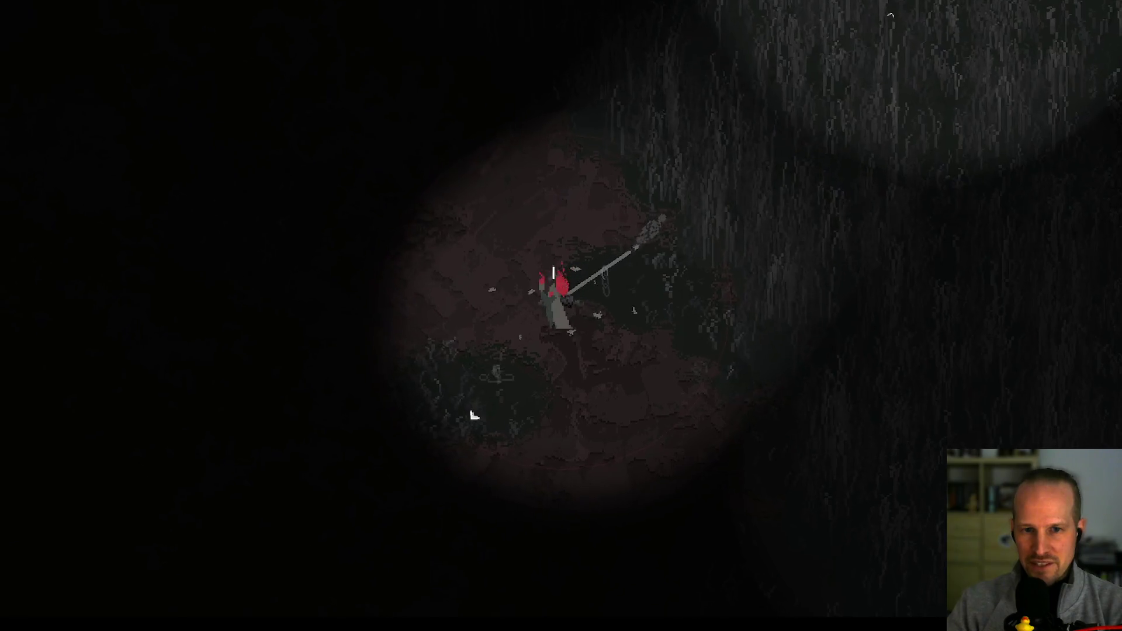
key(w)
key(d)
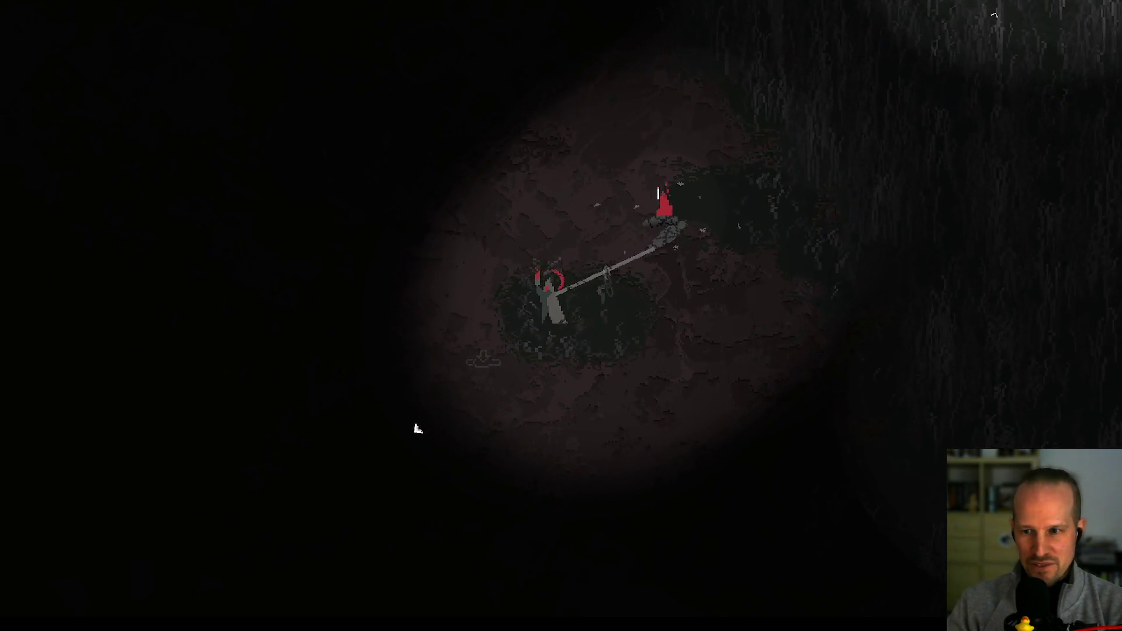
key(d)
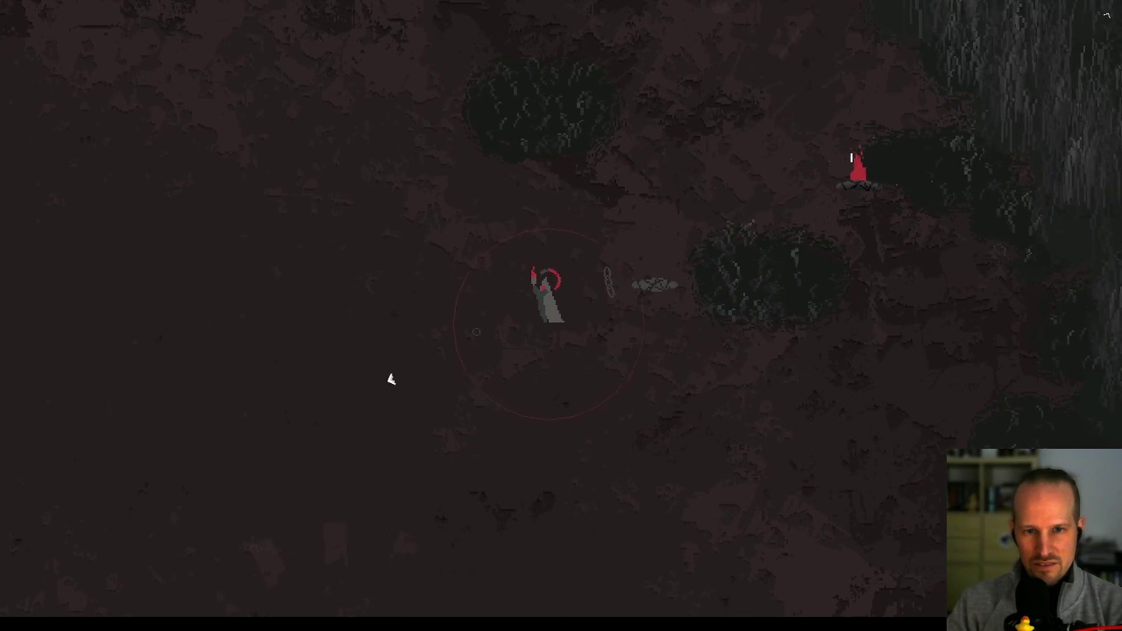
- Retract the harpoon line, walk left across the clearing, and pause the game
key(Tab)
click(518, 333)
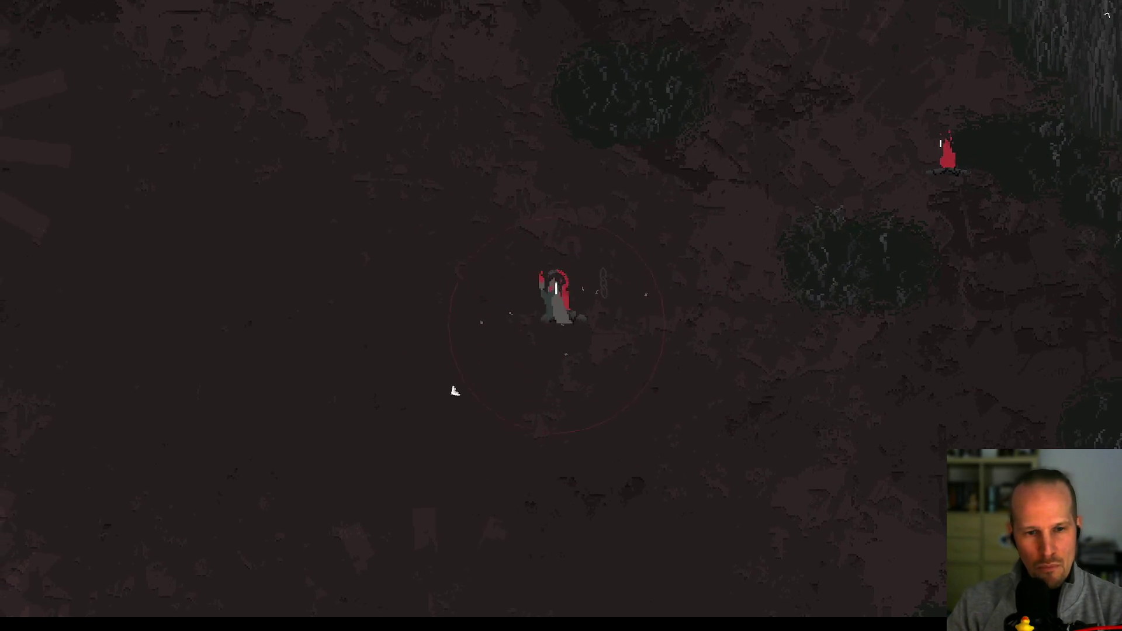
key(a)
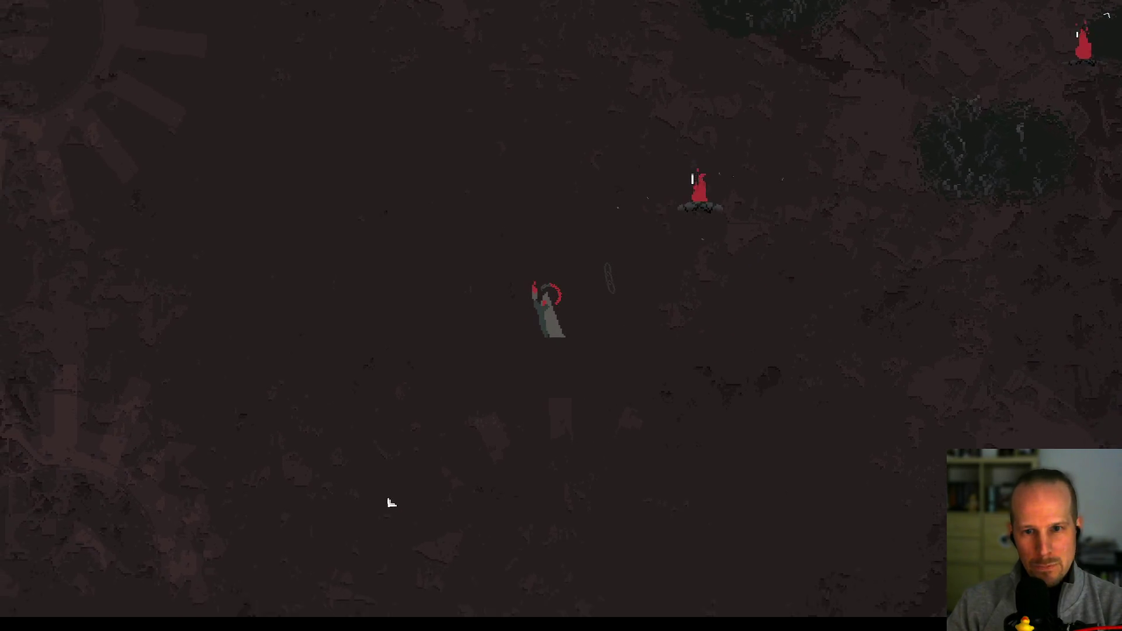
key(w)
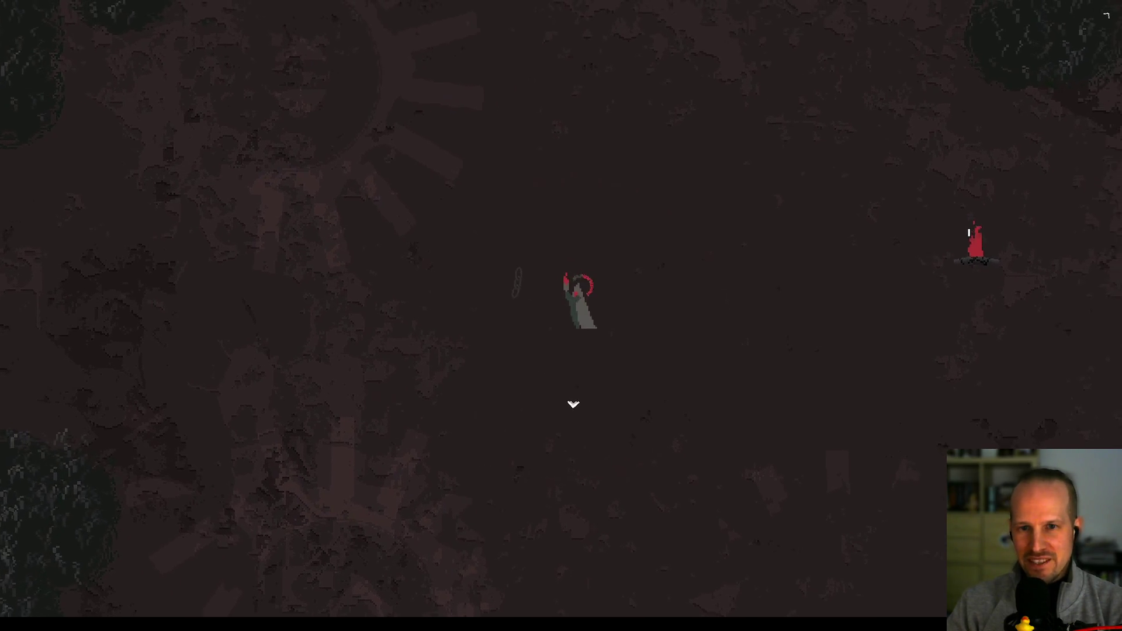
key(Escape)
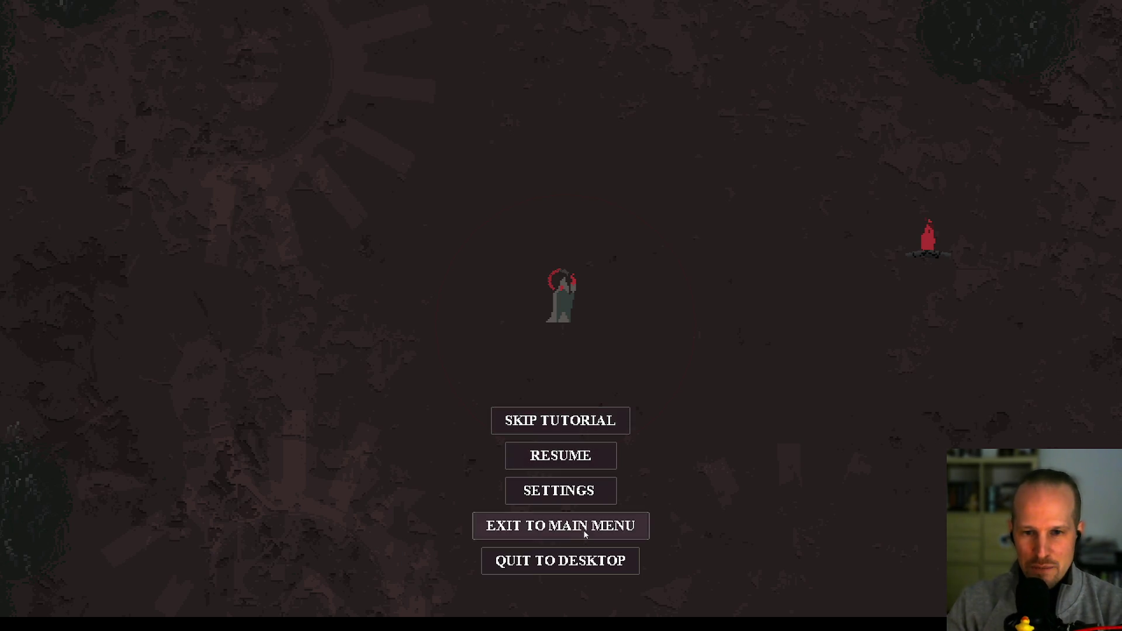
- Quit Pyrebound to the desktop and view the Mouse Enter event code in GameMaker
click(574, 565)
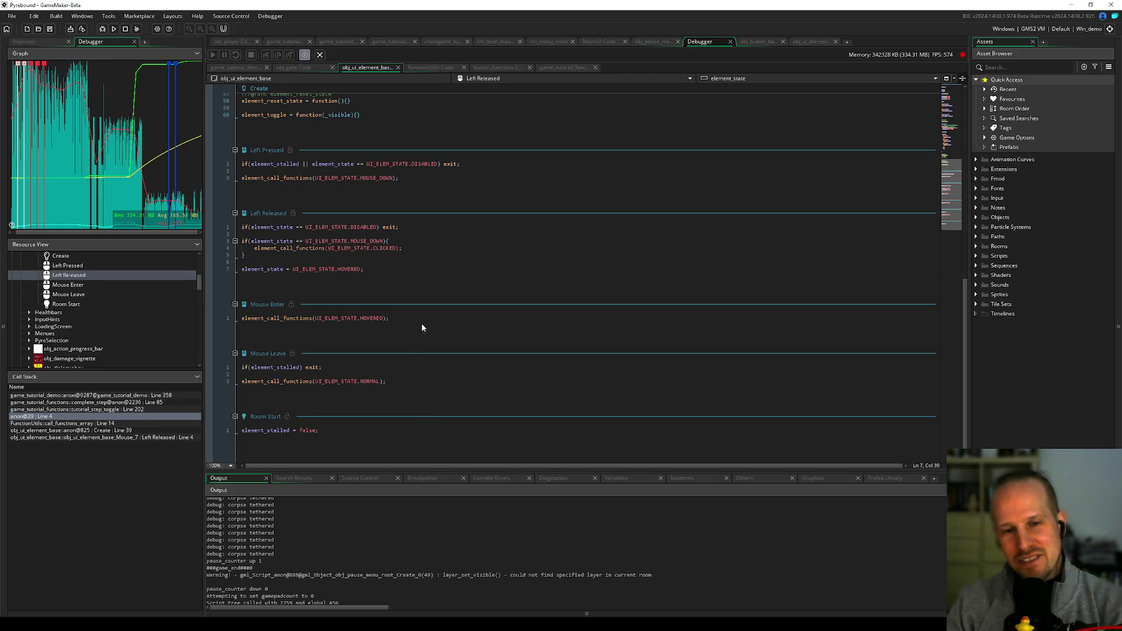
click(421, 324)
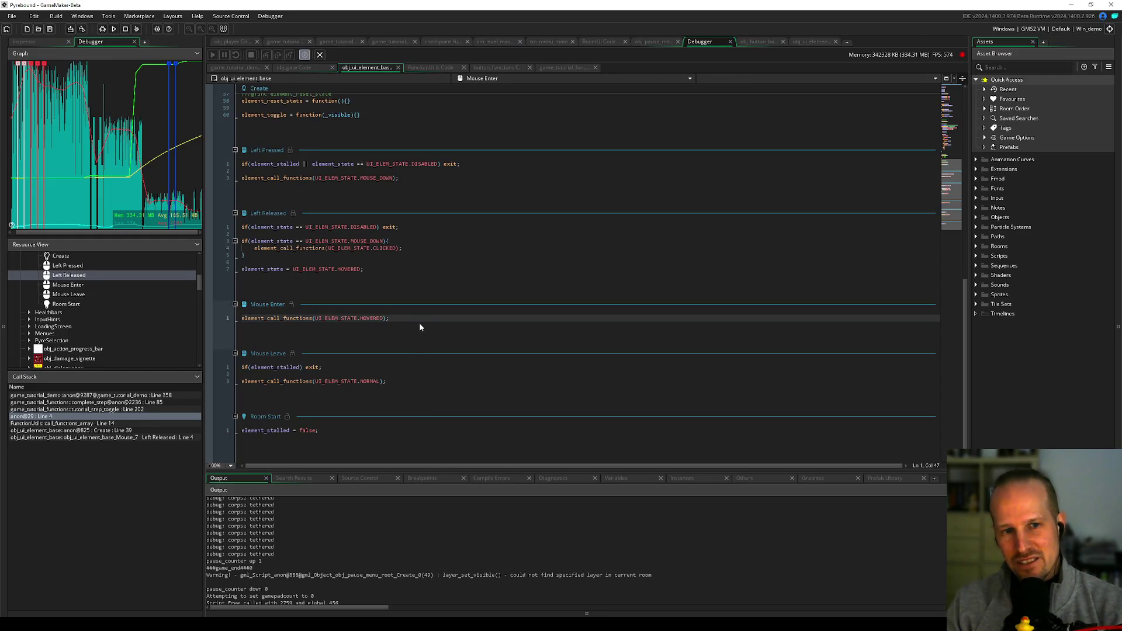
click(387, 262)
click(372, 248)
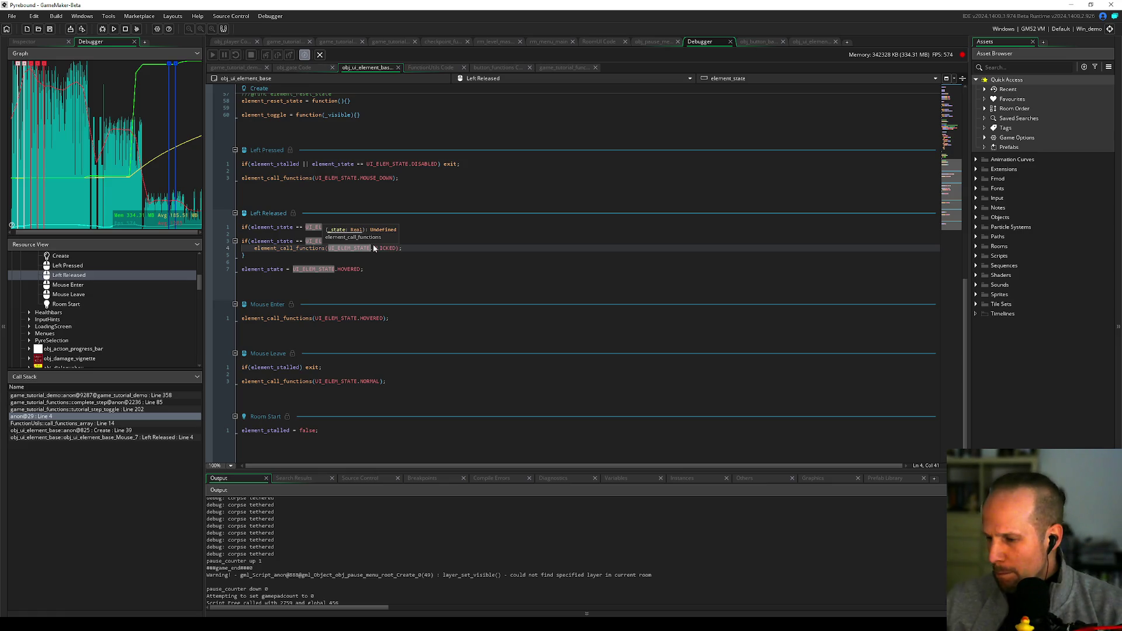
click(416, 256)
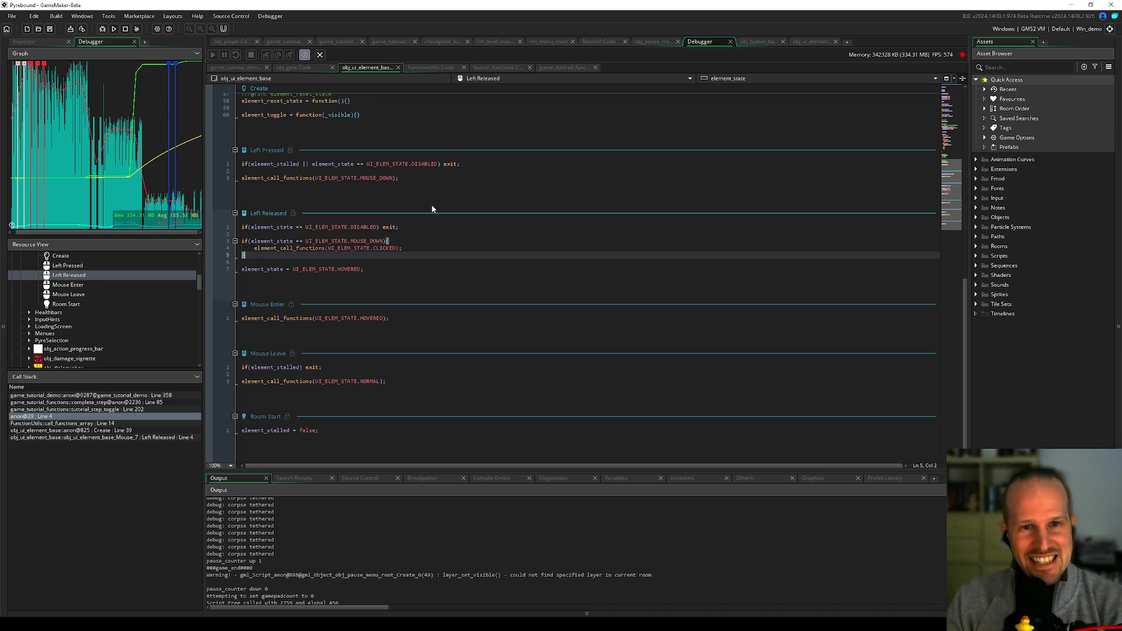
click(428, 227)
key(Down)
key(Down)
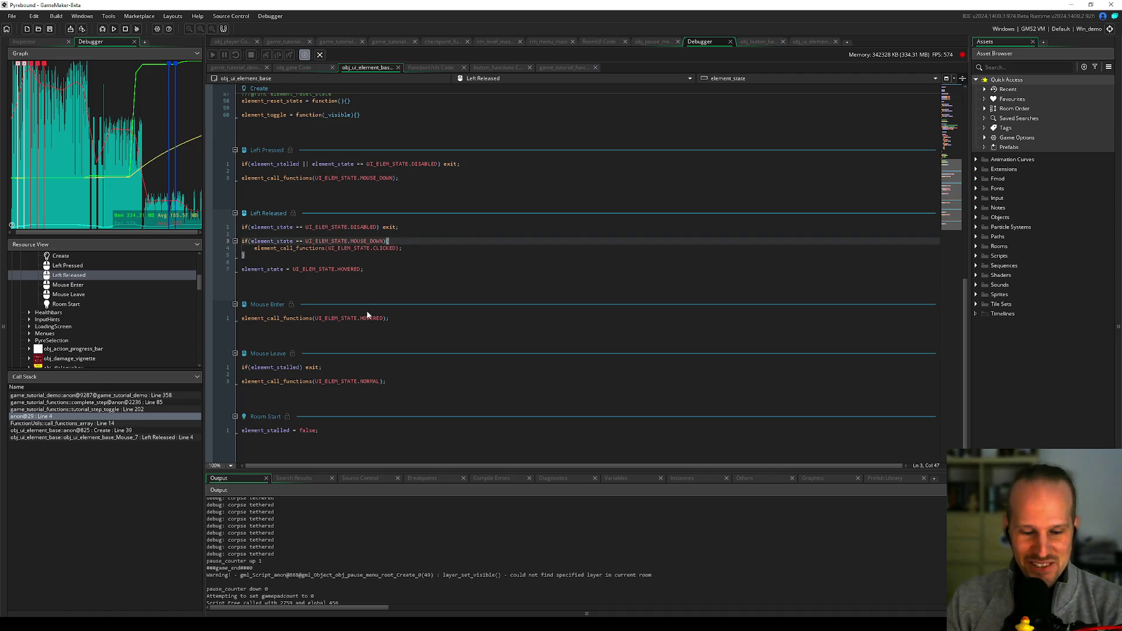
- Scroll up to obj_ui_element_base's Create event and review the callback and element_call_functions lines
scroll(380, 303, up, 10)
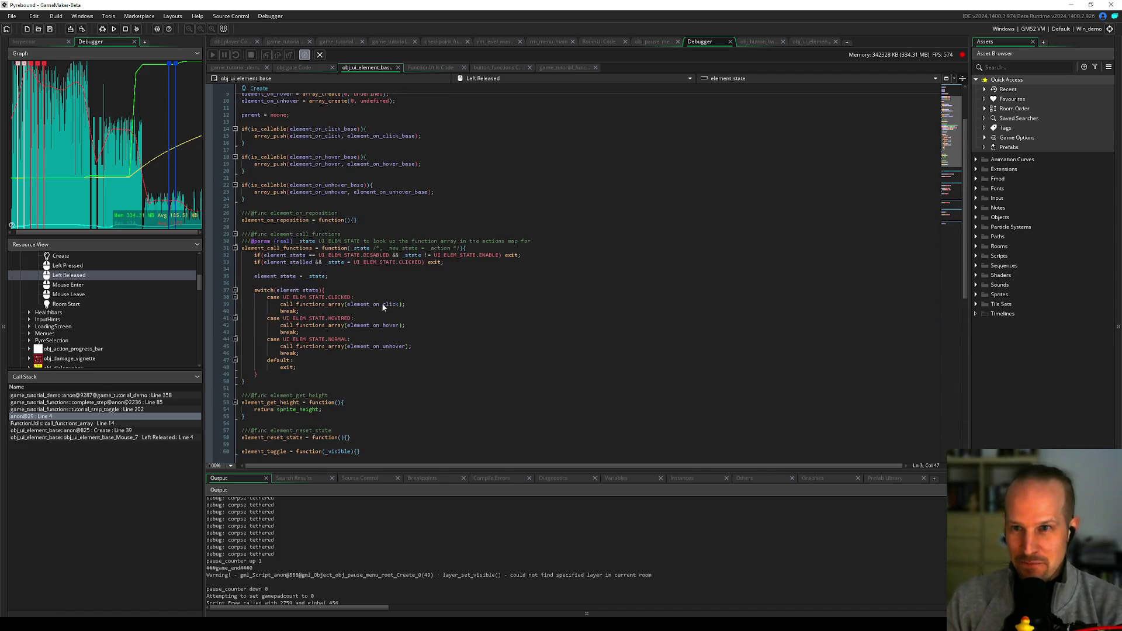
scroll(382, 304, up, 3)
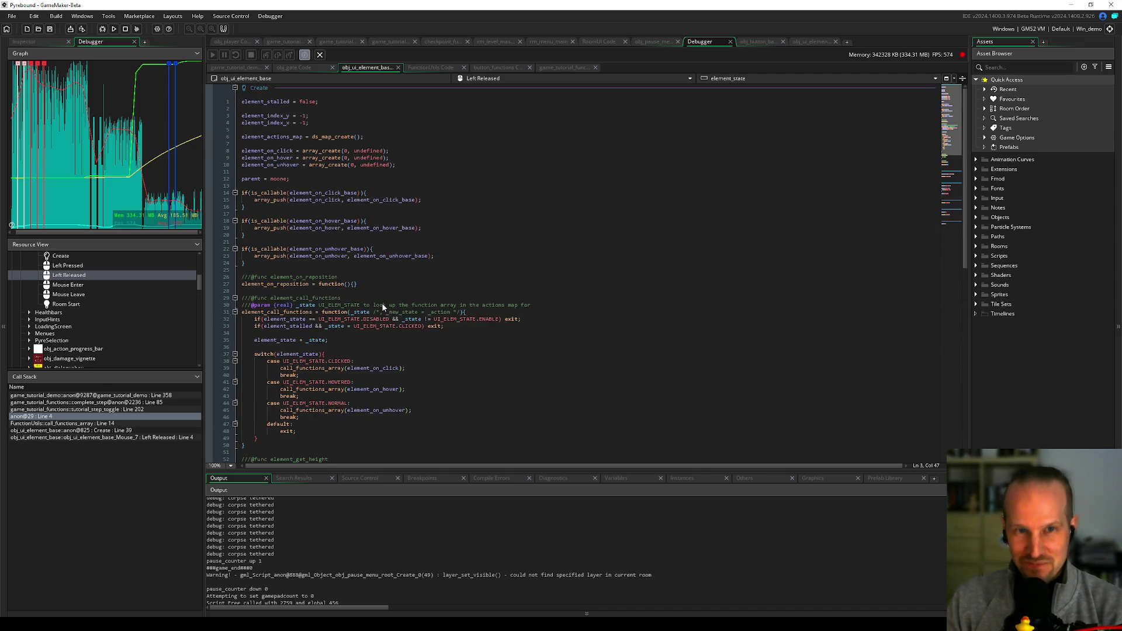
click(328, 179)
click(376, 249)
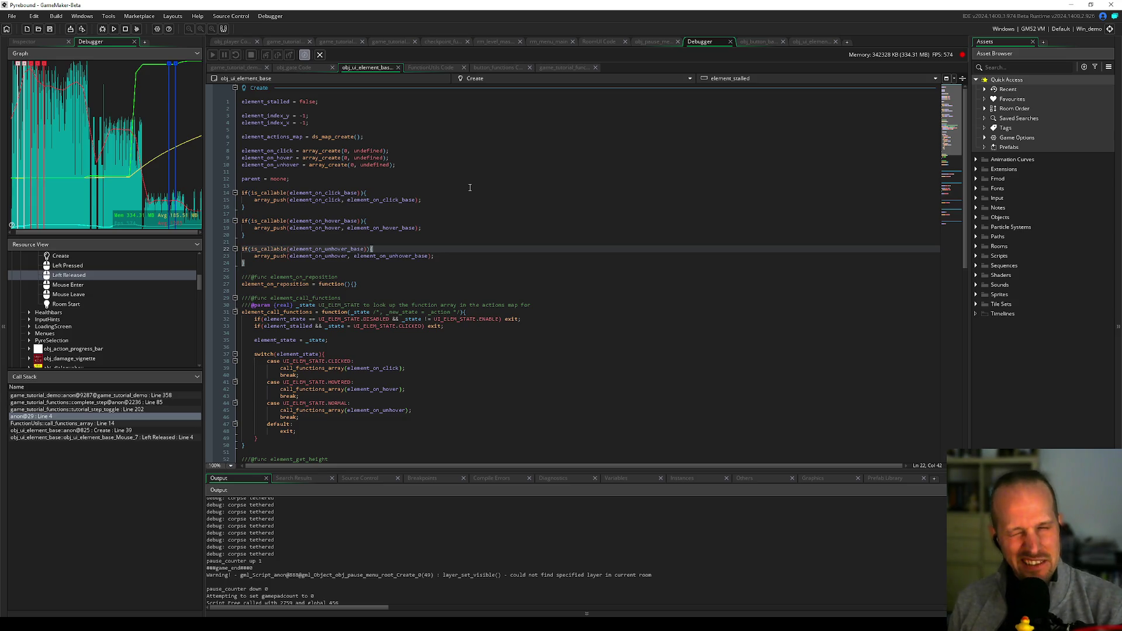
click(460, 212)
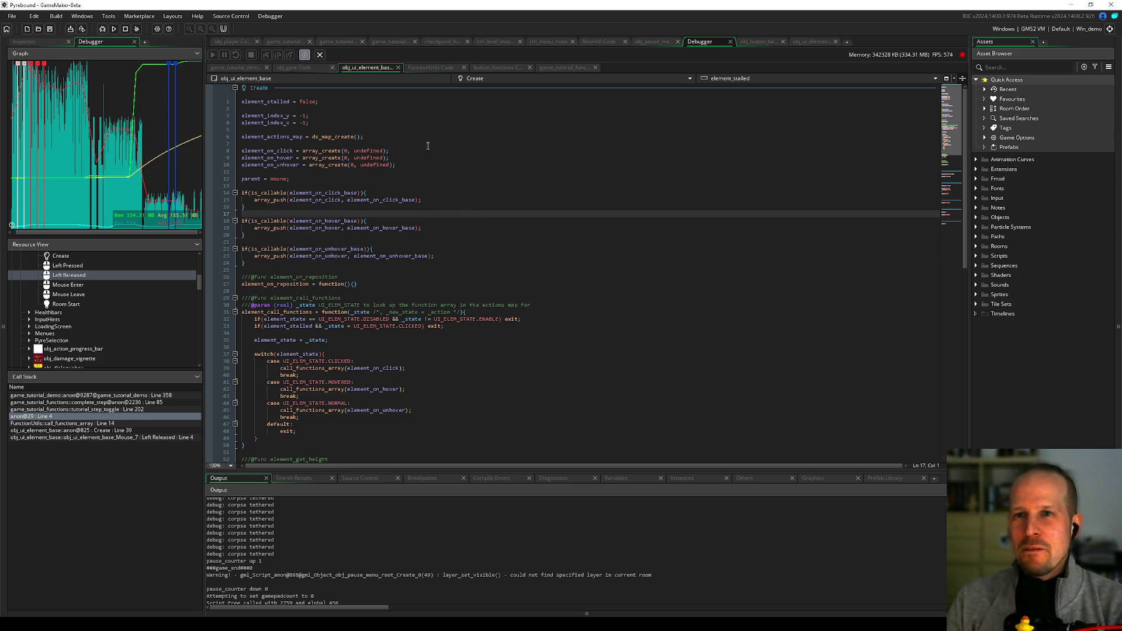
click(409, 158)
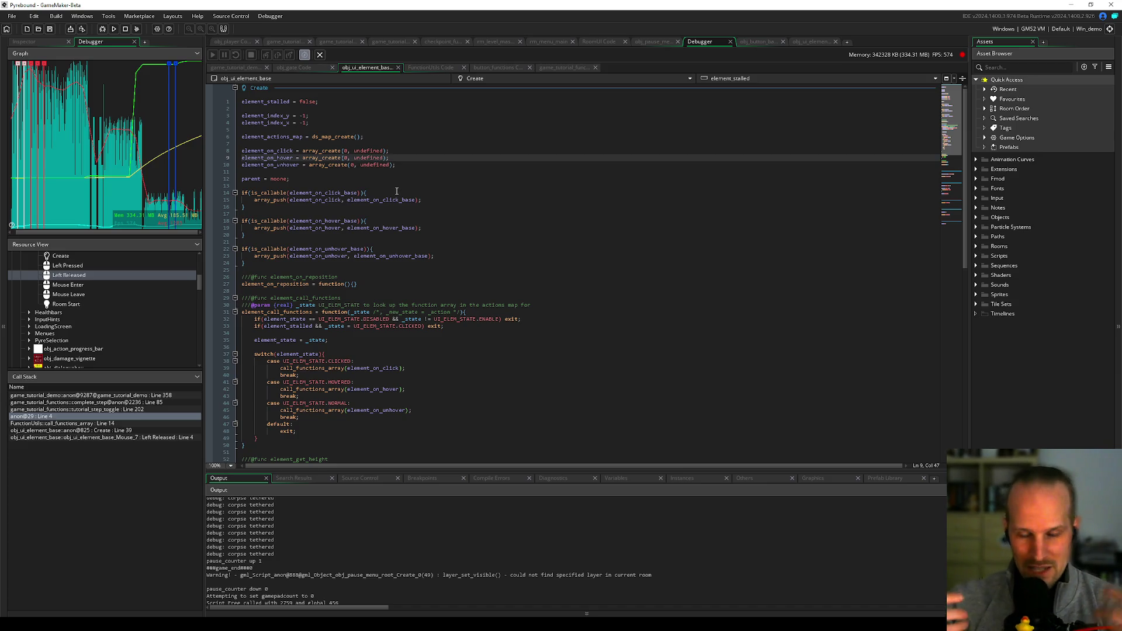
click(354, 284)
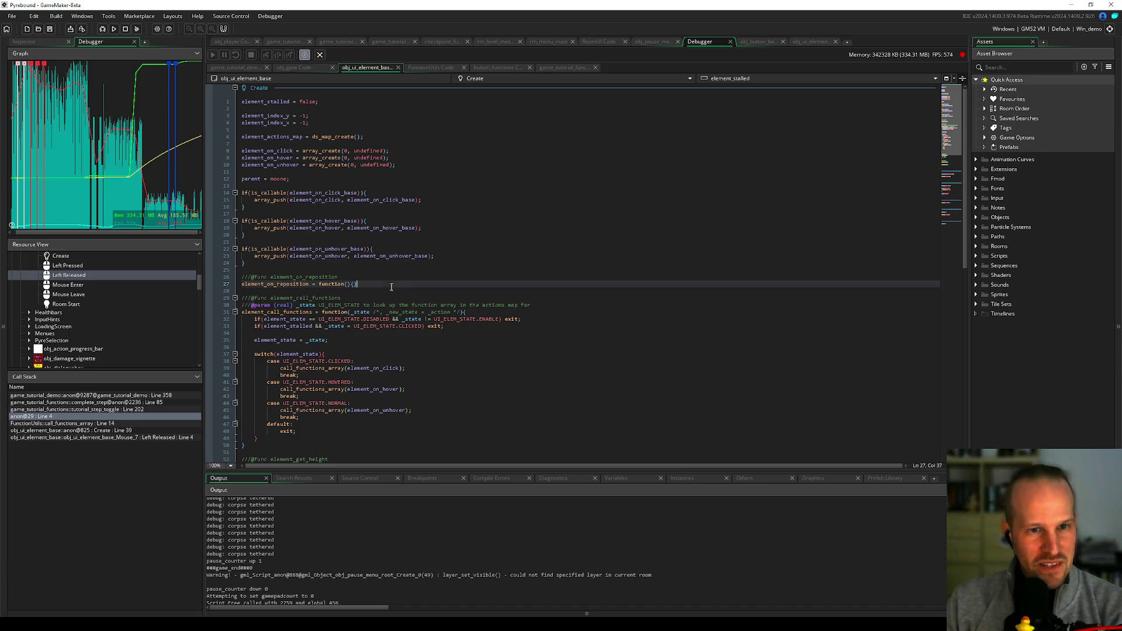
click(363, 291)
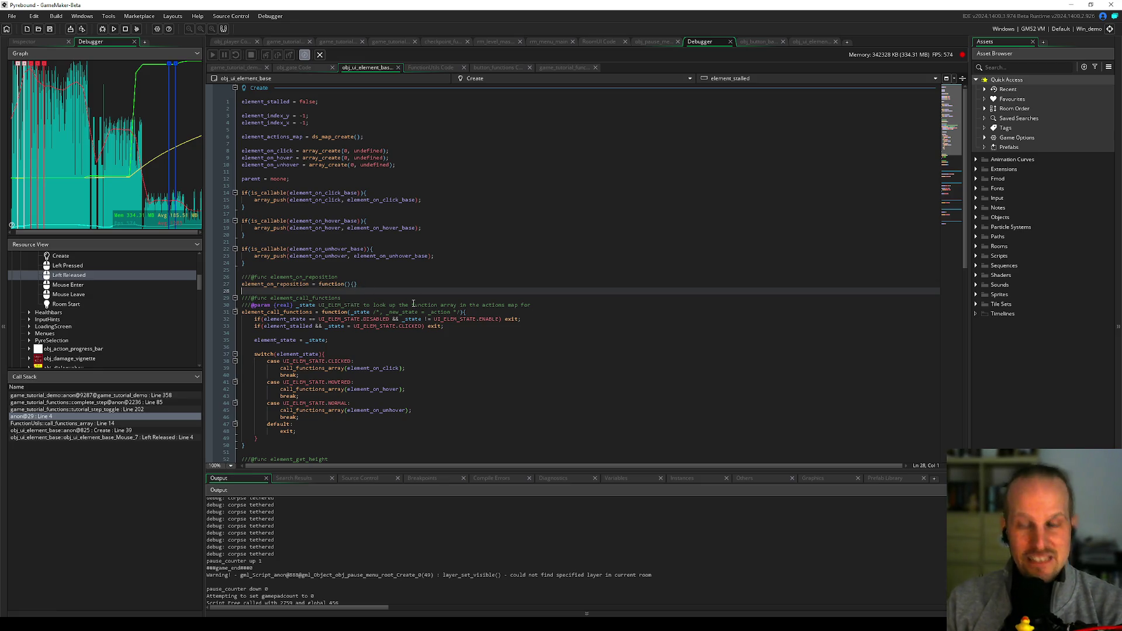